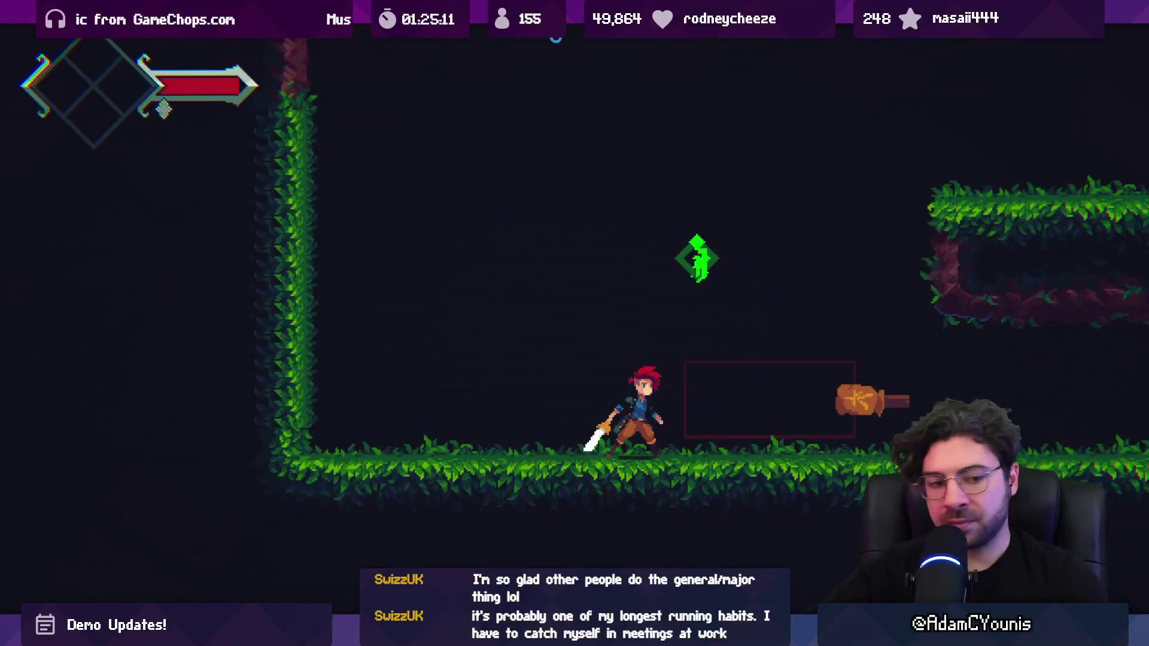
Pause the running game so the Retrobox window shows the Punch Machine-forward-hit sheet's Hit and Hurt tracks.
key(ctrl+shift+p)
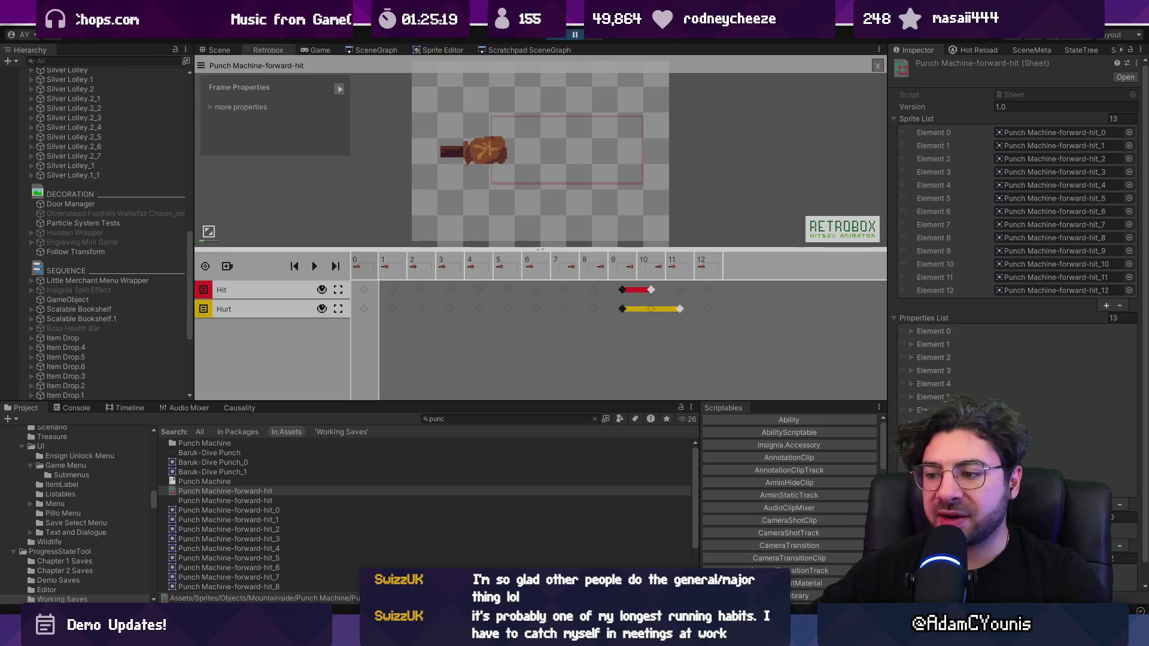
Switch to Visual Studio Code at PunchingMachine.cs's OnBoxCollision hit-handling code.
key(alt+Tab)
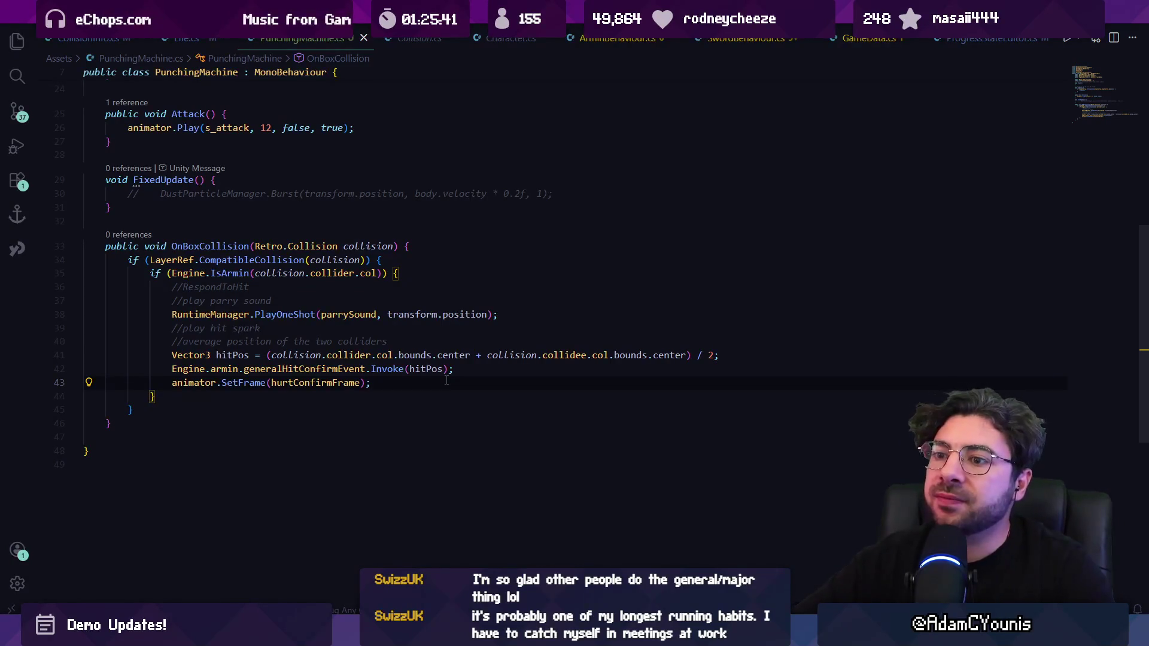
Try an animator.HitStop call above SetFrame, then delete that trial line.
key(ctrl+shift+Return)
text(animator.hitstop)
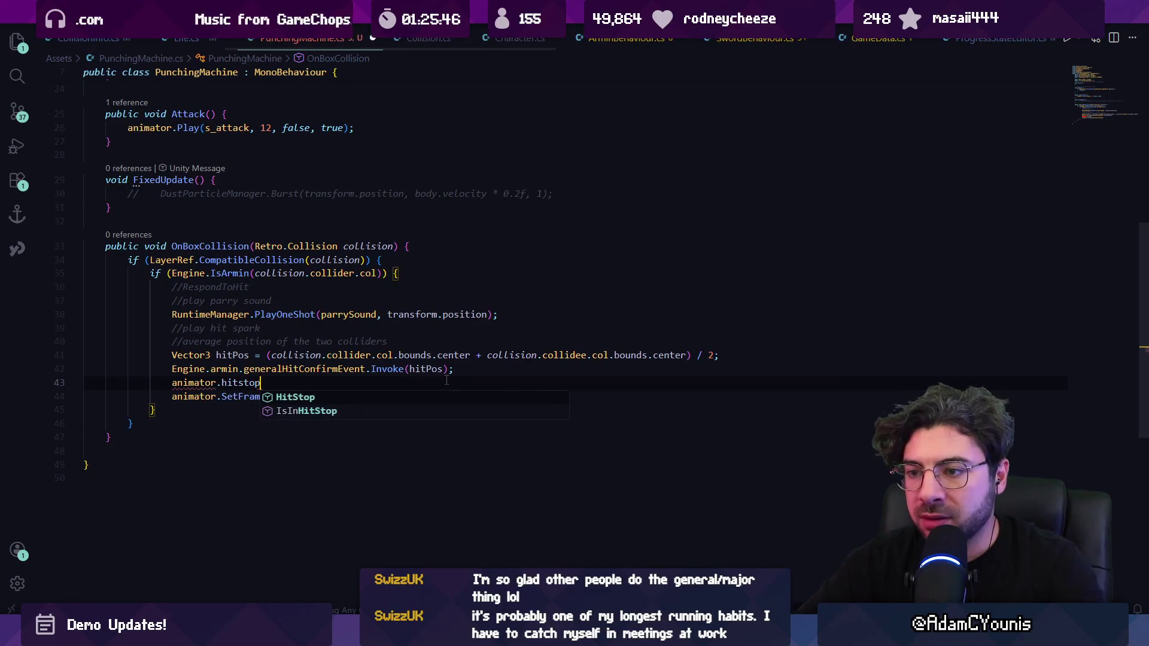
key(Tab)
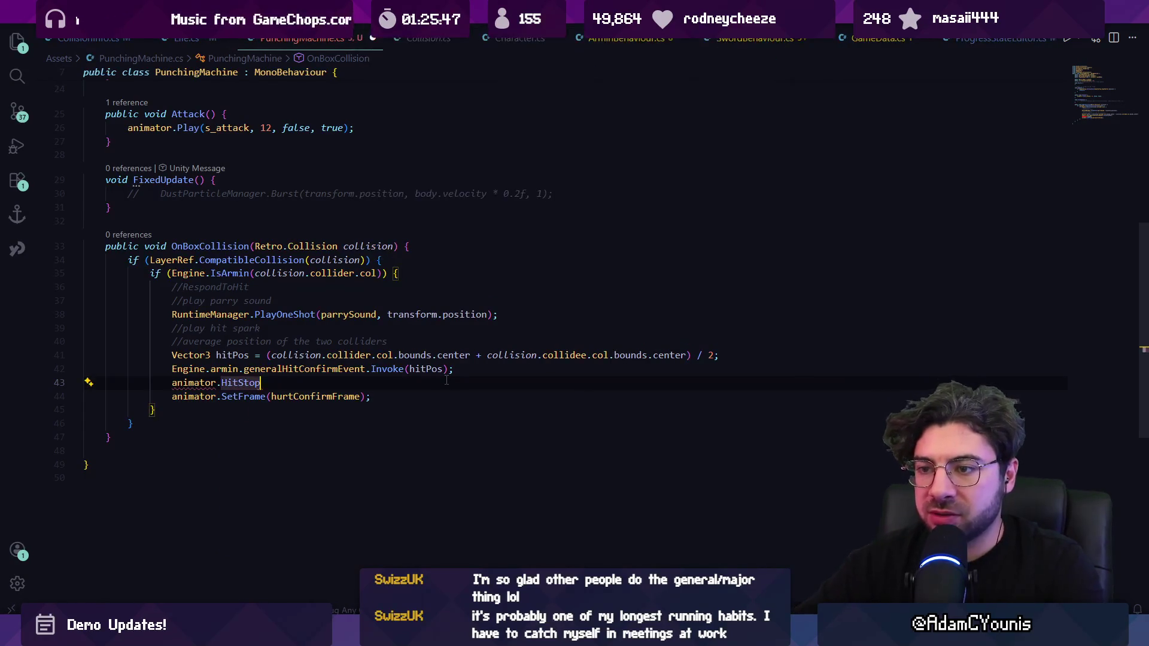
key(ctrl+shift+k)
Open RetroAnimator.cs and search it for 'hitstop'.
key(ctrl+p)
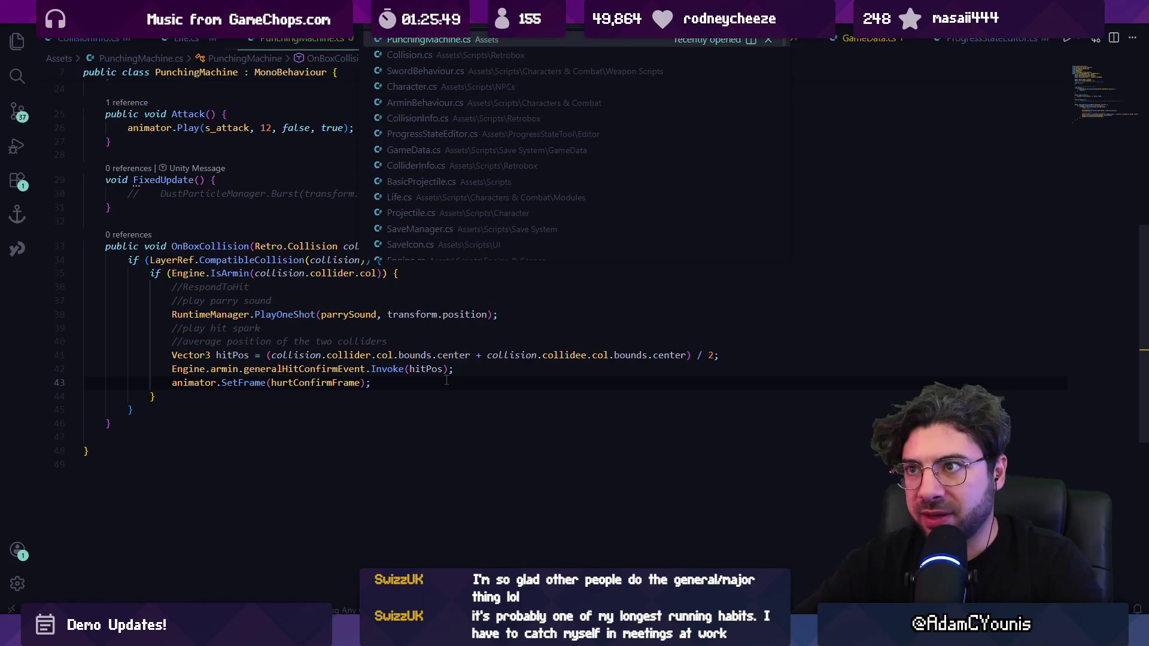
text(ani)
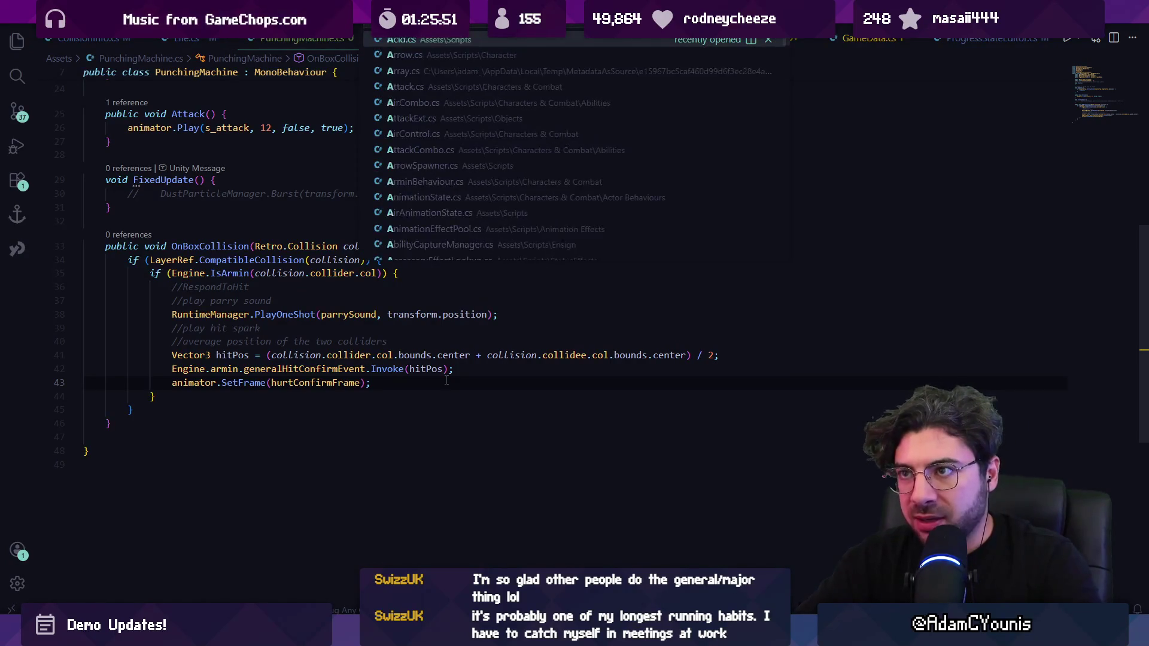
text(mator)
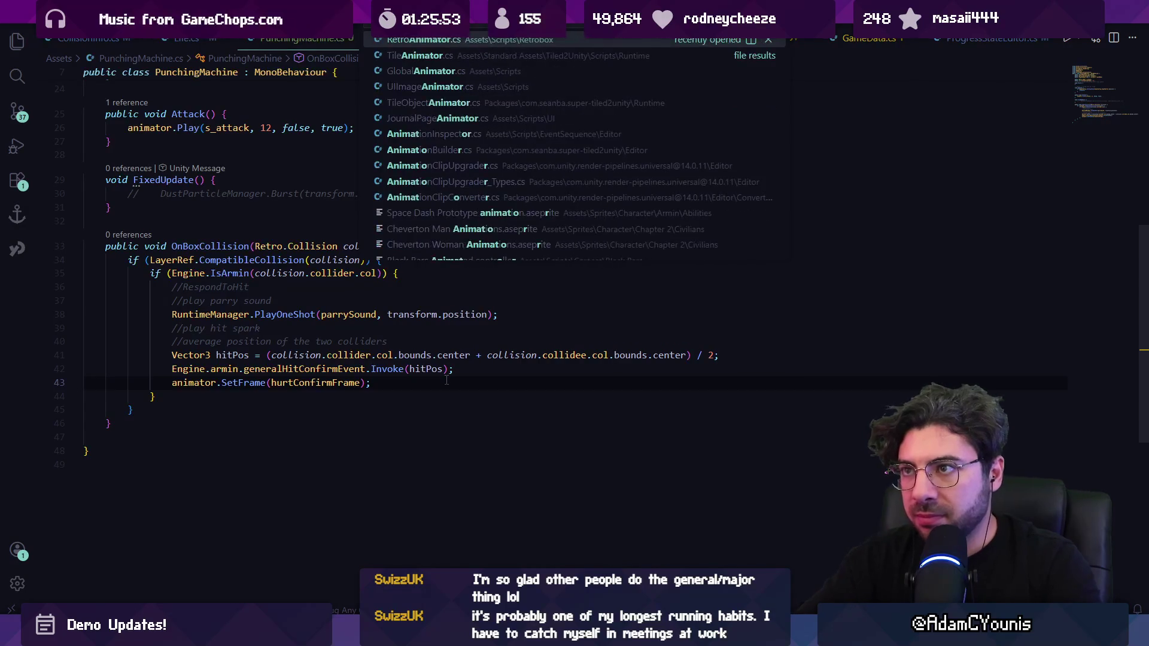
key(Return)
key(ctrl+f)
text(hitstop)
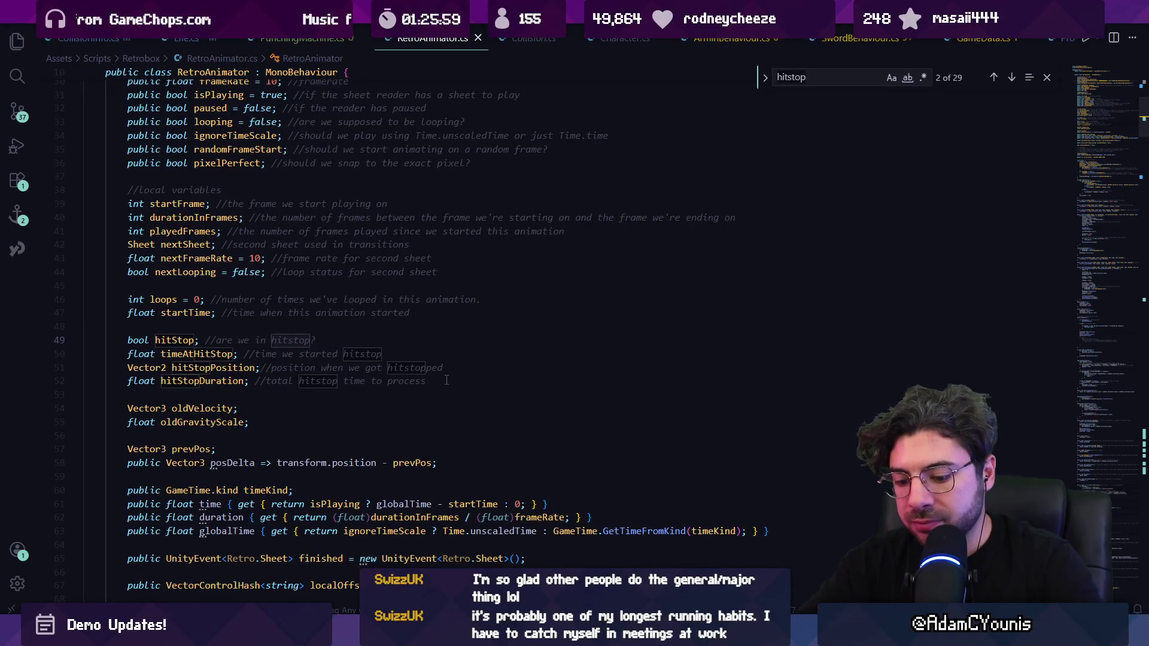
Search for 'Hitstop()' and review RetroAnimator's UpdateHitstop, EndHitStop and IsInHitStop methods.
key(Return)
text(Hitstop())
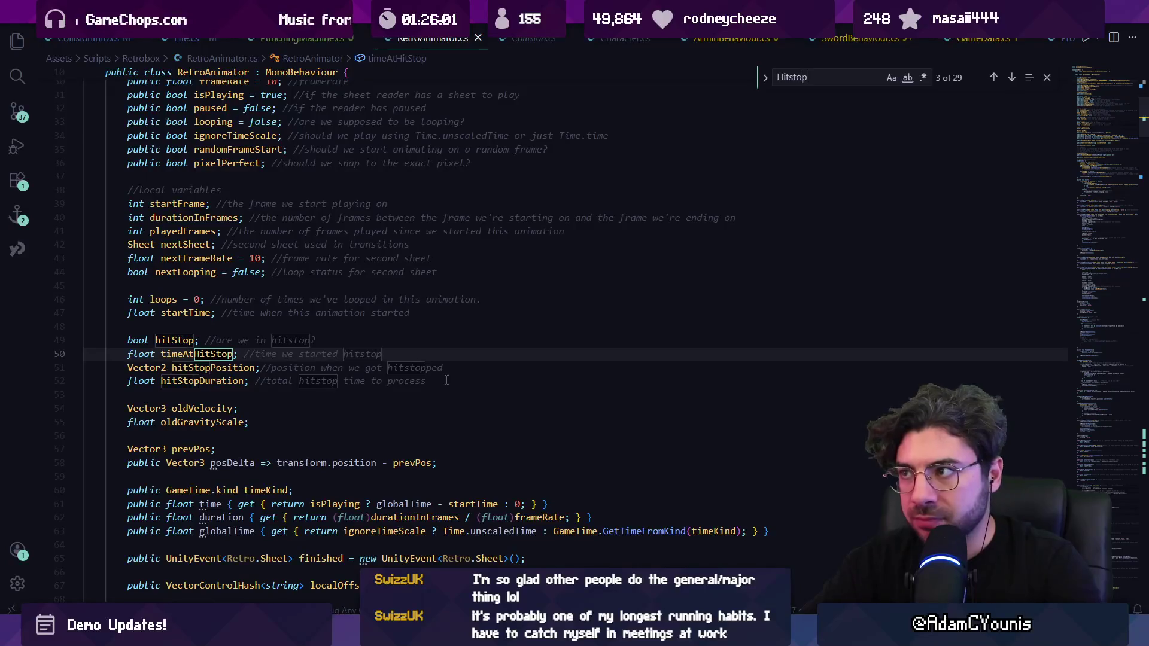
key(Escape)
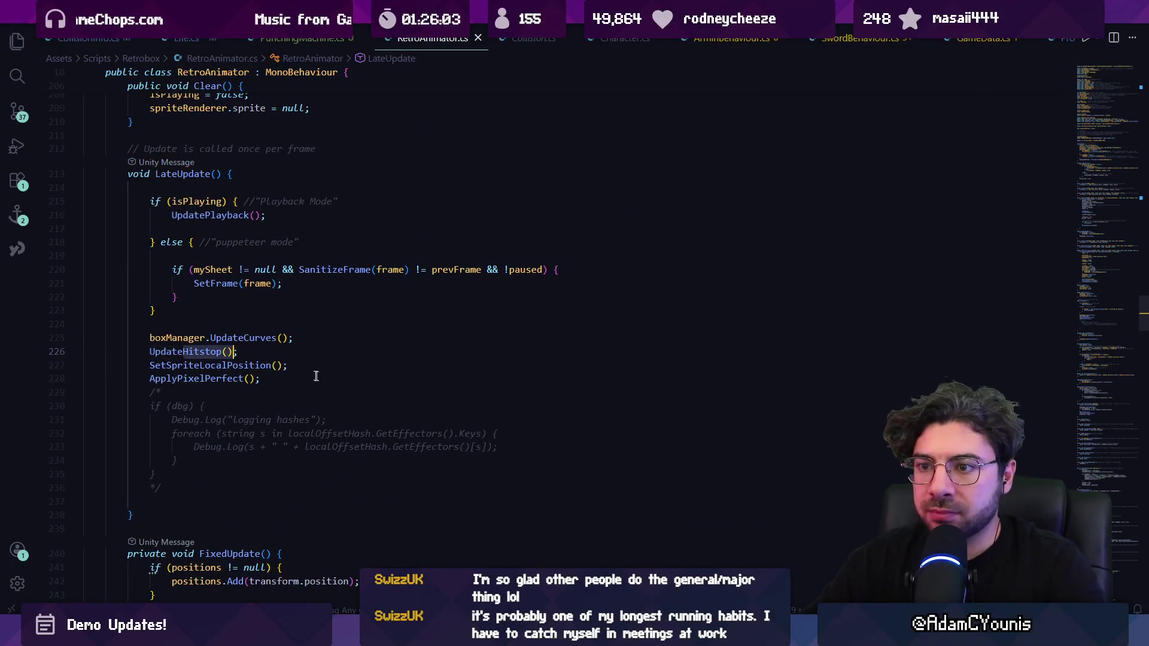
ctrl+click(206, 339)
click(371, 275)
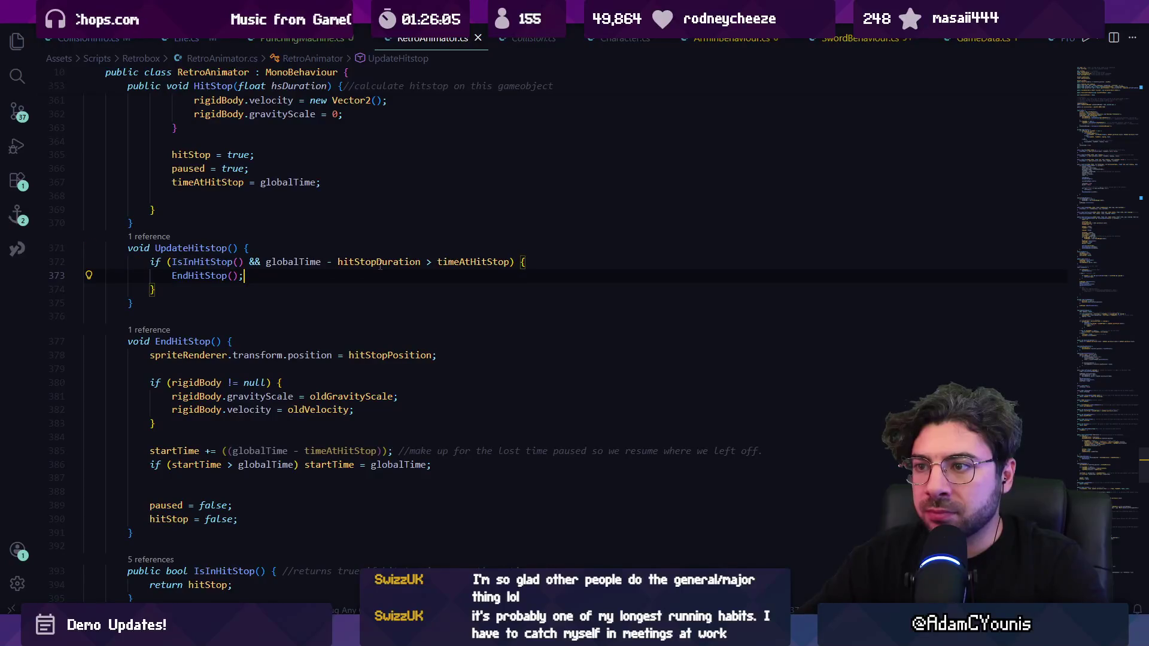
ctrl+click(230, 262)
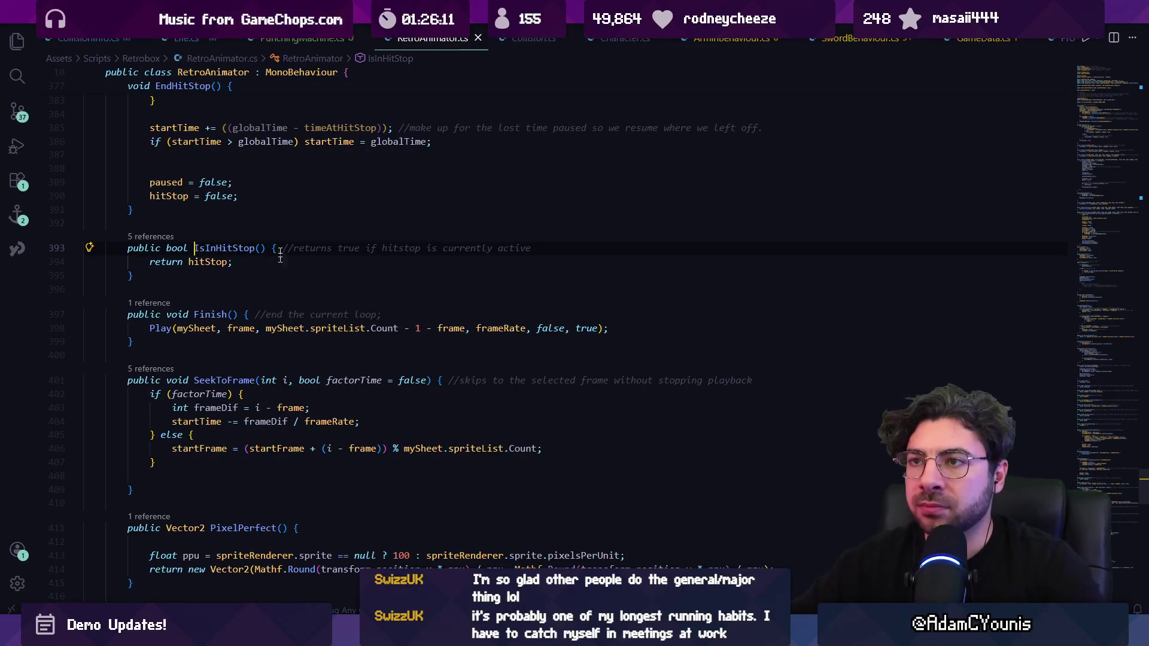
key(alt+Left)
key(alt+Left)
key(alt+Left)
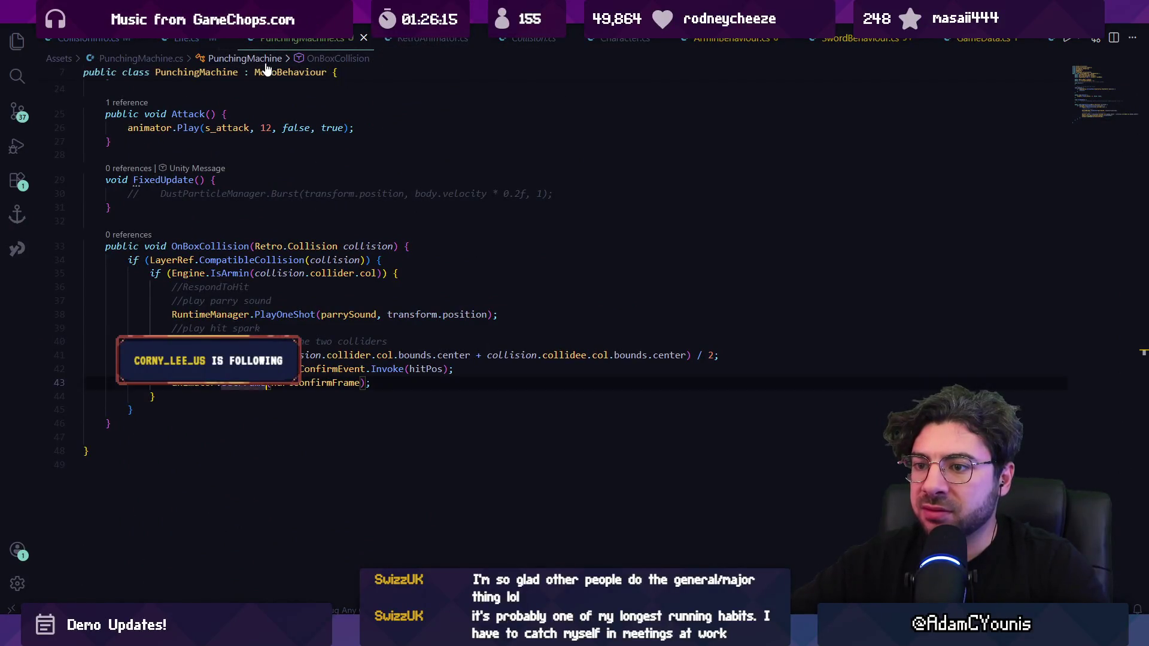
Replace SetFrame with a Play(s_attack, …, false, true) call and save PunchingMachine.cs.
text(Play(s_attack,)
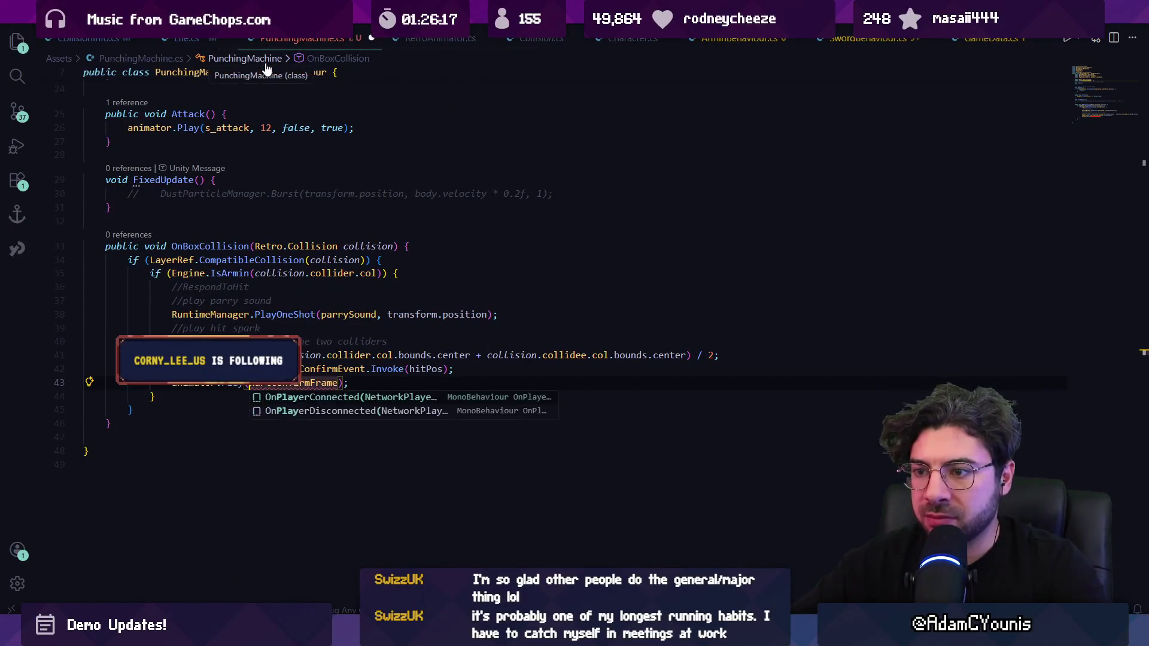
key(End)
key(Left)
key(Left)
text(, false, true)
key(ctrl+s)
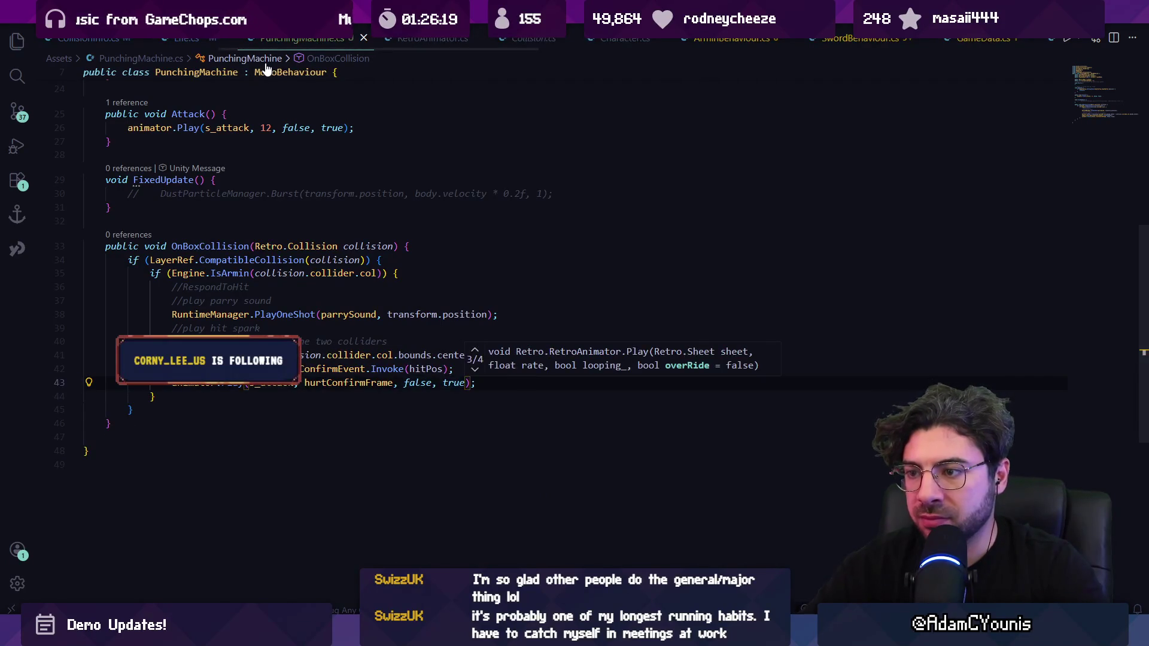
Add the second s_attack argument so the call reads Play(s_attack, s_attack, hurtConfirmFrame, false, true).
key(ctrl+Left)
key(ctrl+Left)
key(ctrl+Left)
key(Left)
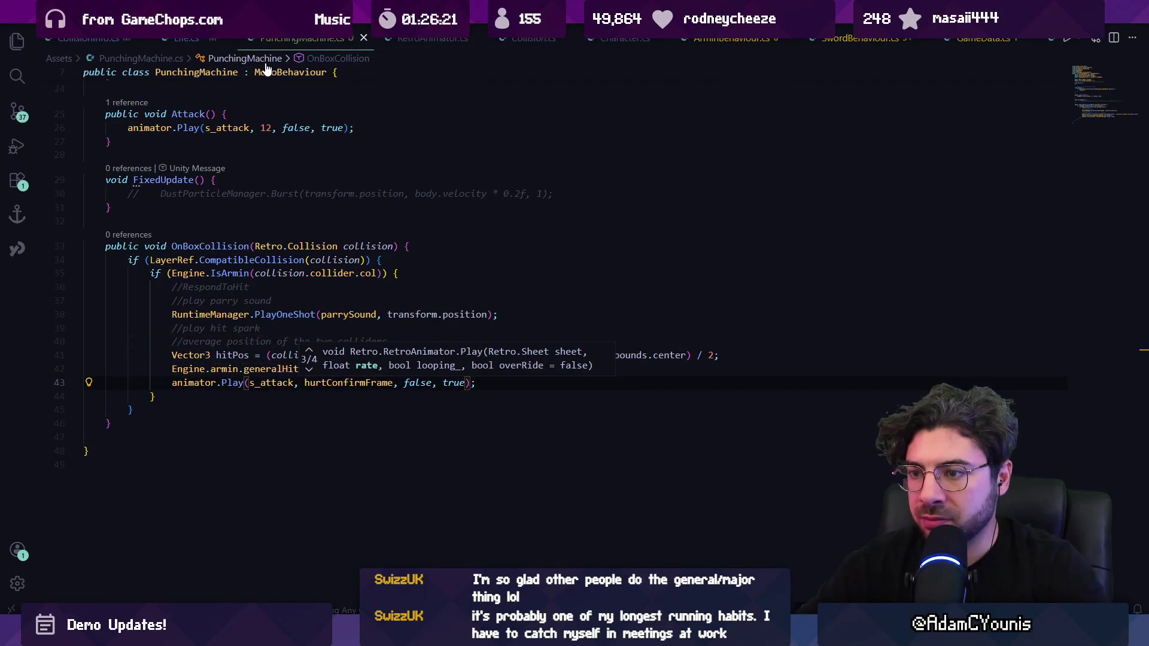
text(,,)
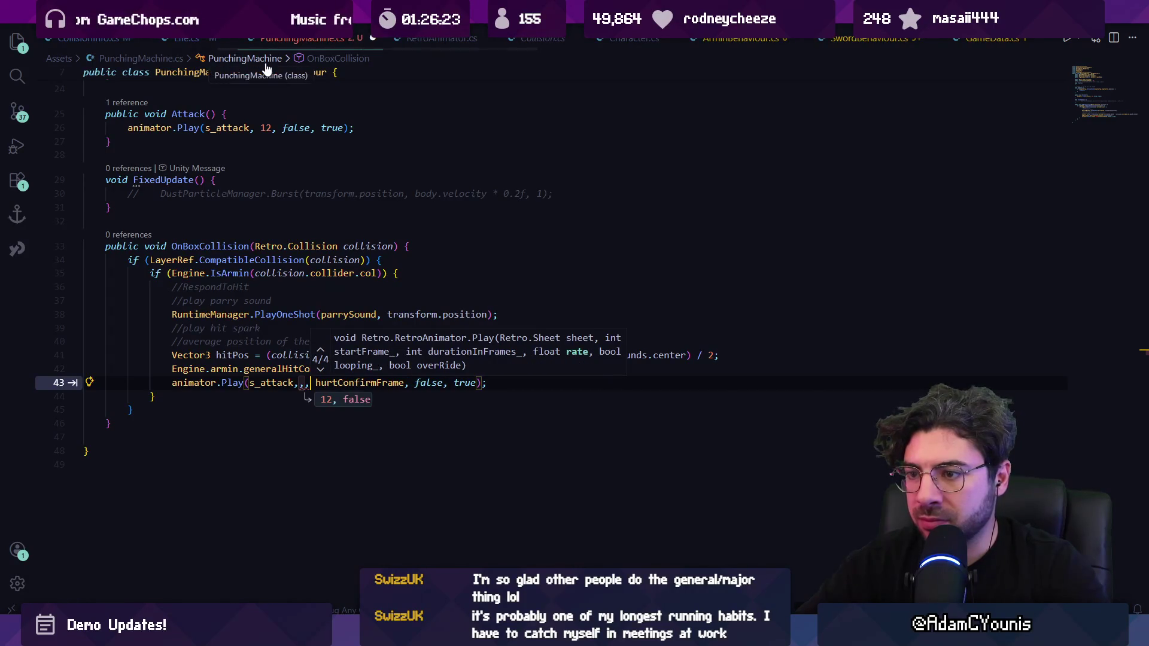
key(BackSpace)
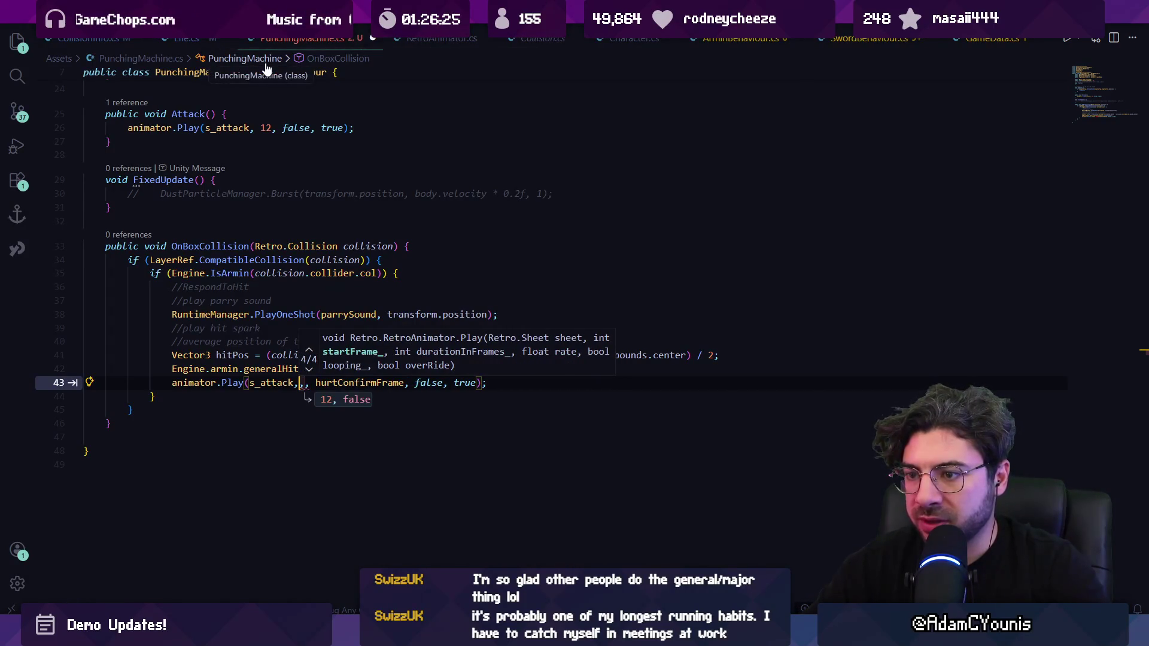
text(s_a)
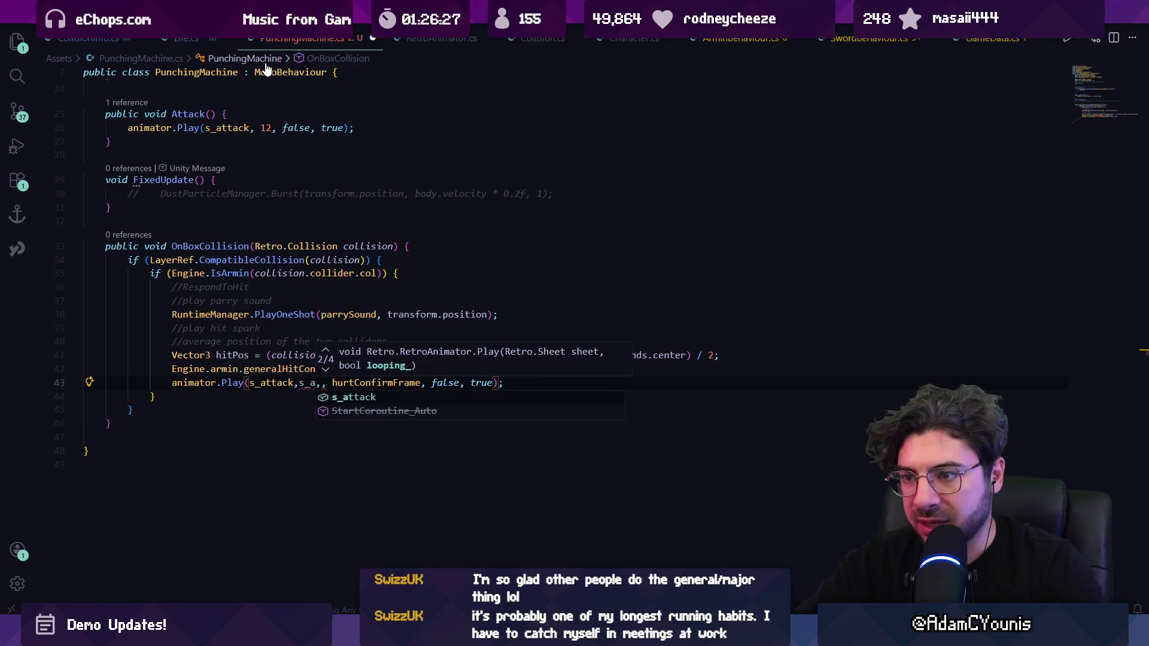
key(Tab)
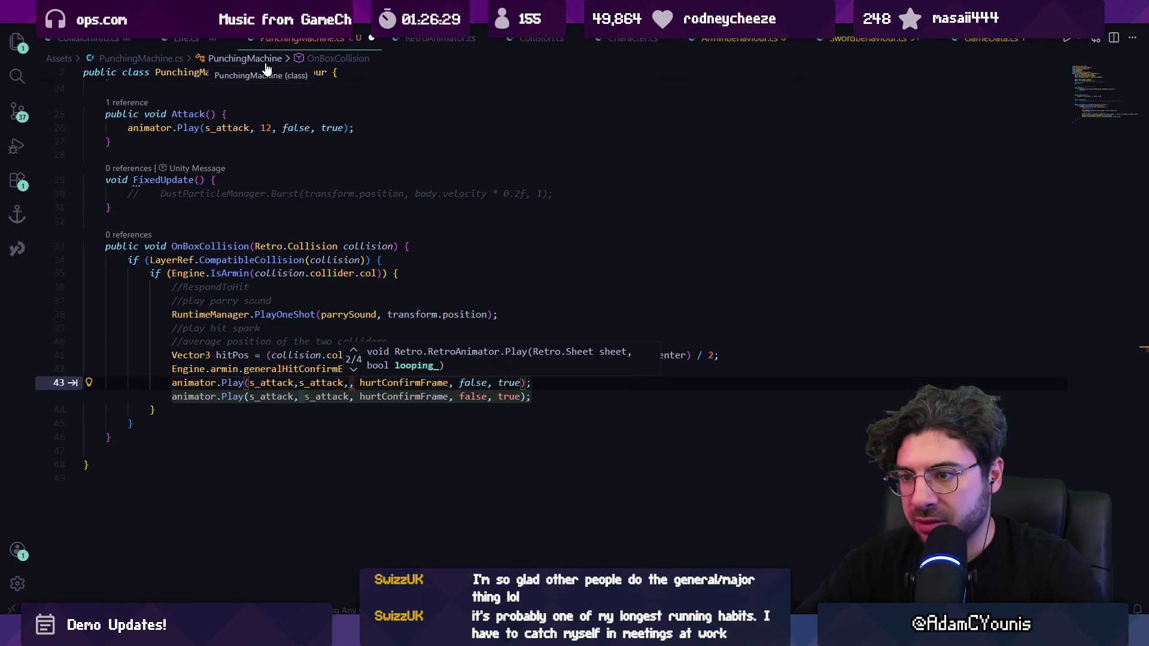
key(Tab)
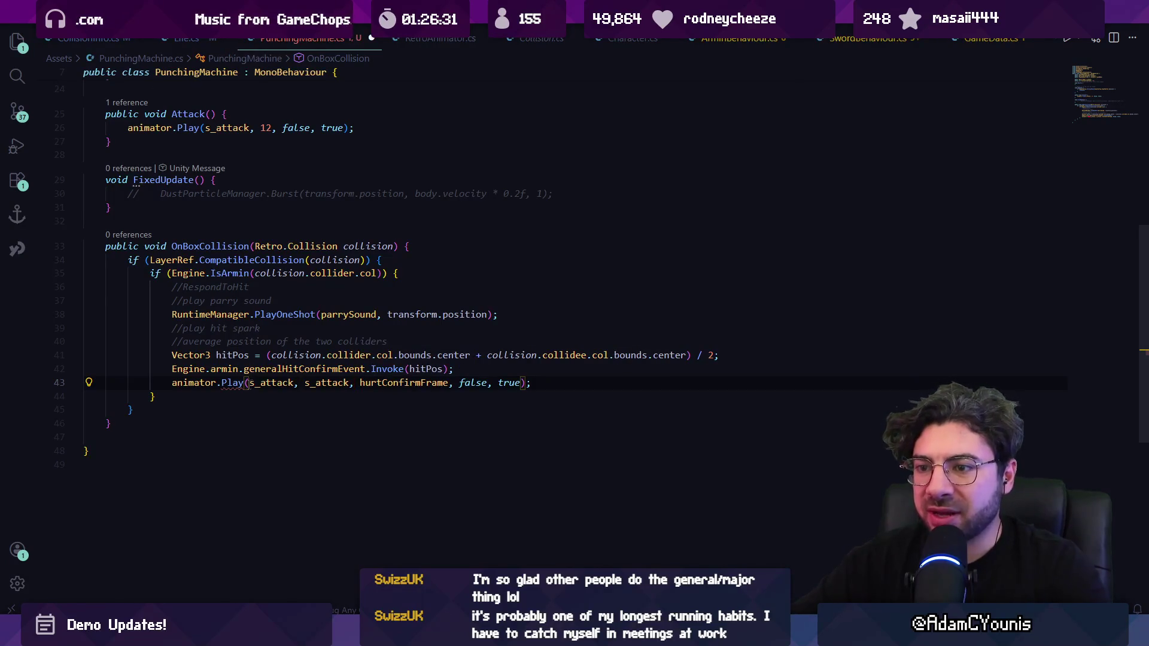
key(BackSpace)
text(F)
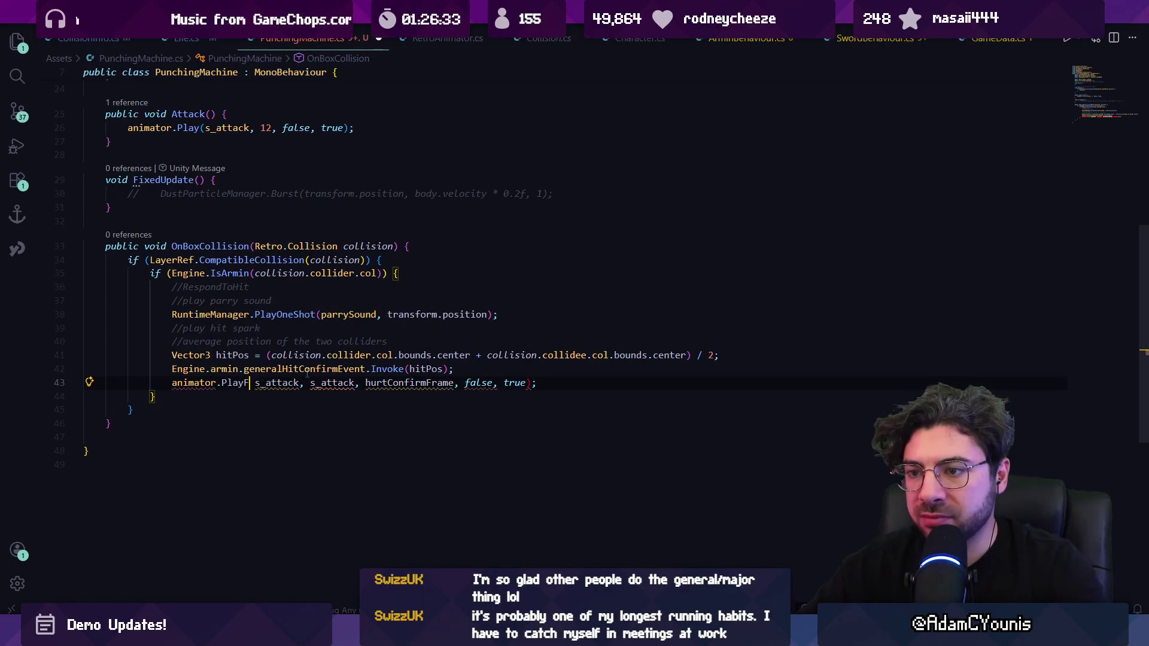
key(ctrl+z)
key(ctrl+z)
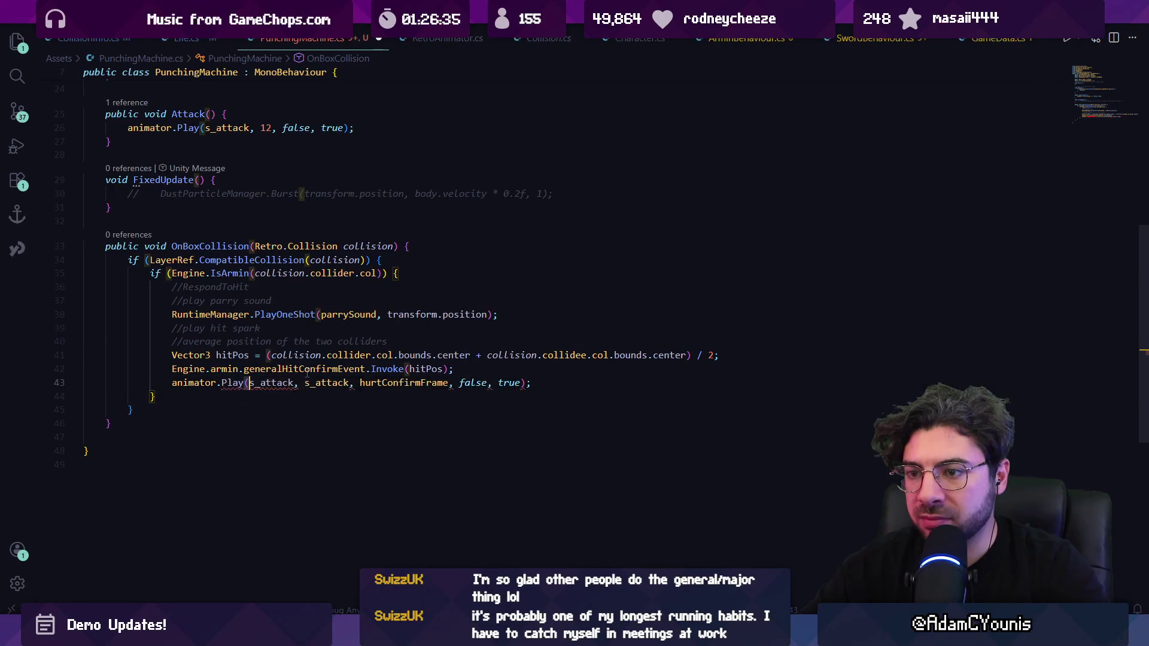
Jump to Play's definition in RetroAnimator.cs and scroll through its Play overloads.
ctrl+click(243, 374)
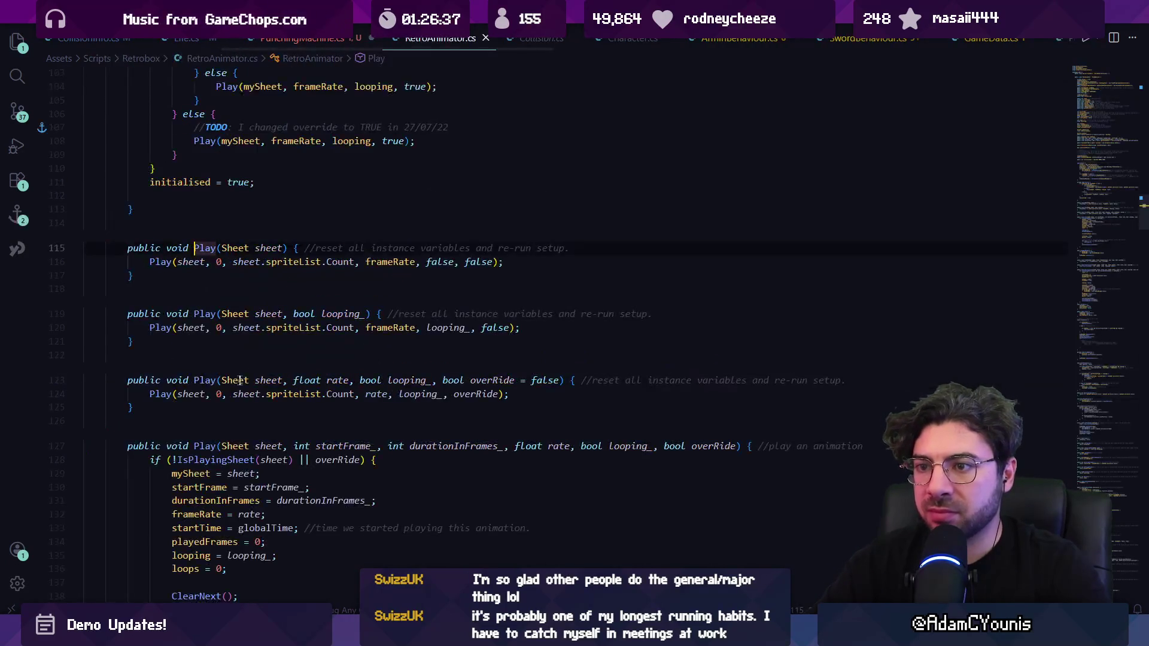
scroll(250, 277, down, 4)
scroll(250, 277, down, 10)
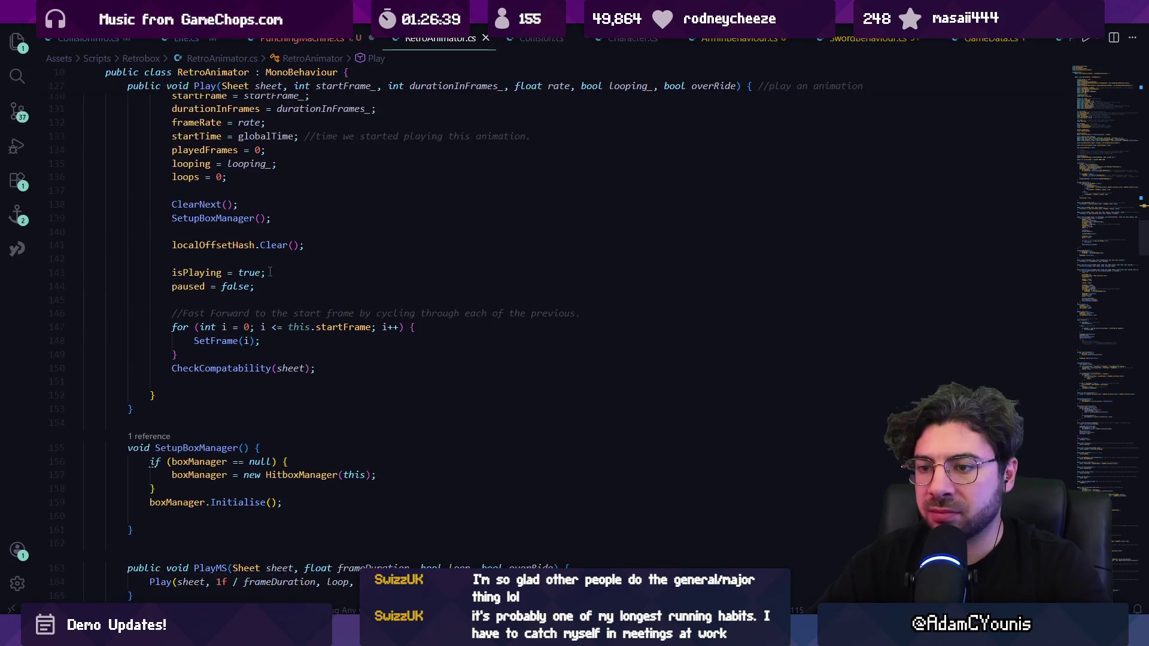
scroll(249, 277, down, 15)
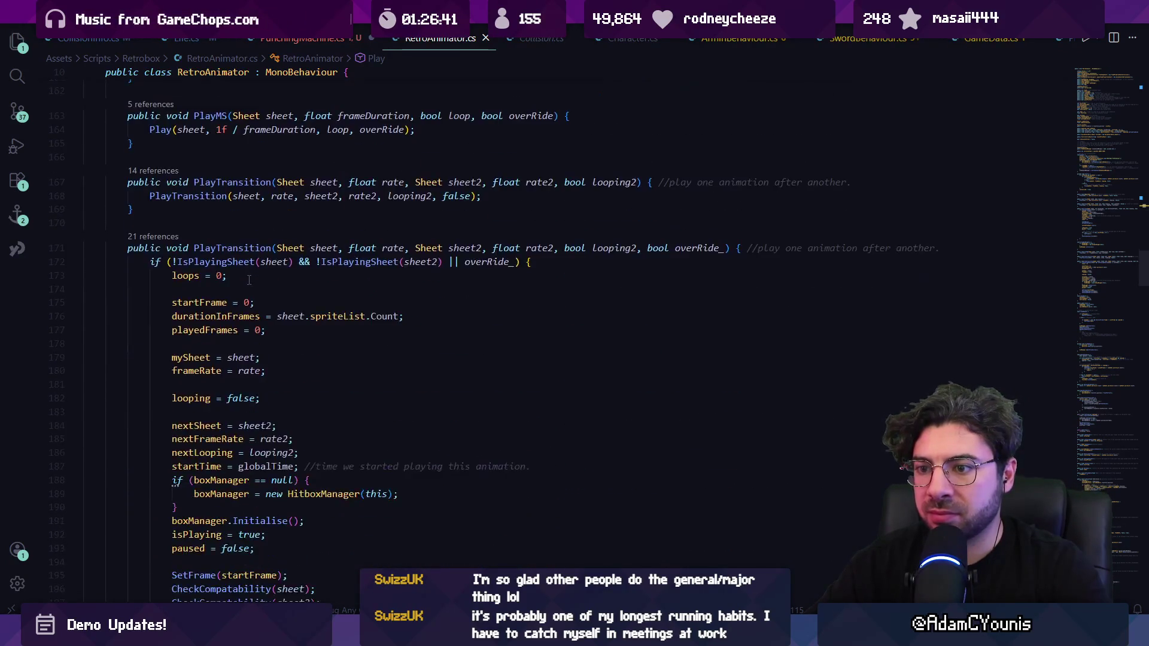
scroll(332, 355, up, 10)
scroll(332, 355, up, 15)
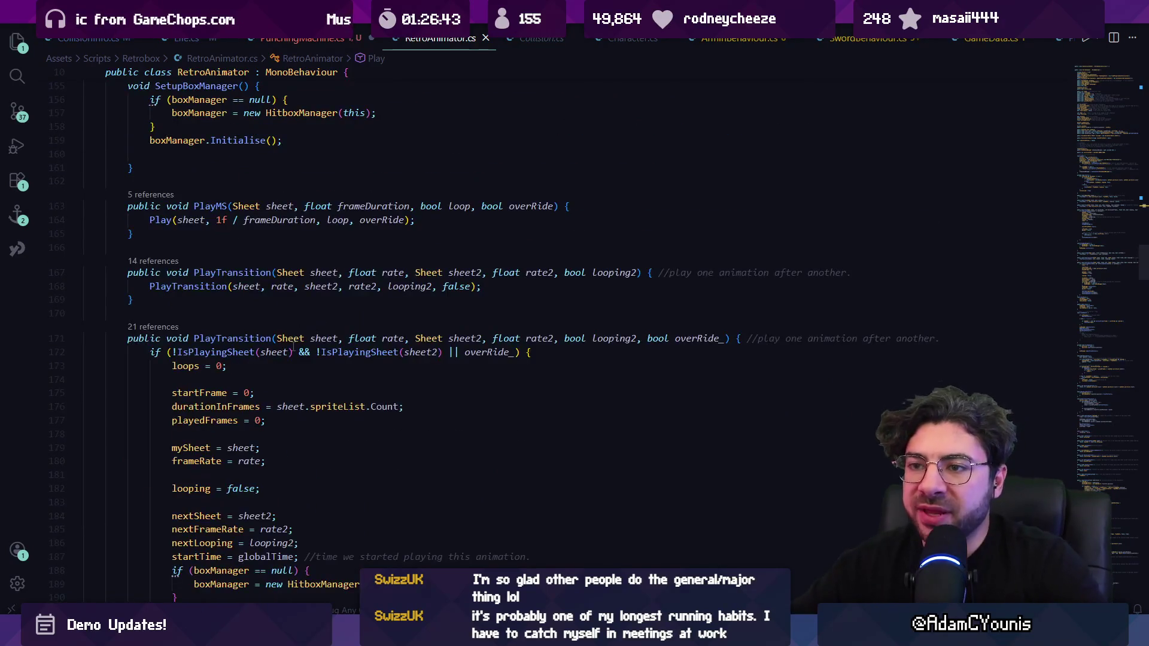
scroll(303, 338, up, 11)
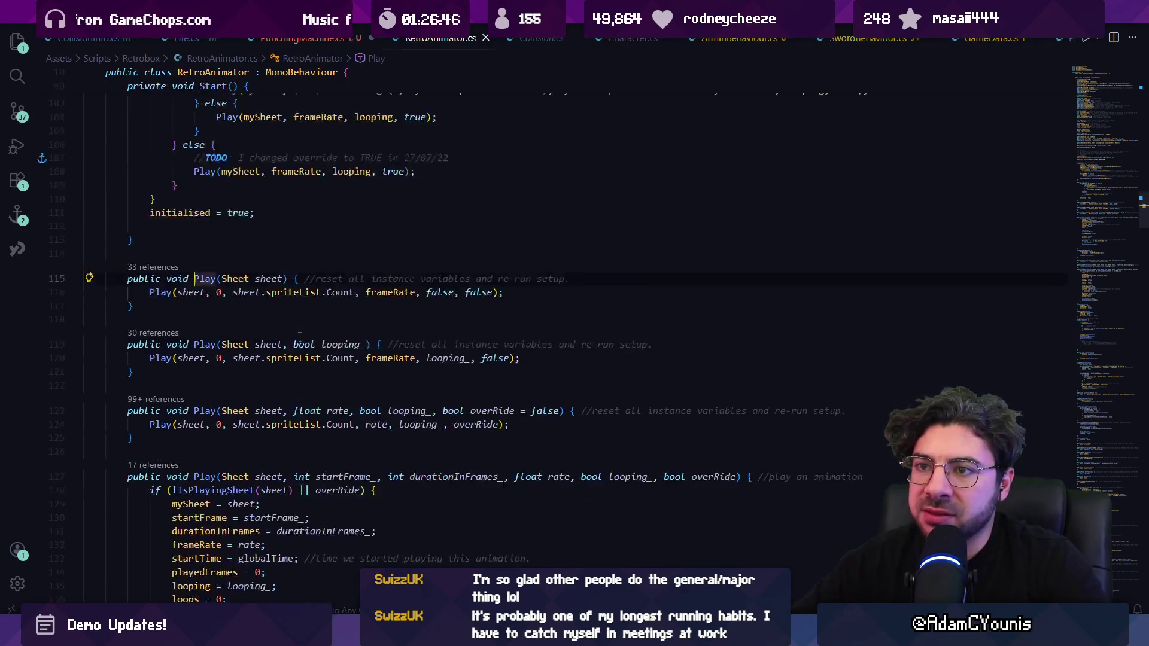
scroll(299, 346, up, 5)
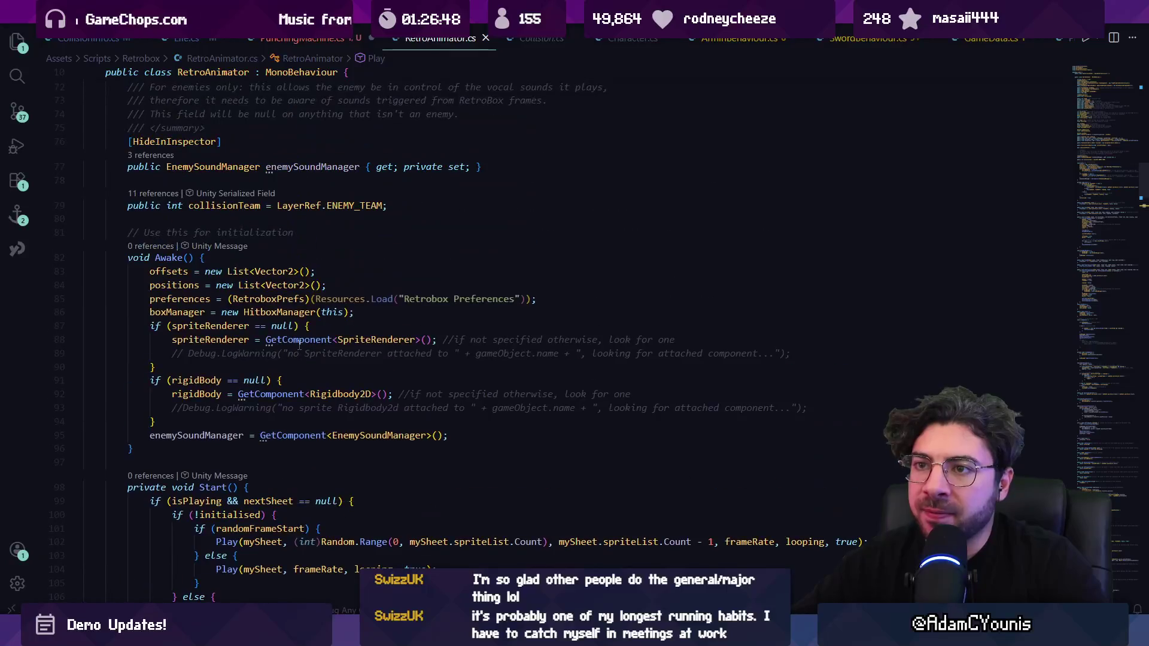
scroll(268, 324, down, 20)
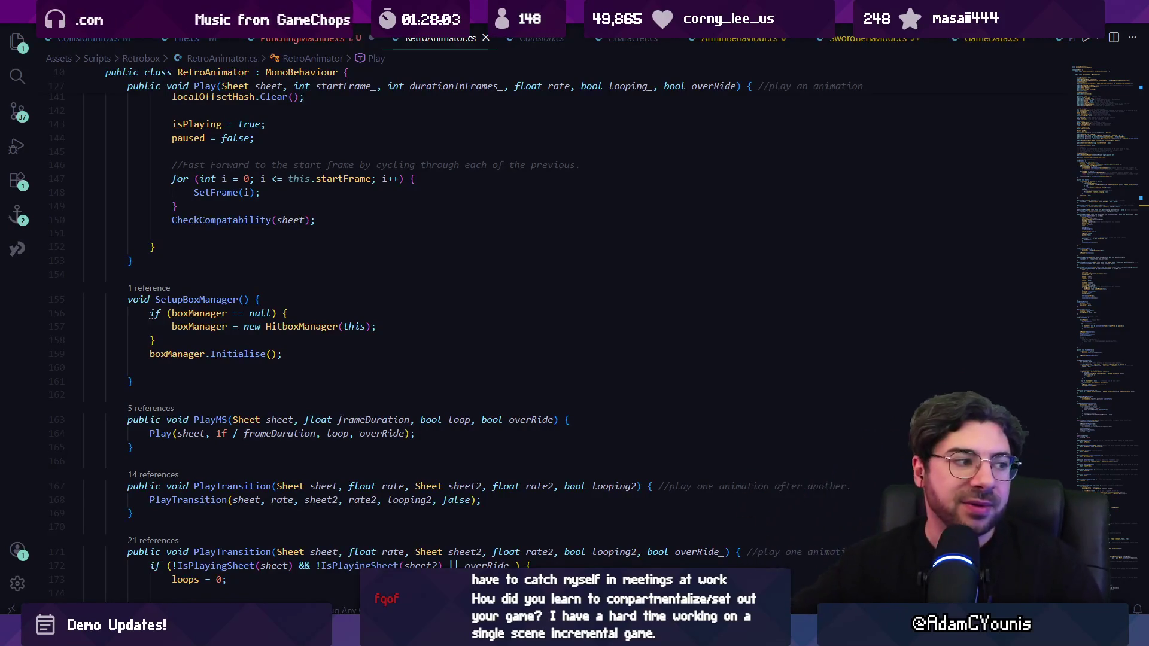
Delete the empty line in SetupBoxManager and save RetroAnimator.cs.
click(223, 275)
key(Down)
key(Down)
key(Down)
key(Down)
key(Down)
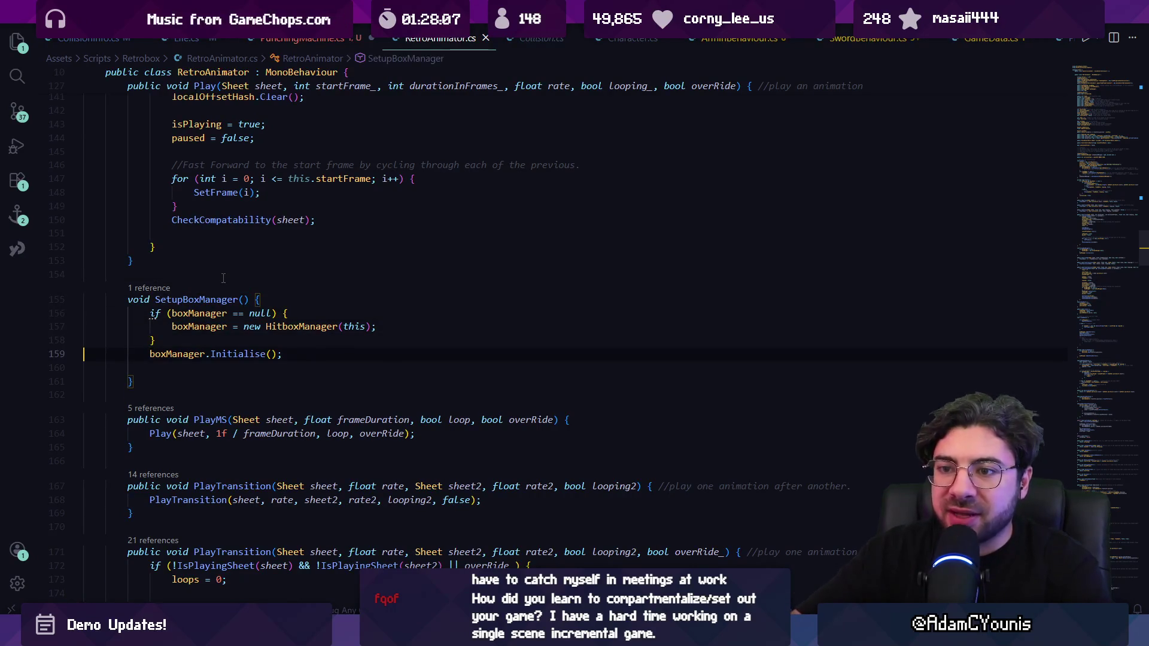
key(BackSpace)
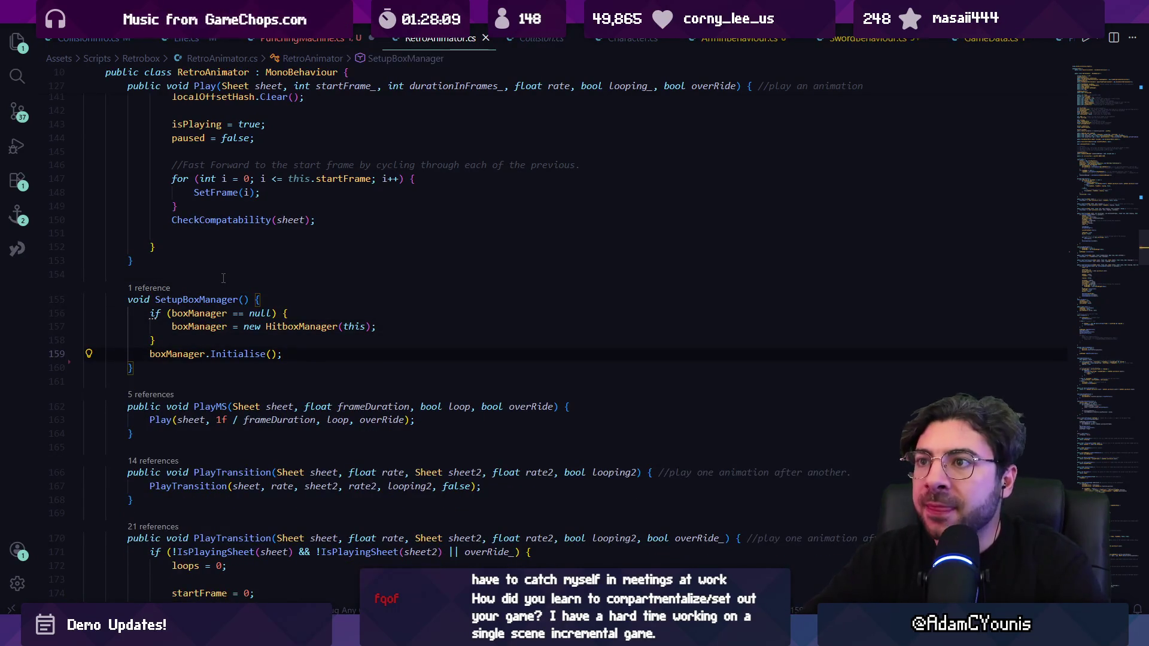
key(ctrl+s)
Add a public void PlayFromFrame method below PlayTransition in RetroAnimator.cs.
scroll(219, 279, down, 12)
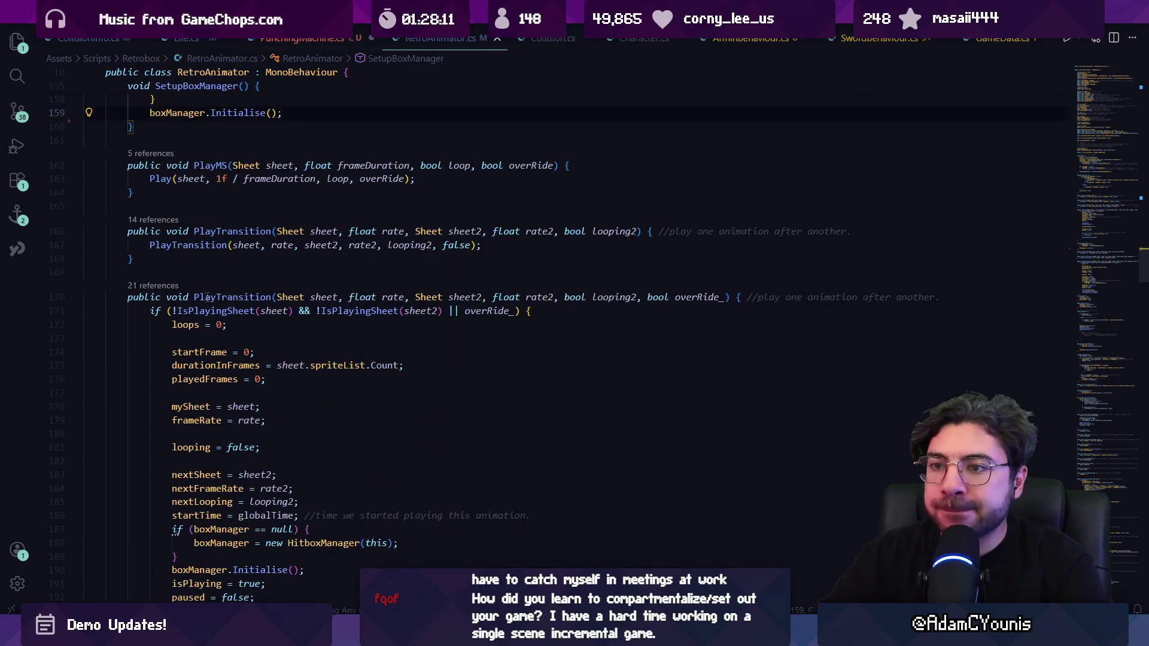
click(225, 379)
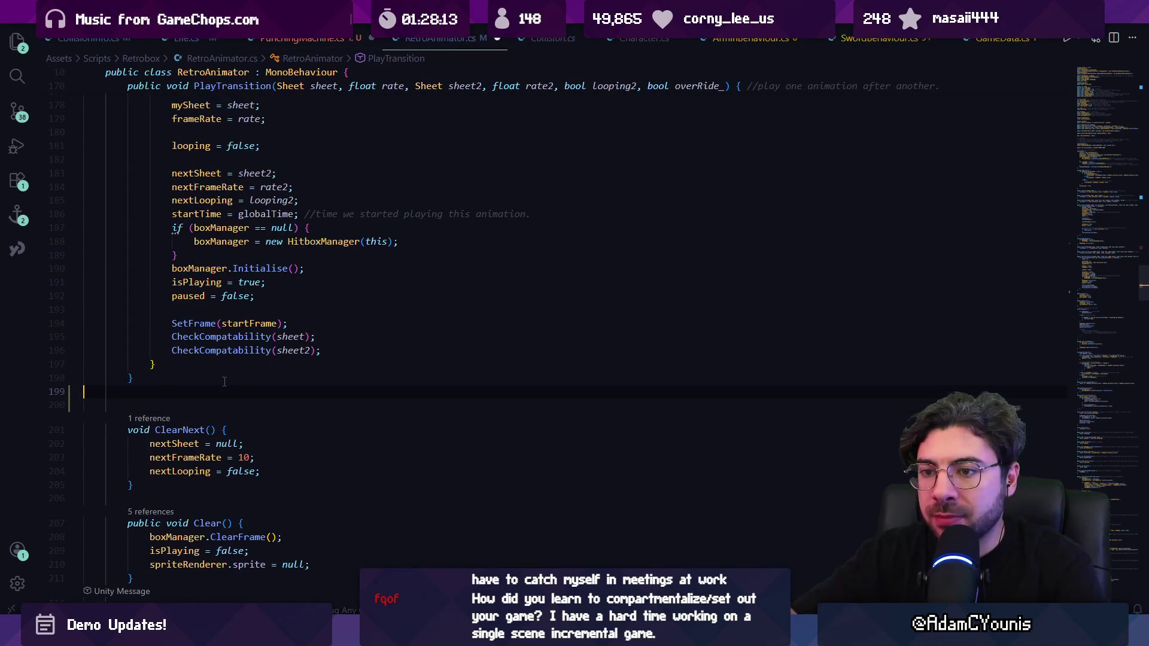
key(Return)
key(Return)
text(PlayFromFrame)
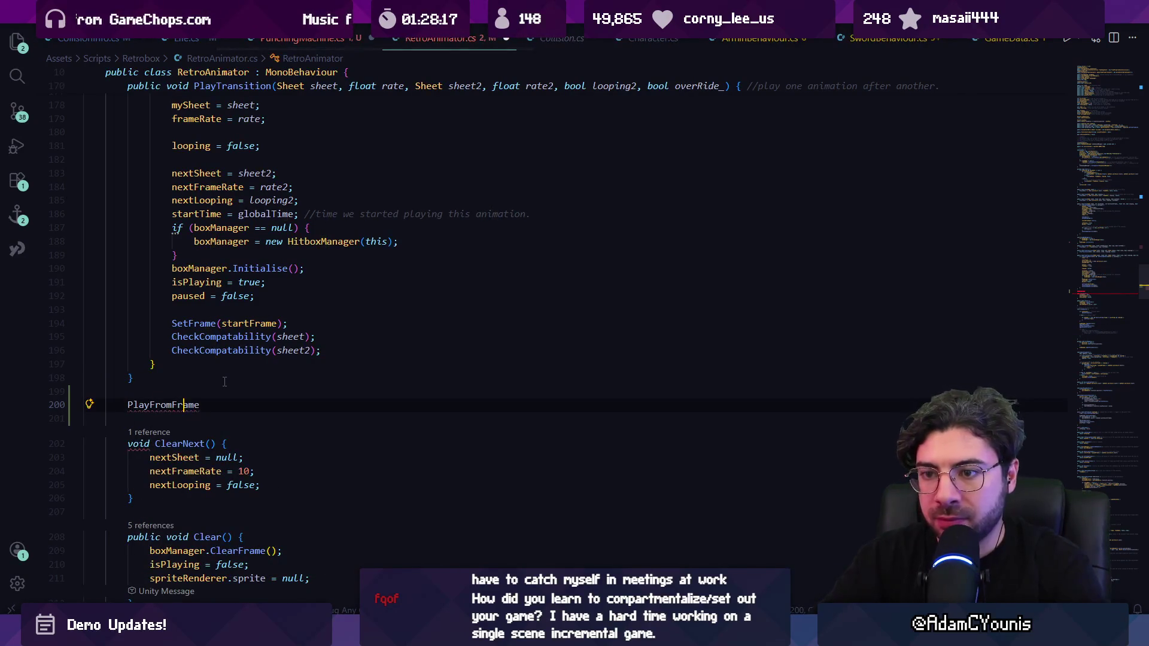
key(Left)
key(Left)
key(Left)
text(public void)
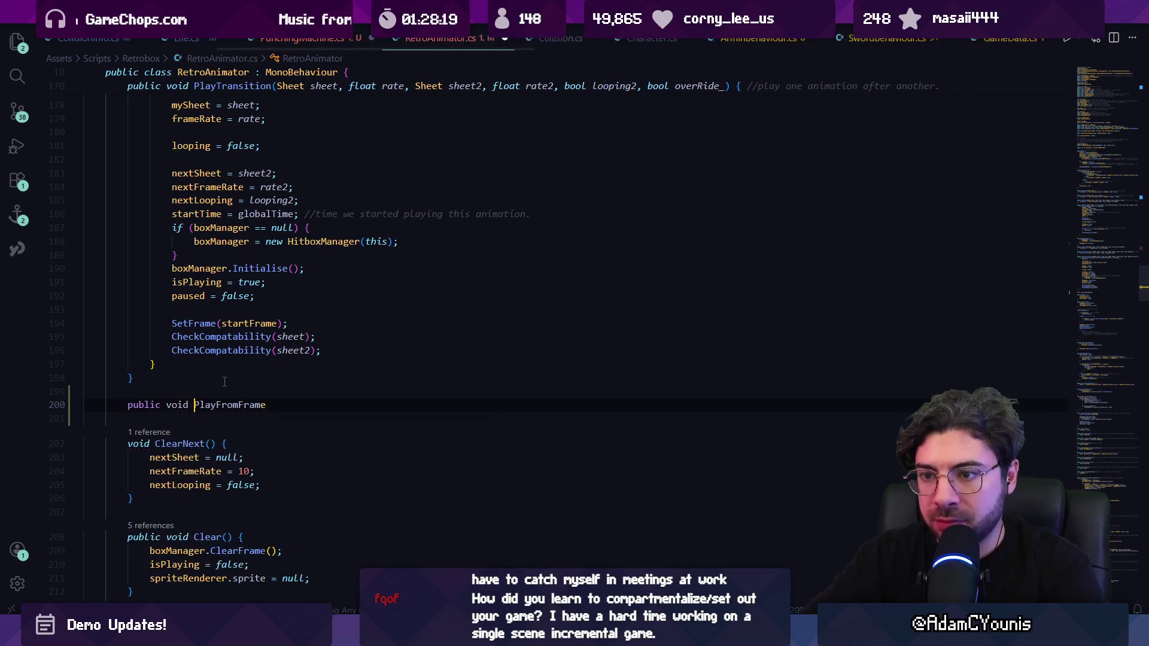
key(End)
text(()
key(Delete)
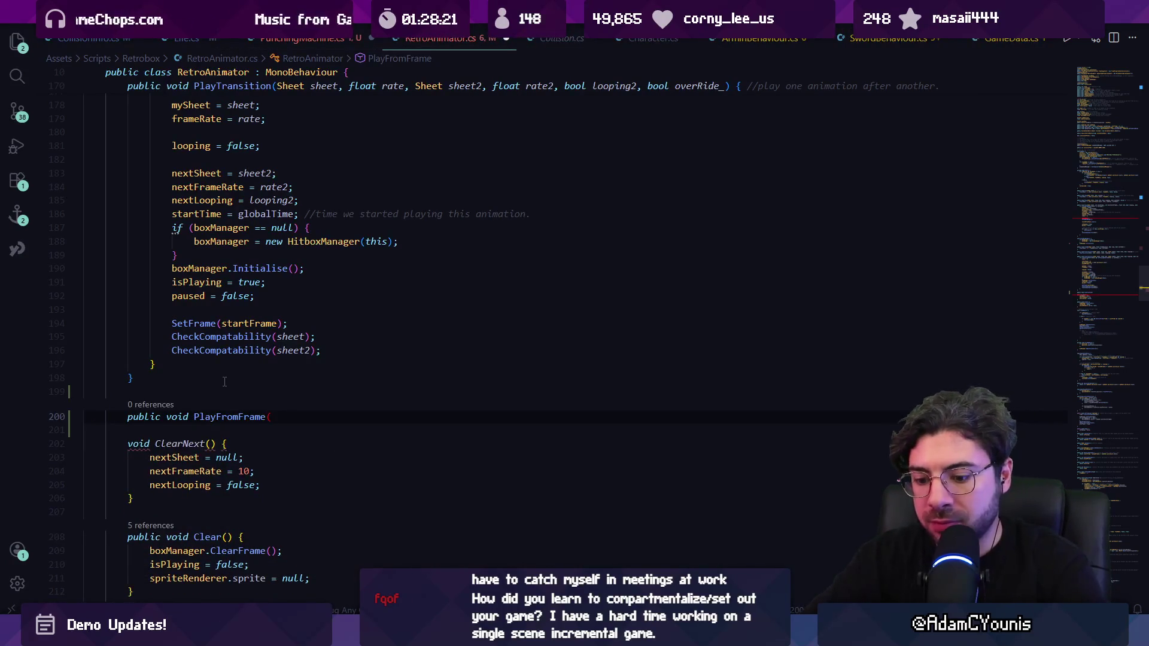
key(ctrl+v)
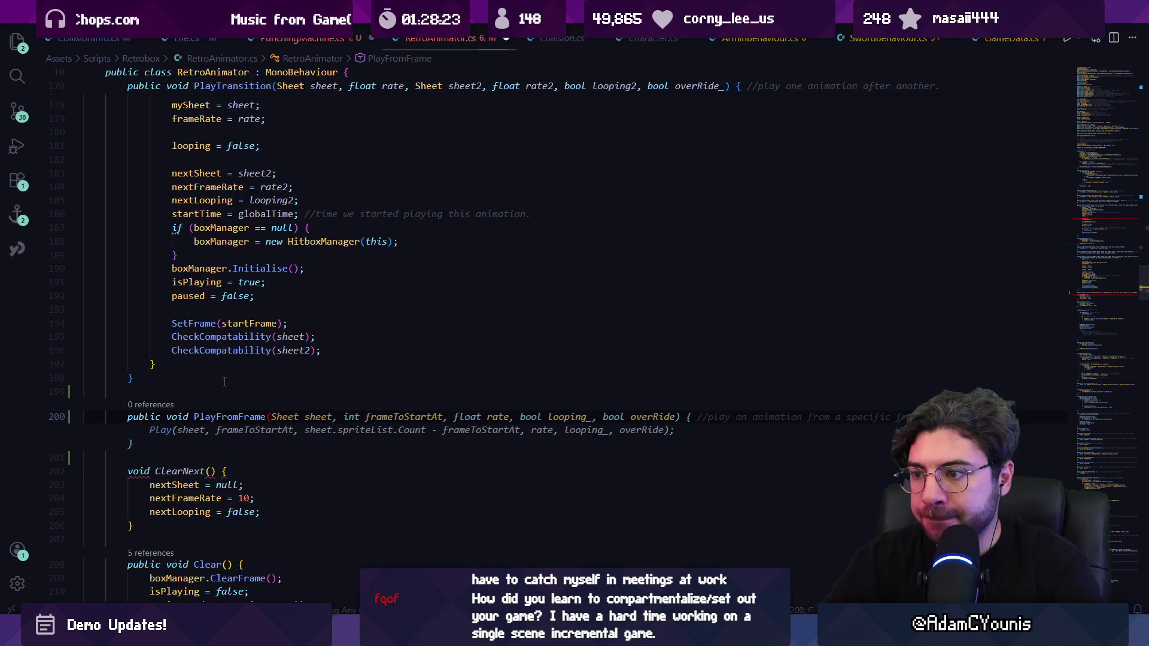
key(Tab)
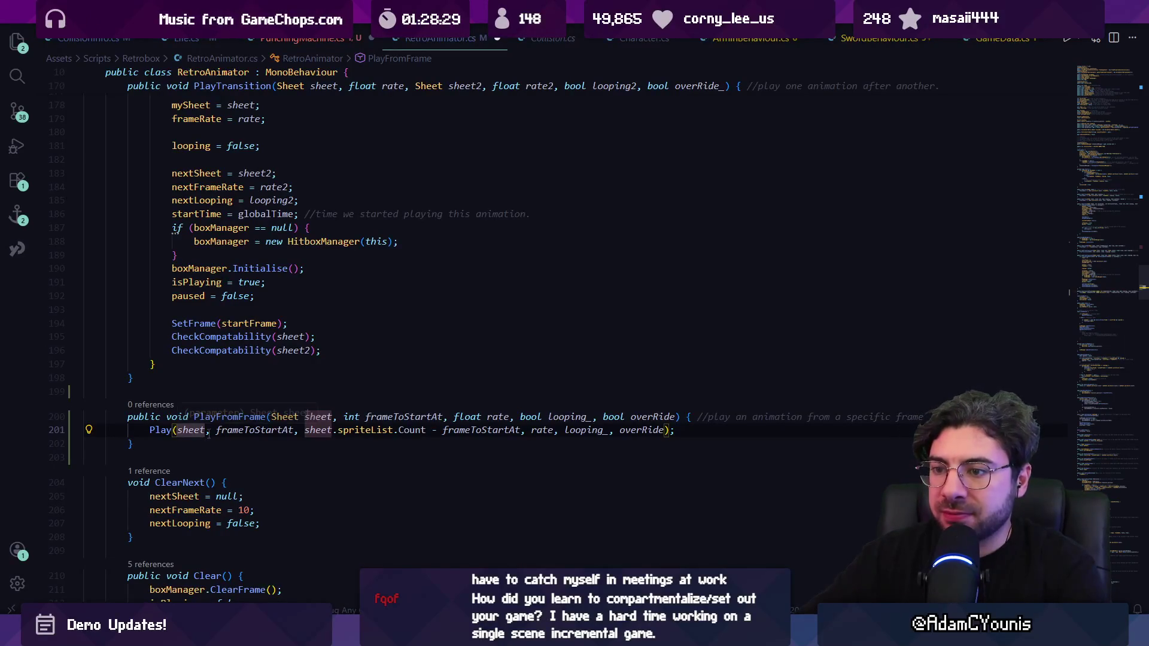
Change the punching machine's call to animator.PlayFromFrame(s_attack, hurtConfirmFrame, 12, false, true).
click(369, 431)
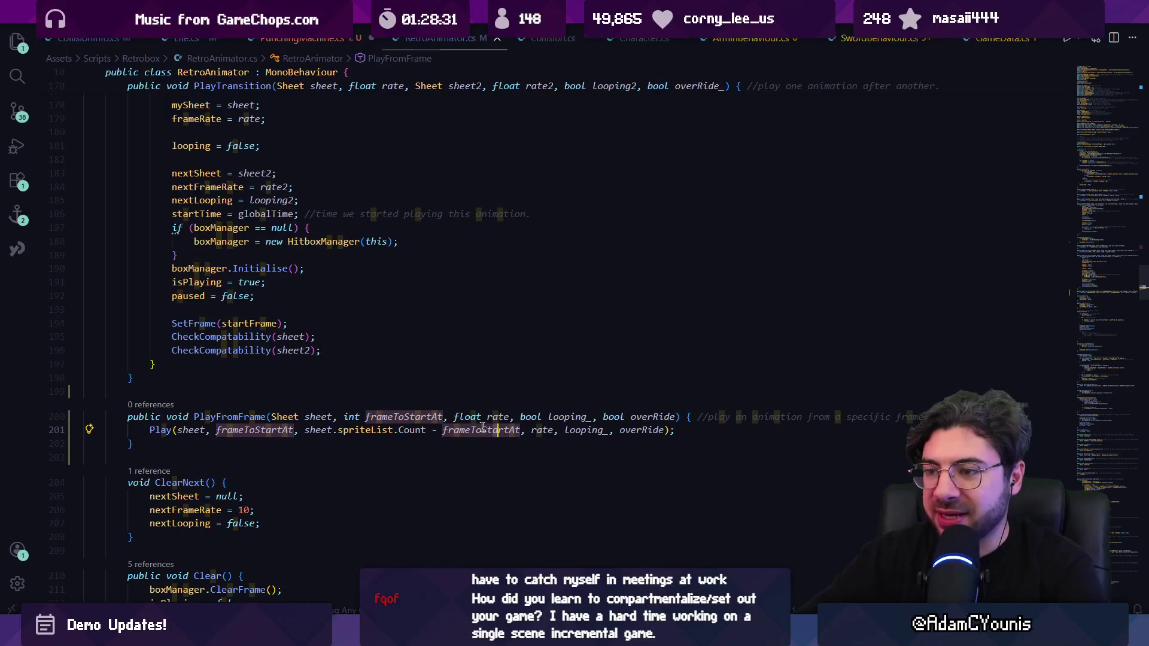
key(alt+Left)
key(alt+Left)
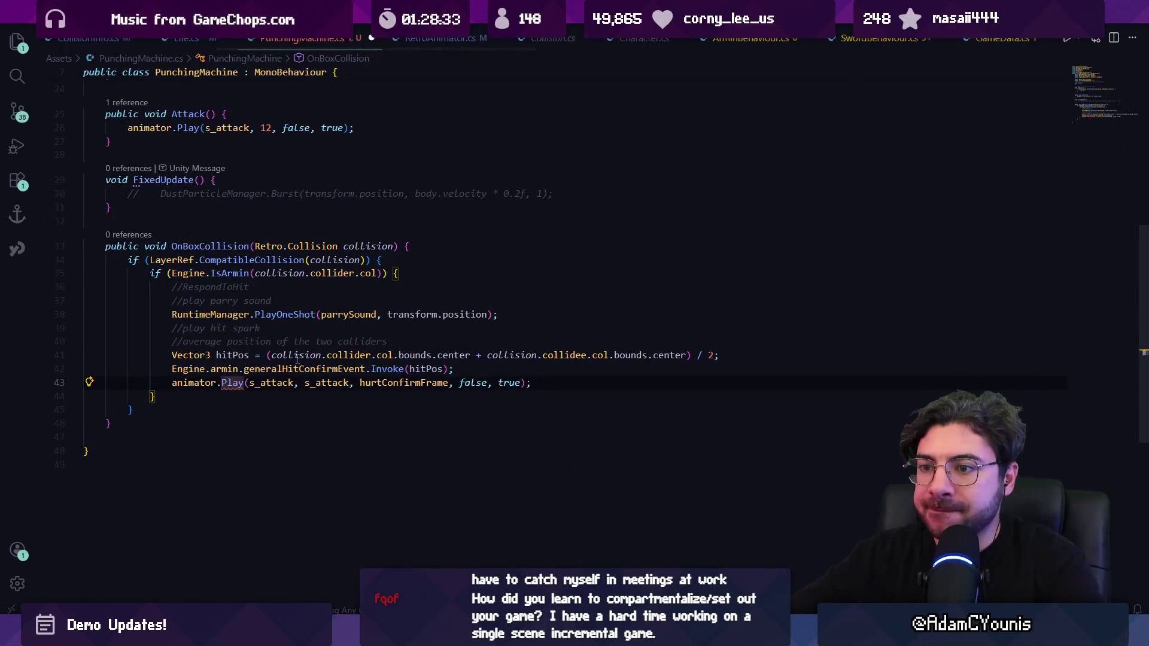
text(Fr)
key(Tab)
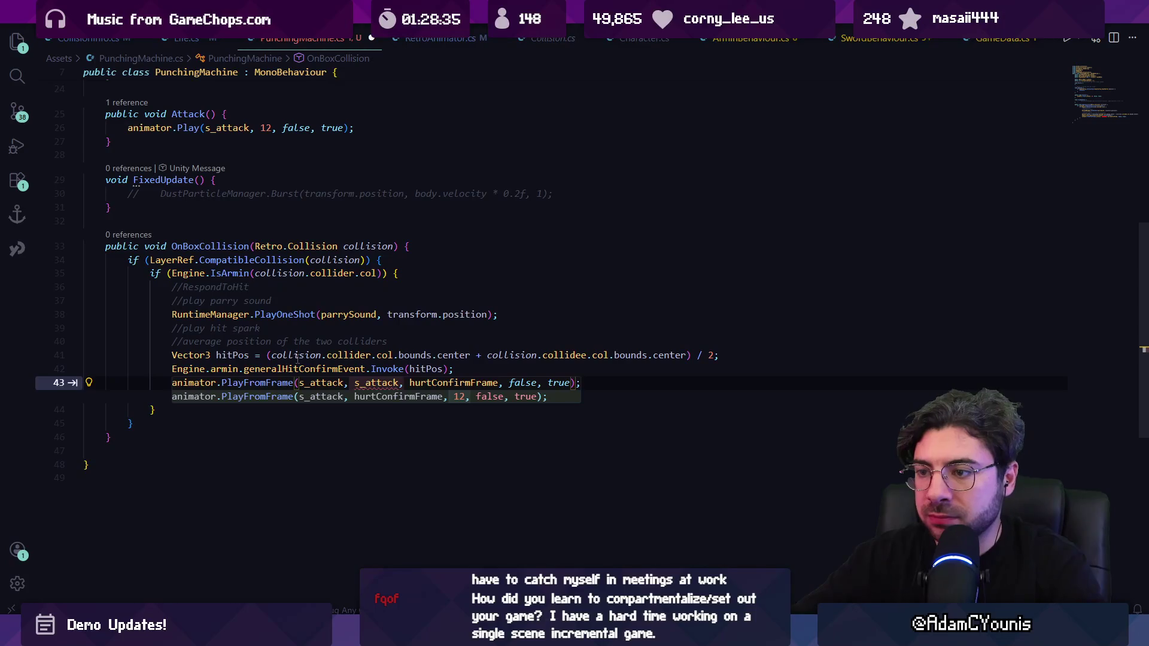
key(Tab)
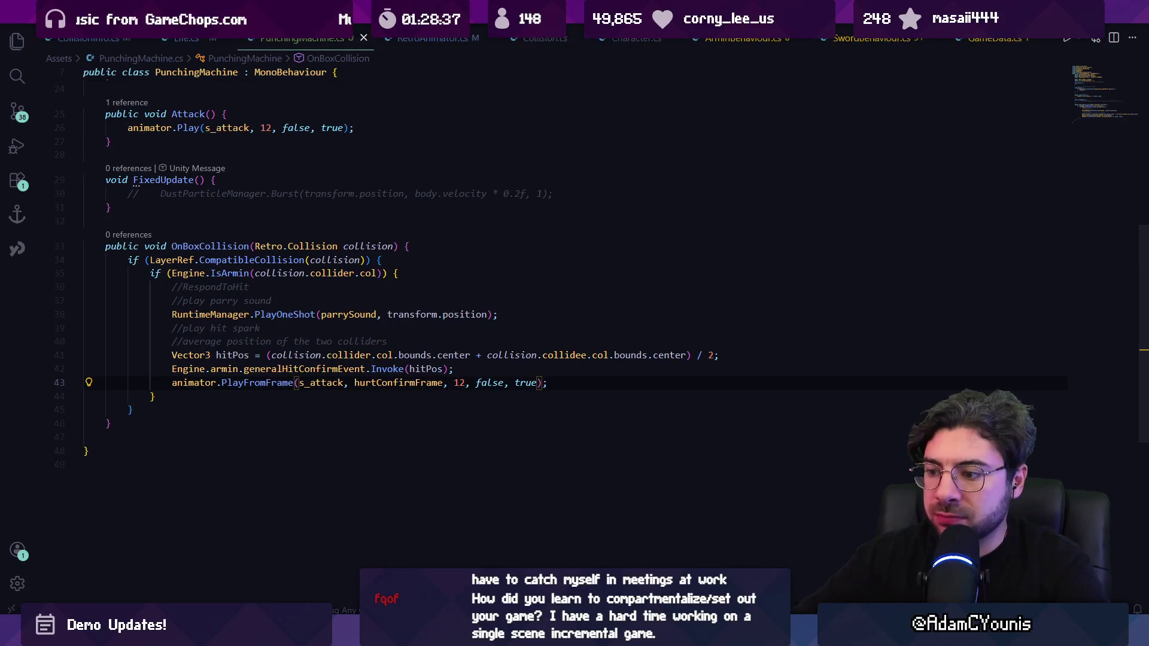
key(alt+Tab)
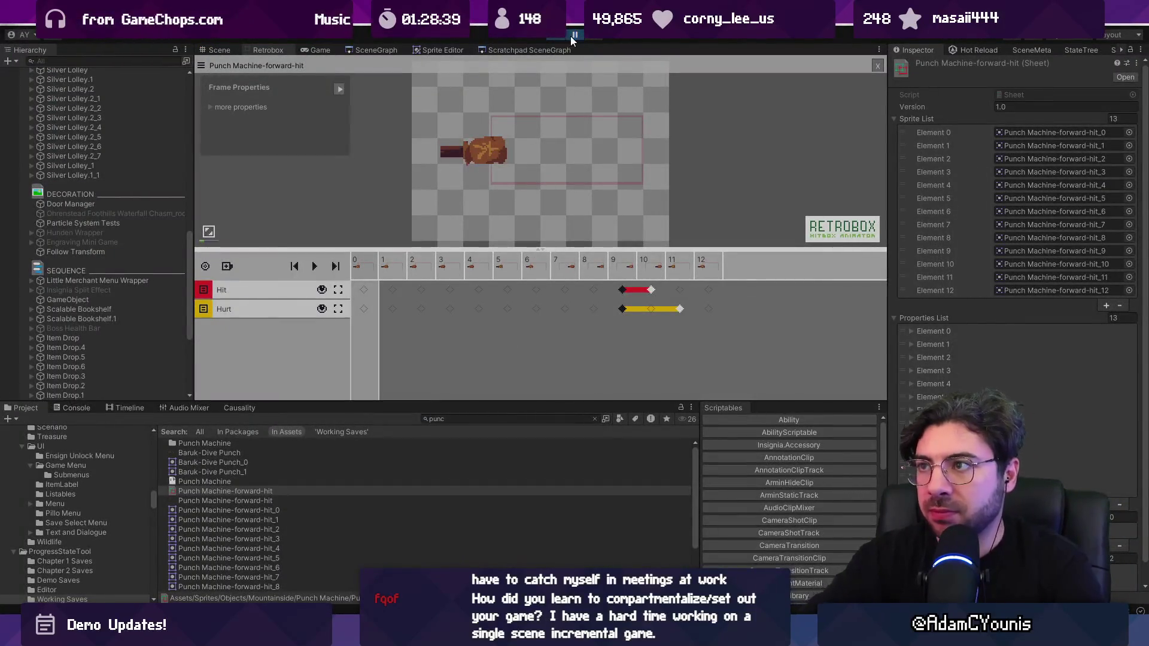
Start Play mode after the reload and swing the character's sword repeatedly with X.
click(572, 35)
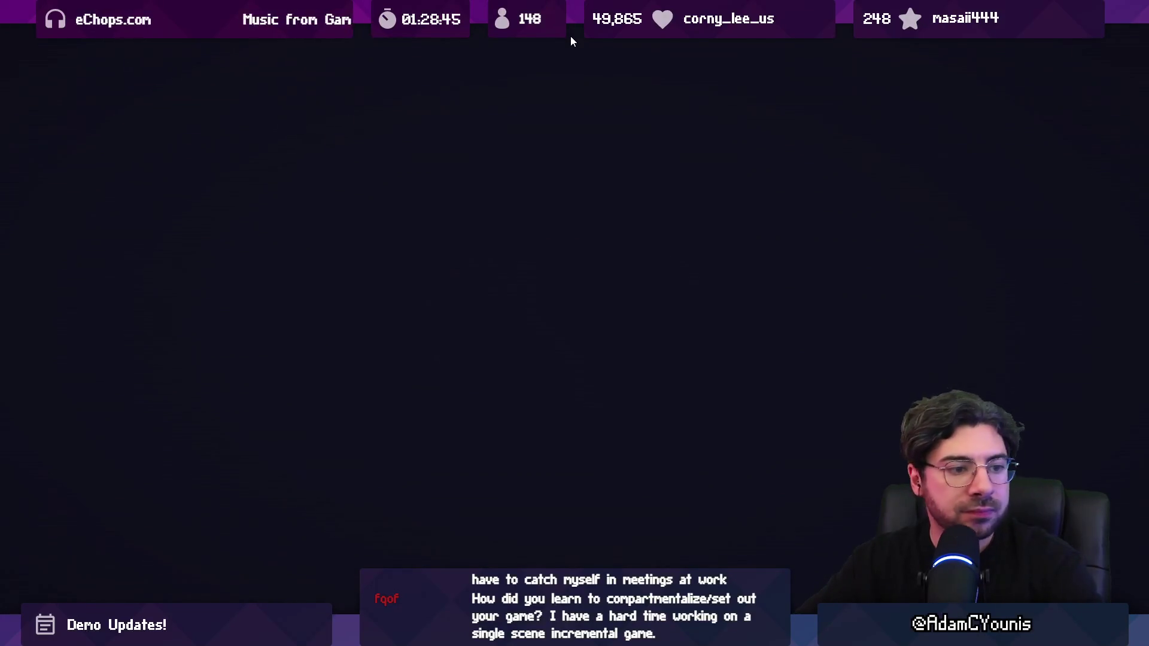
click(570, 36)
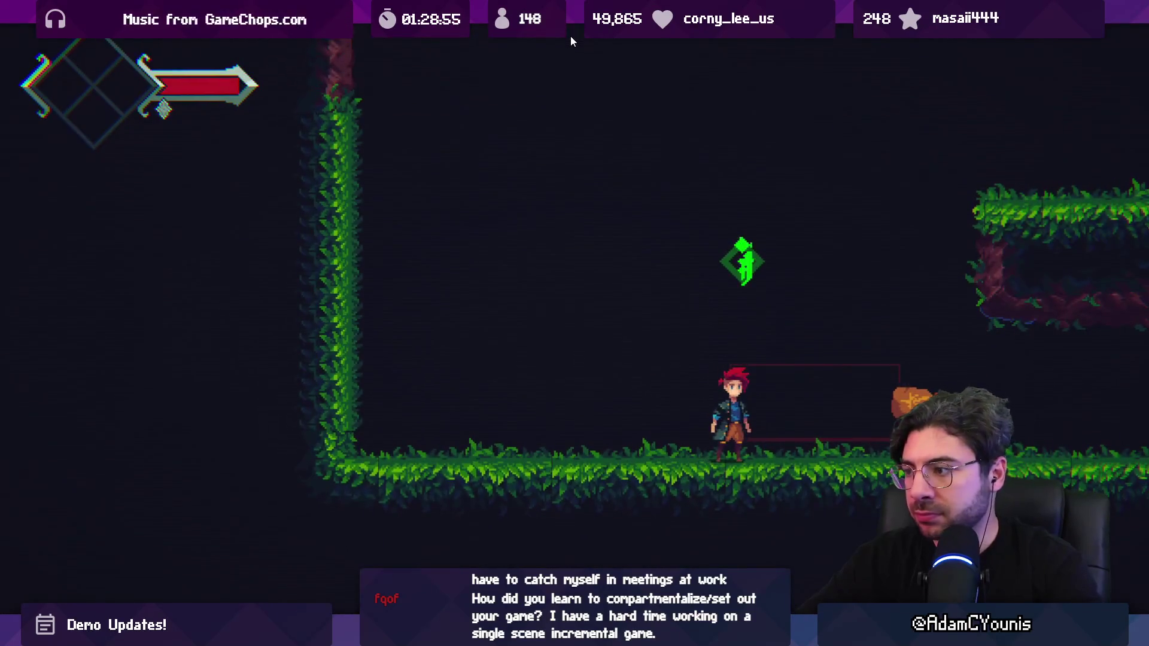
key(x)
key(x)
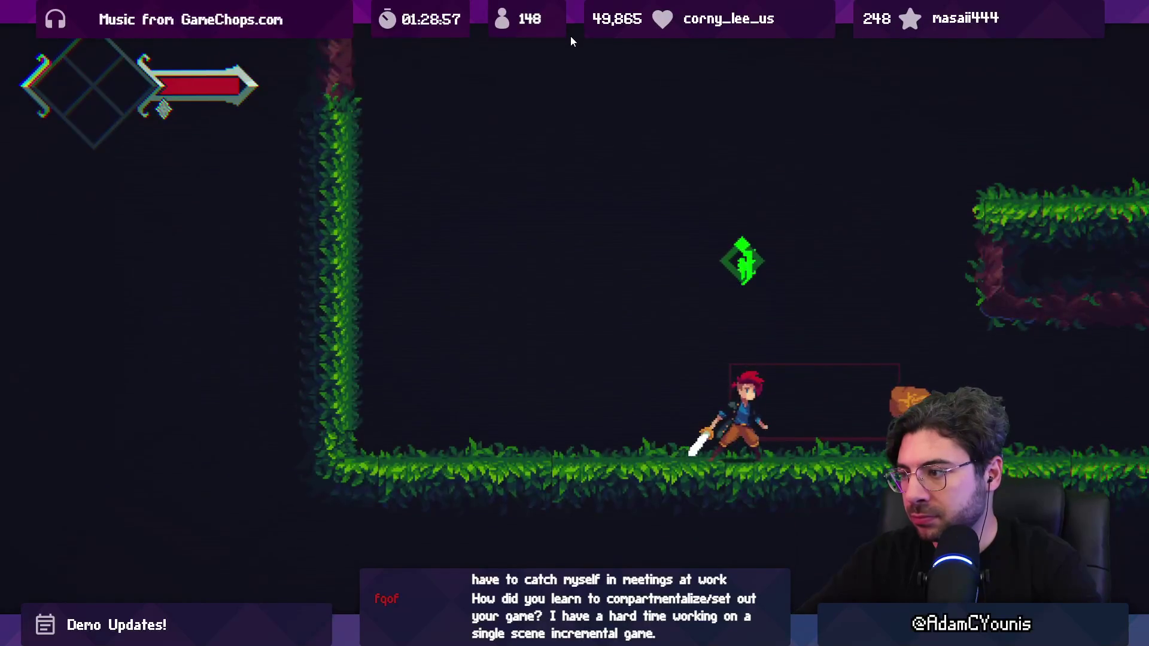
key(x)
key(x)
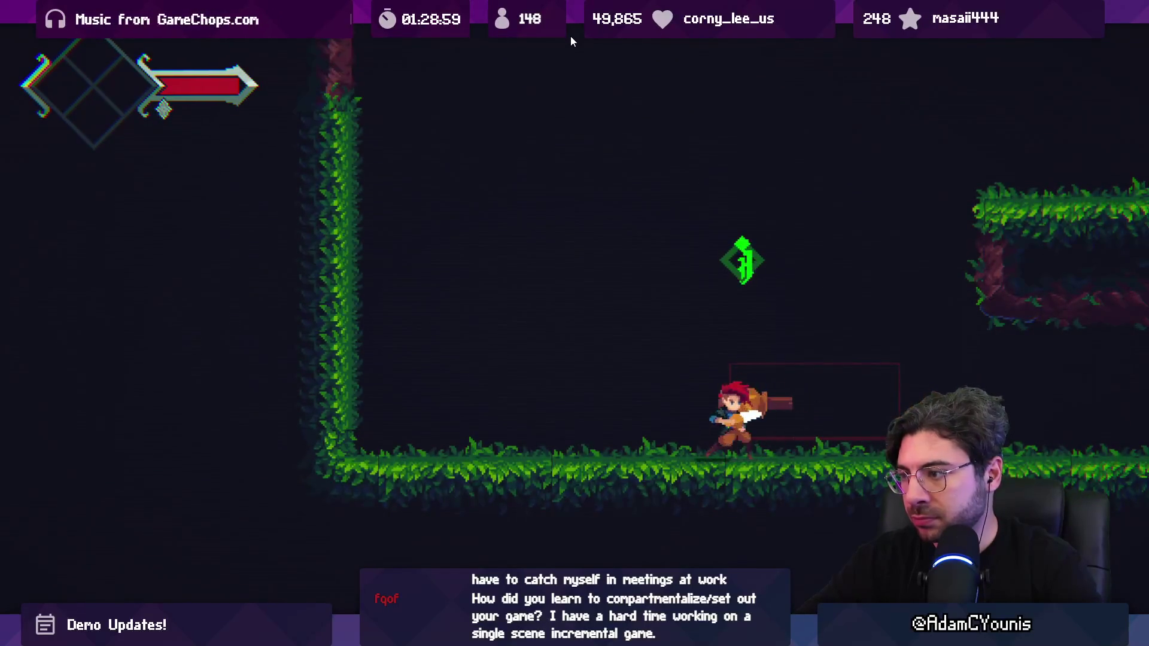
key(x)
key(x)
key(Left)
key(x)
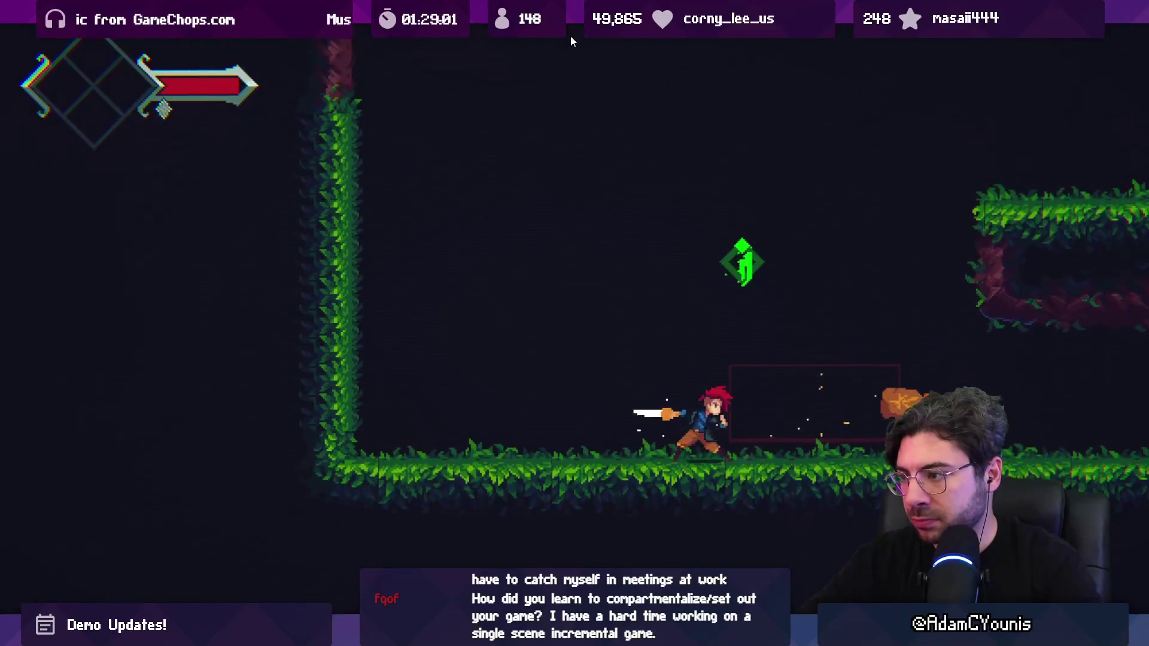
Move left and right slashing at the punching machine, then exit fullscreen and stop Play mode.
key(x)
key(Right)
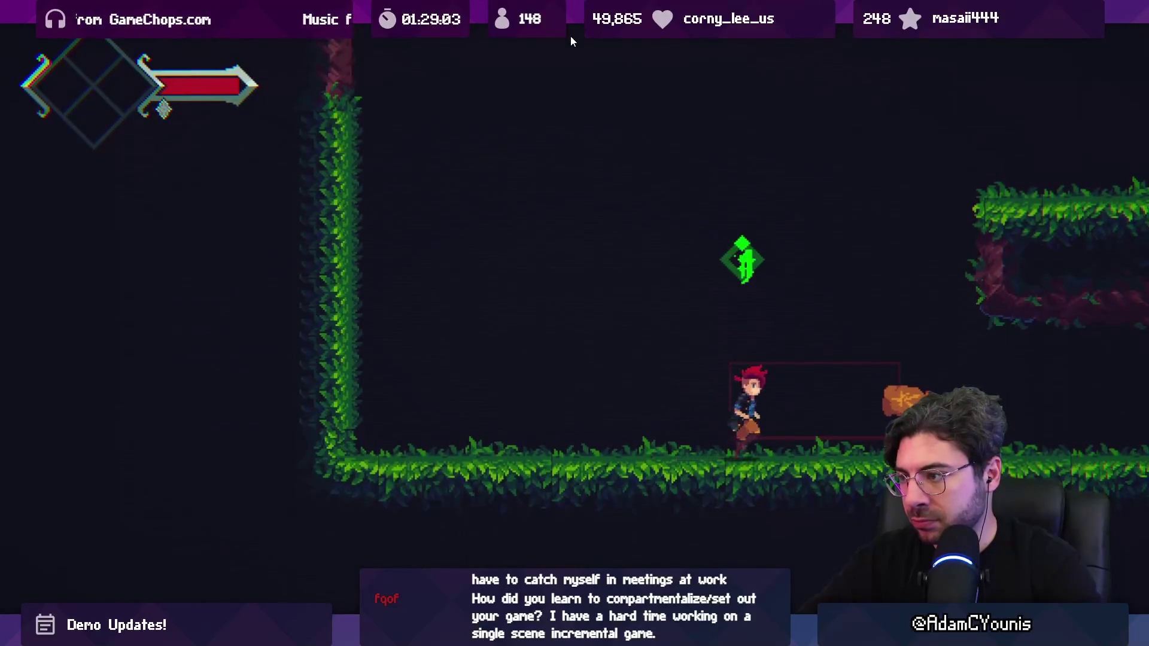
key(x)
key(Left)
key(x)
key(Right)
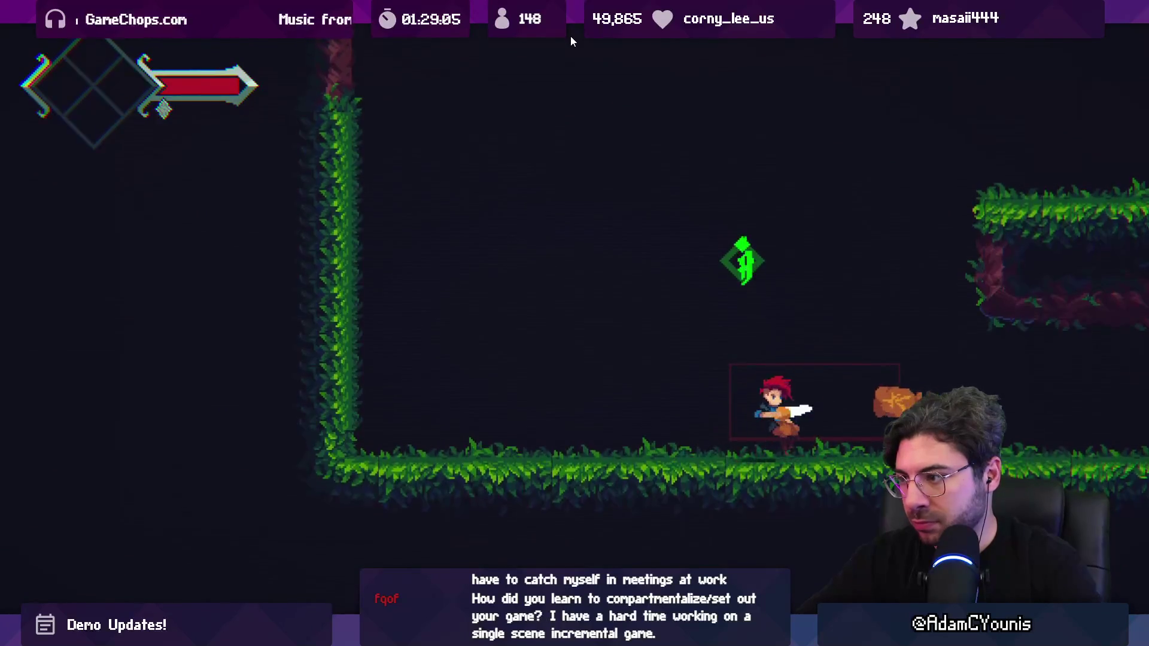
key(x)
key(Left)
key(x)
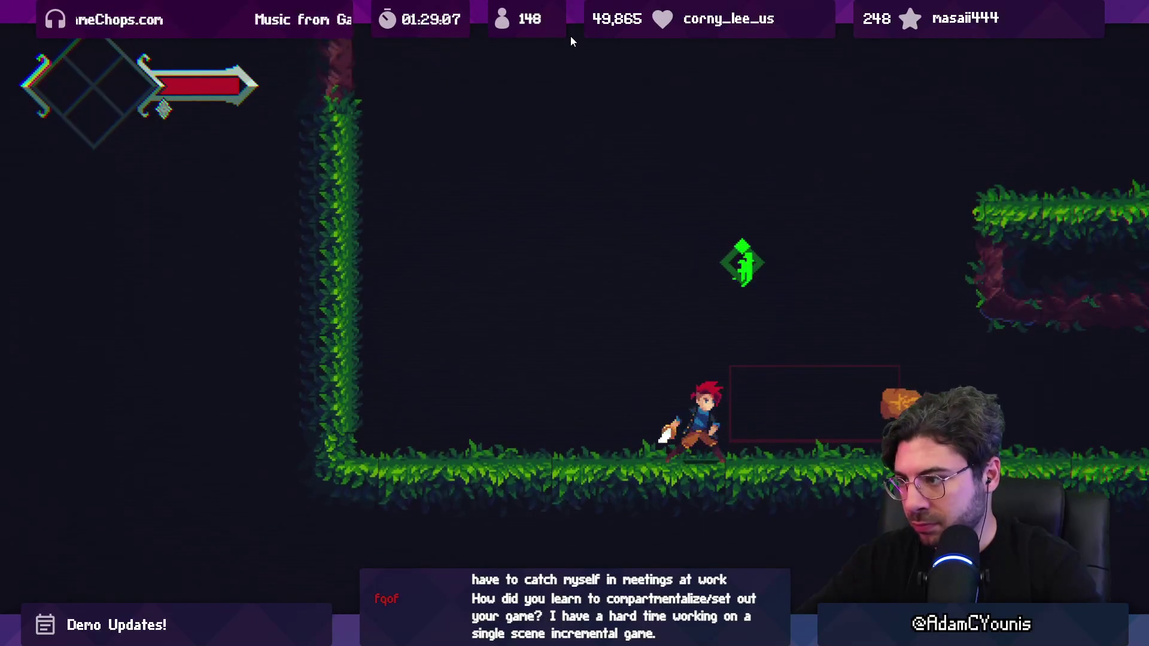
key(x)
key(shift+space)
click(565, 36)
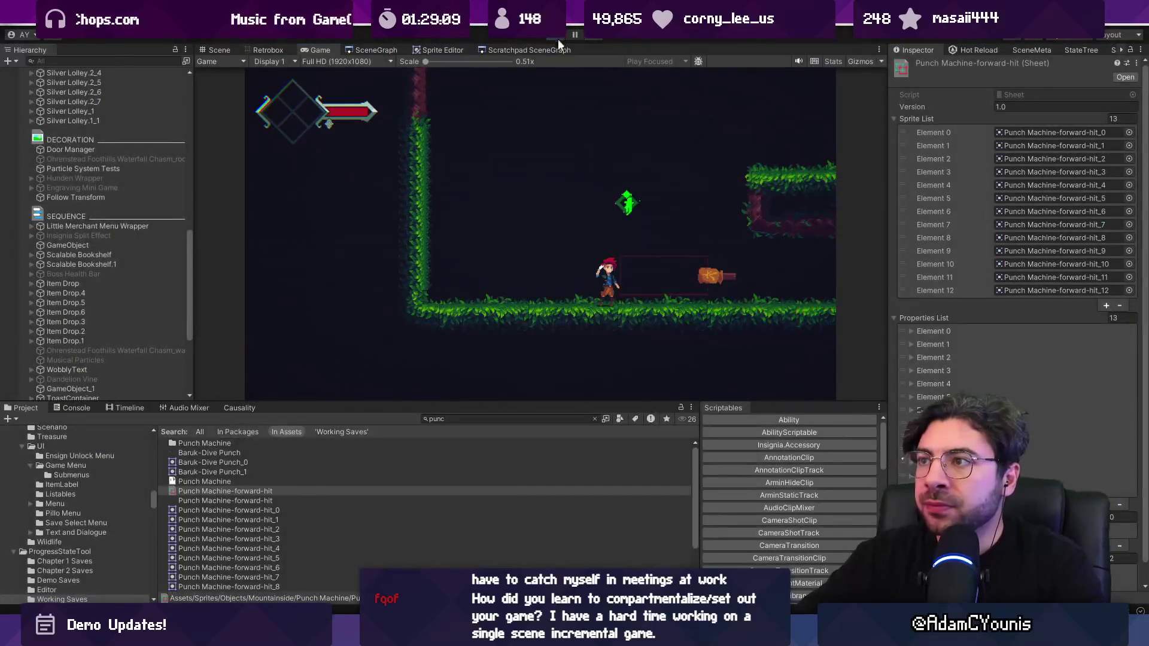
Select the Punching Machine object, try raising it in the scene, then undo the move.
key(alt+Tab)
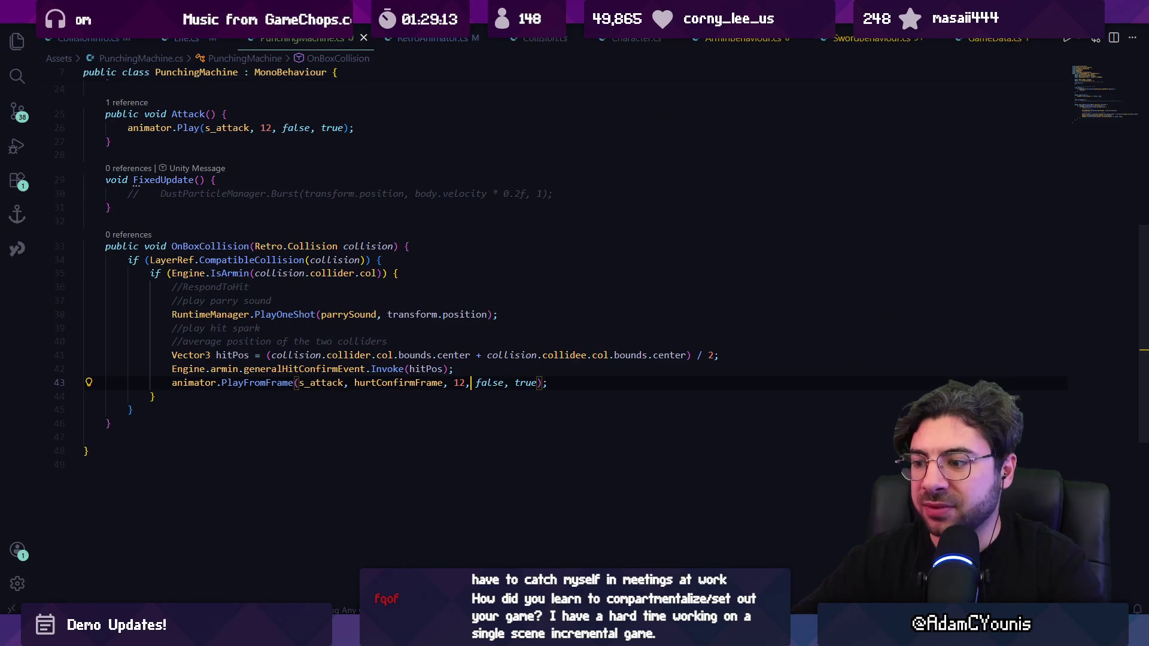
key(alt+Tab)
click(113, 394)
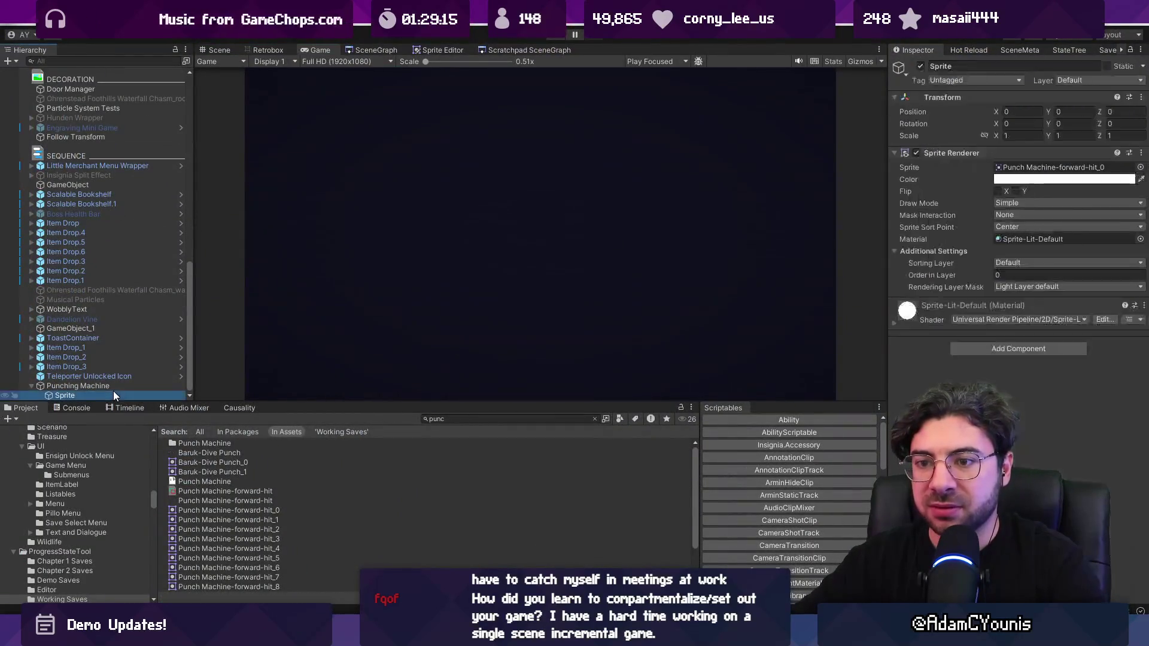
click(219, 50)
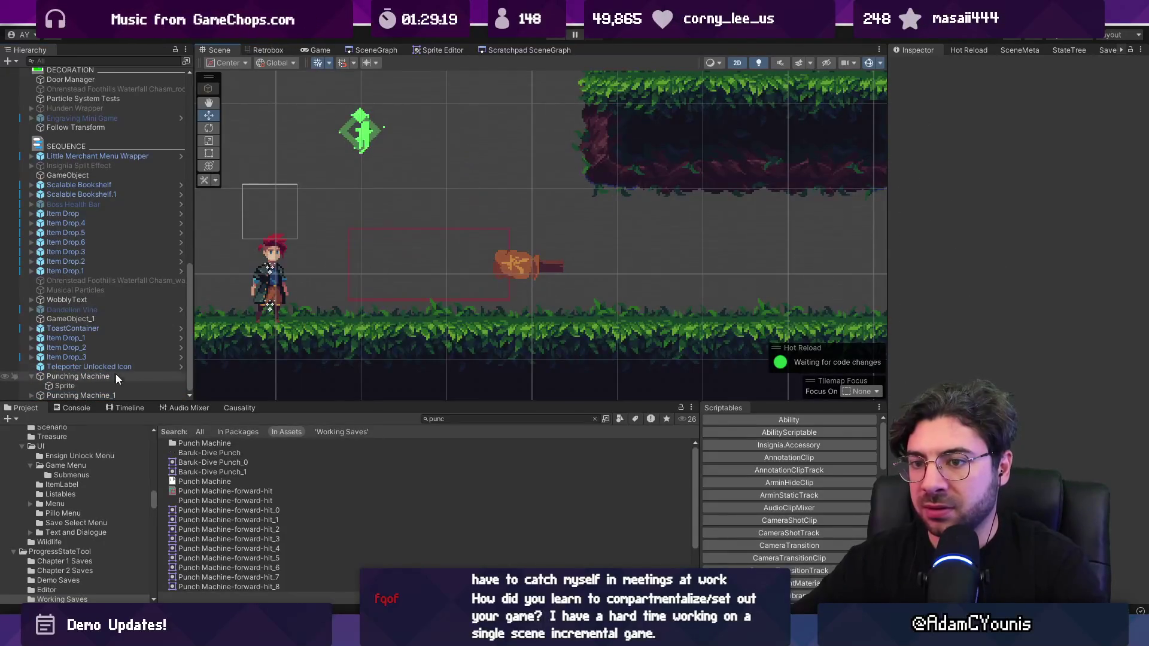
click(110, 376)
drag(462, 219, 466, 145)
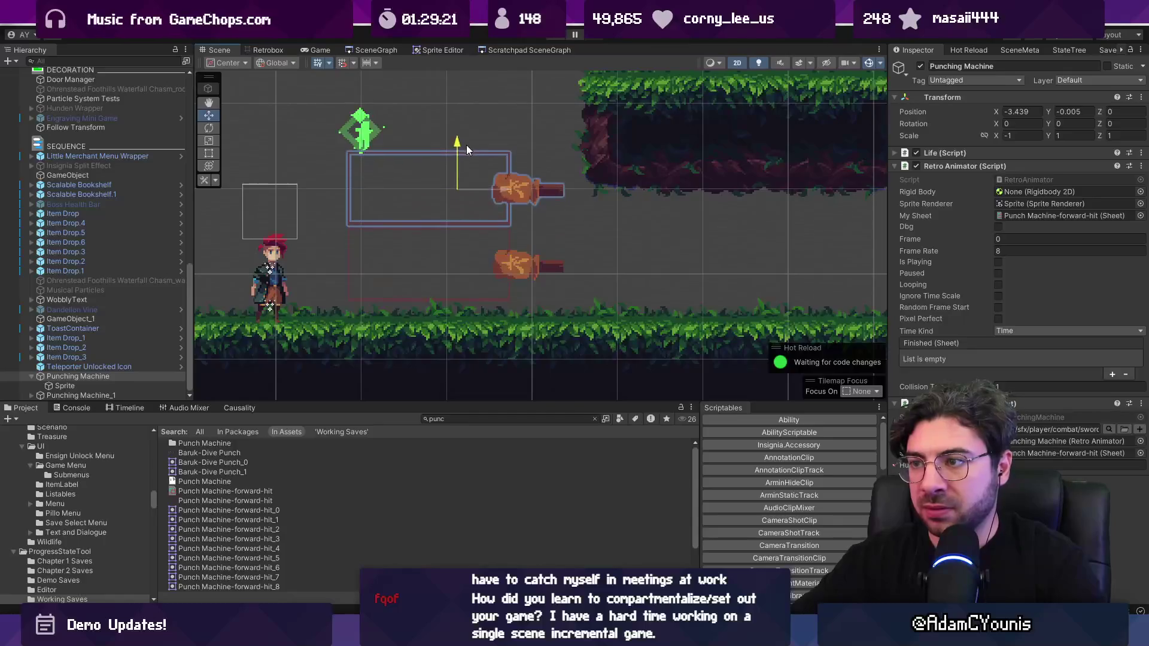
key(ctrl+z)
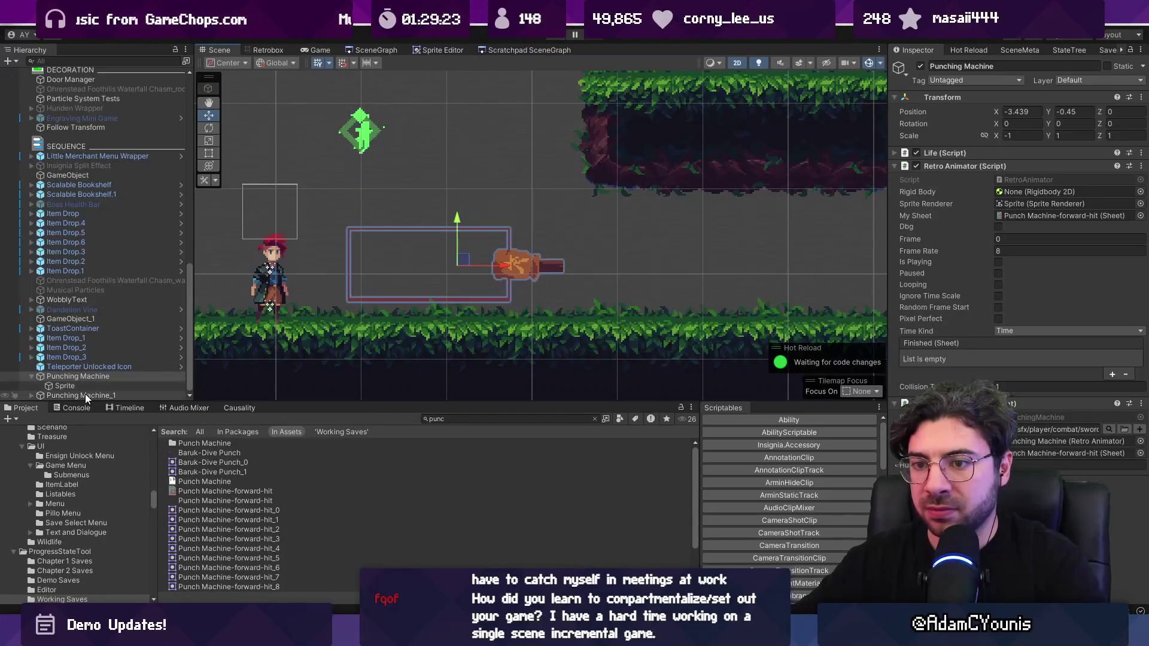
Rename the object to Punching Machine Forward and enlarge the scene and hierarchy panels.
click(79, 386)
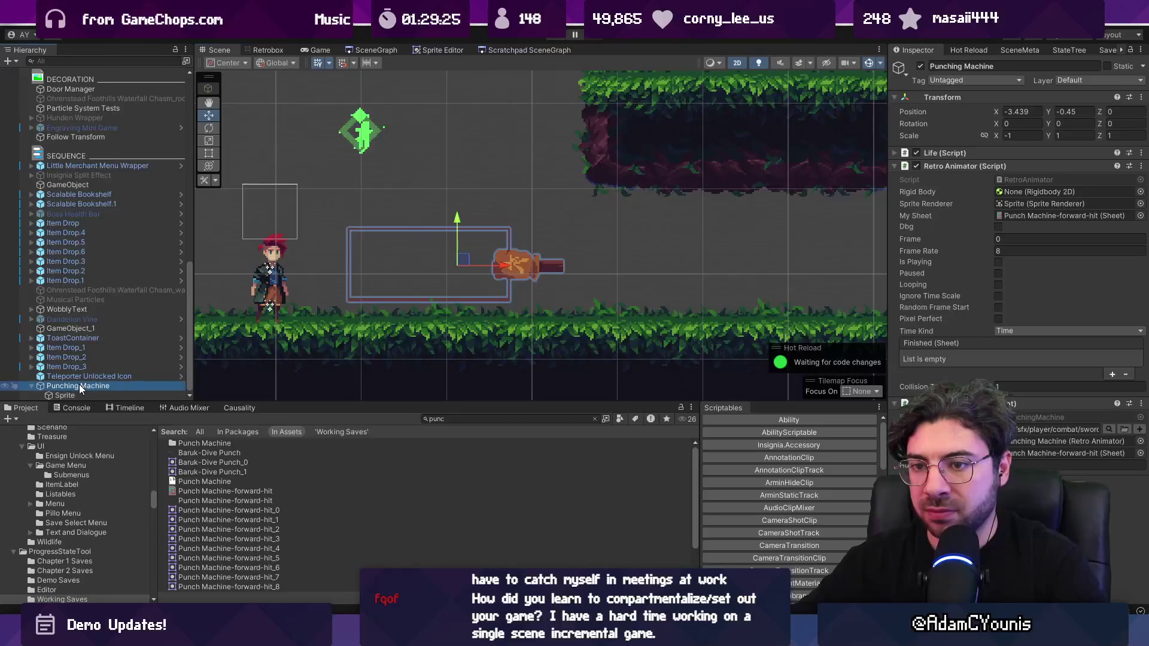
click(81, 384)
text(Forwa)
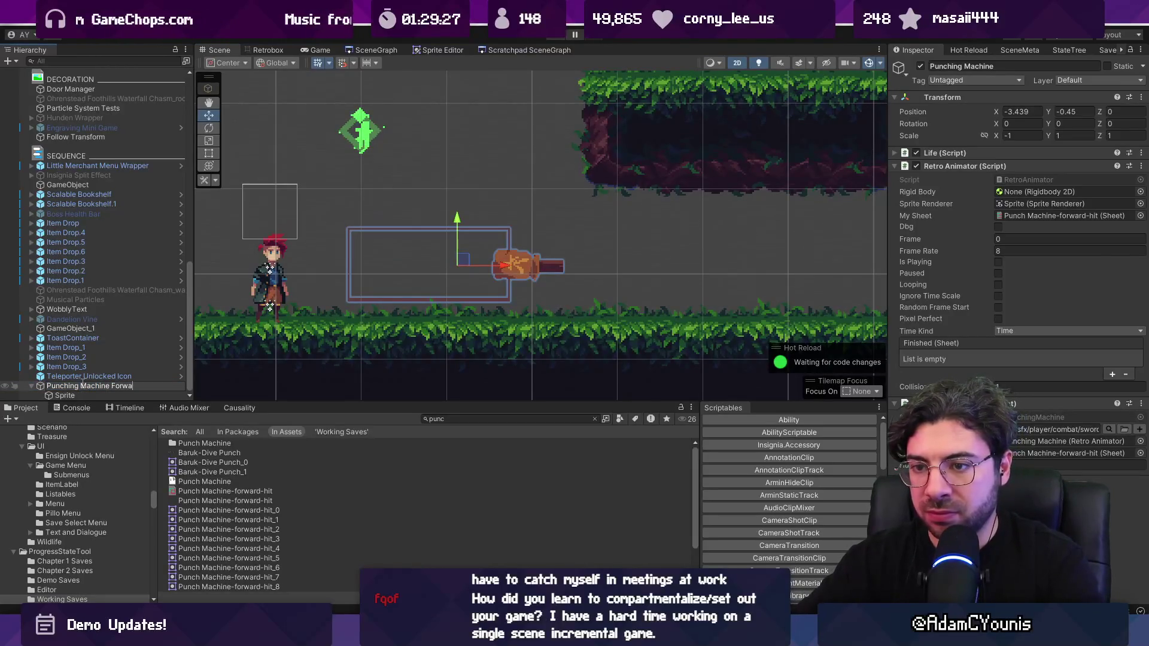
text(rd)
click(32, 385)
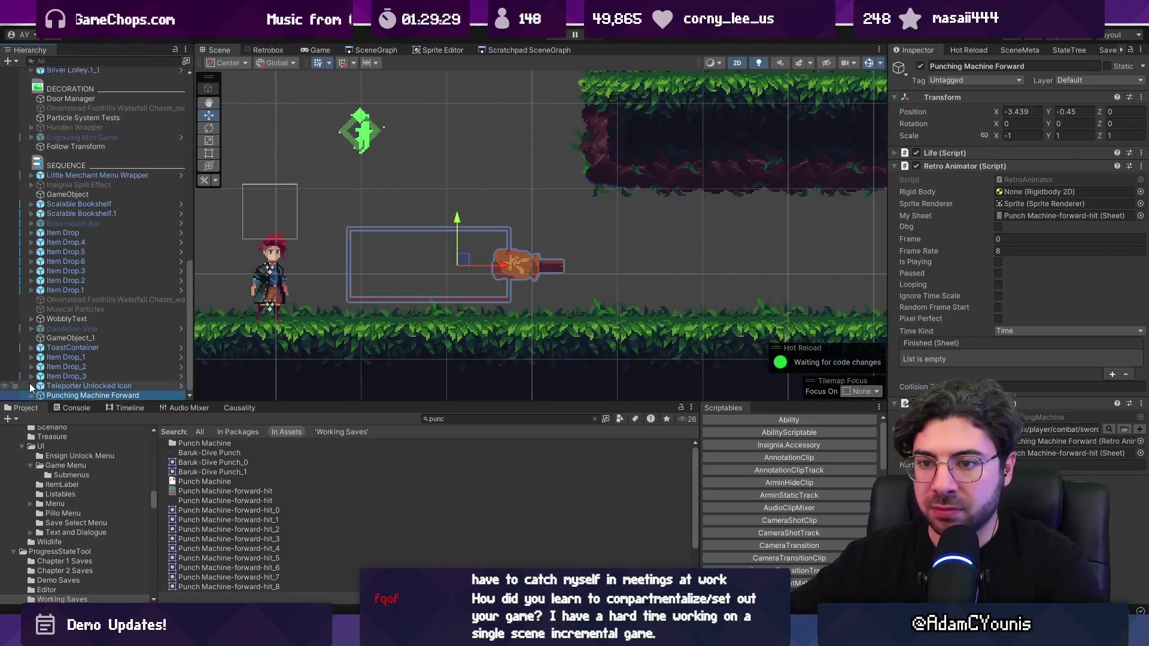
drag(248, 403, 246, 472)
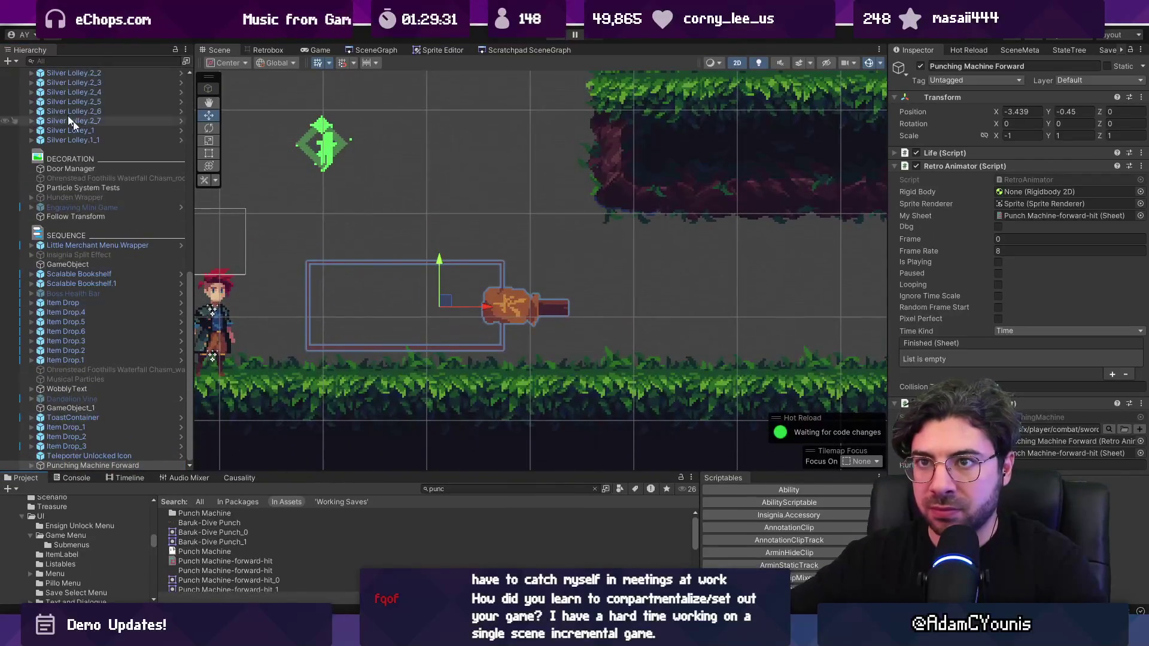
Duplicate Punching Machine Forward and name the copy Punching Machine Up.
click(123, 465)
key(ctrl+d)
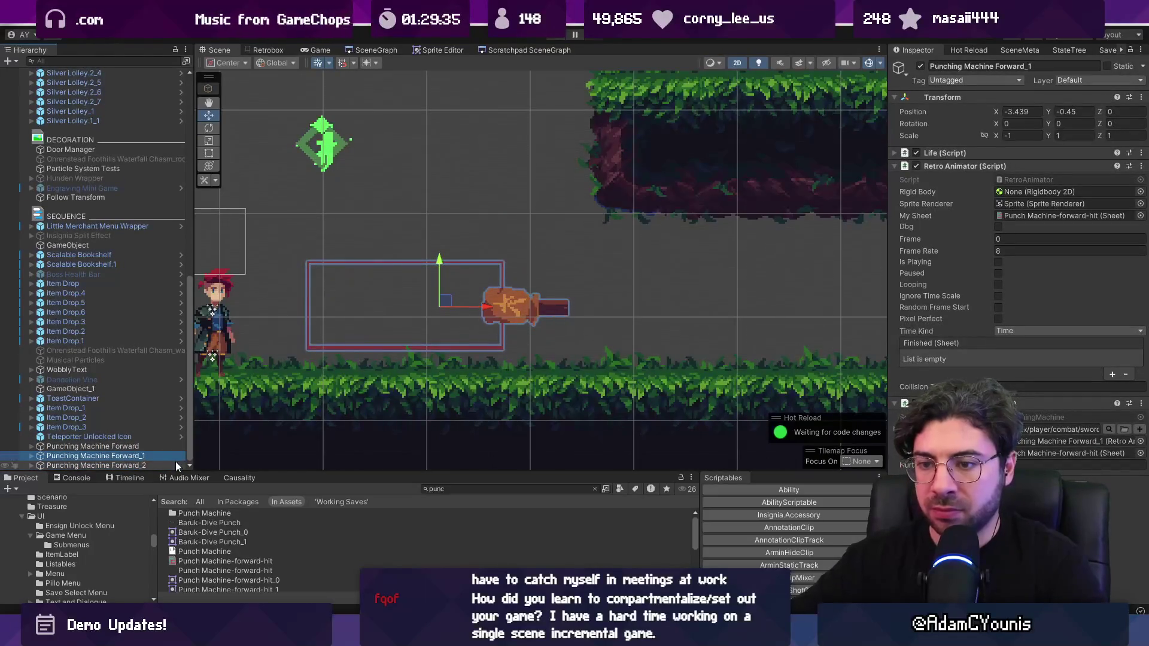
key(F2)
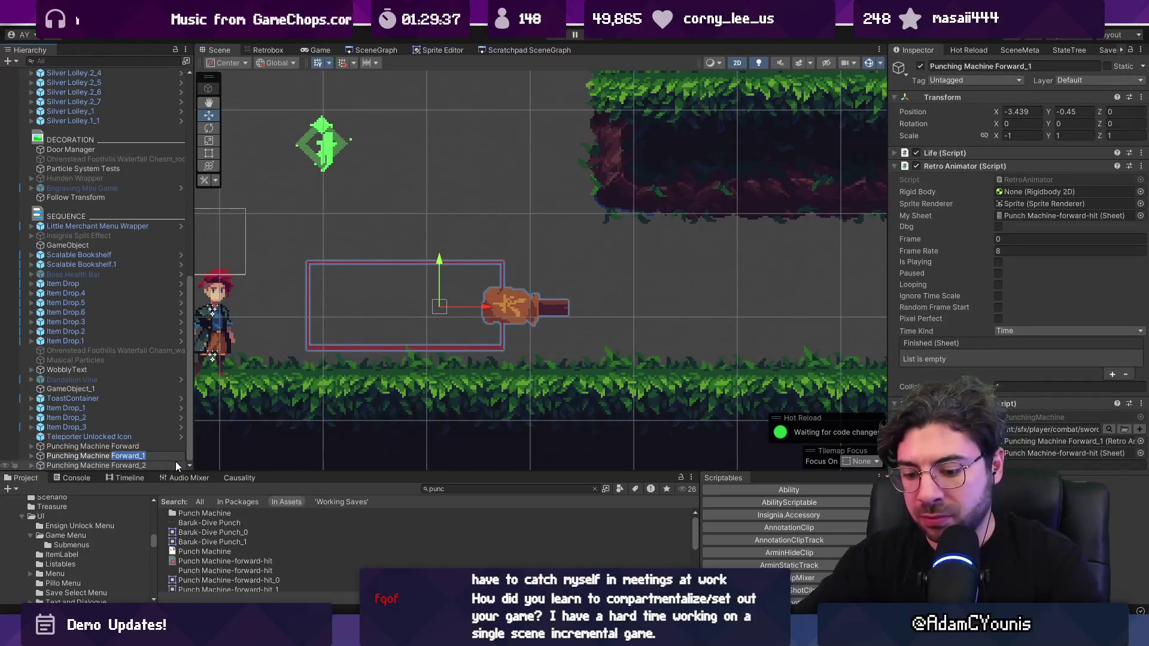
text(up)
key(Return)
key(F2)
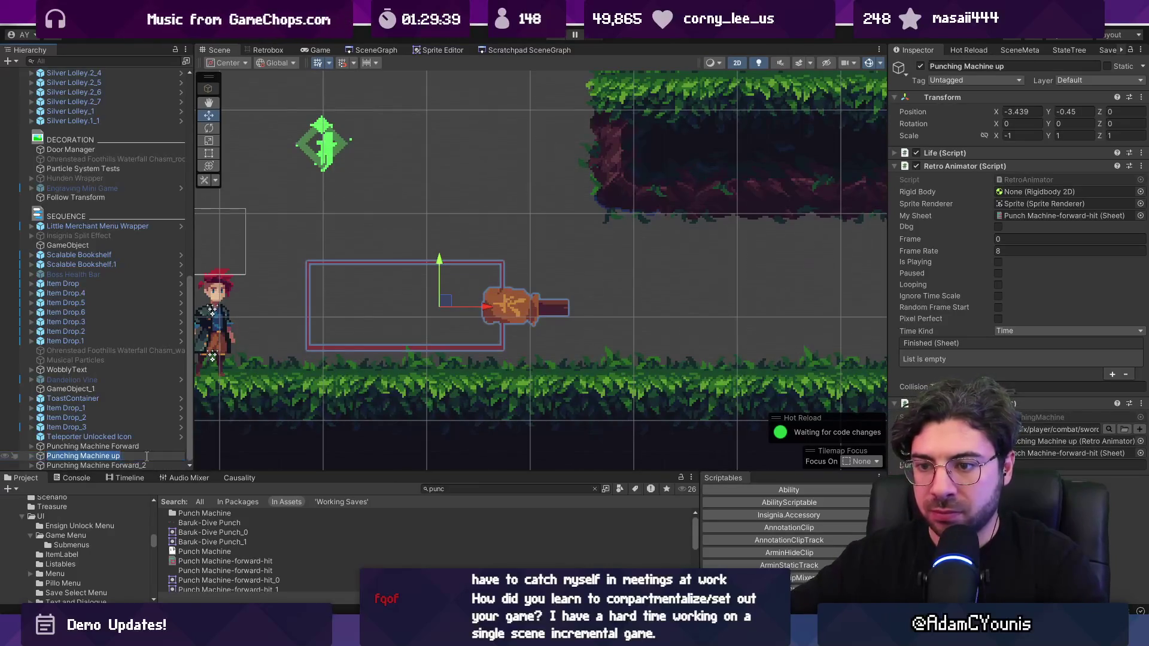
key(End)
key(BackSpace)
key(BackSpace)
text(Up)
key(Return)
Rename the second copy to Punching Machine Down and frame it in the scene.
click(145, 464)
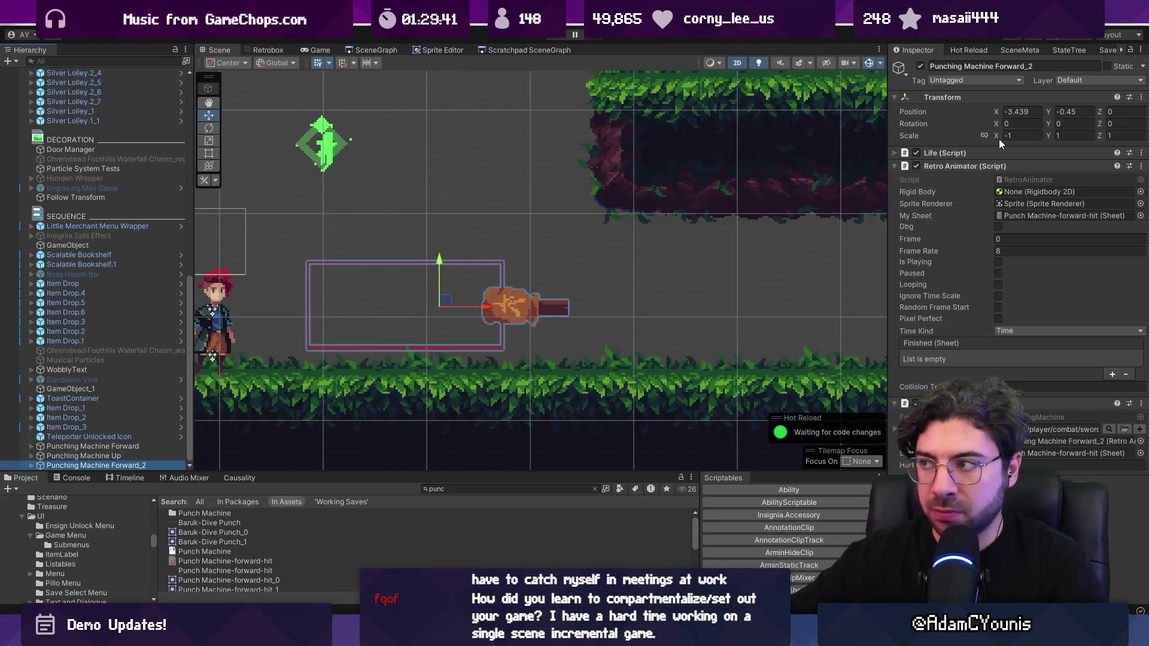
click(998, 67)
text(Down)
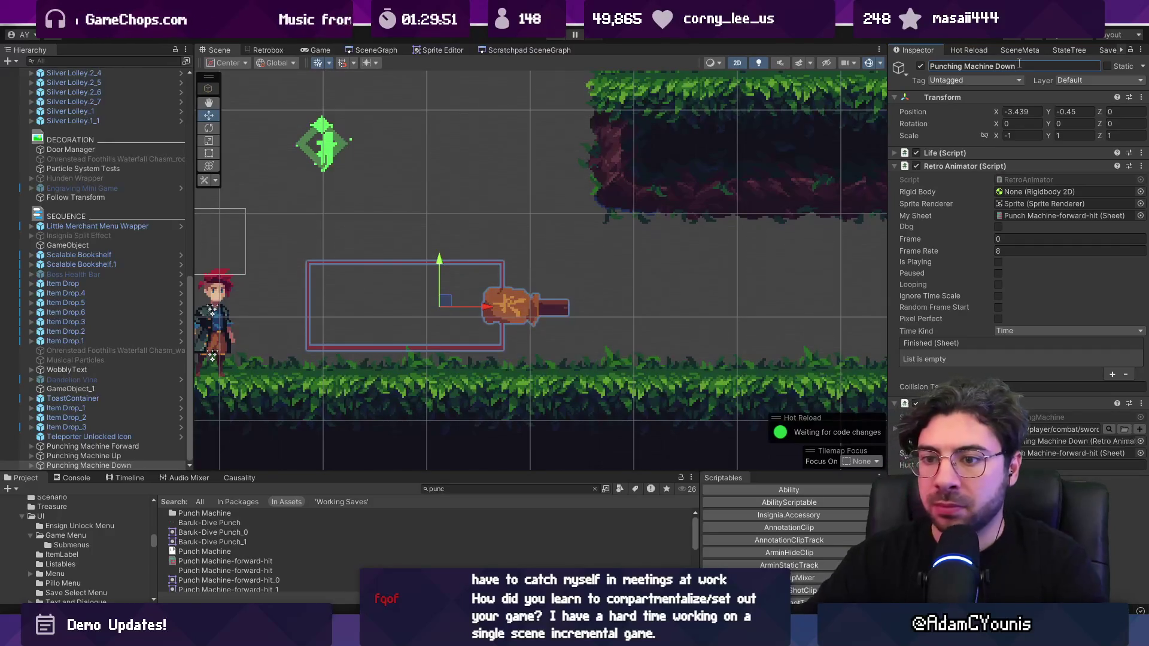
key(f)
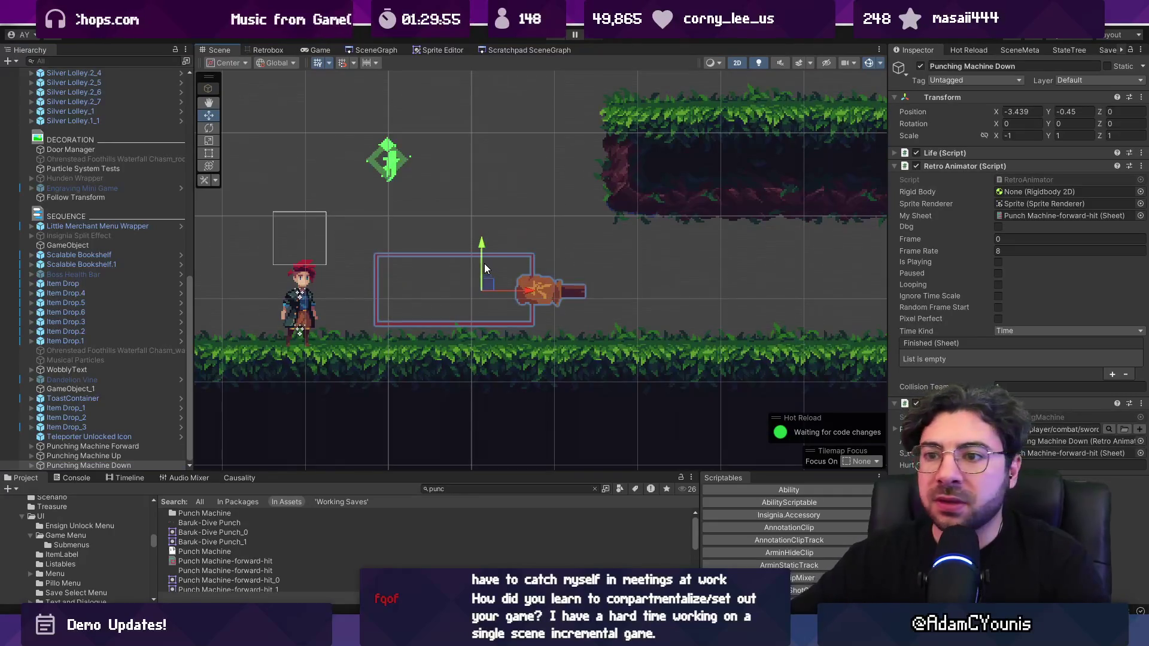
click(142, 464)
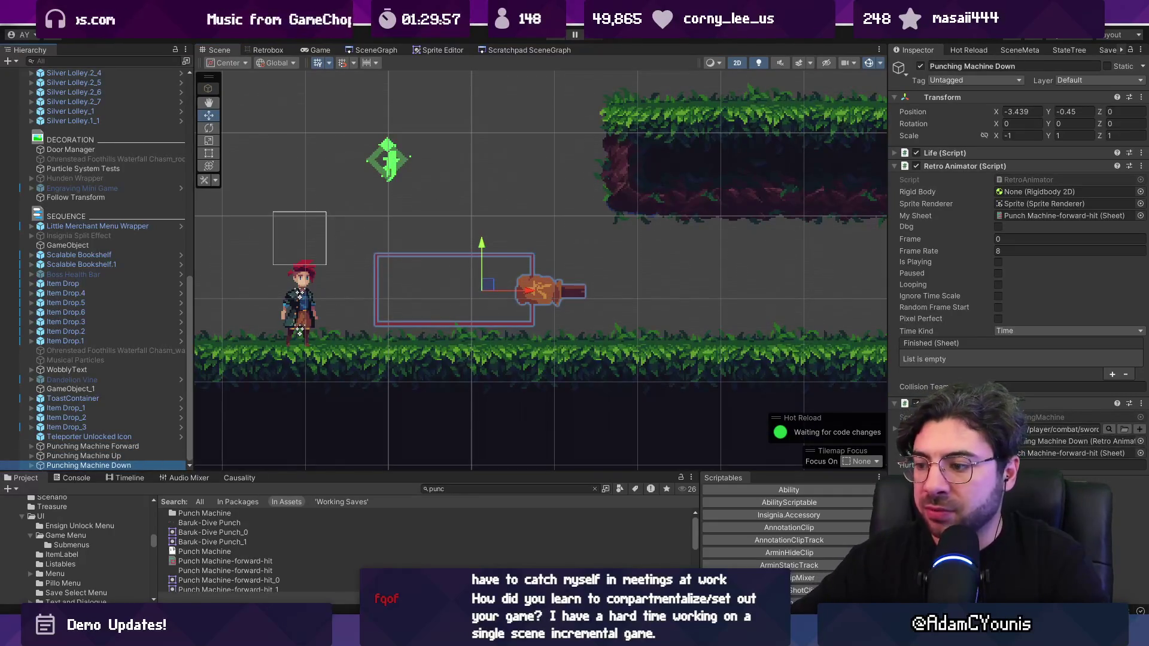
key(alt+Tab)
drag(332, 501, 534, 507)
Duplicate the selected hit frames and check the forward-hit tag's range.
key(alt+n)
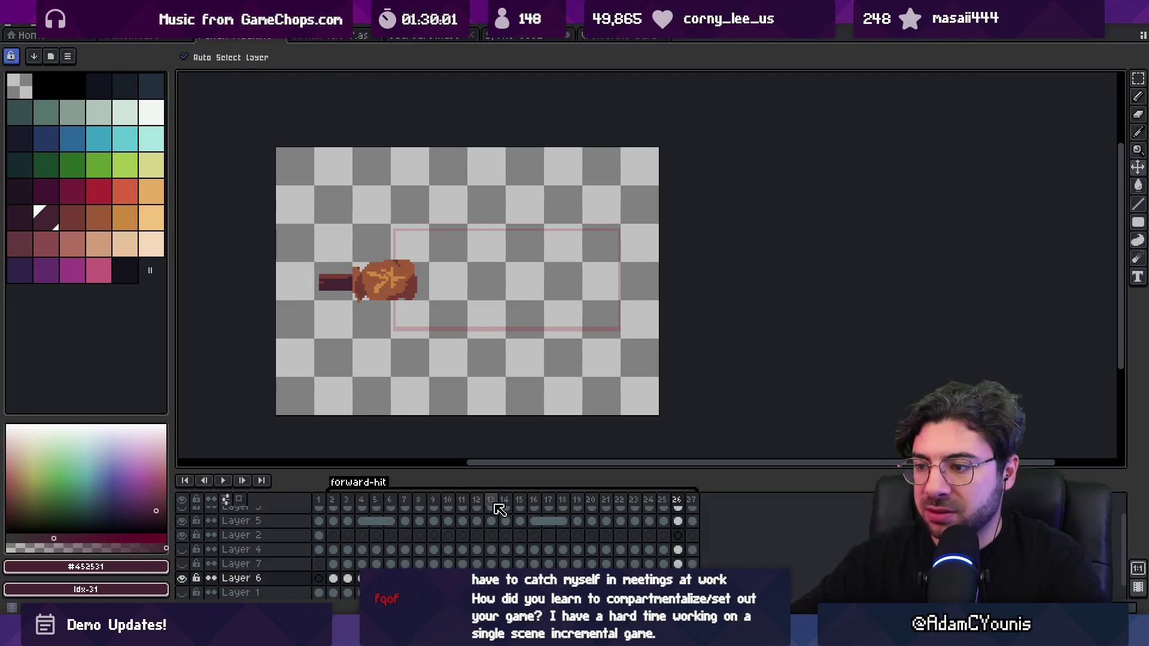
double_click(383, 483)
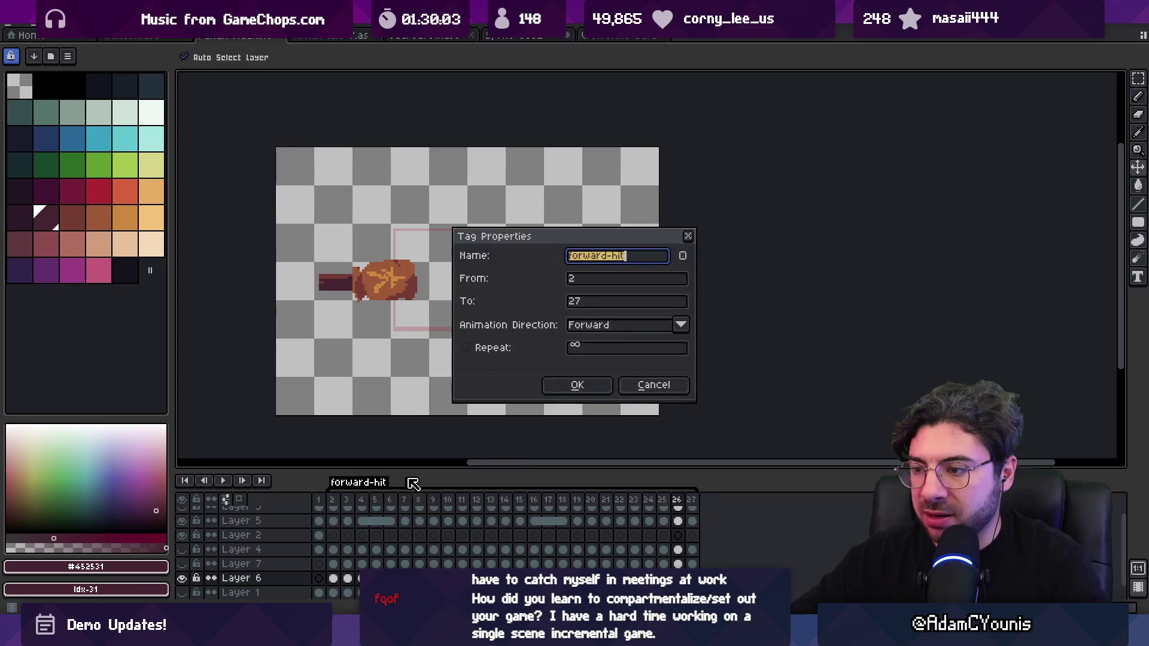
click(616, 305)
key(Return)
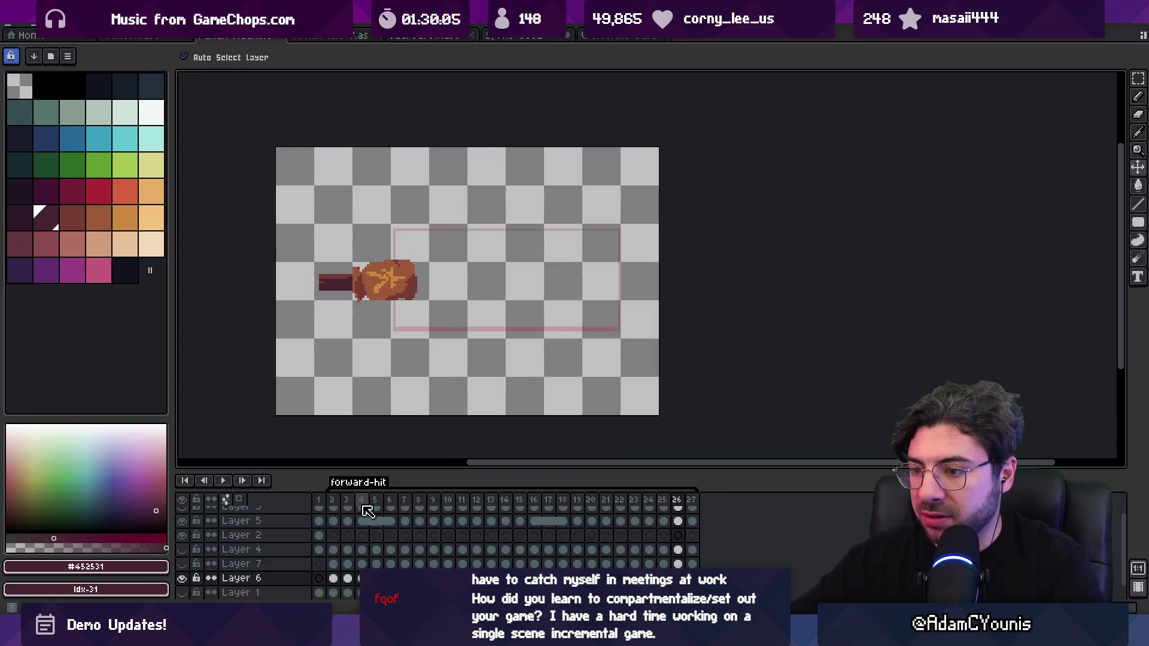
mouse_move(332, 500)
mouse_down()
mouse_move(550, 500)
mouse_move(356, 506)
mouse_up()
key(Delete)
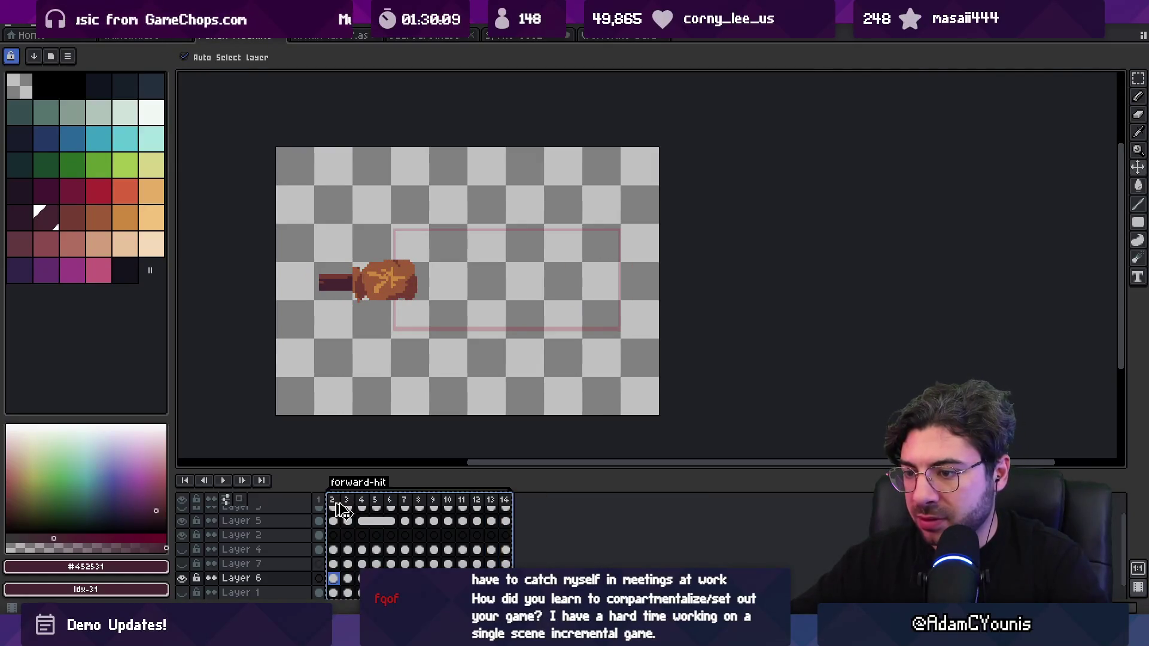
key(ctrl+z)
key(ctrl+z)
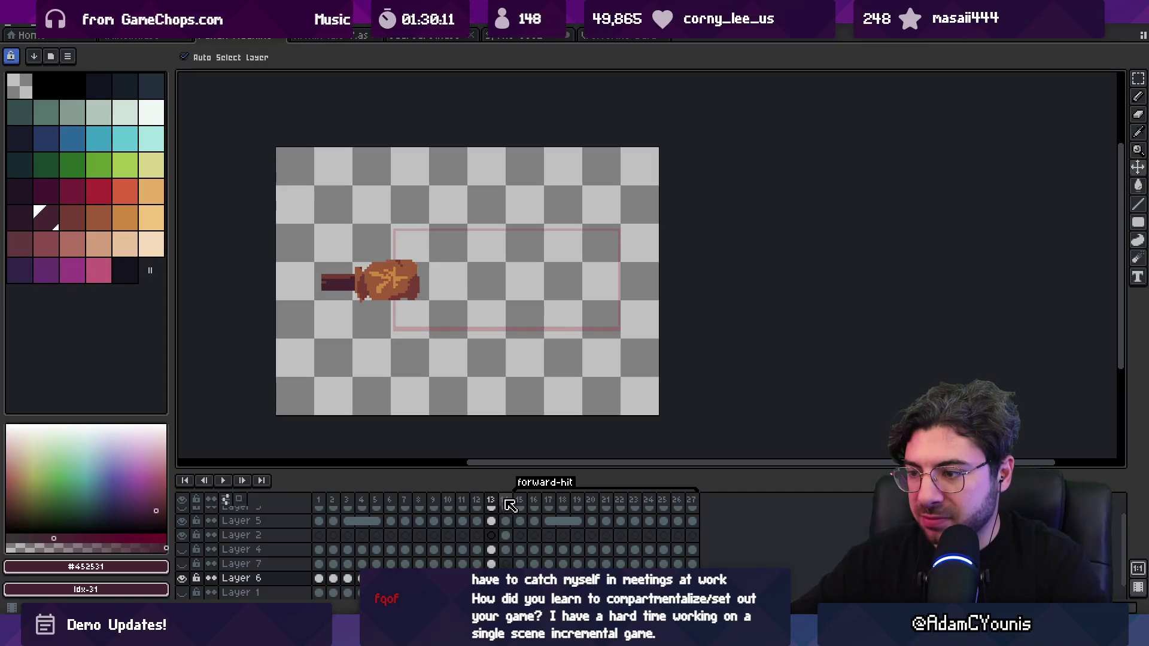
Tag the first copy of the hit frames as down-hit.
mouse_move(507, 501)
mouse_down()
mouse_move(328, 501)
mouse_move(518, 507)
mouse_up()
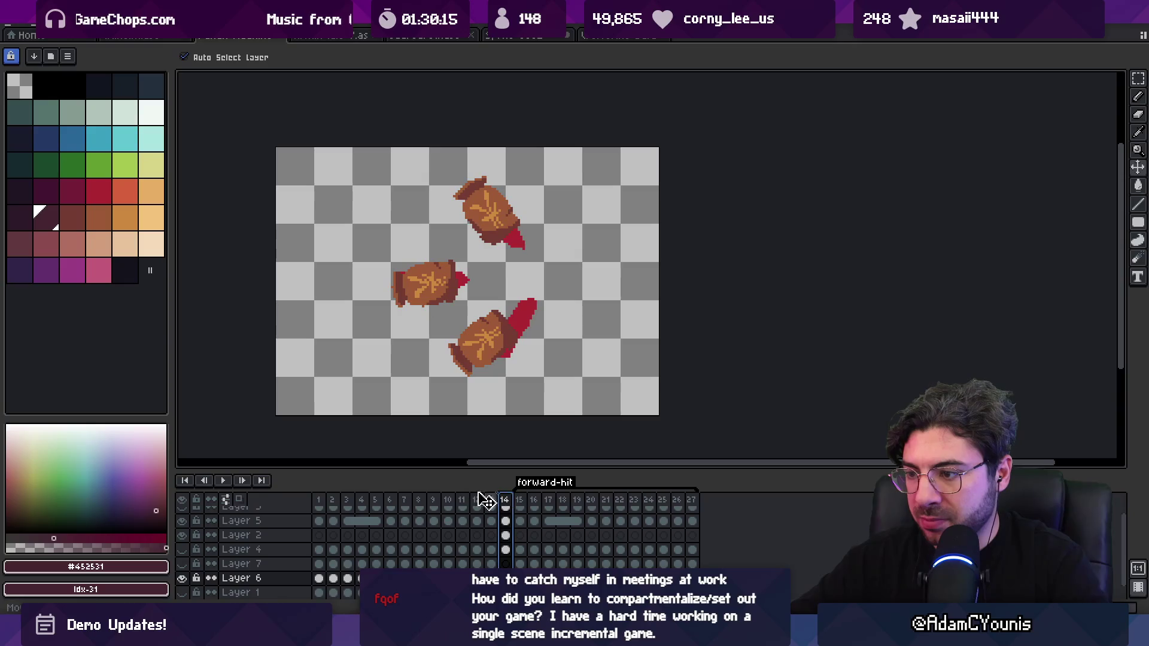
drag(332, 502, 490, 501)
right_click(508, 507)
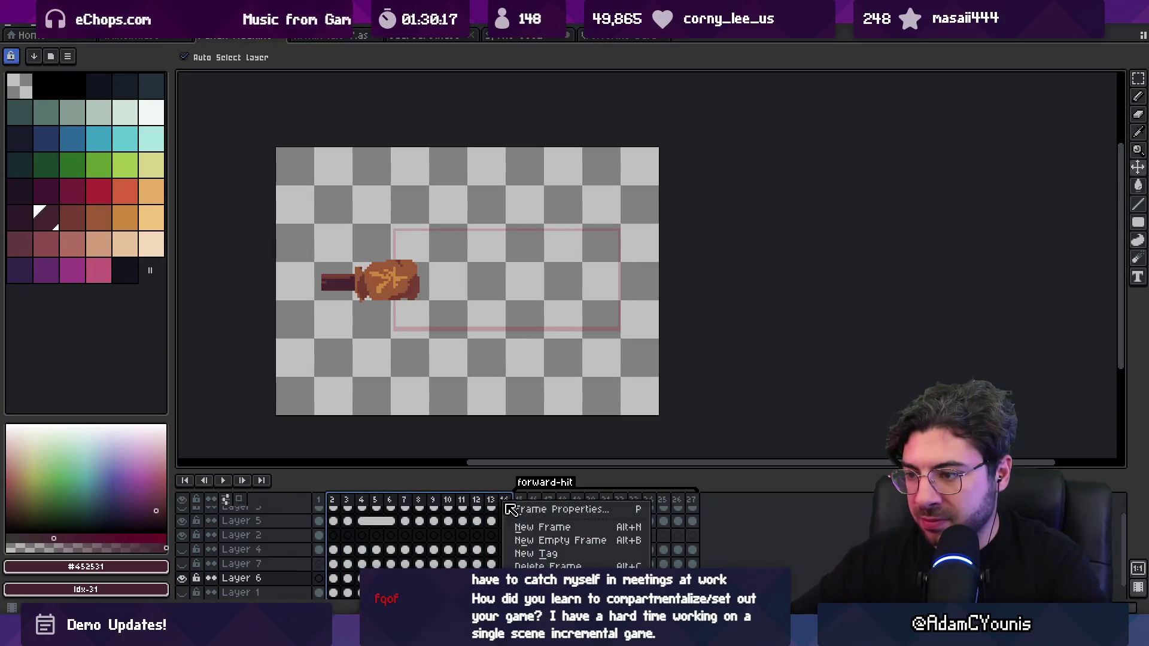
click(532, 553)
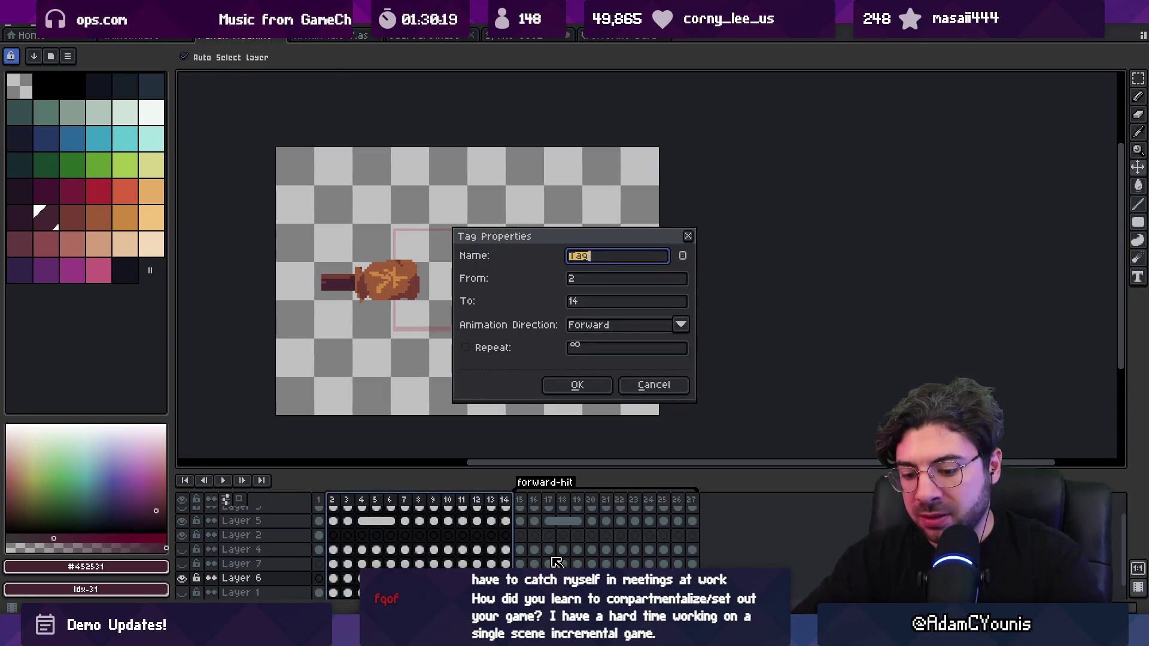
key(Return)
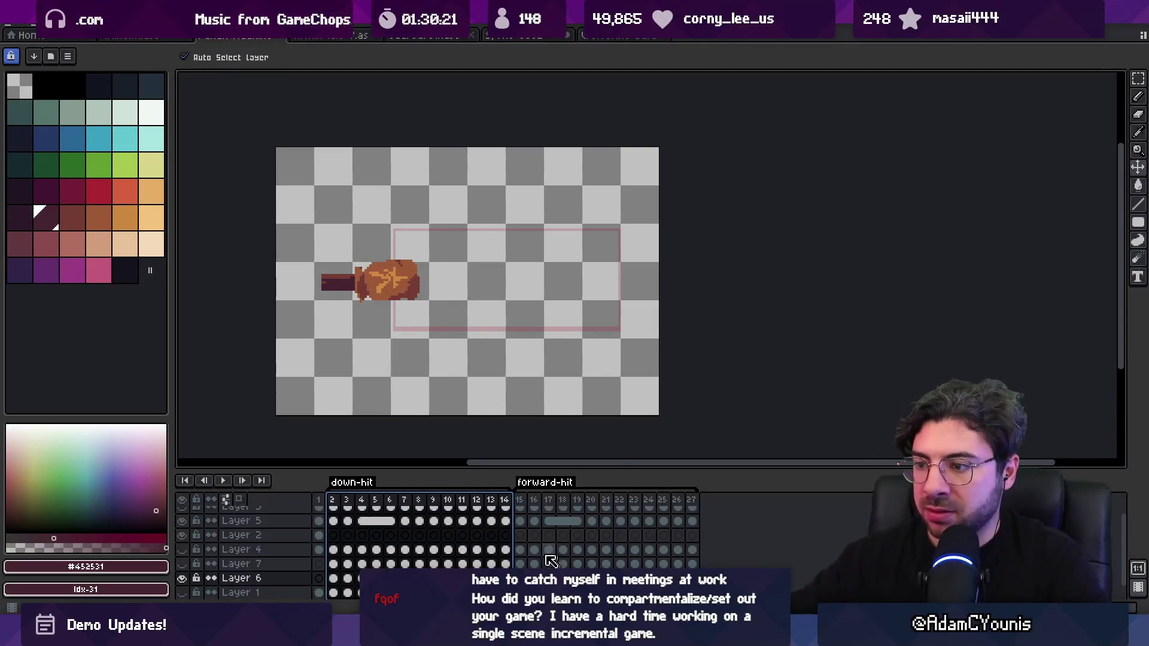
Select frames 2–14 and give them a new up-hit tag.
drag(506, 501, 321, 507)
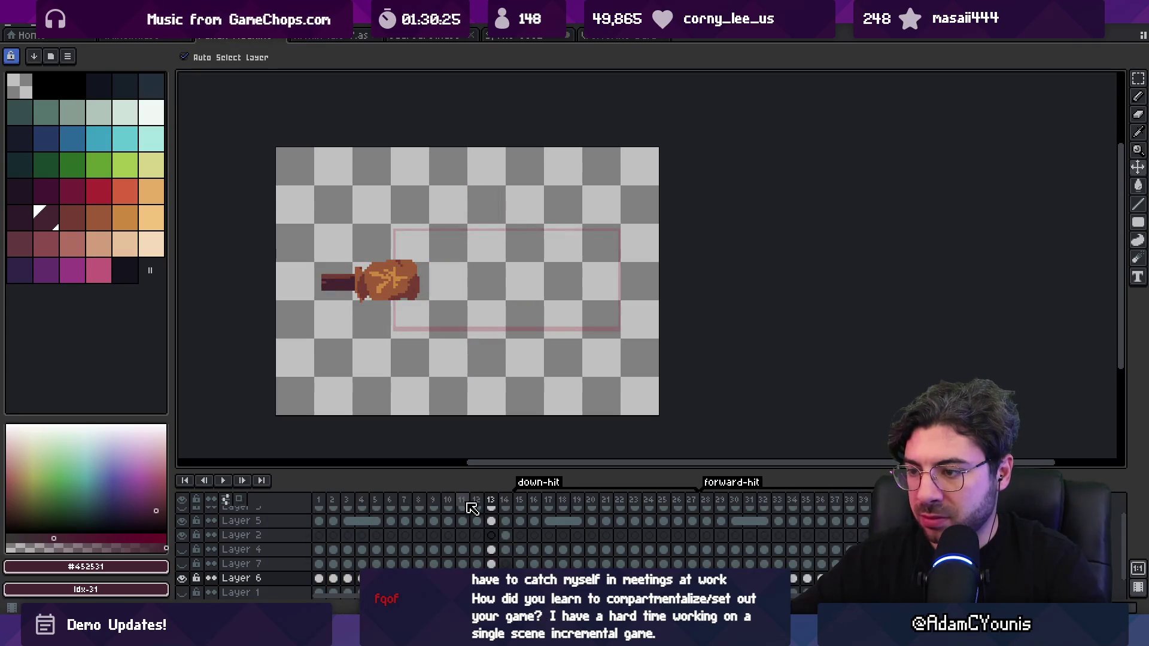
click(506, 502)
click(318, 501)
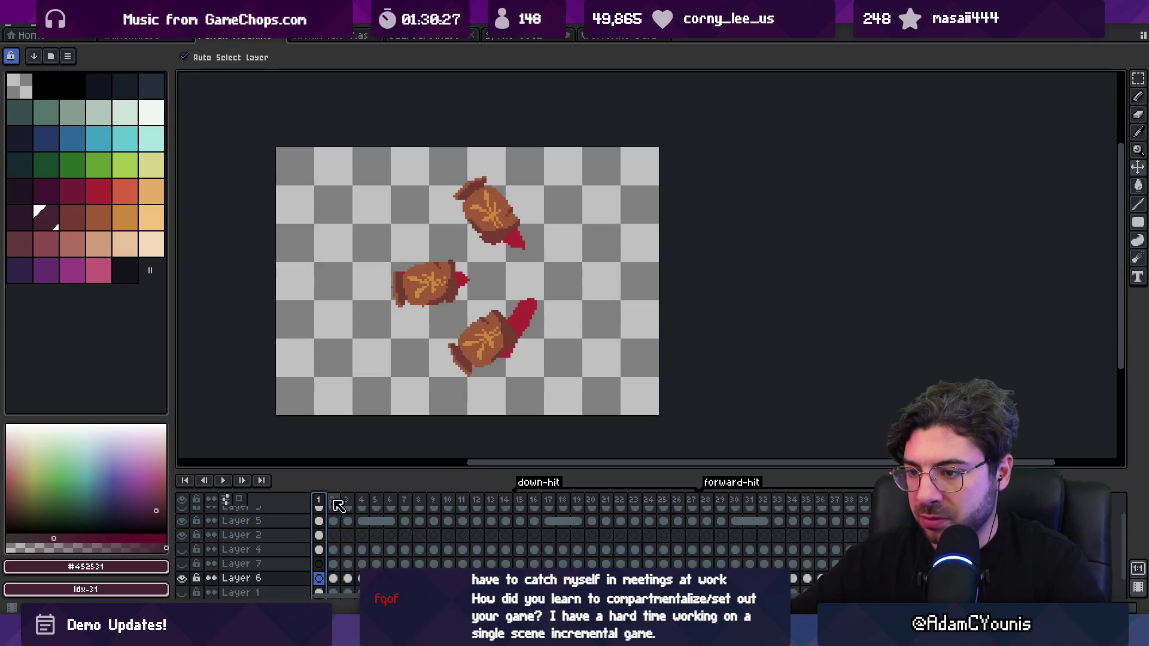
drag(337, 504, 505, 502)
right_click(505, 504)
click(532, 553)
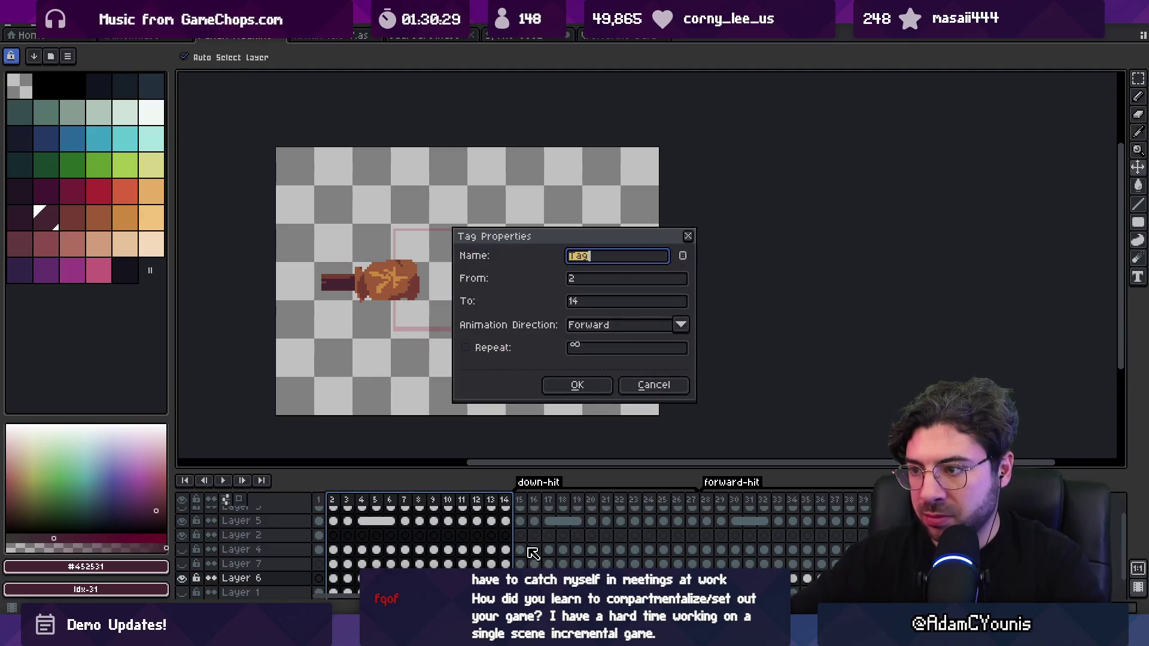
key(Return)
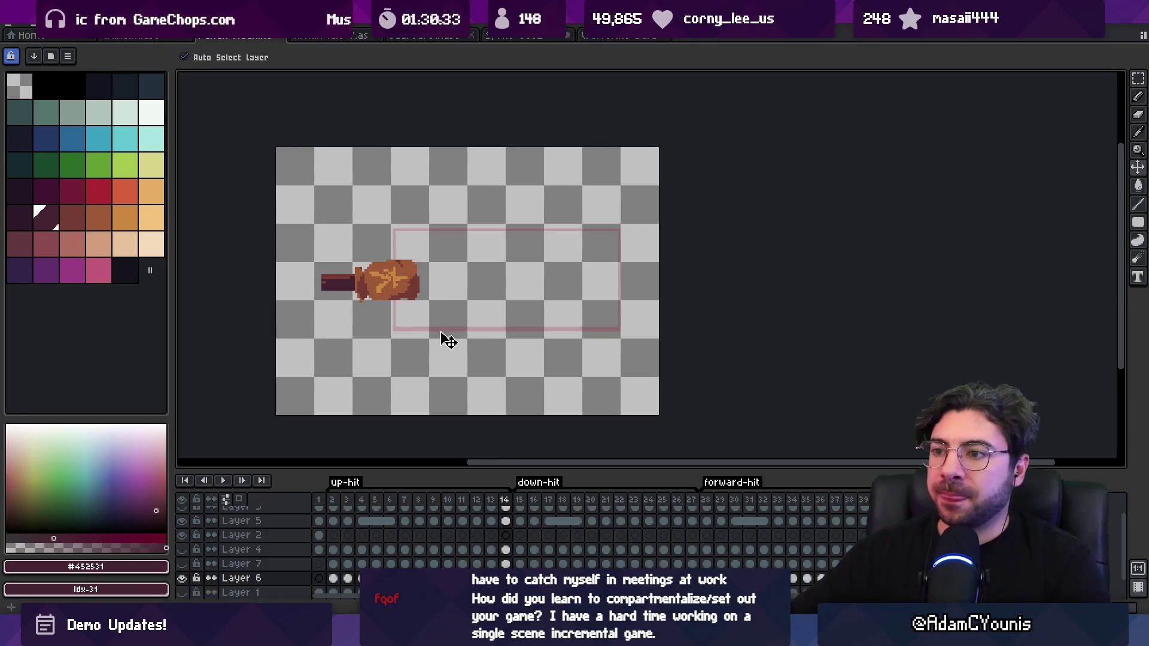
Show Layer 7's reference poses and select the hammer area on Layer 5's frames 2–14.
scroll(227, 565, down, 1)
click(181, 549)
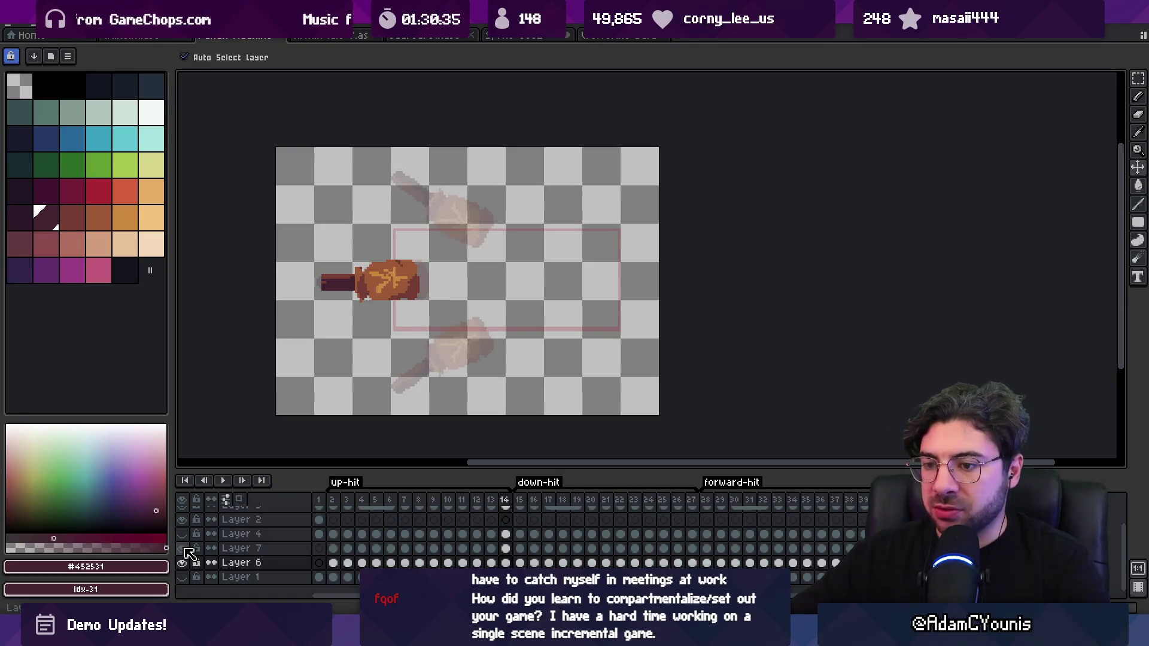
click(351, 292)
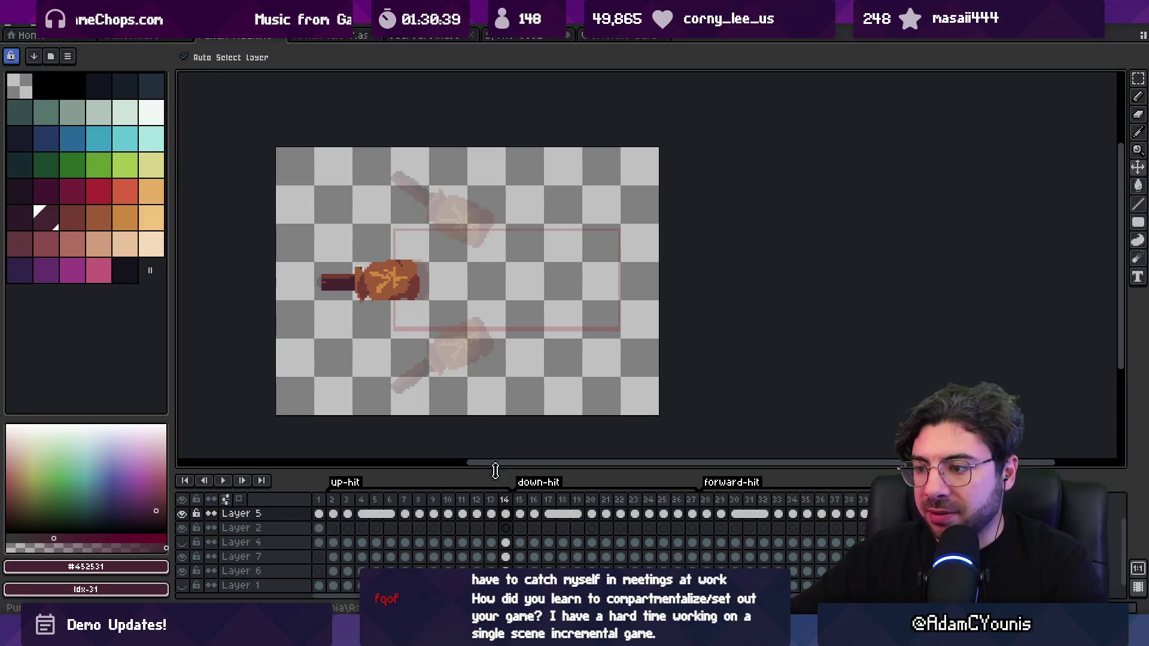
drag(512, 518, 337, 517)
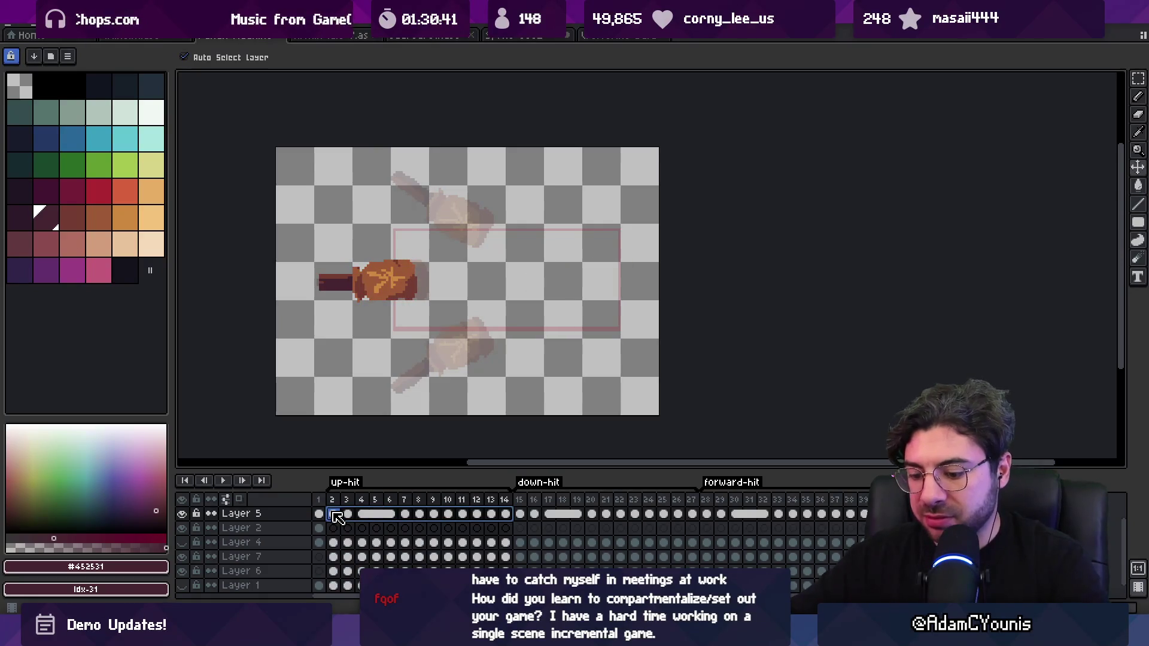
key(m)
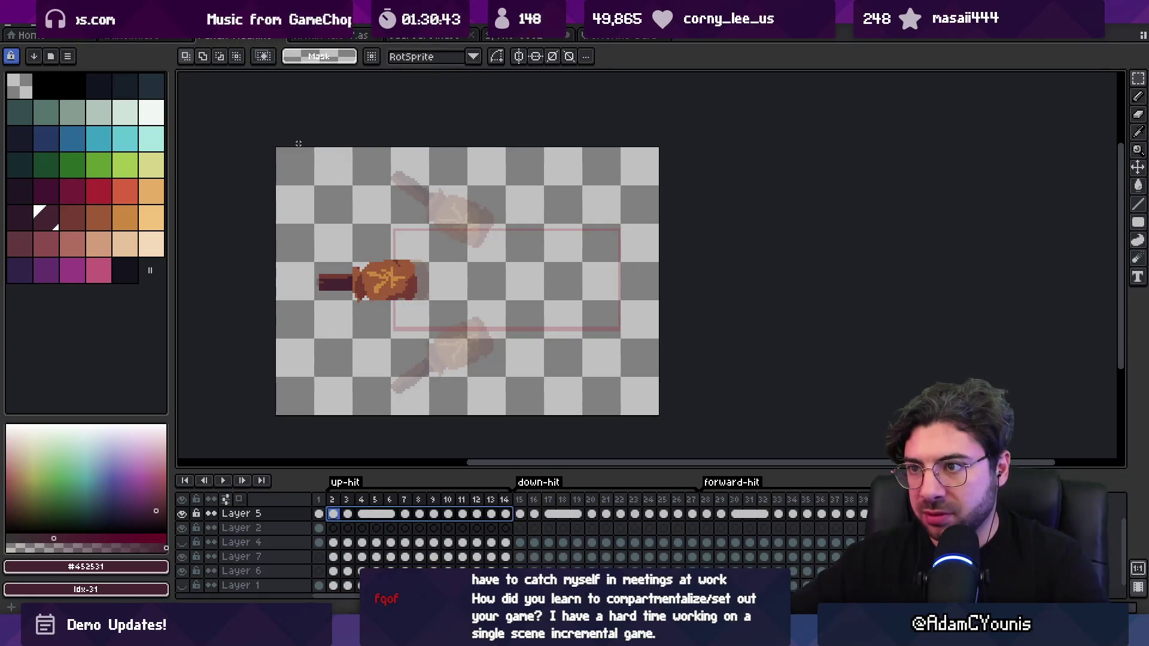
mouse_move(298, 144)
mouse_down()
mouse_move(588, 399)
mouse_move(634, 417)
mouse_up()
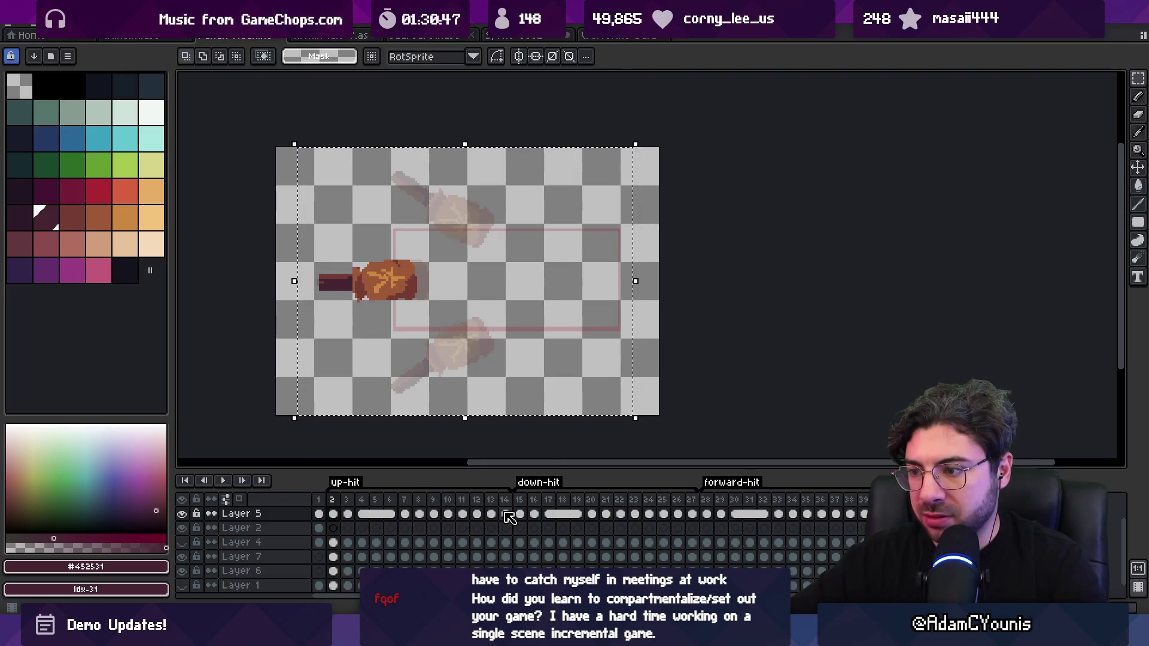
Rotate the up-hit hammer about 26.6° with RotSprite and commit it.
drag(506, 514, 333, 514)
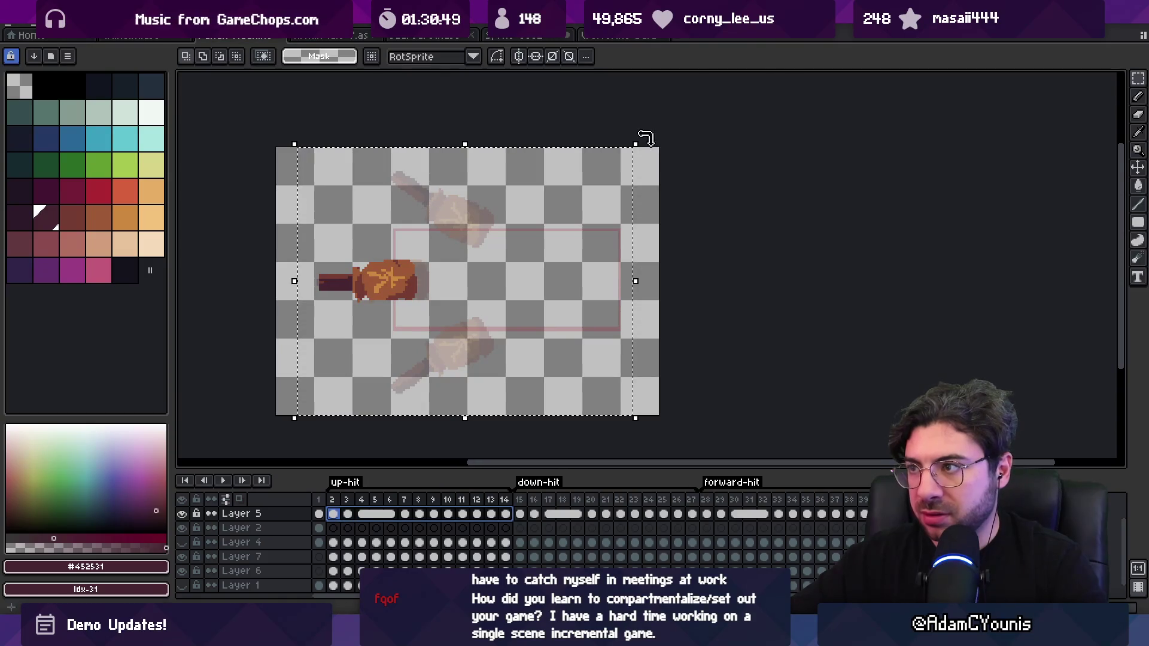
drag(640, 138, 573, 78)
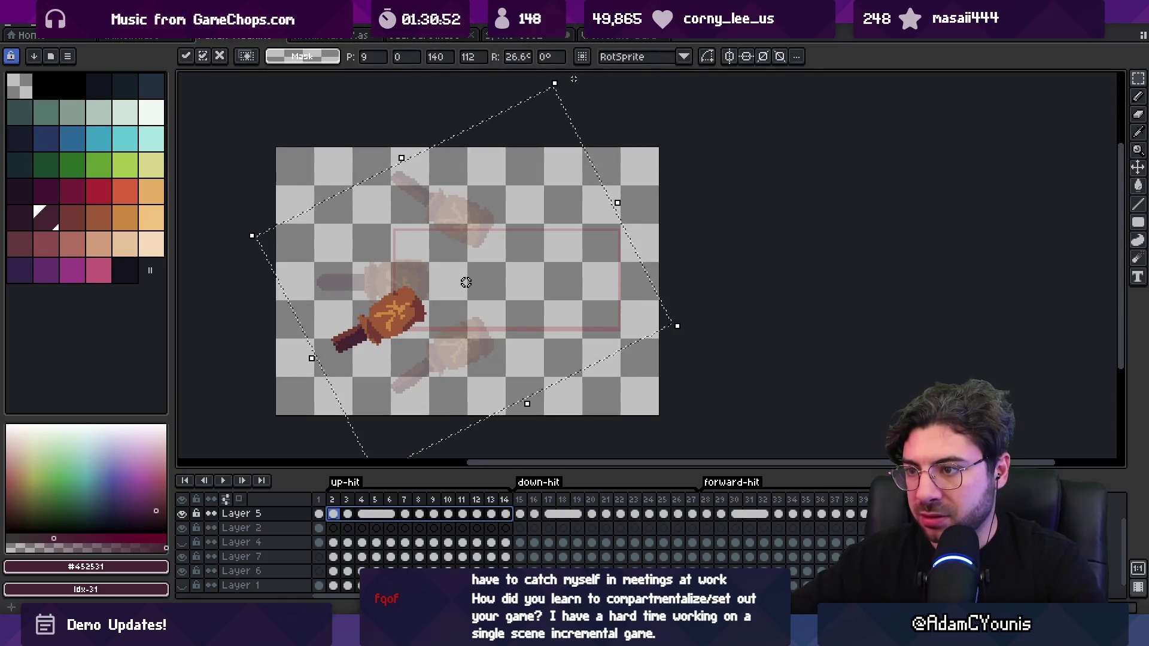
key(Return)
key(Return)
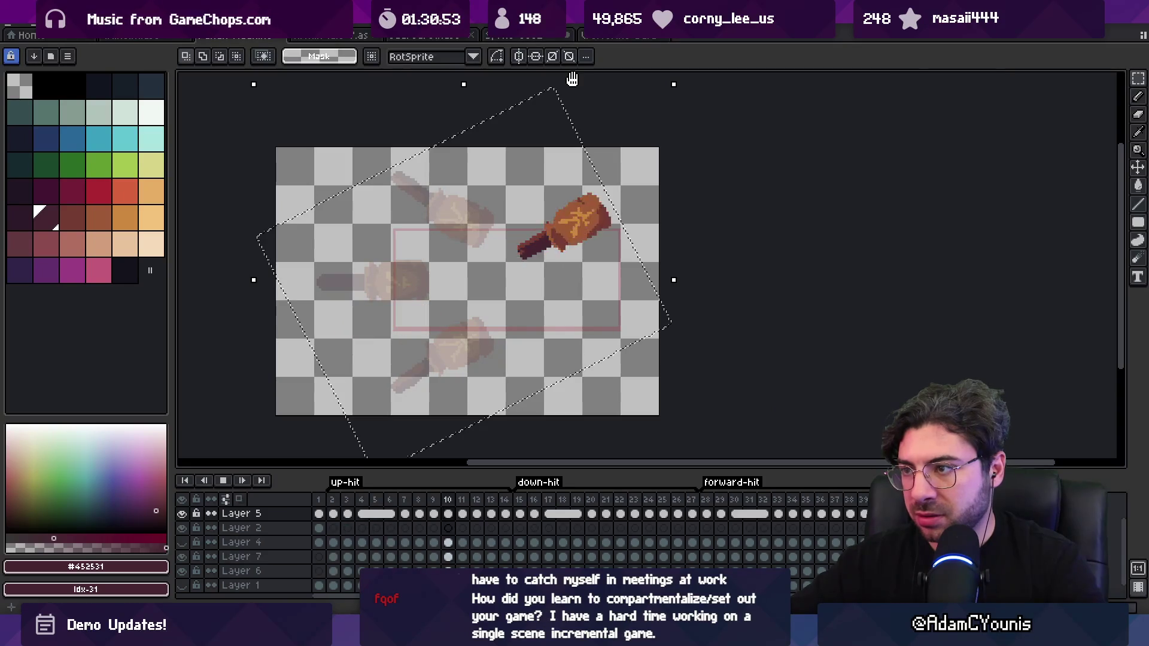
key(Return)
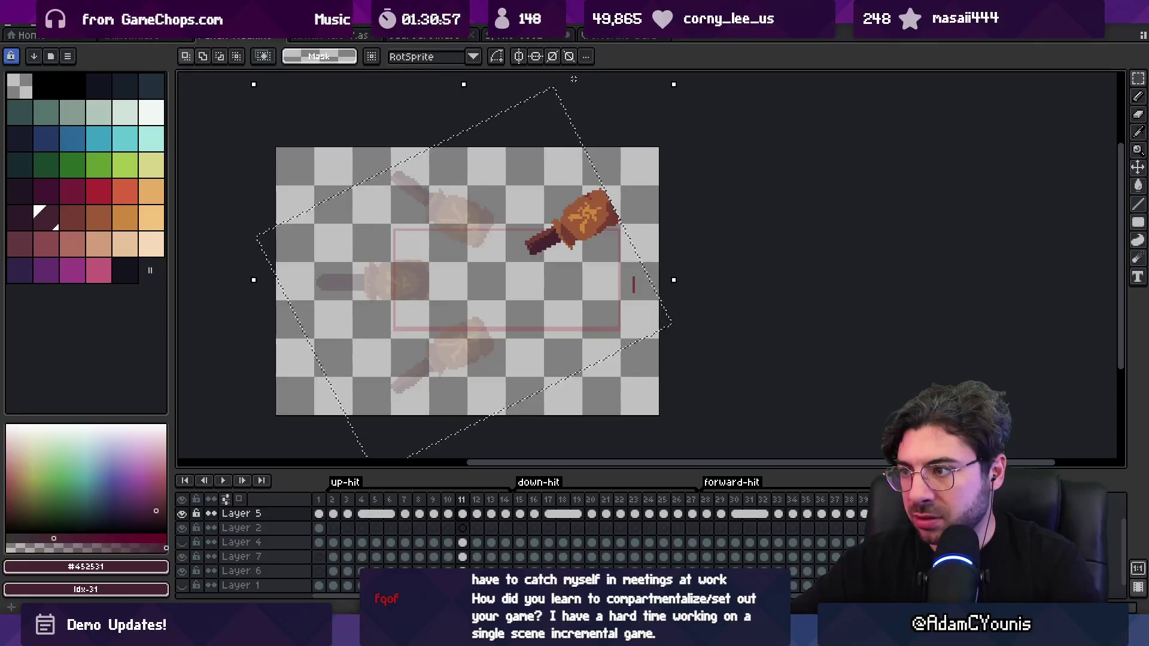
key(Left)
key(Left)
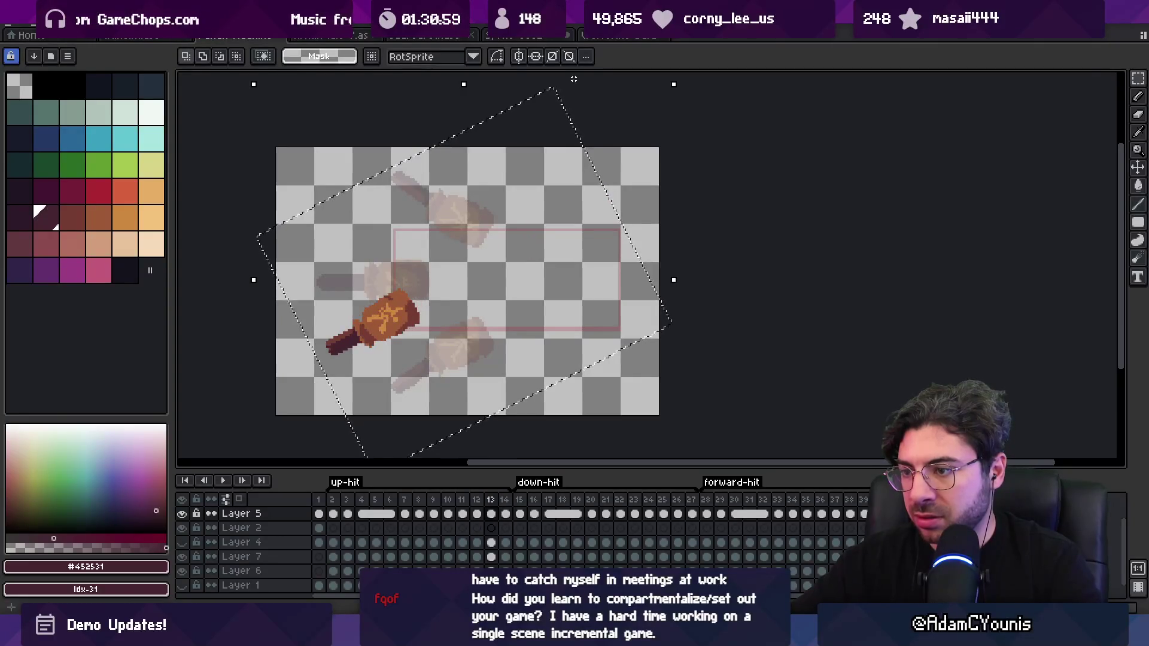
key(Right)
key(Return)
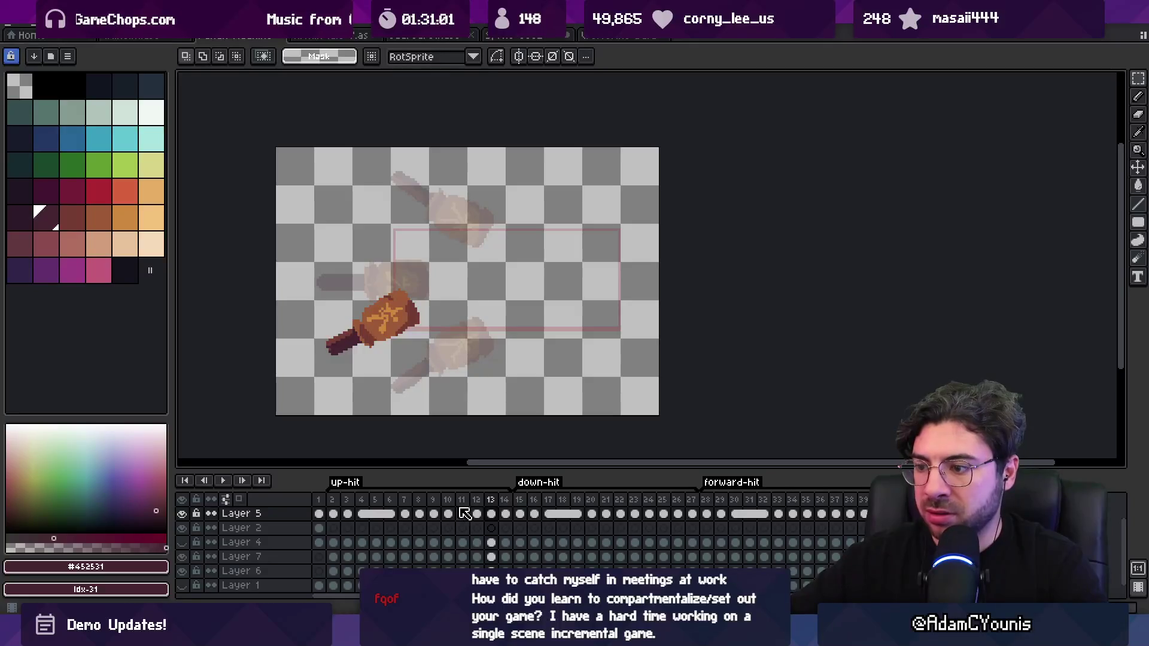
mouse_move(492, 507)
mouse_down()
mouse_move(342, 502)
mouse_move(509, 524)
mouse_up()
Try moving the up-hit hammer down-right, then undo back to the frames 2–14 range.
key(v)
click(380, 337)
mouse_move(400, 324)
mouse_down()
mouse_move(446, 352)
mouse_move(433, 359)
mouse_up()
drag(332, 500, 446, 503)
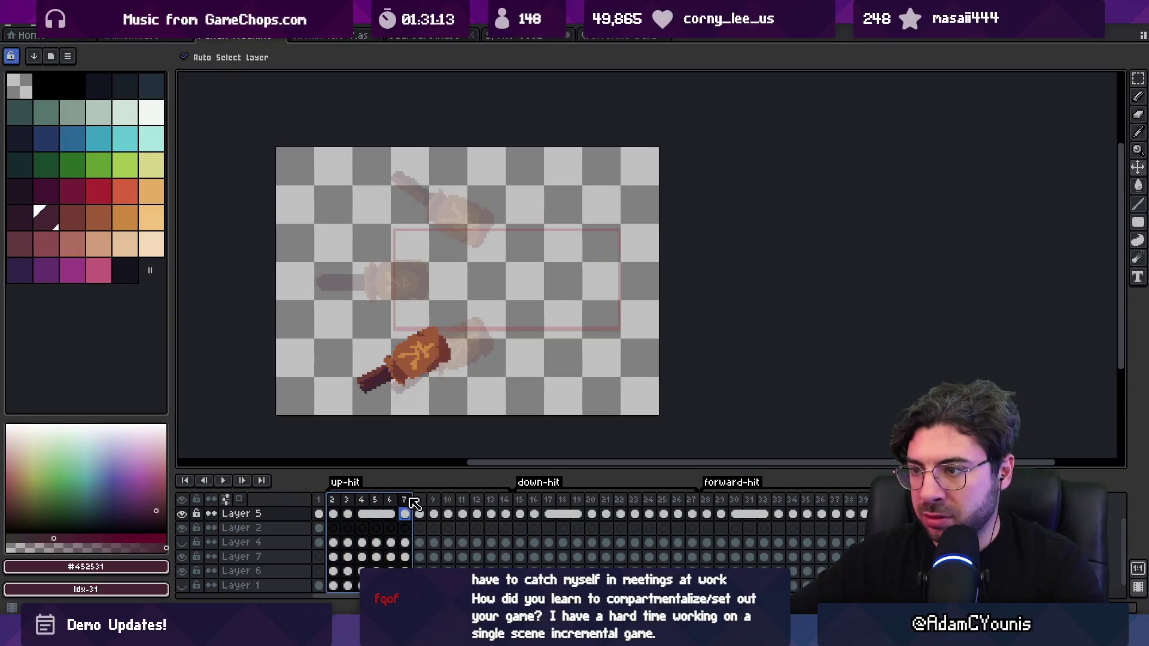
key(ctrl+z)
key(ctrl+z)
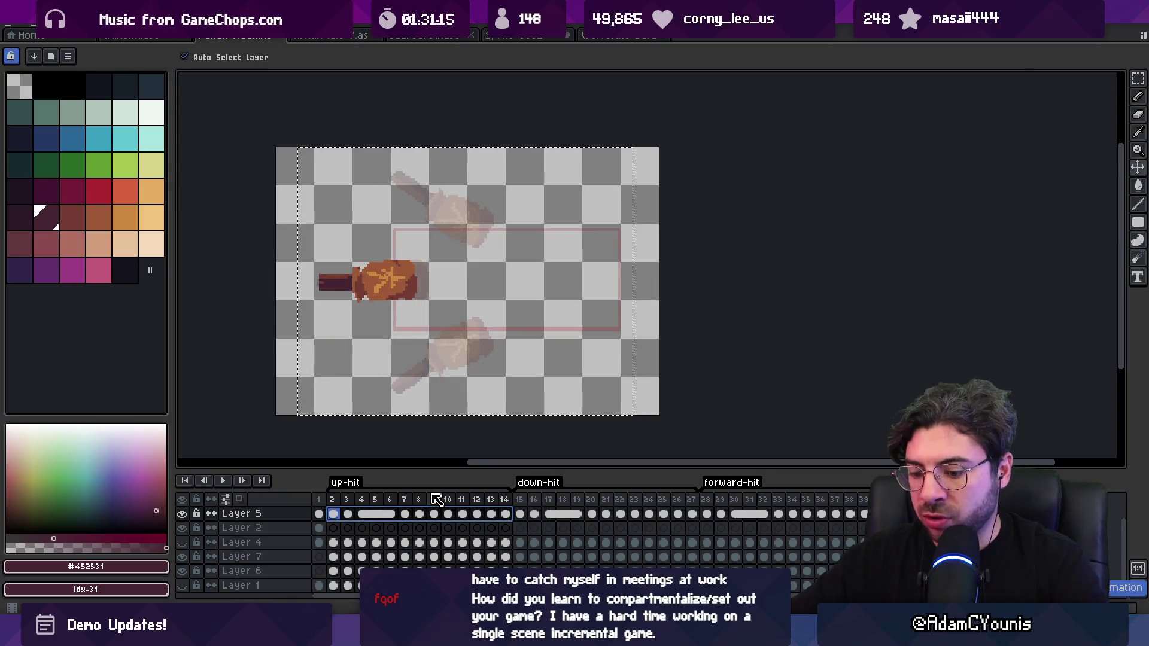
Rotate the up-hit hammer to about 35° and apply it, previewing the animation.
key(ctrl+t)
drag(652, 431, 705, 370)
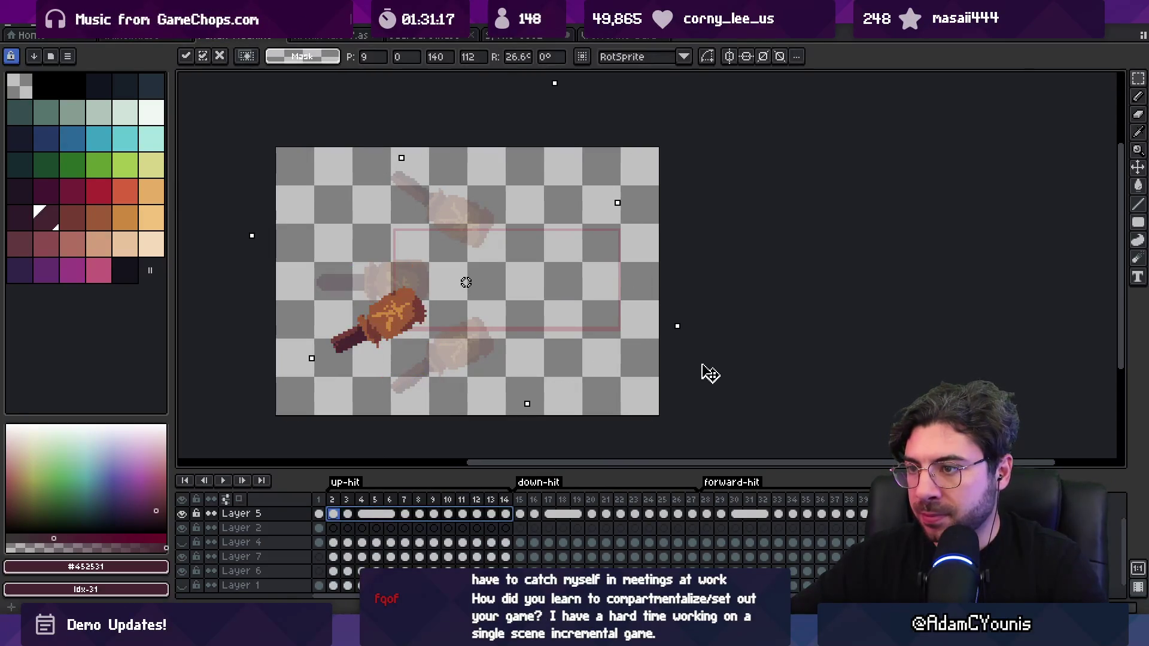
drag(724, 311, 734, 295)
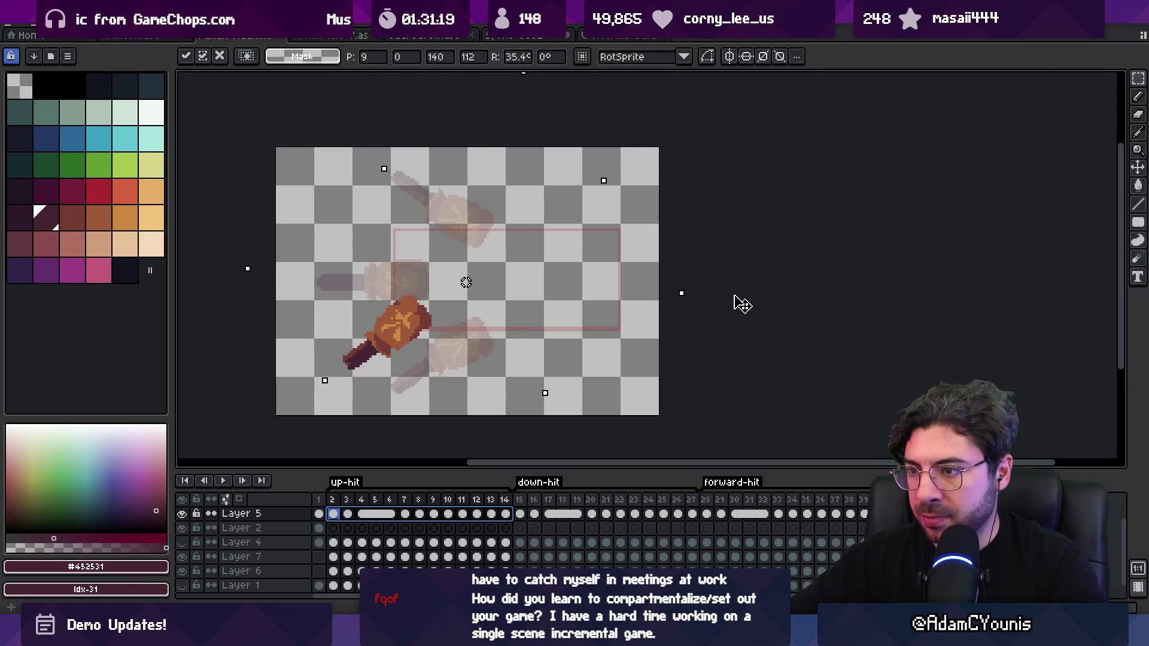
key(Return)
key(Return)
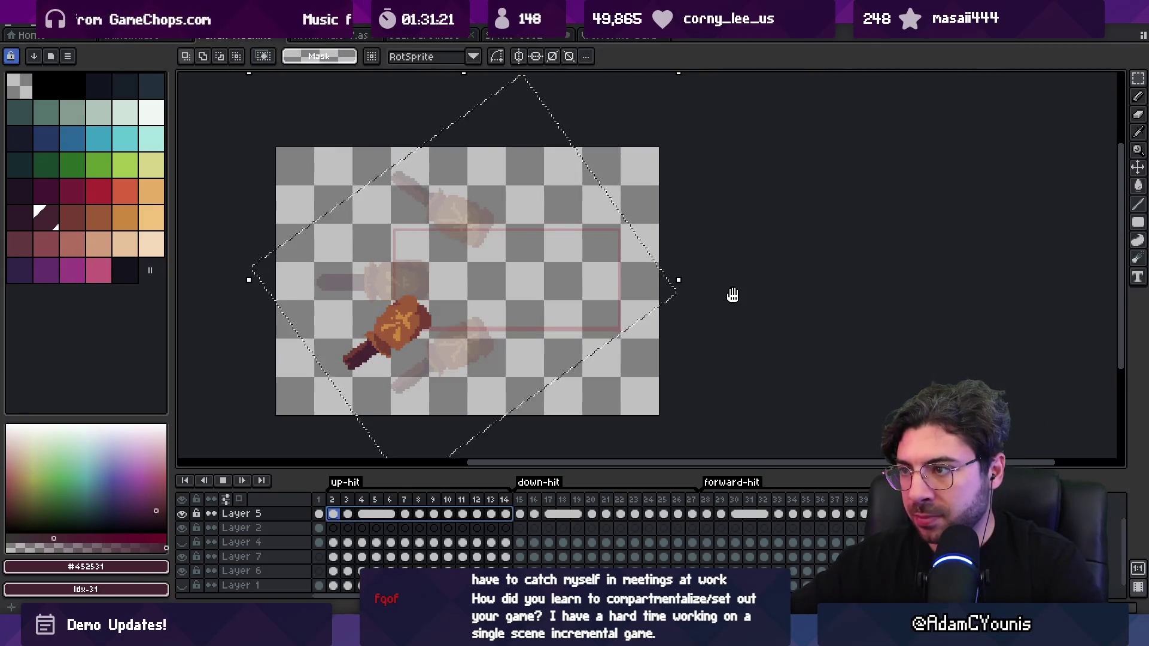
key(ctrl+d)
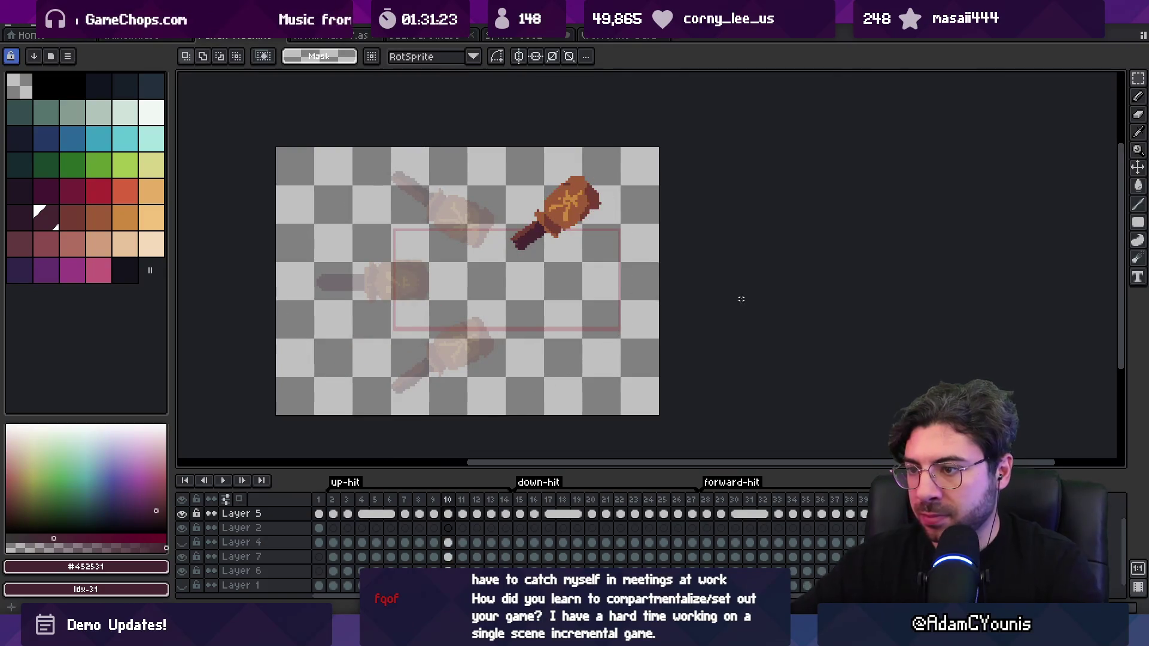
key(Right)
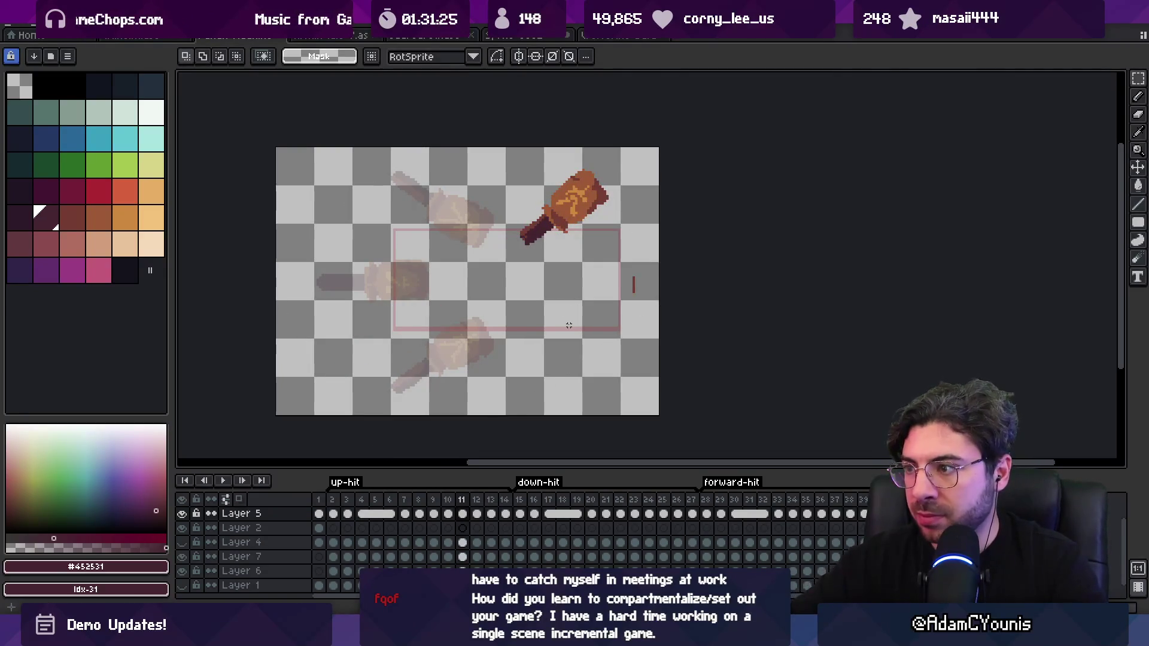
Shift the hammer down and right across up-hit frames 2–14 and play back the swing.
key(b)
scroll(600, 199, up, 2)
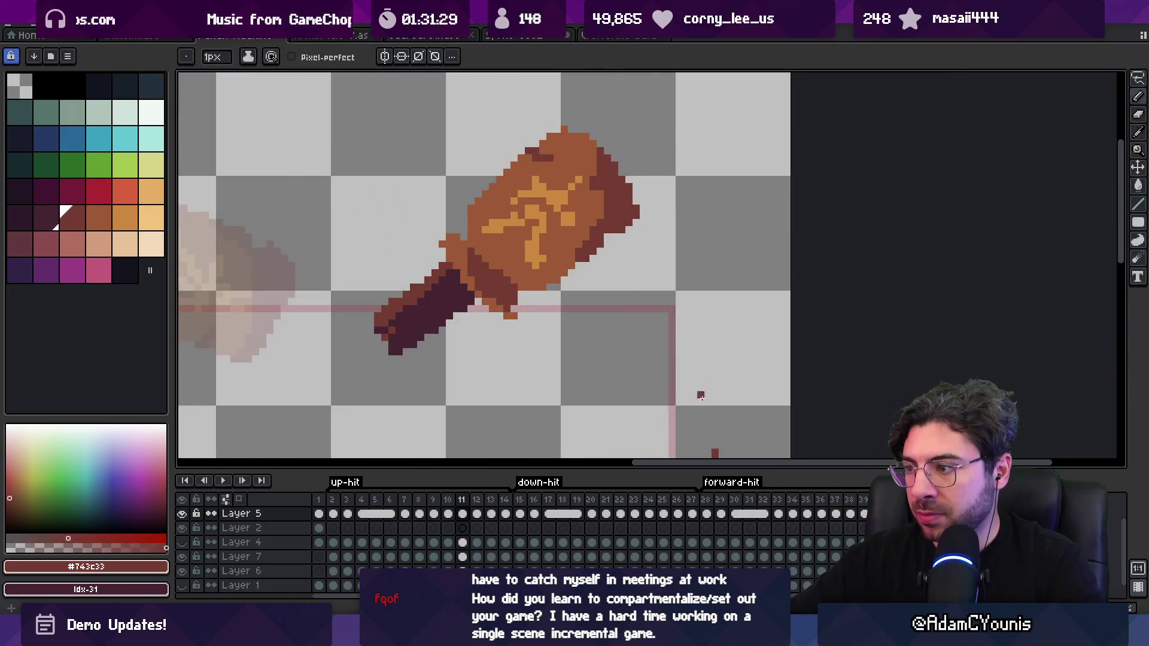
scroll(622, 209, down, 2)
key(v)
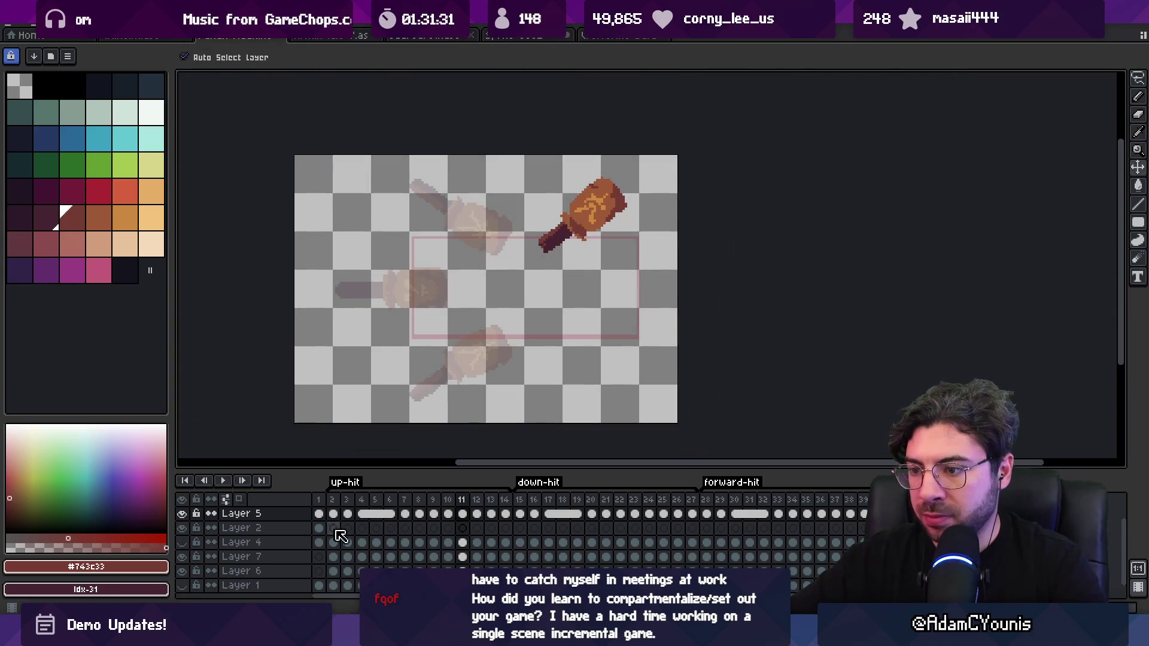
drag(508, 522, 335, 518)
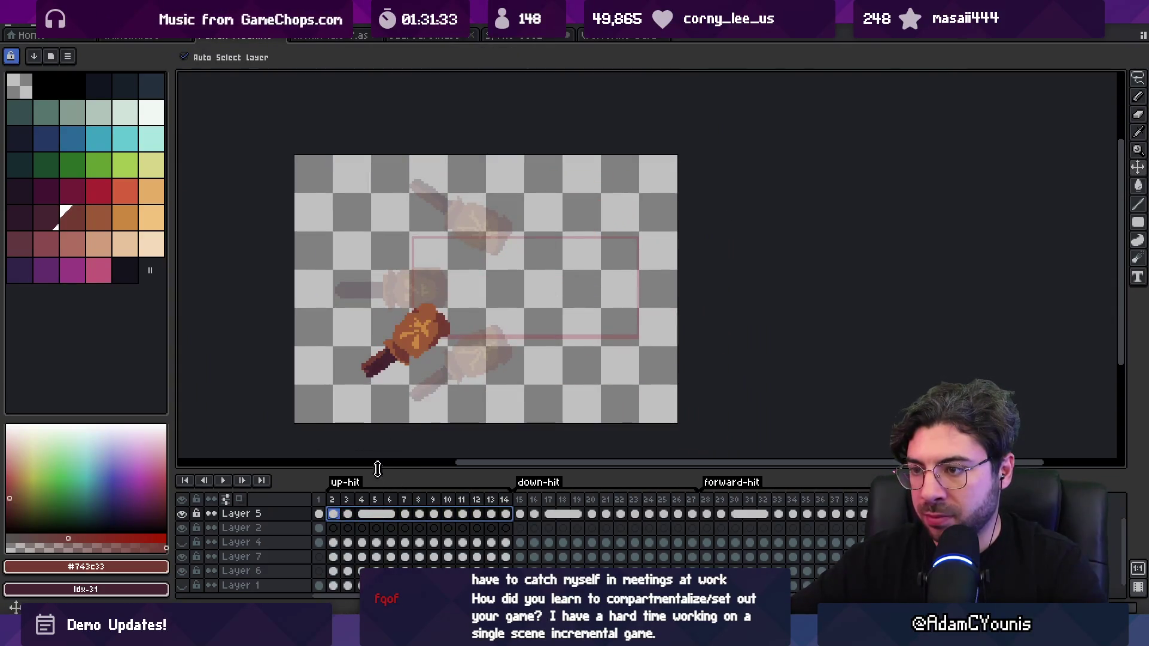
drag(423, 346, 459, 370)
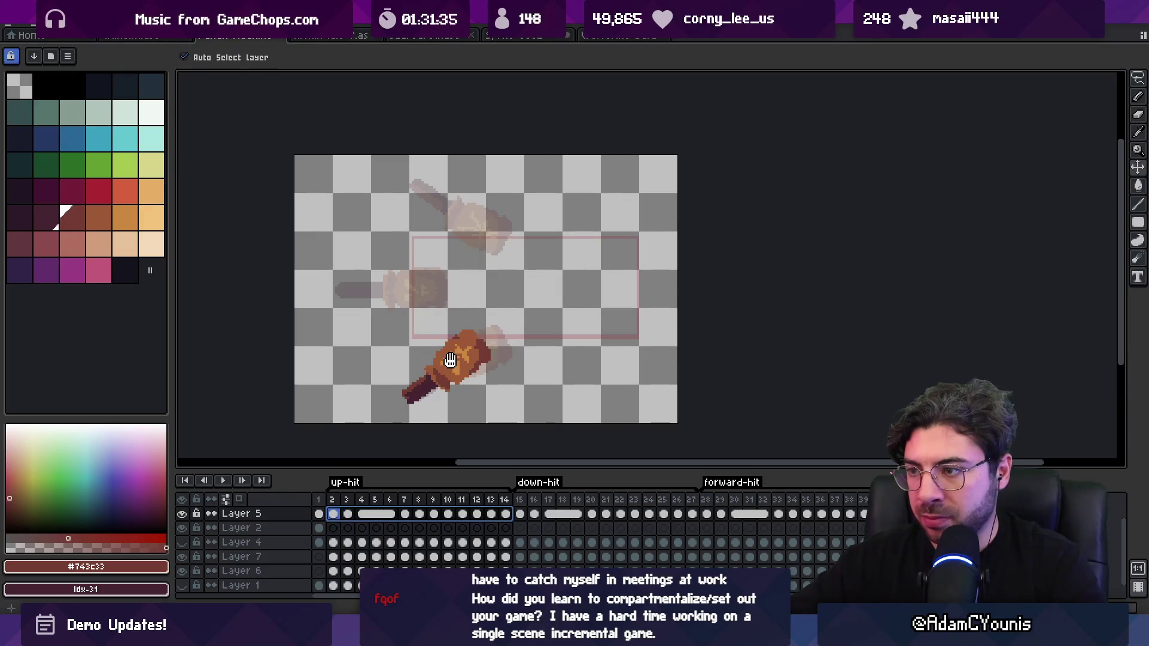
key(Return)
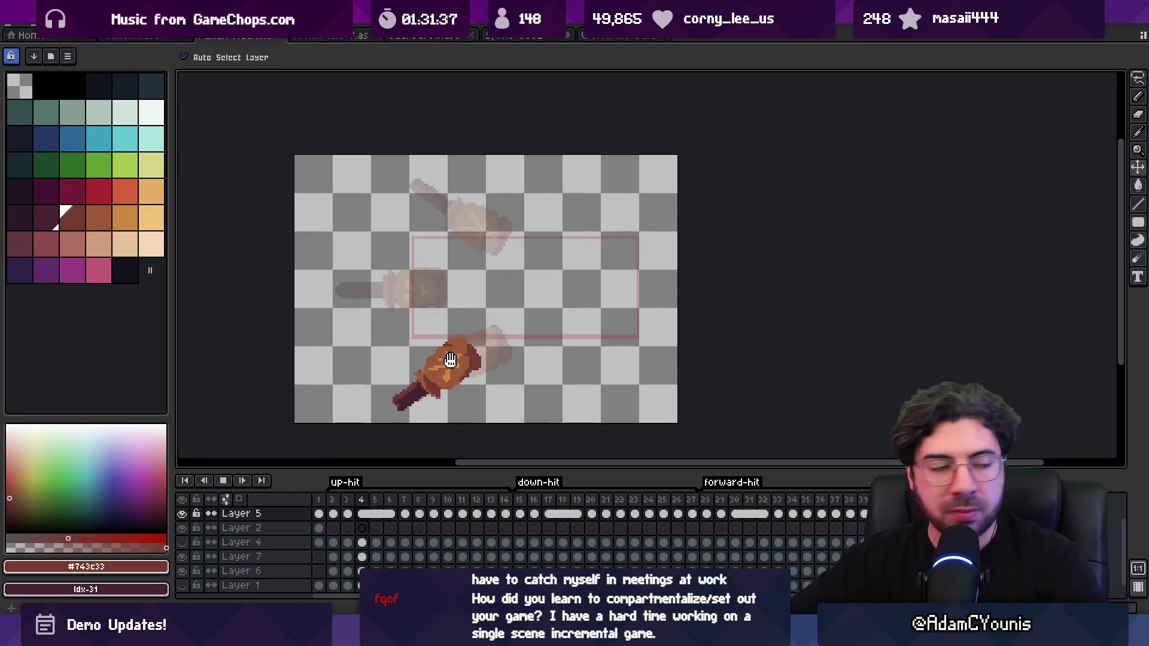
key(Return)
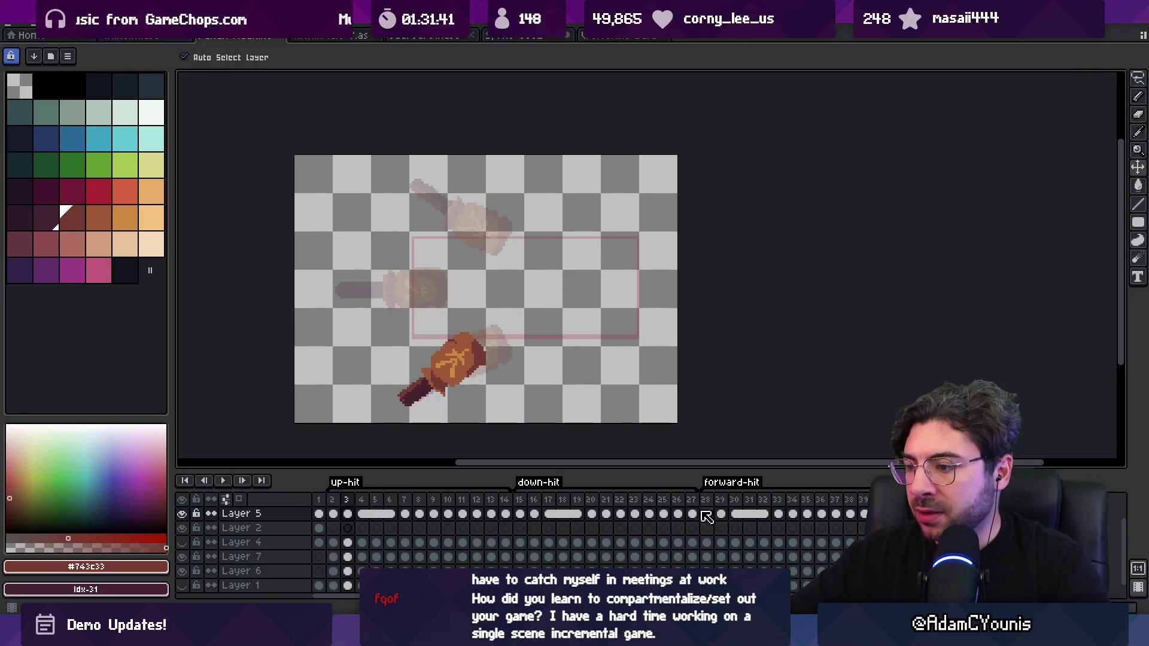
drag(693, 518, 519, 514)
key(m)
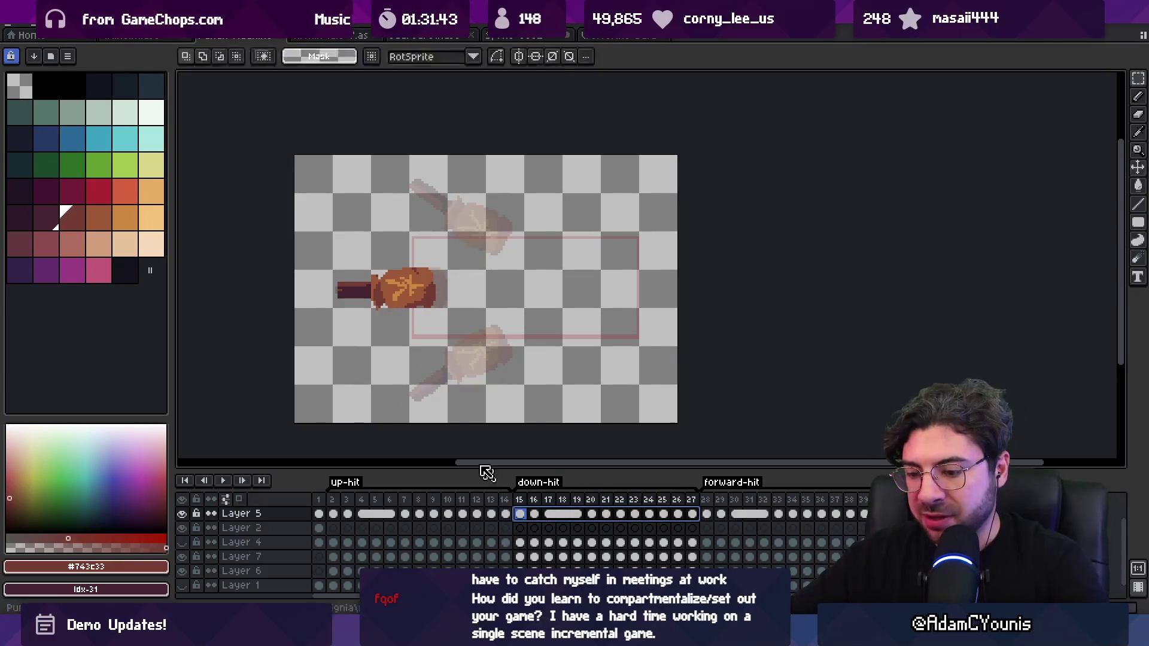
drag(316, 178, 623, 416)
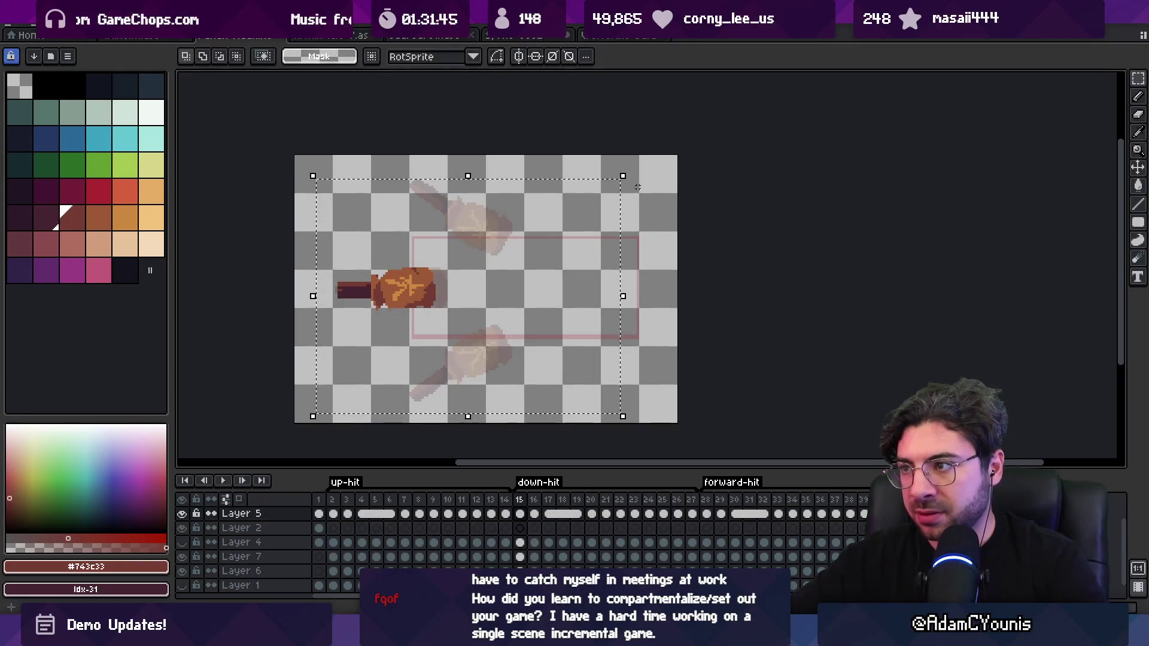
drag(635, 171, 678, 294)
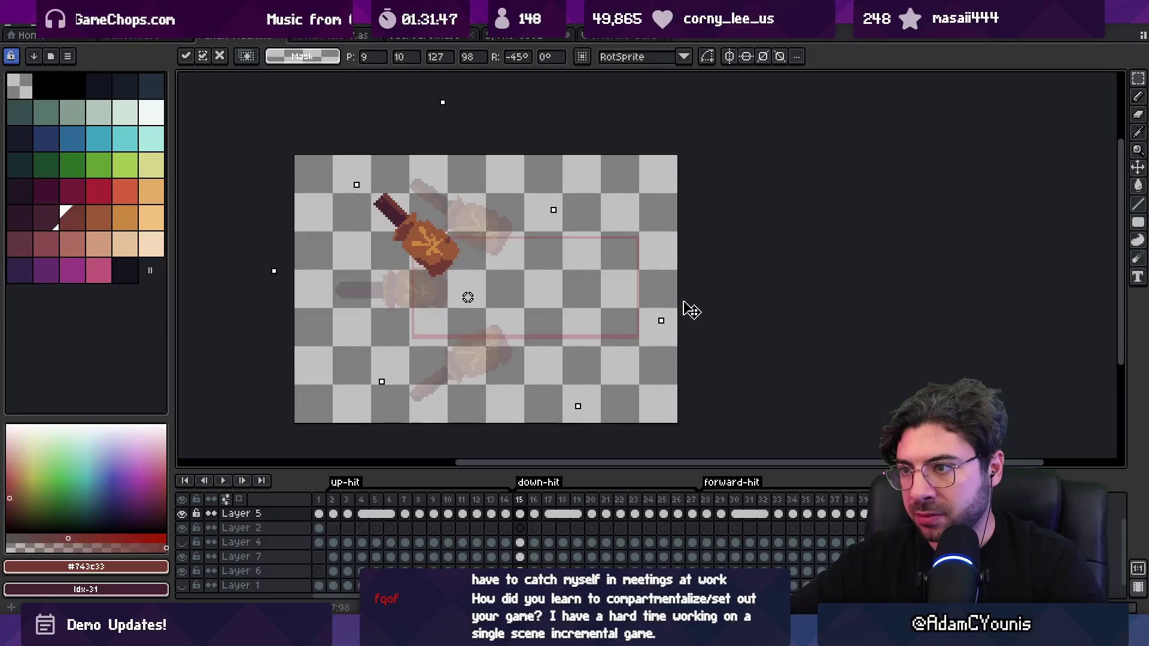
mouse_move(684, 303)
mouse_down()
mouse_move(689, 289)
mouse_move(697, 305)
mouse_up()
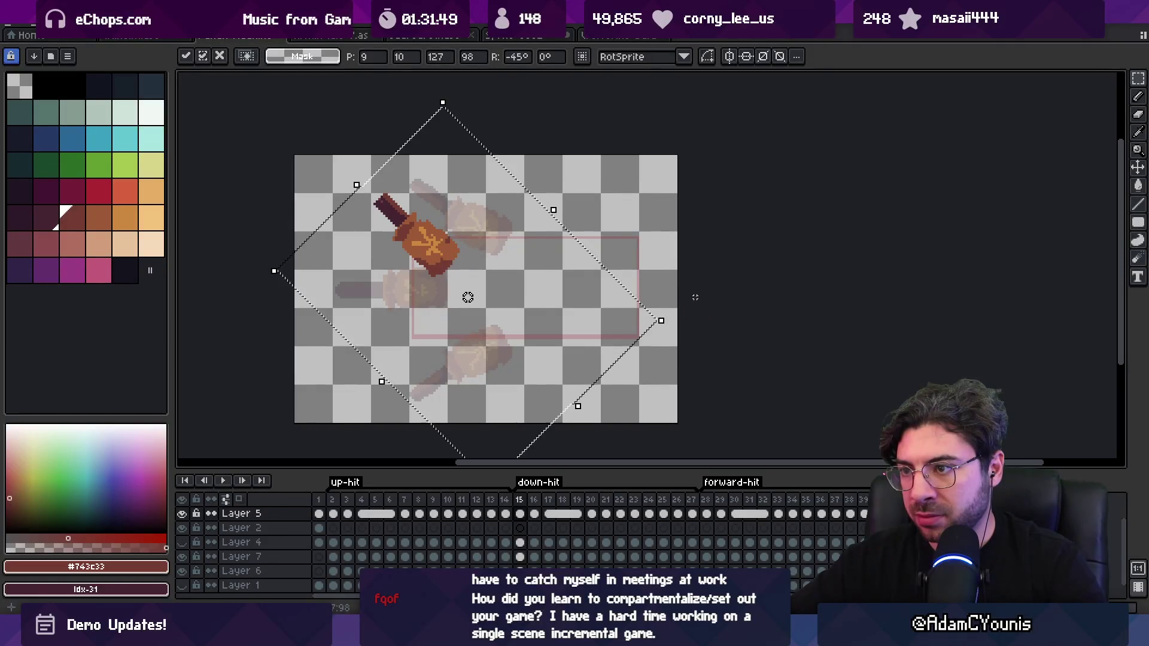
key(Return)
key(ctrl+z)
key(ctrl+y)
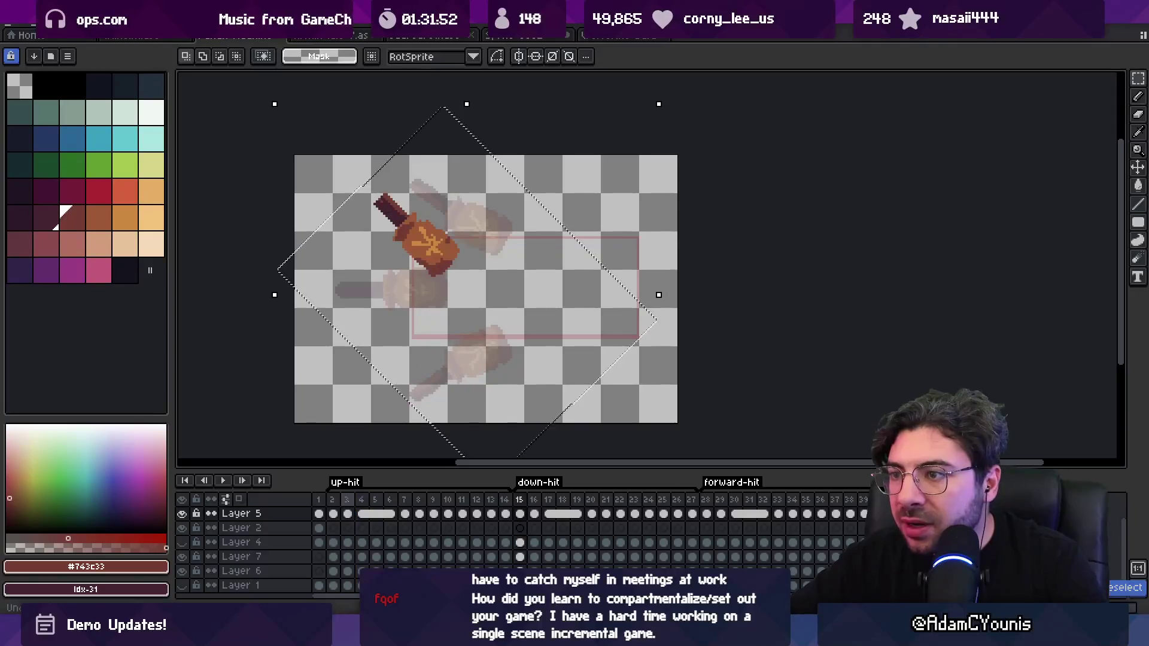
key(ctrl+d)
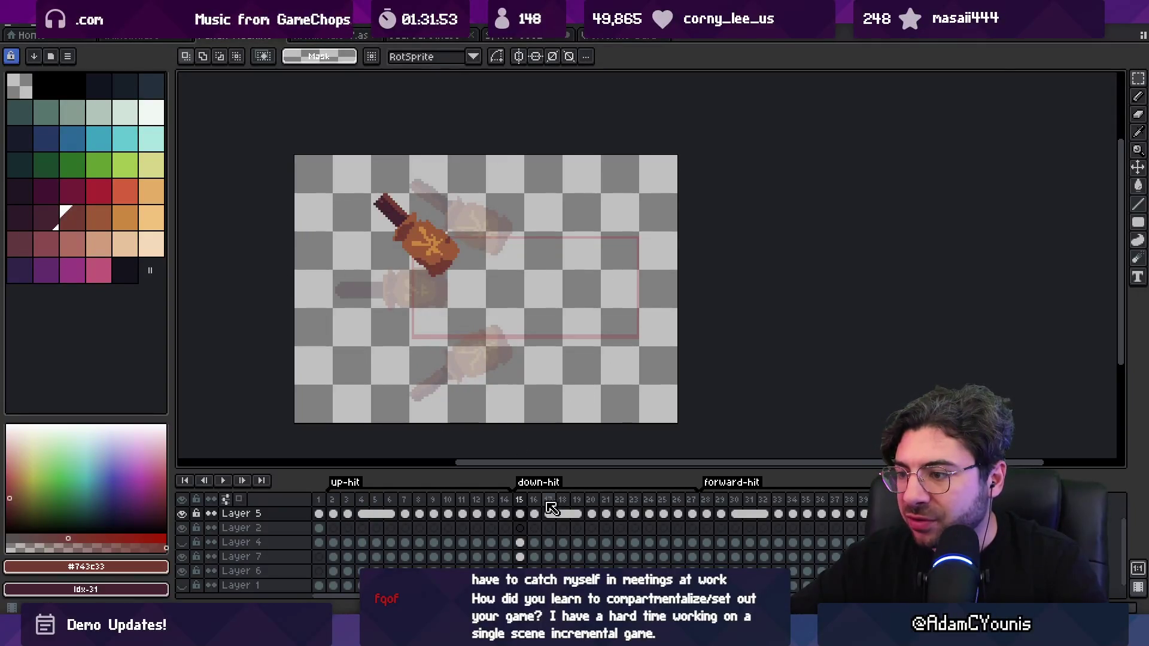
key(ctrl+shift+d)
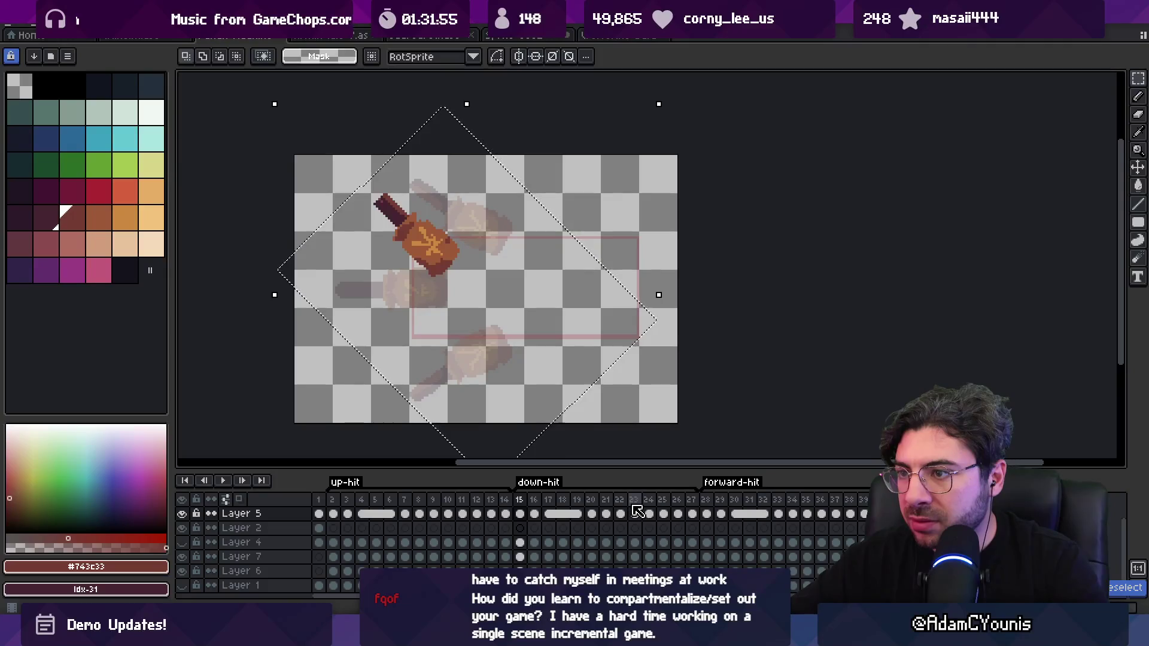
click(333, 513)
drag(333, 513, 434, 505)
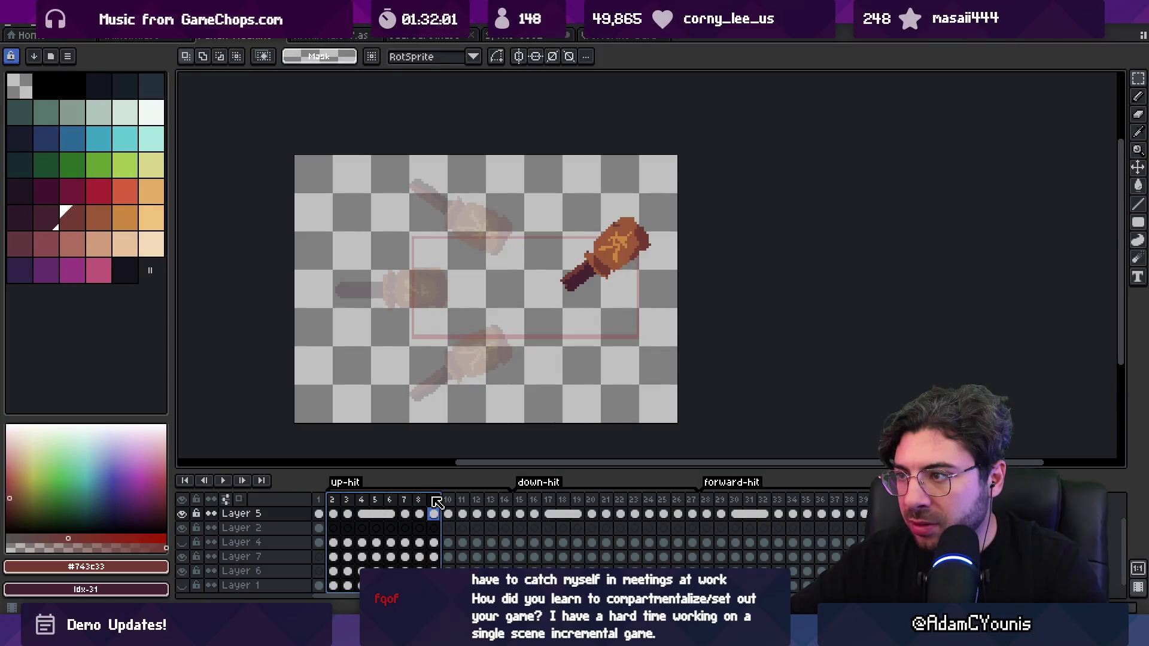
drag(436, 502, 435, 502)
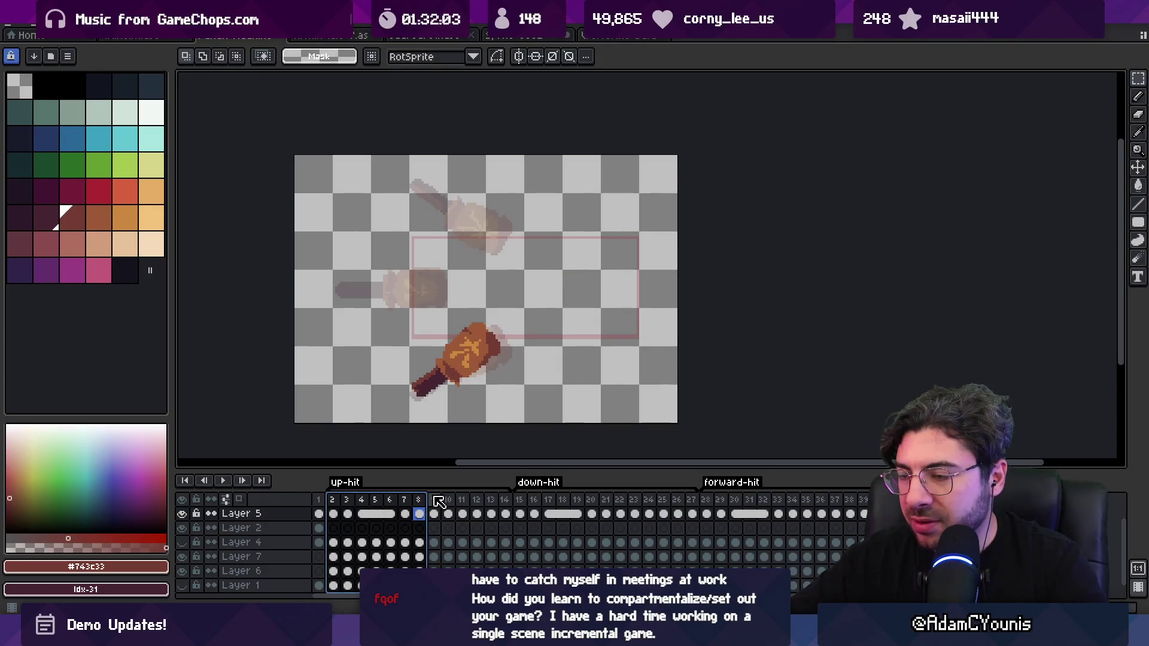
key(Escape)
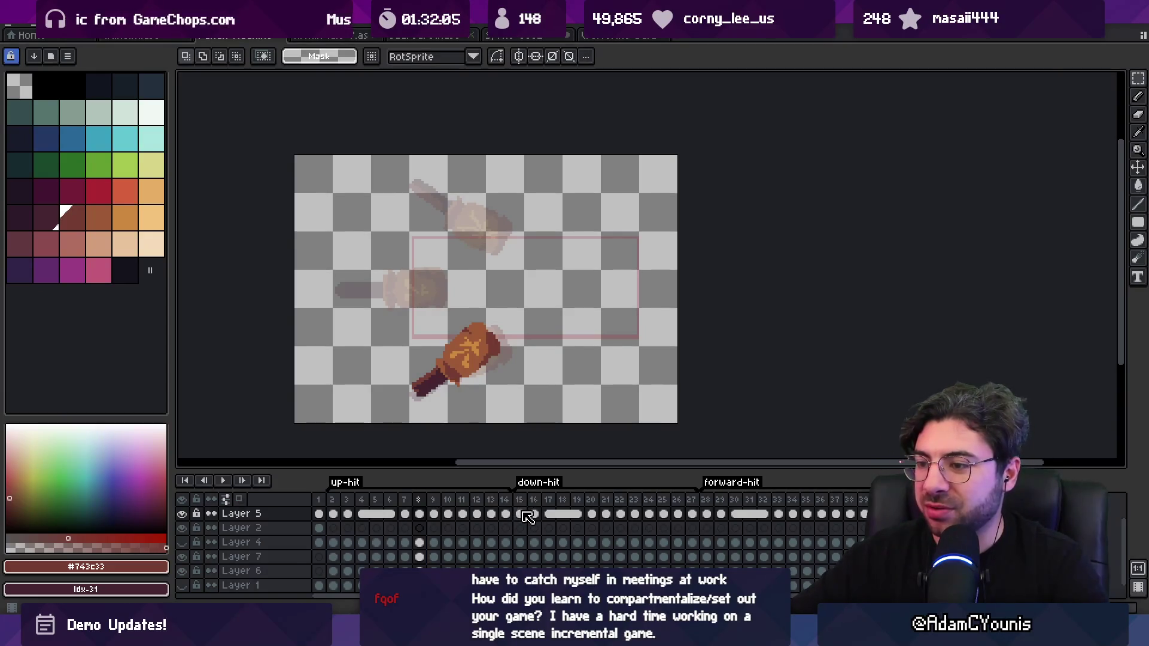
mouse_move(516, 514)
mouse_down()
mouse_move(359, 516)
mouse_move(441, 516)
mouse_move(418, 519)
mouse_move(425, 525)
mouse_up()
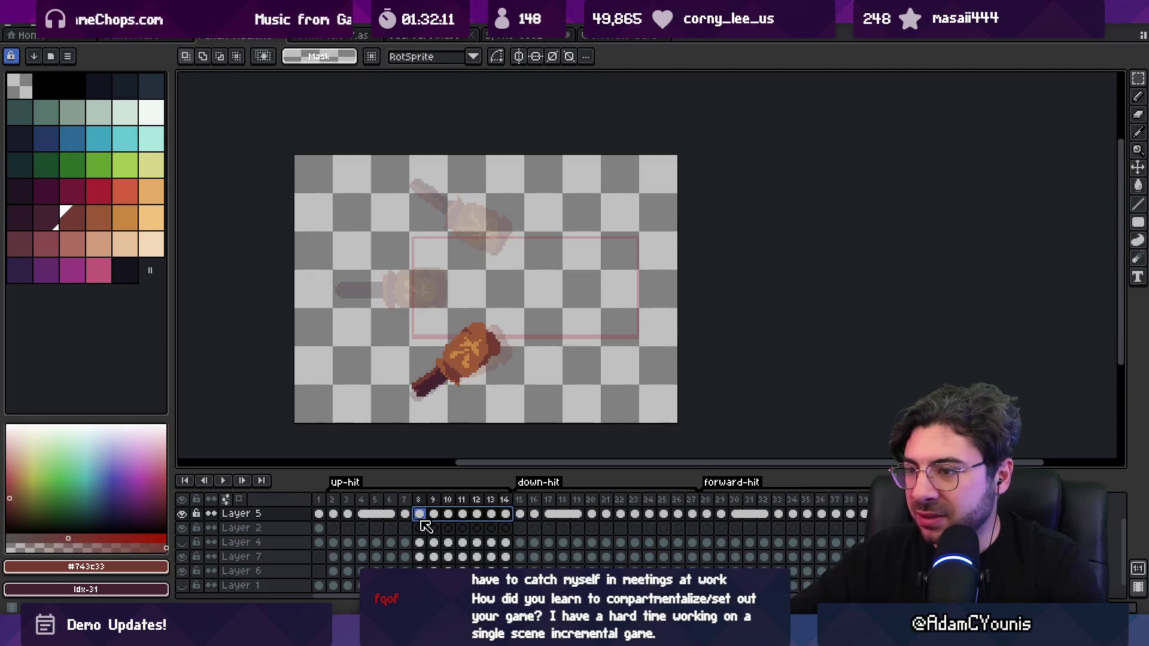
click(519, 527)
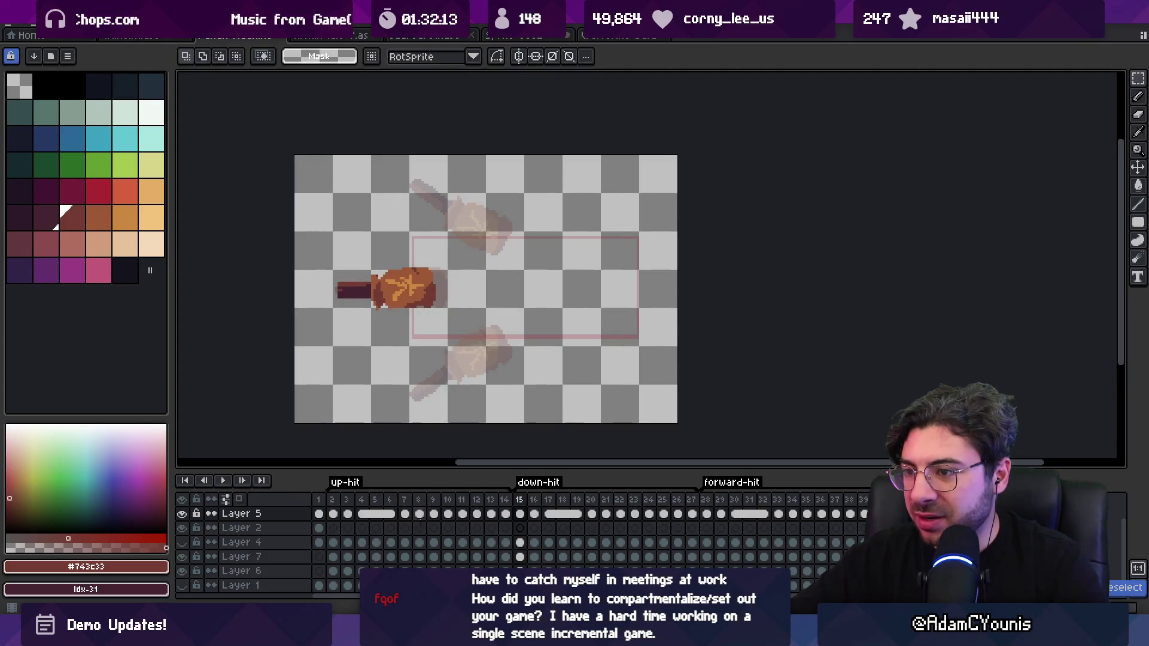
Rotate the hammer on frames 2–14 by 45°, move it down-right, and play it back.
drag(333, 515, 507, 518)
key(ctrl+v)
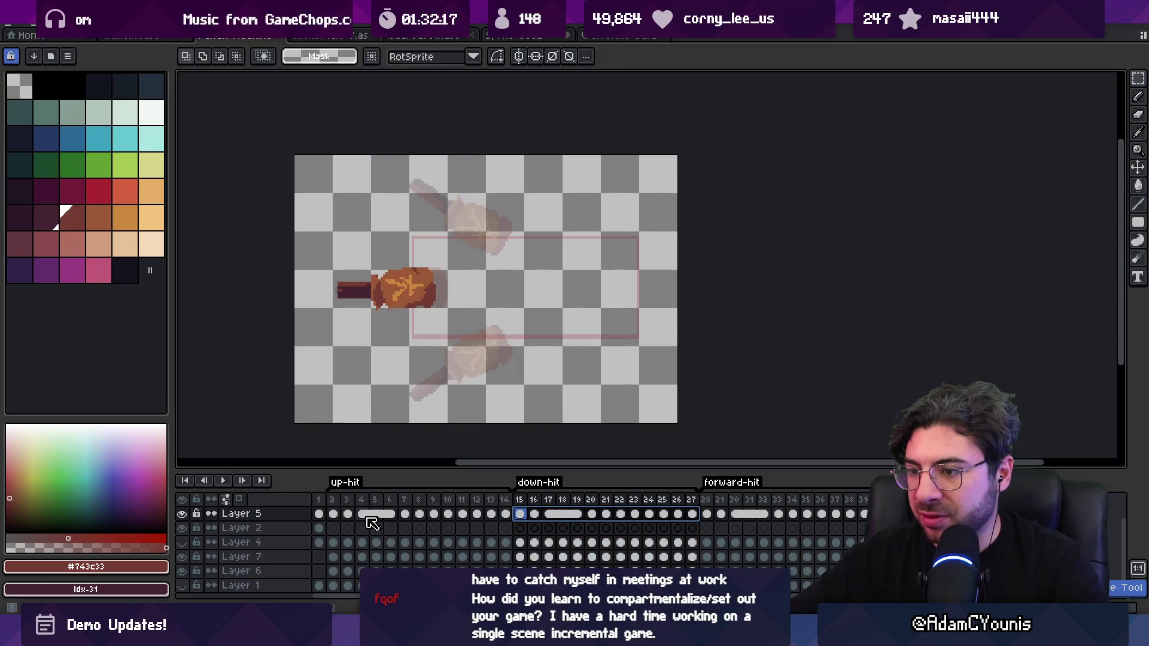
key(ctrl+z)
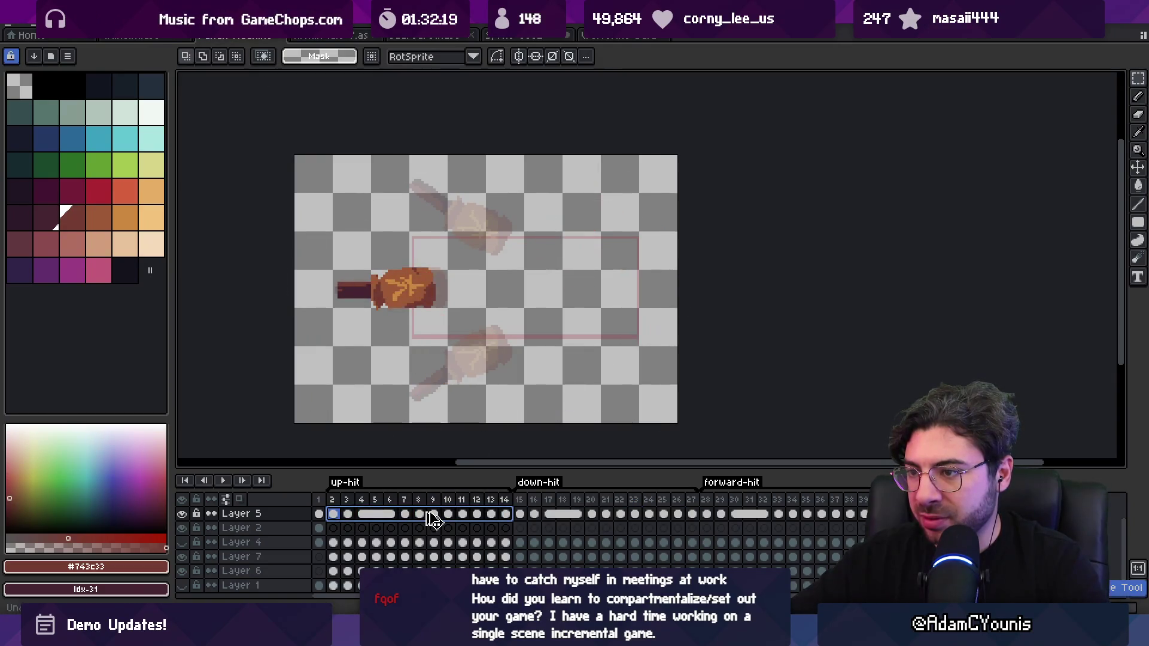
click(506, 514)
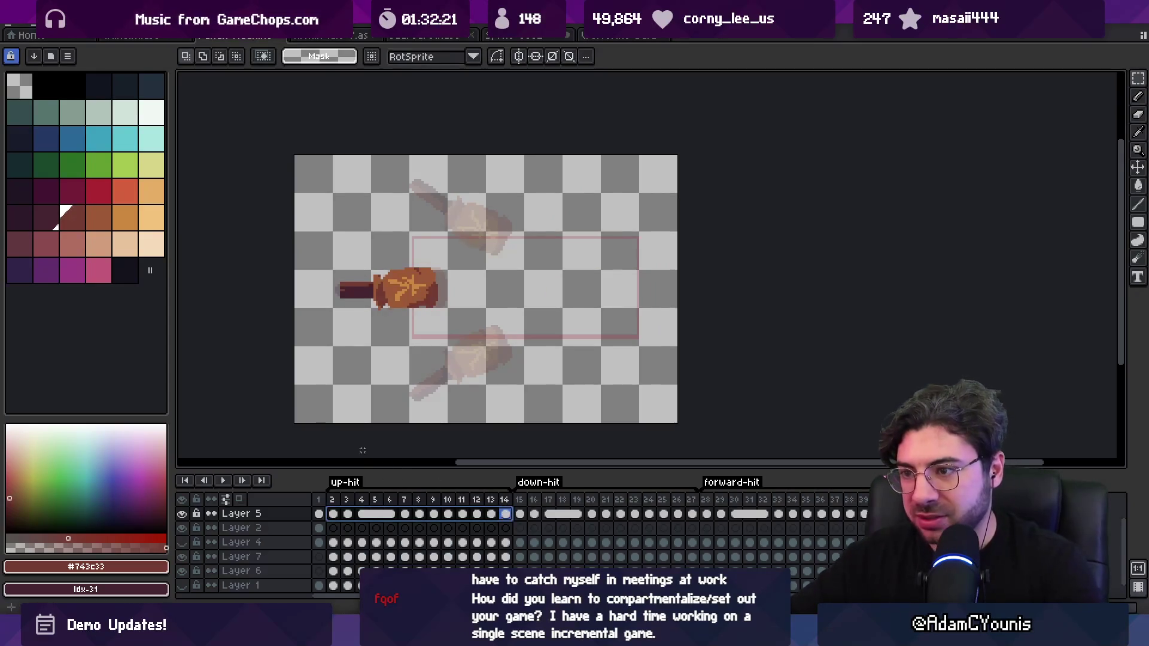
key(ctrl+a)
mouse_move(698, 426)
mouse_down()
mouse_move(697, 436)
mouse_move(816, 261)
mouse_up()
drag(400, 361, 417, 378)
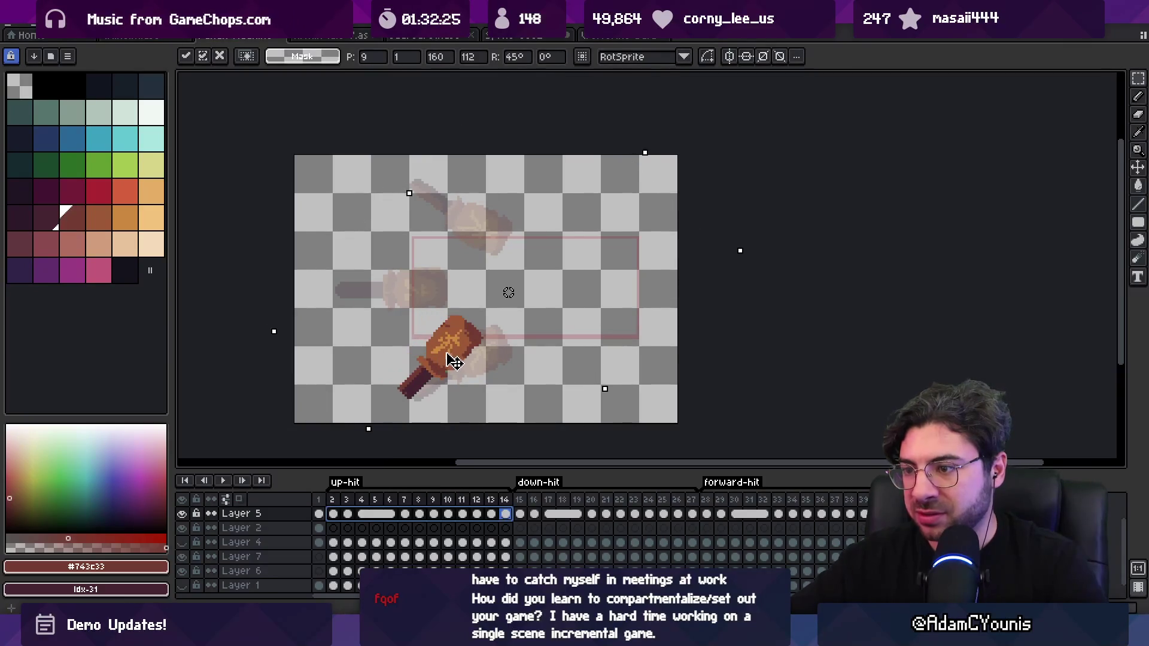
key(Return)
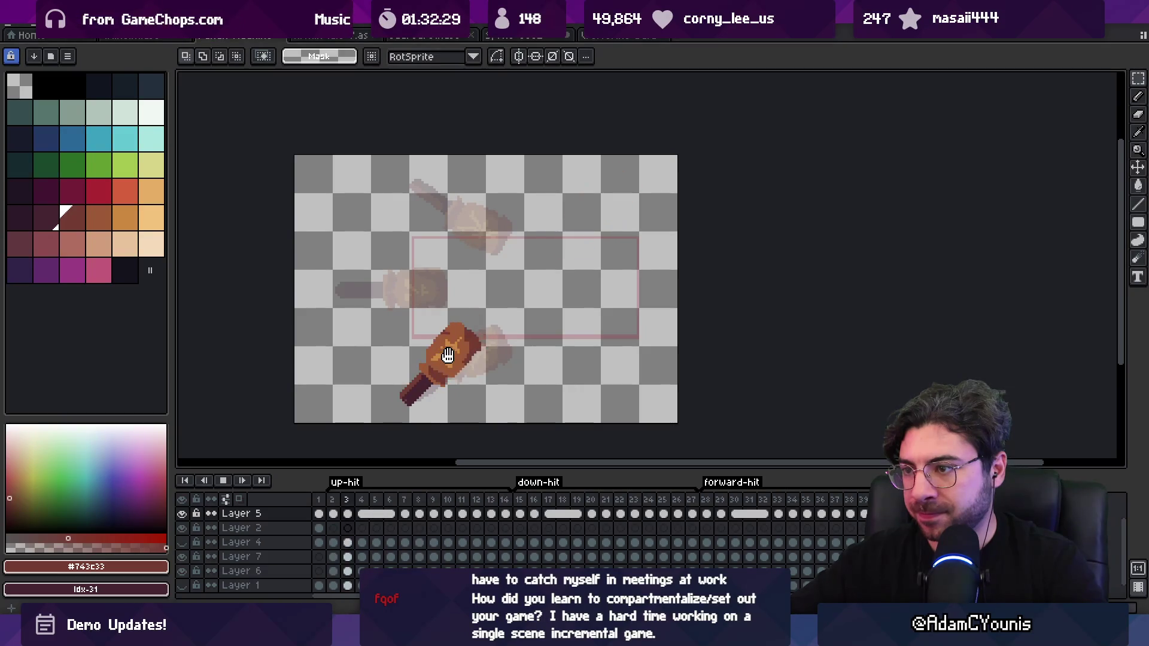
key(Return)
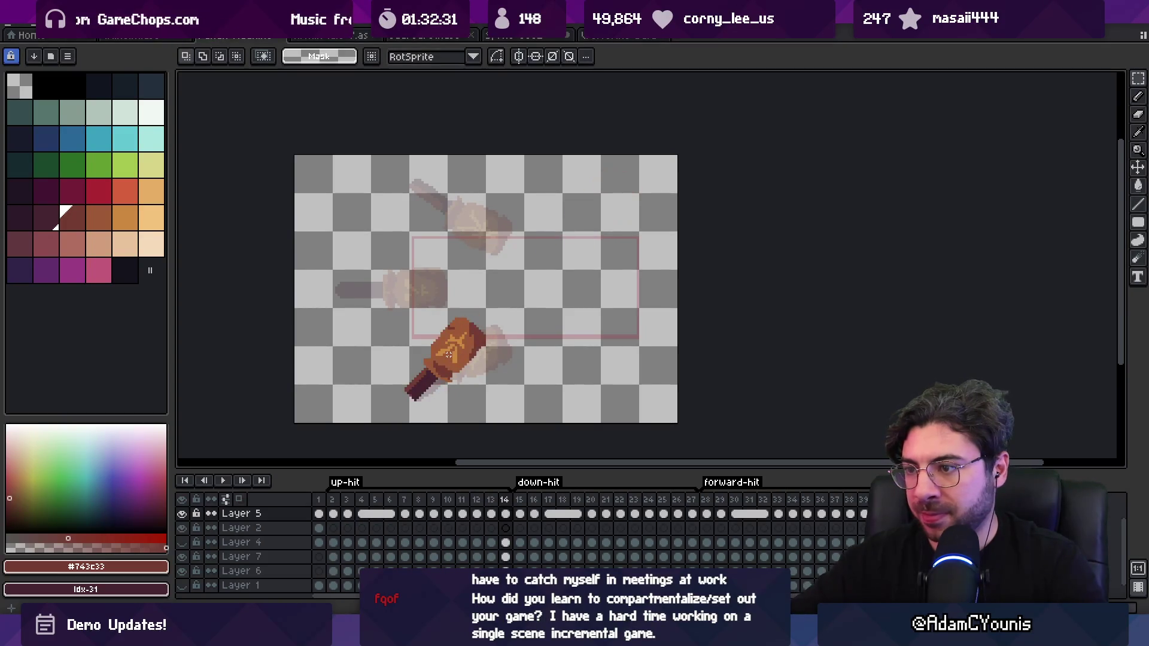
Re-rotate the up-hit hammer to about 35°, commit it, and drag it down-right.
key(ctrl+a)
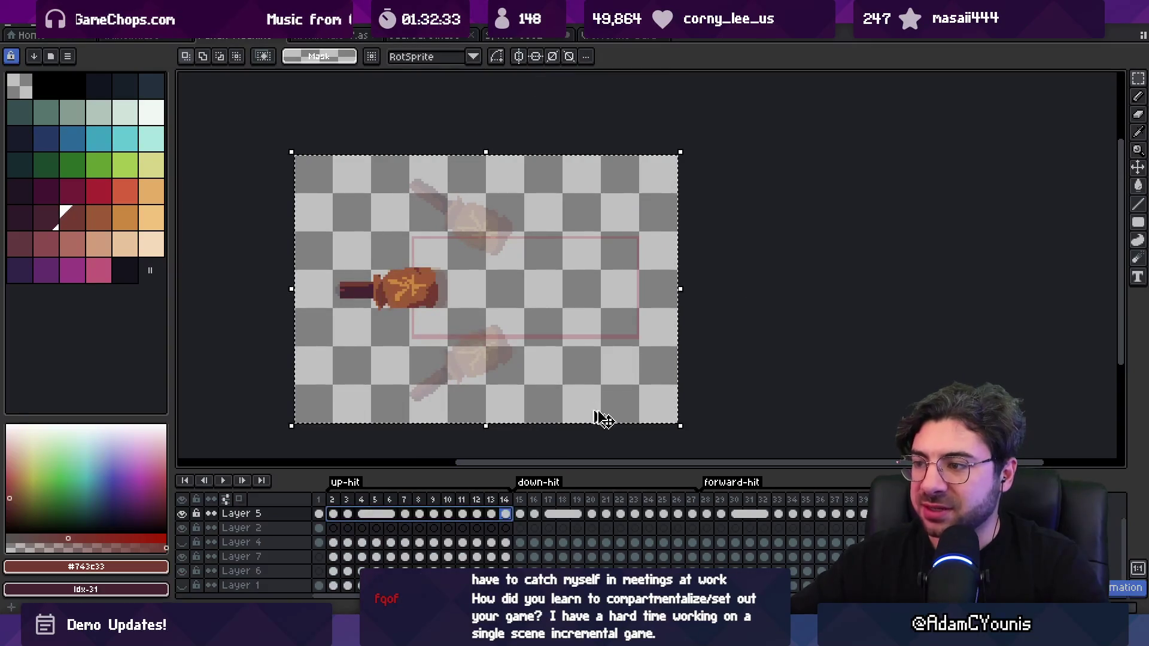
drag(689, 430, 789, 397)
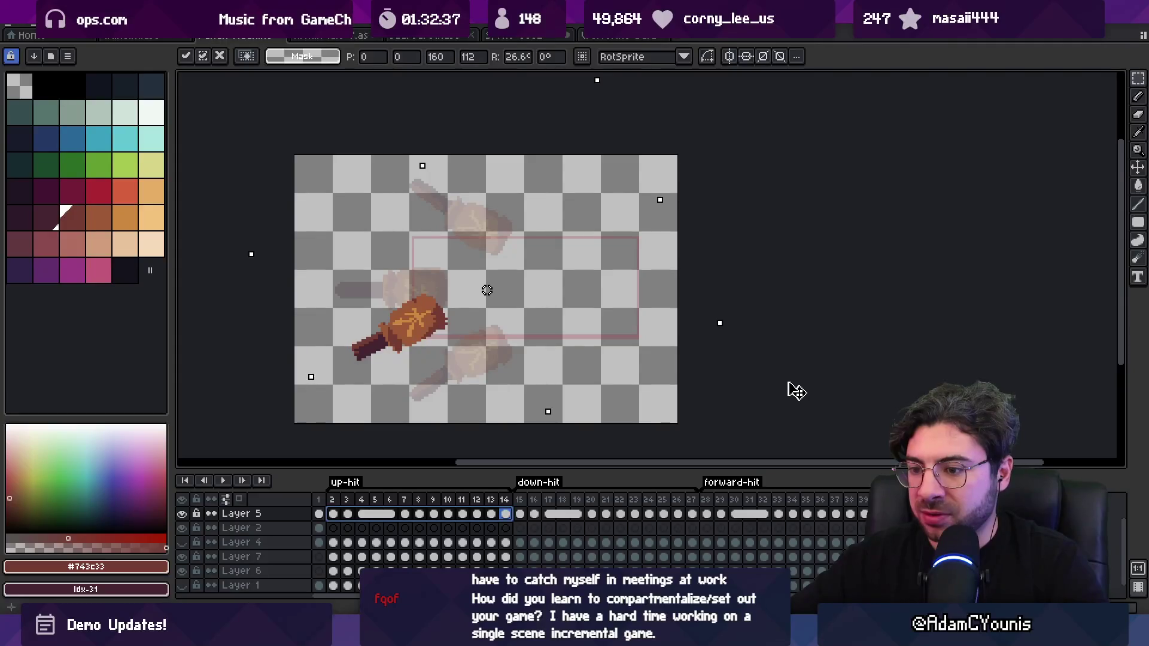
mouse_move(843, 303)
mouse_down()
mouse_move(842, 253)
mouse_move(848, 289)
mouse_up()
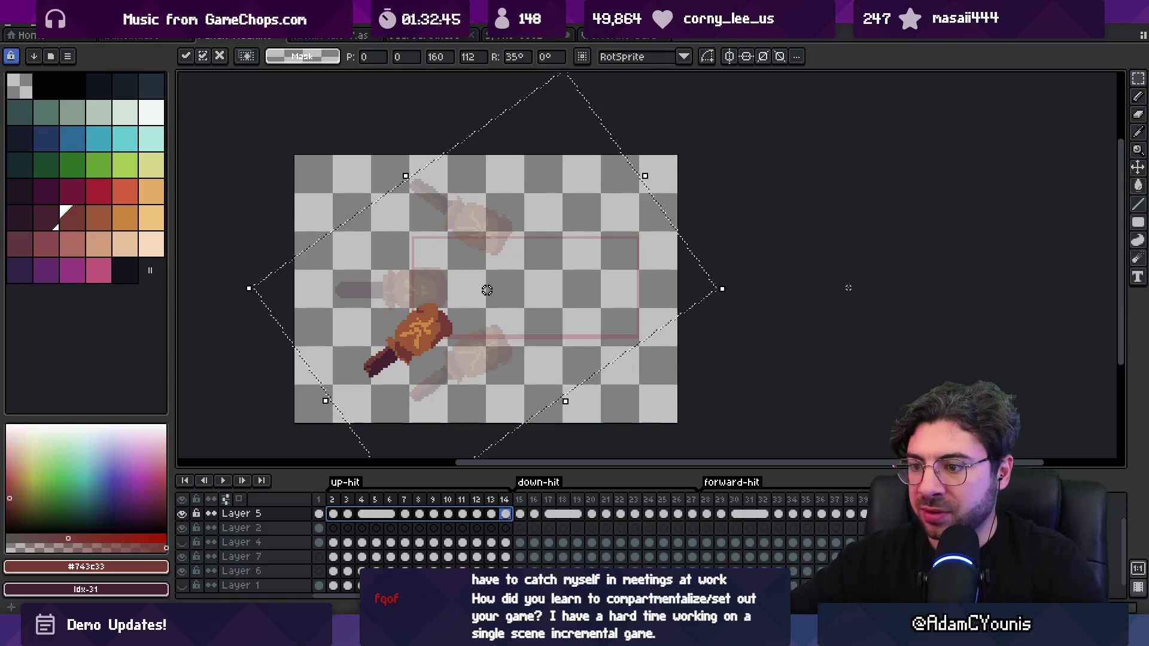
key(Return)
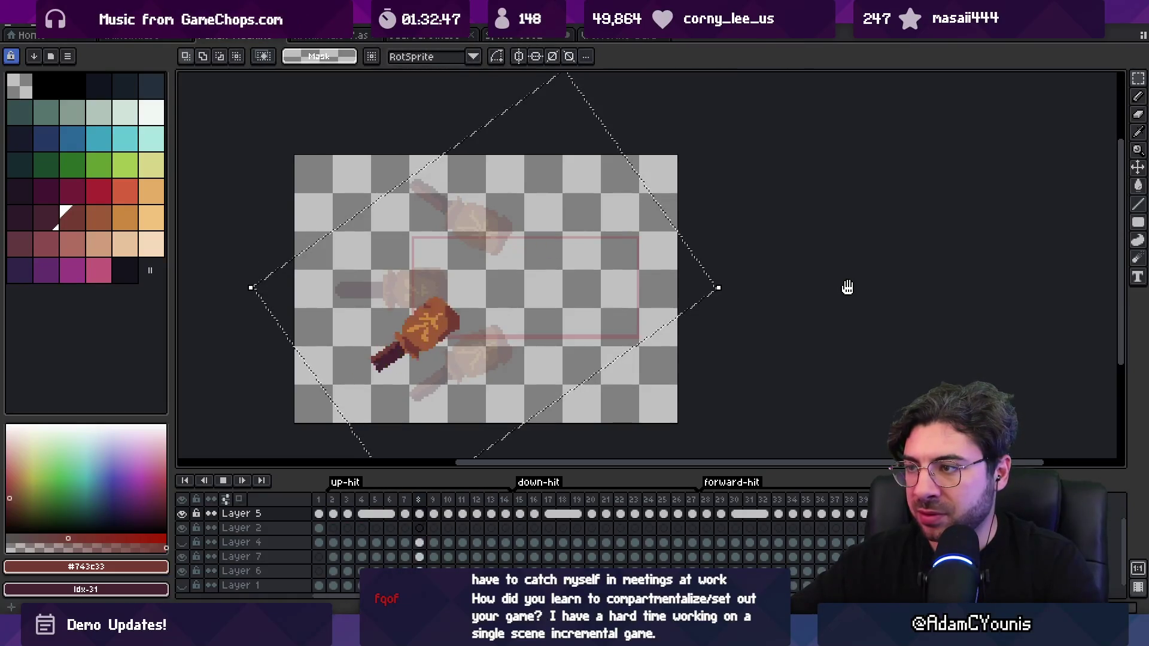
key(Return)
mouse_move(424, 347)
mouse_down()
mouse_move(462, 367)
mouse_move(454, 375)
mouse_up()
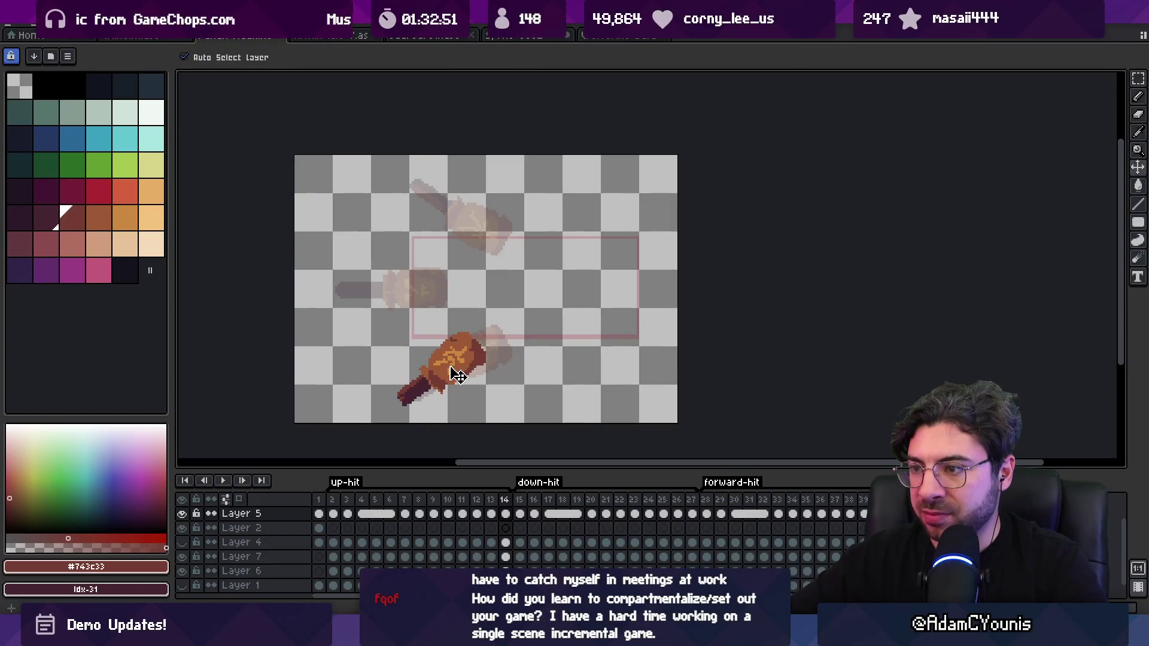
drag(525, 513, 692, 514)
Rotate the down-hit hammer to about −35° and commit, comparing via undo and redo.
key(m)
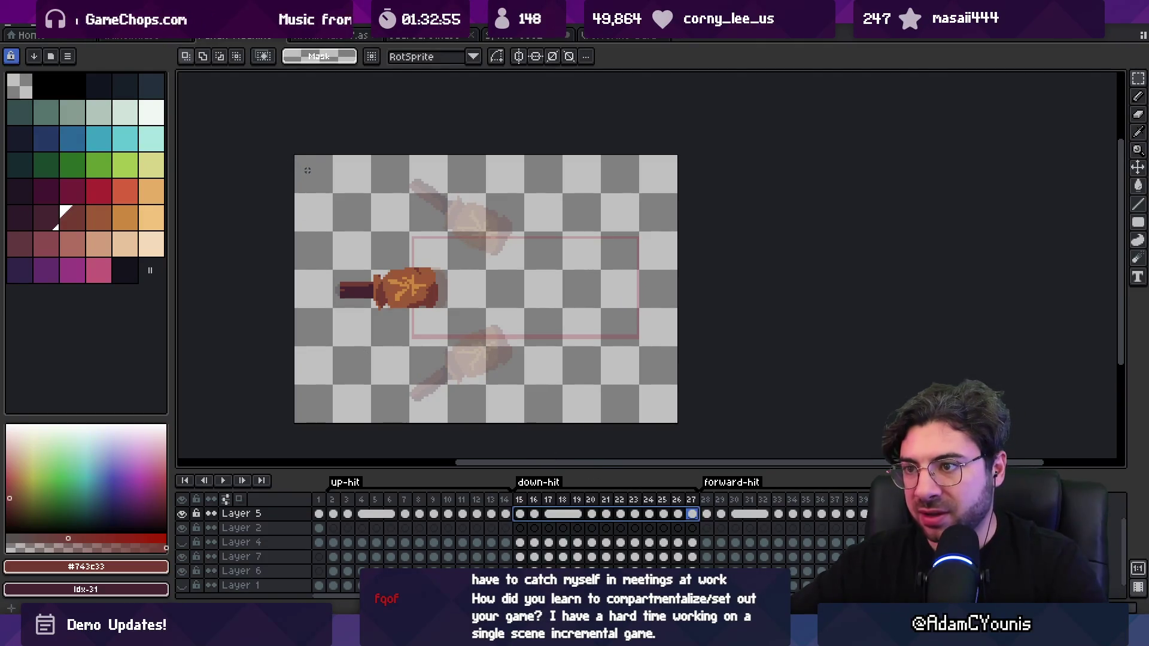
key(ctrl+a)
mouse_move(684, 141)
mouse_down()
mouse_move(742, 245)
mouse_move(746, 283)
mouse_up()
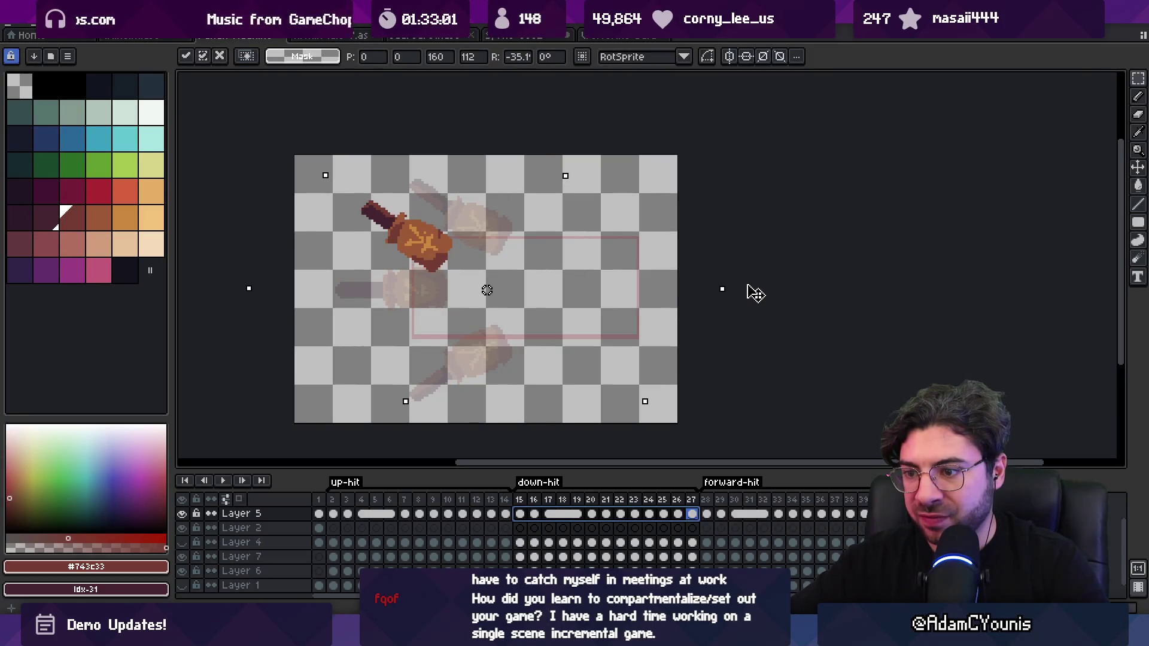
drag(750, 285, 776, 293)
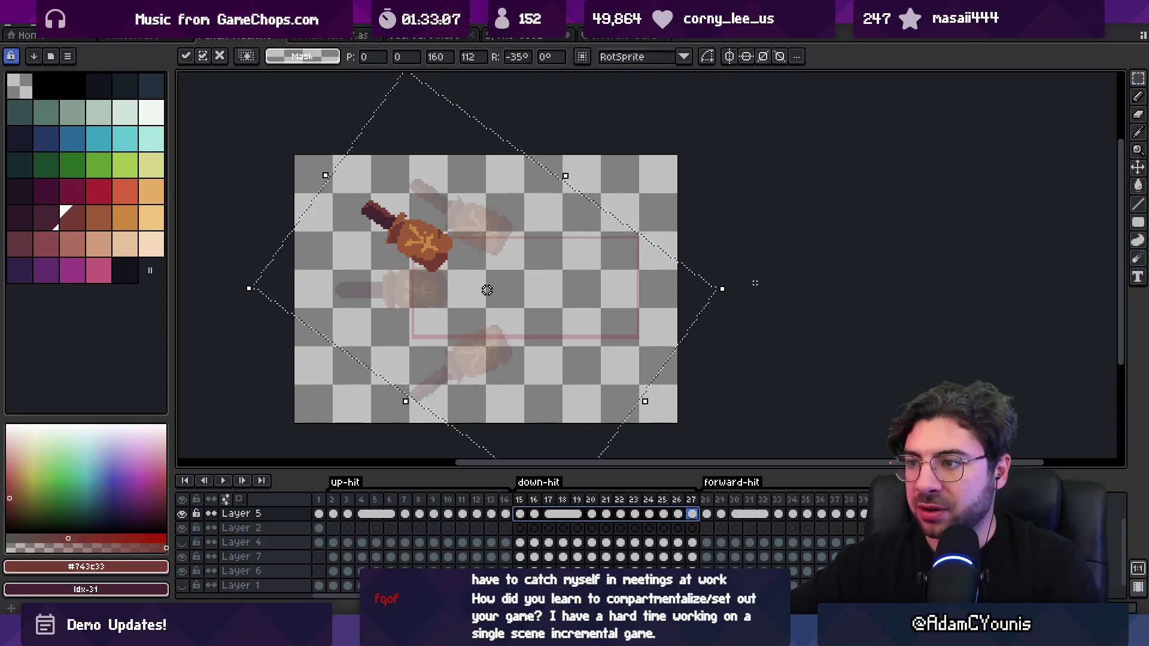
key(Return)
key(Return)
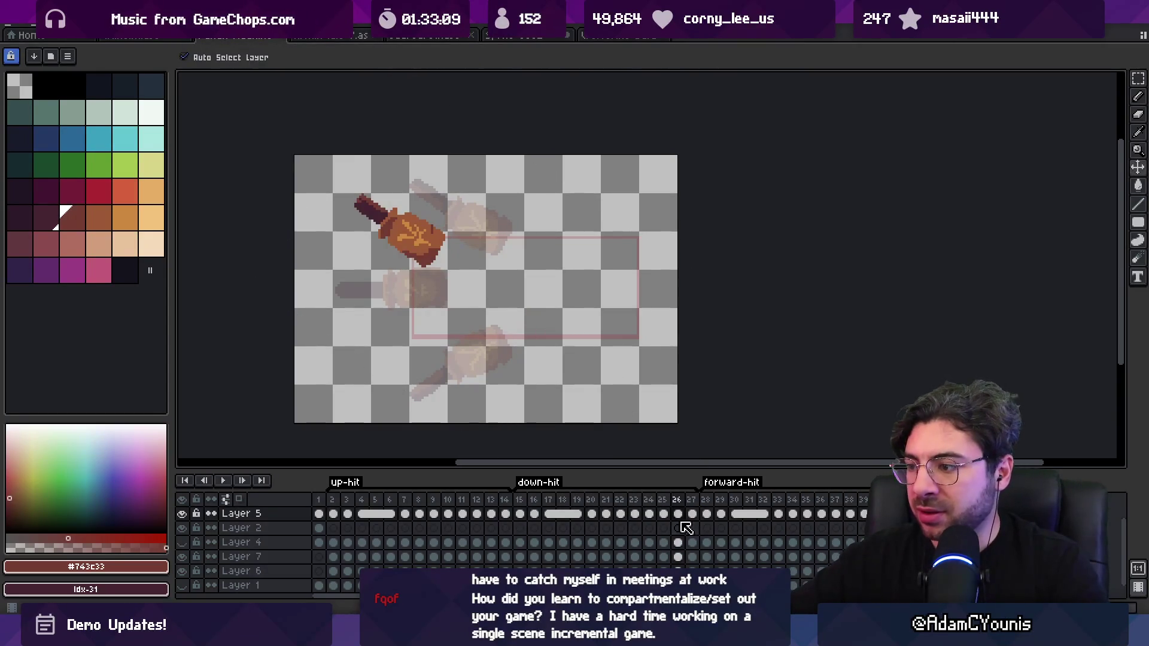
drag(693, 514, 622, 515)
key(ctrl+z)
key(ctrl+y)
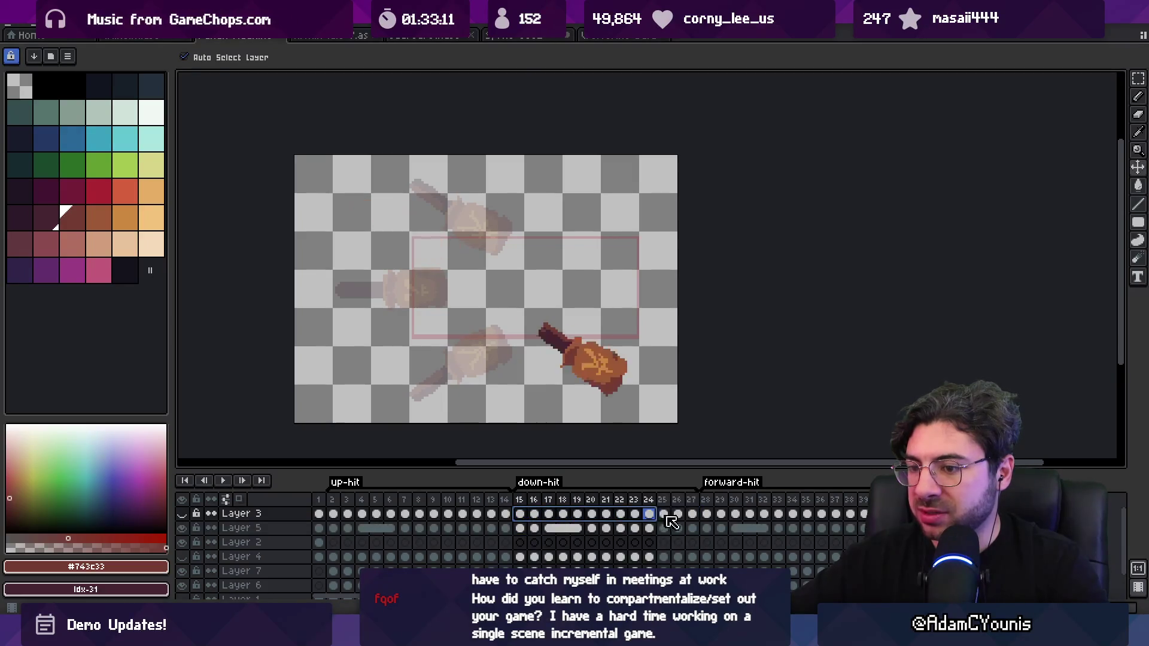
key(ctrl+z)
Move the hammer on frames 15–27 up and left, then preview frames 2–35.
drag(696, 530, 519, 529)
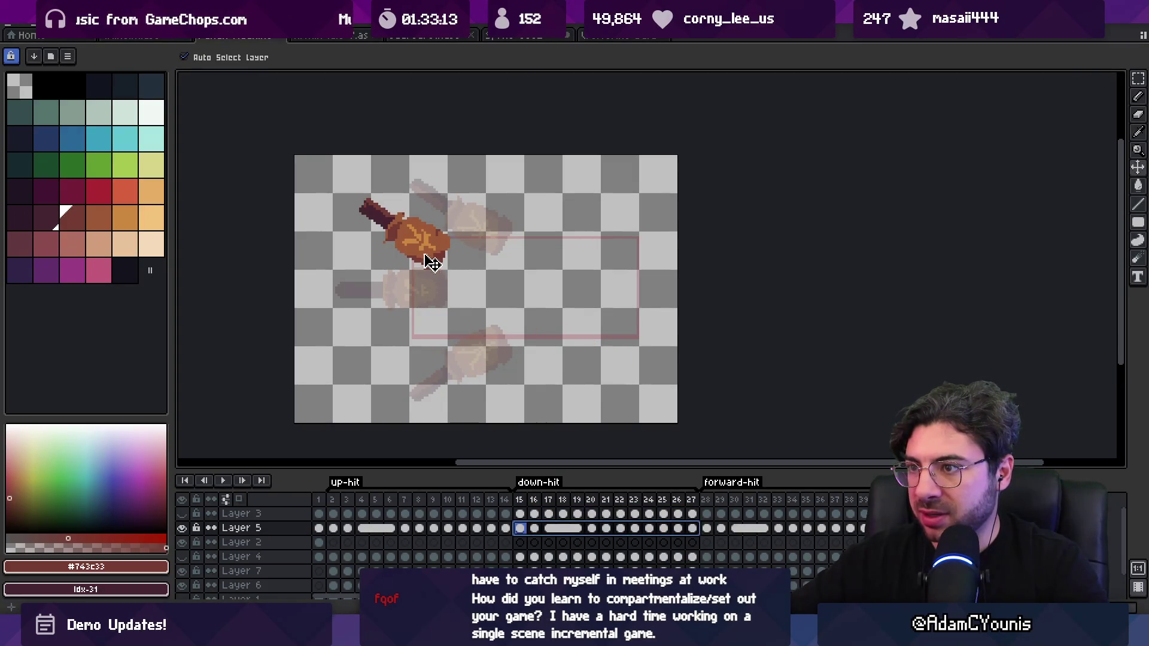
drag(432, 264, 467, 235)
click(339, 507)
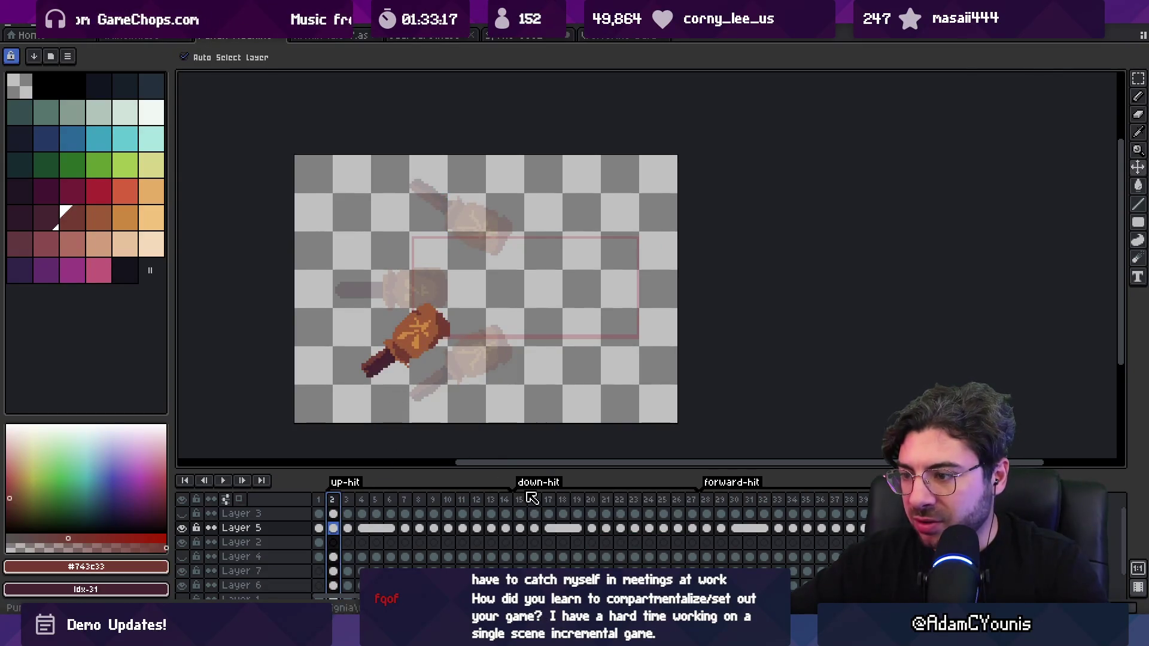
drag(520, 528, 691, 529)
drag(456, 226, 425, 234)
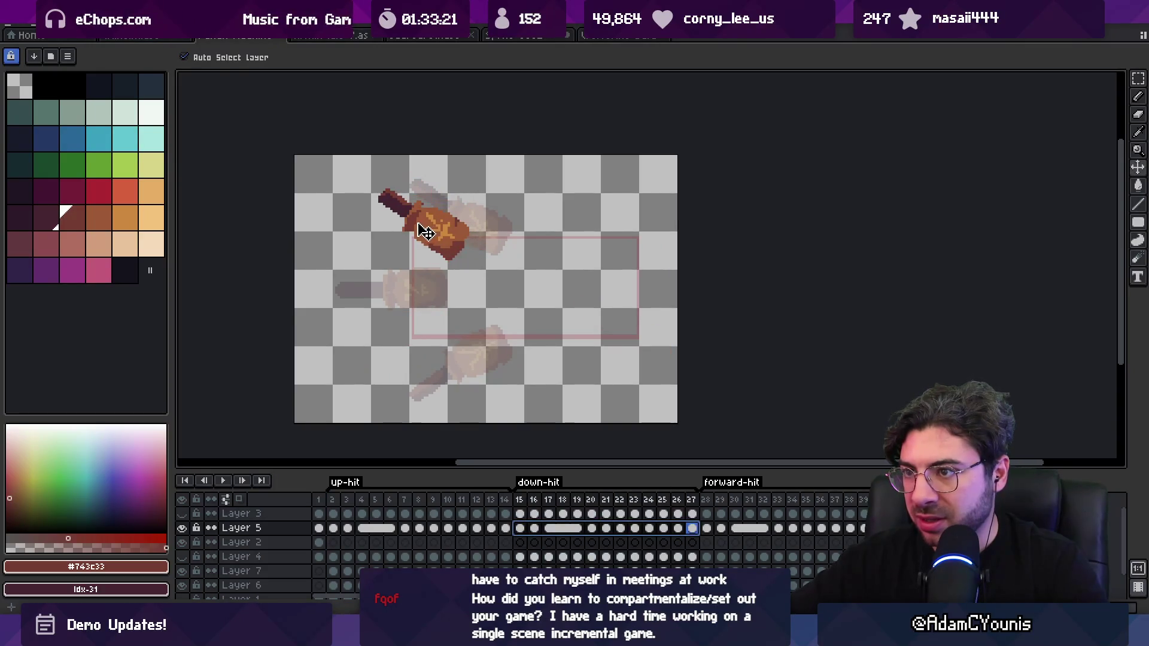
mouse_move(336, 500)
mouse_down()
mouse_move(817, 510)
mouse_move(633, 513)
mouse_move(426, 486)
mouse_move(670, 492)
mouse_move(457, 482)
mouse_move(493, 485)
mouse_up()
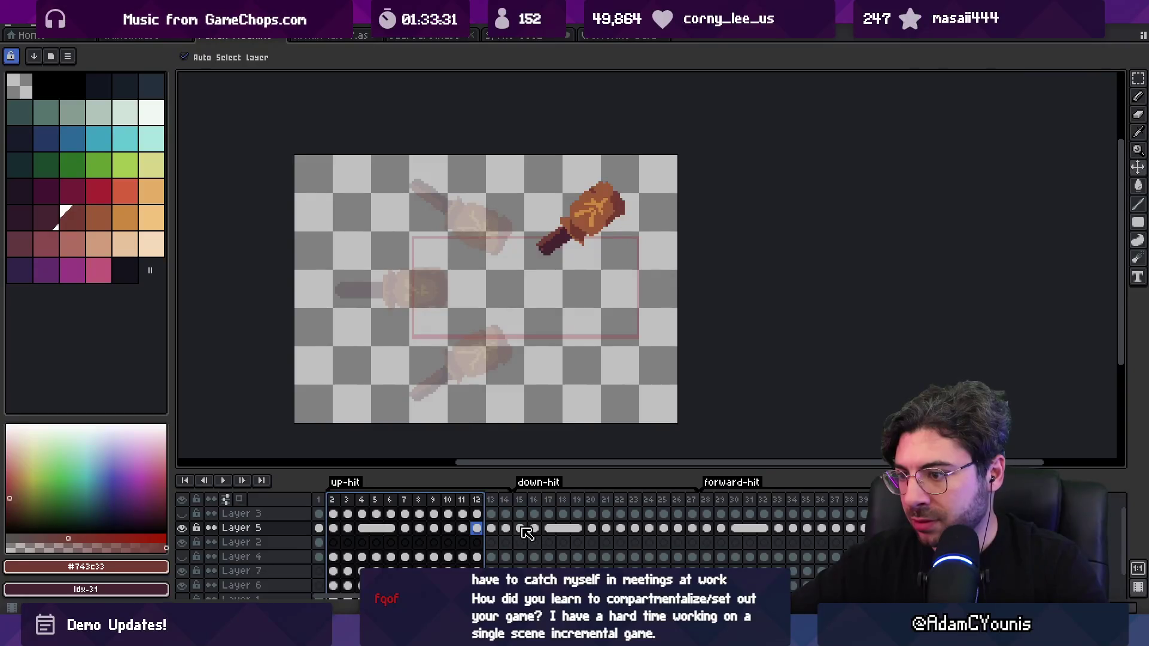
Review the down-hit frames and move the frame 24 hammer to the left.
drag(520, 530, 692, 536)
click(620, 528)
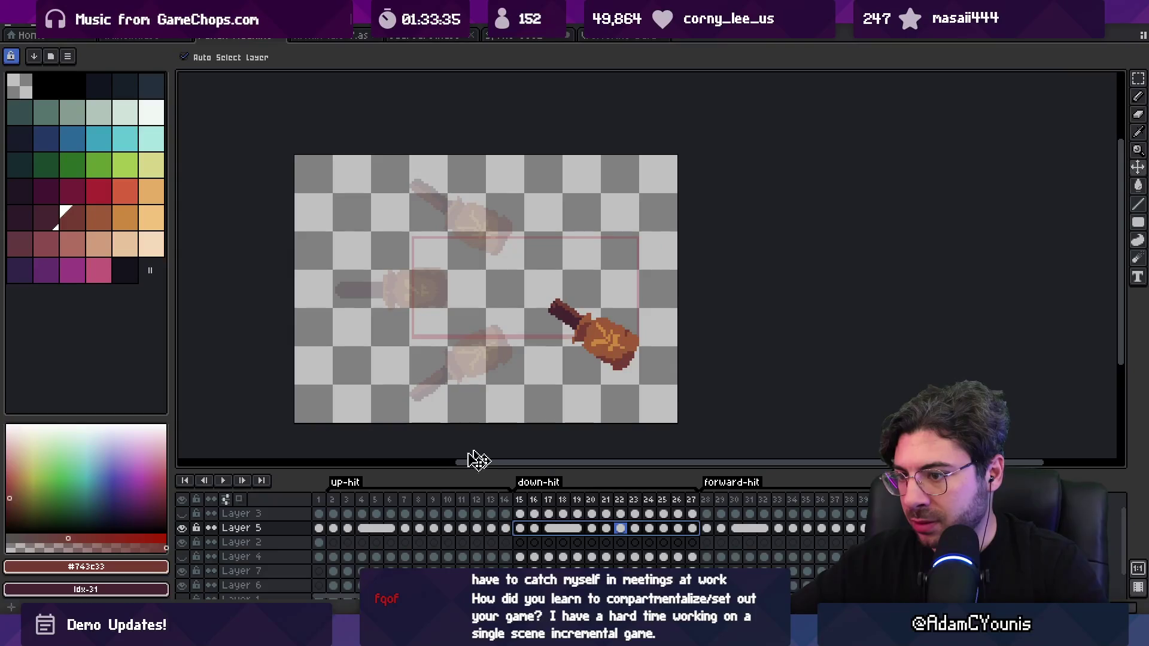
drag(333, 506, 636, 501)
mouse_move(700, 535)
mouse_down()
mouse_move(577, 527)
mouse_move(526, 537)
mouse_up()
click(652, 529)
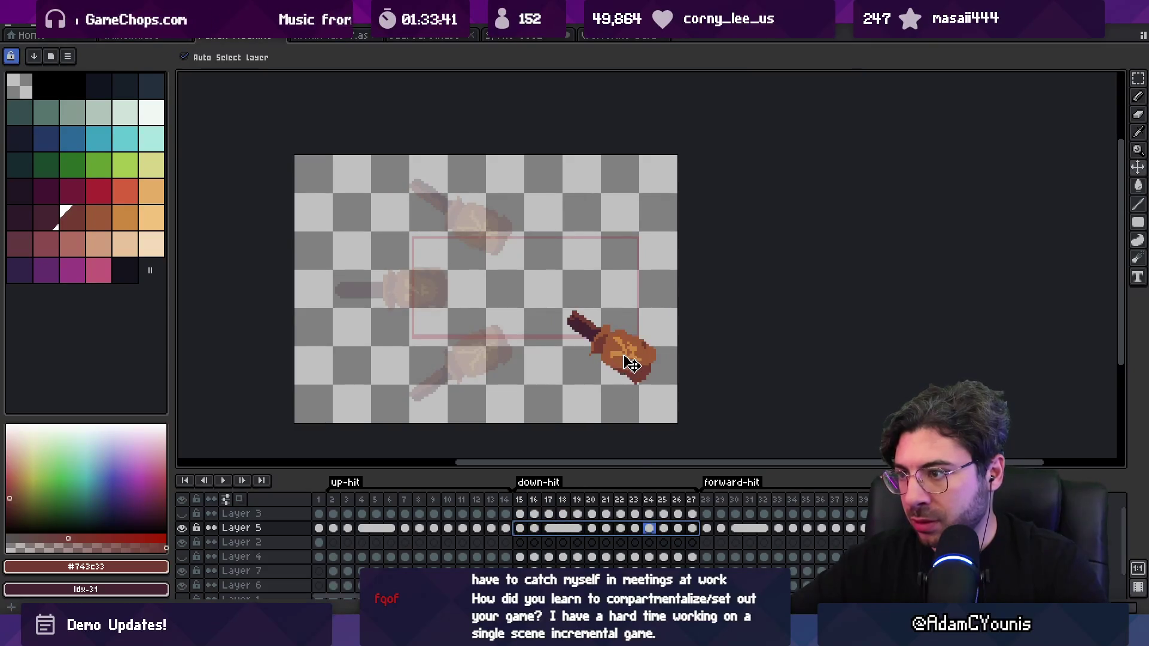
drag(622, 359, 602, 365)
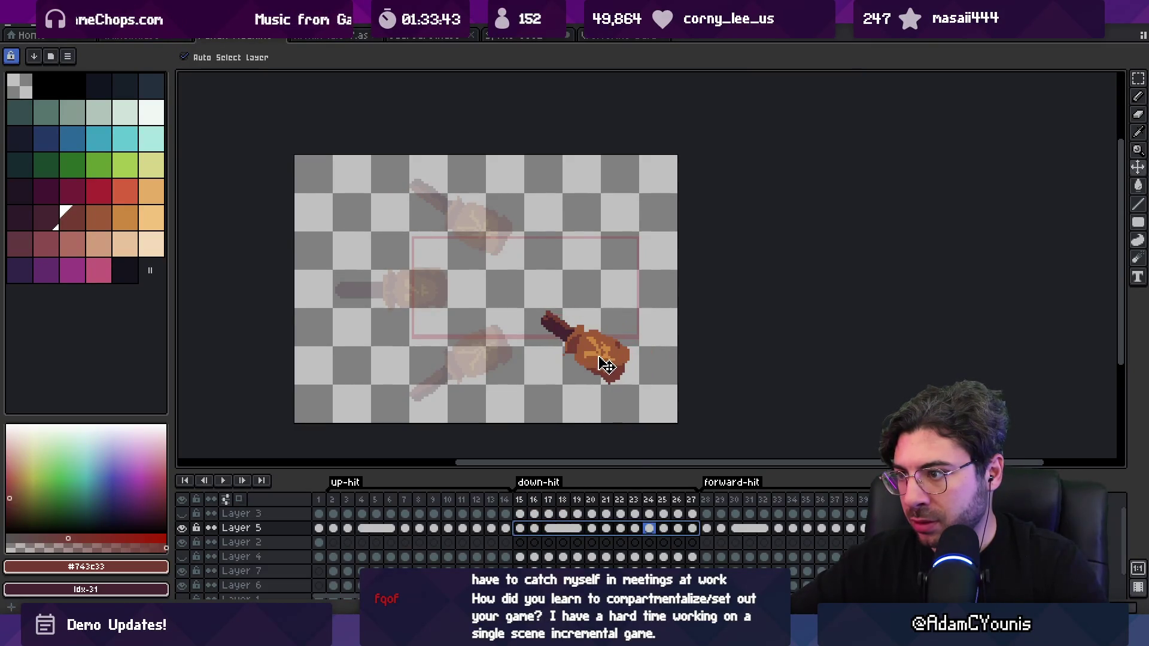
drag(333, 501, 466, 502)
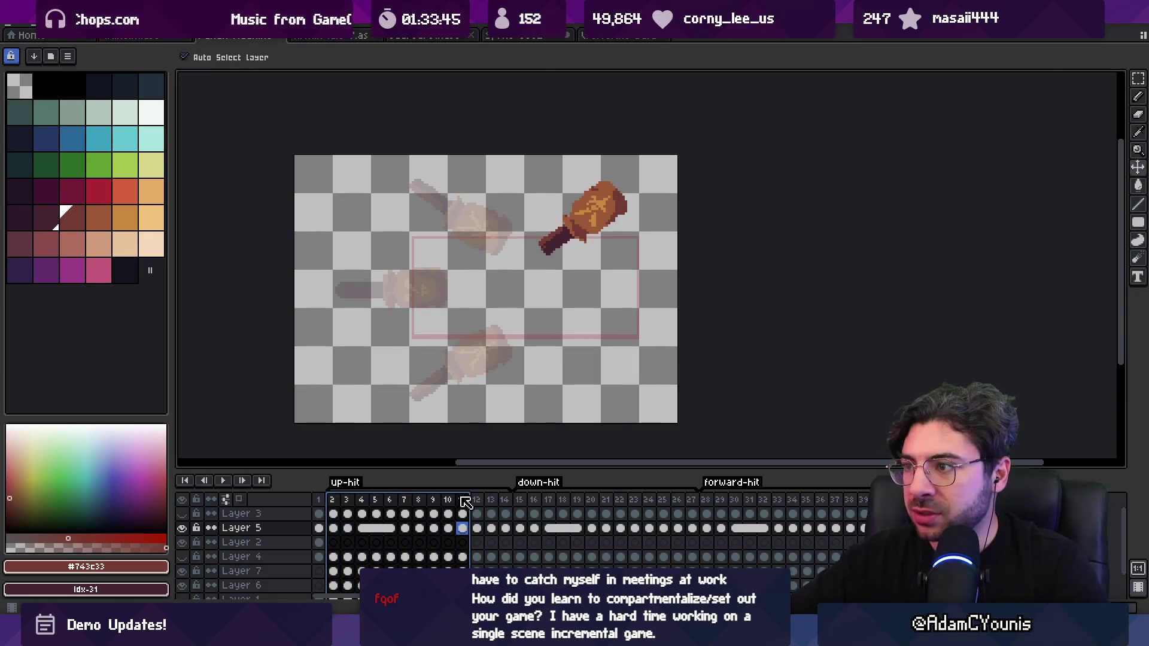
Compare frames 23 and 24, nudge the frame 24 hammer a few pixels left, and play.
scroll(638, 225, up, 5)
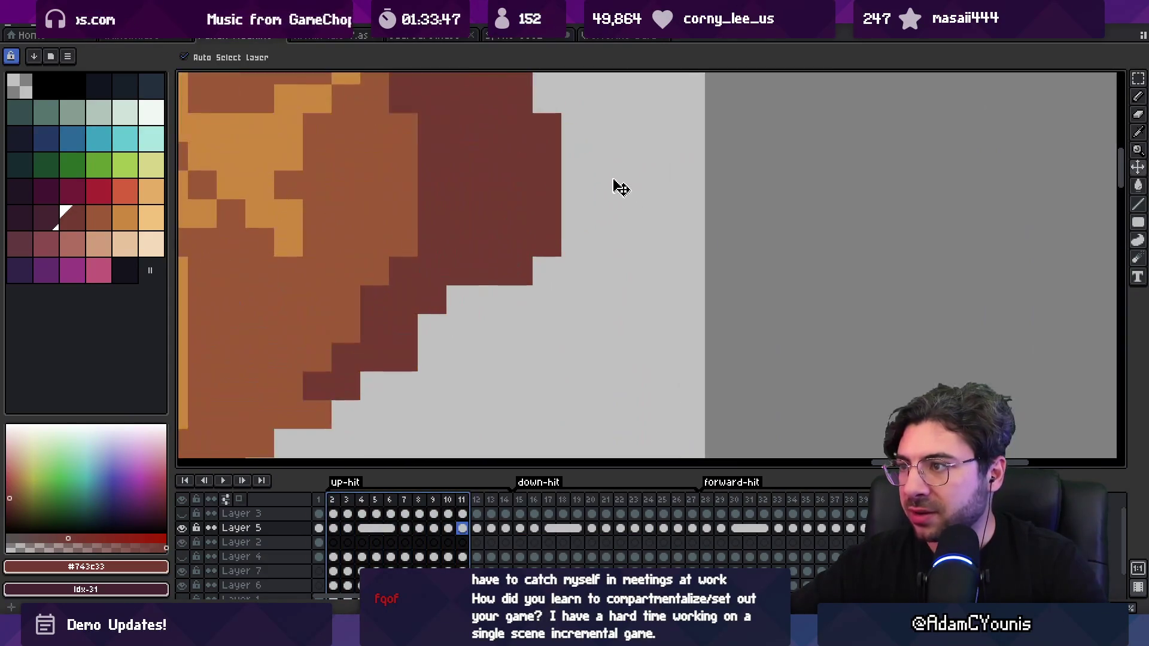
scroll(611, 185, down, 5)
drag(519, 529, 694, 530)
scroll(530, 300, down, 4)
click(654, 530)
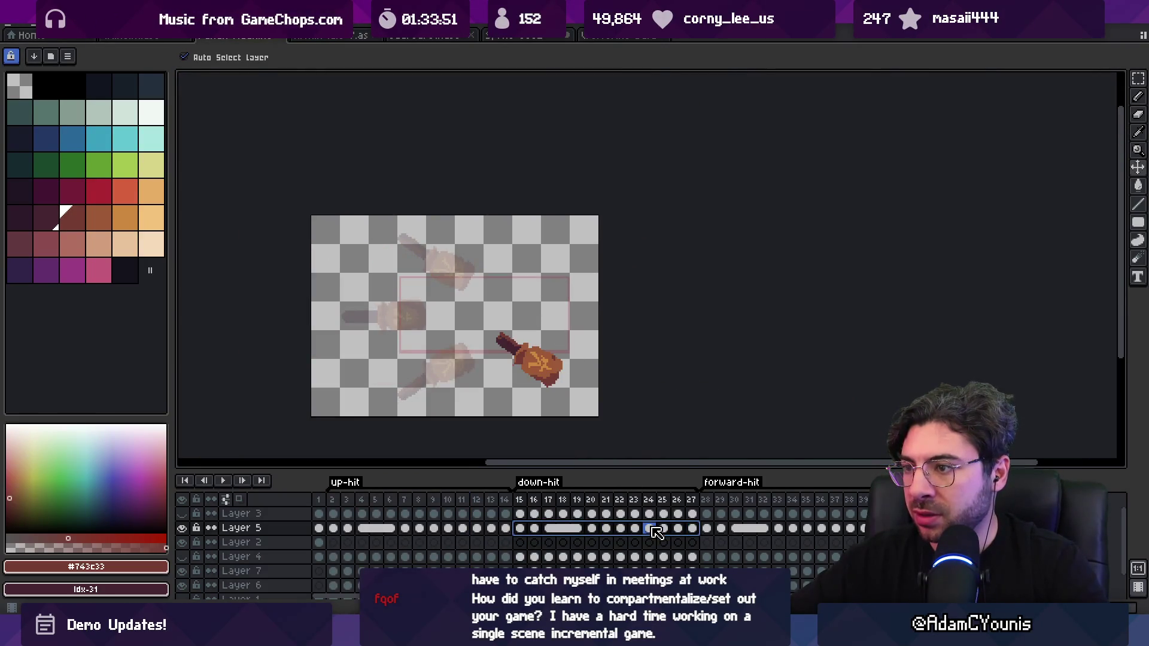
click(663, 529)
click(649, 529)
click(635, 528)
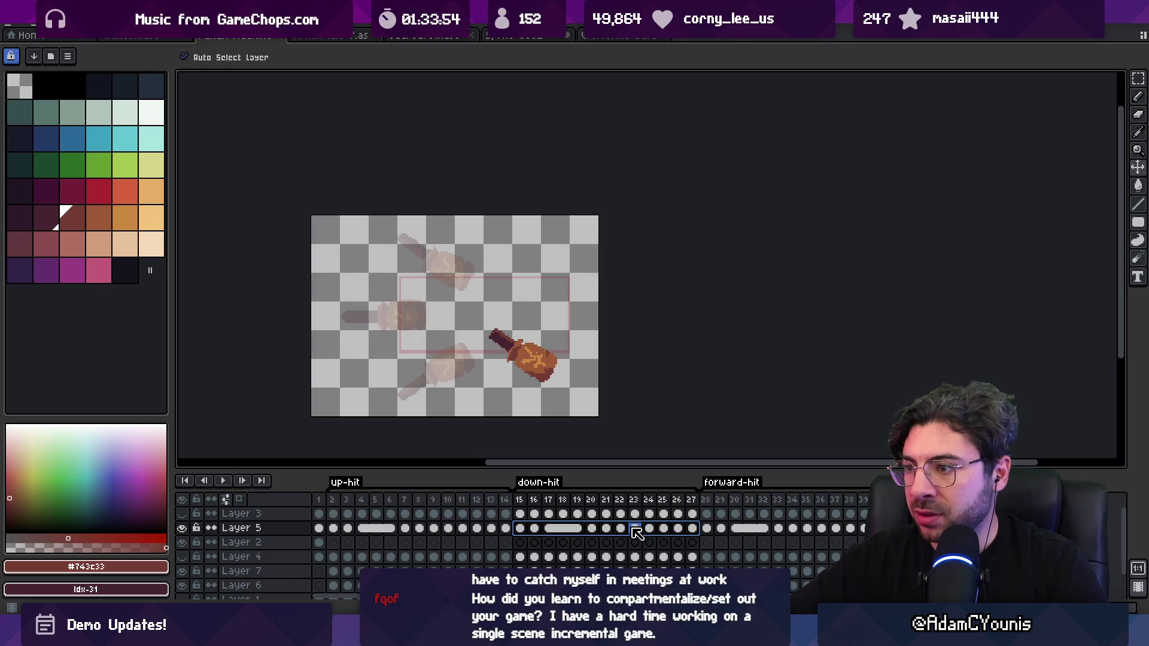
click(648, 530)
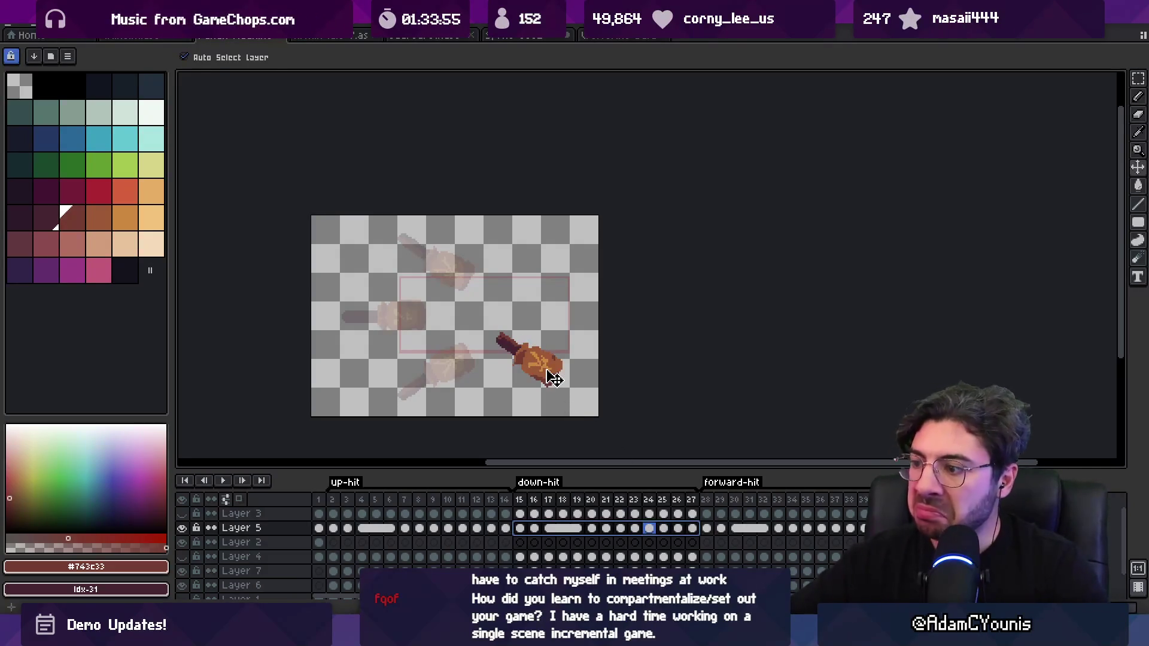
drag(551, 377, 549, 376)
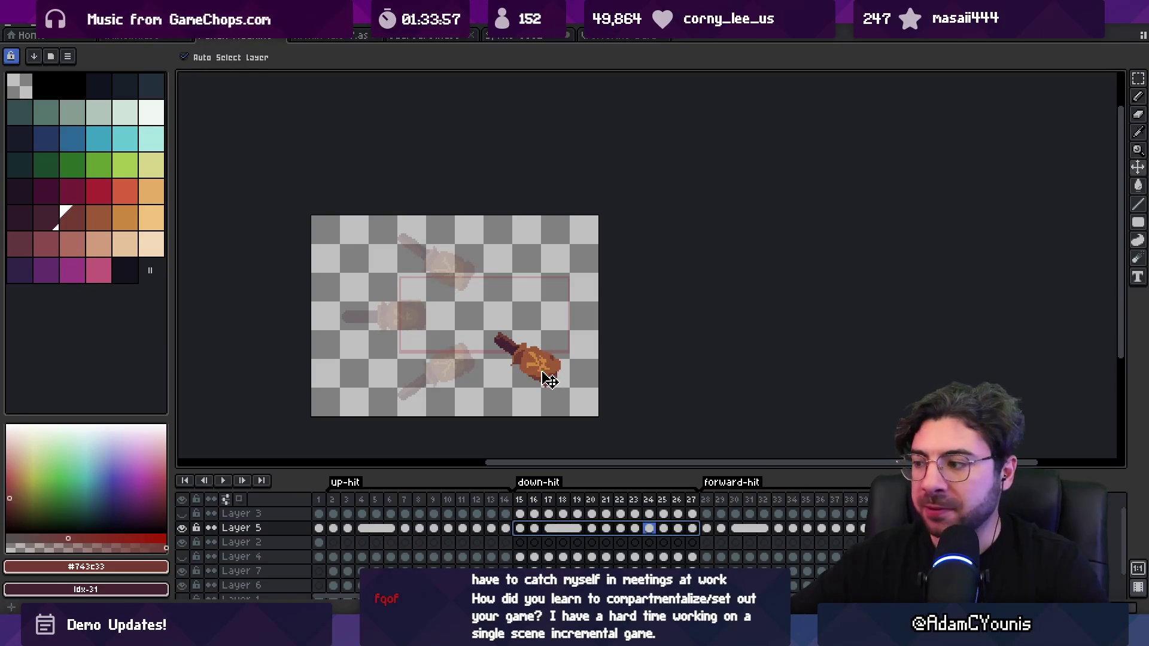
key(Return)
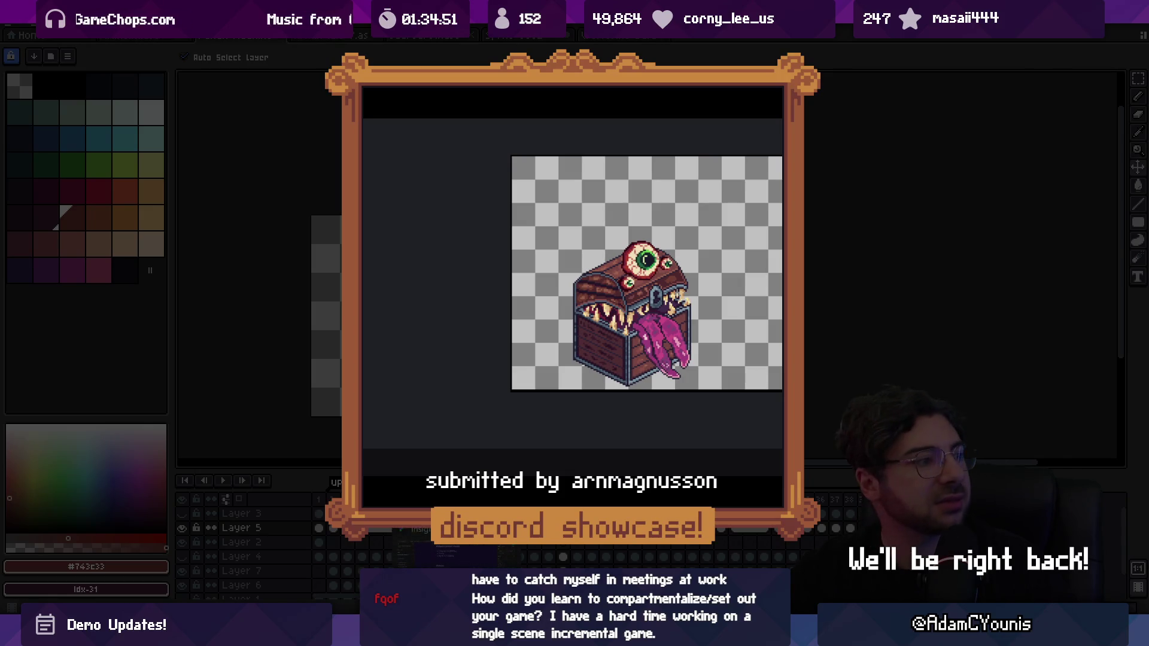
Switch from Aseprite to the Figma Insignia design document.
key(alt+Tab)
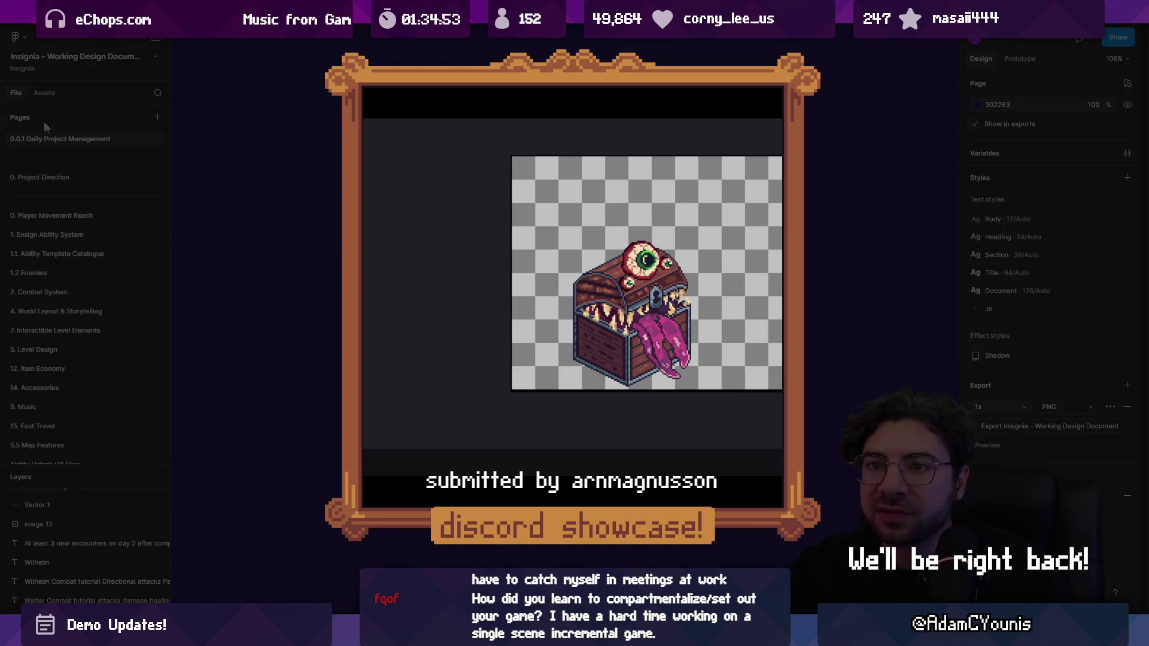
Browse the Figma Project Direction and Daily Project Management pages, then return to Unity.
click(52, 178)
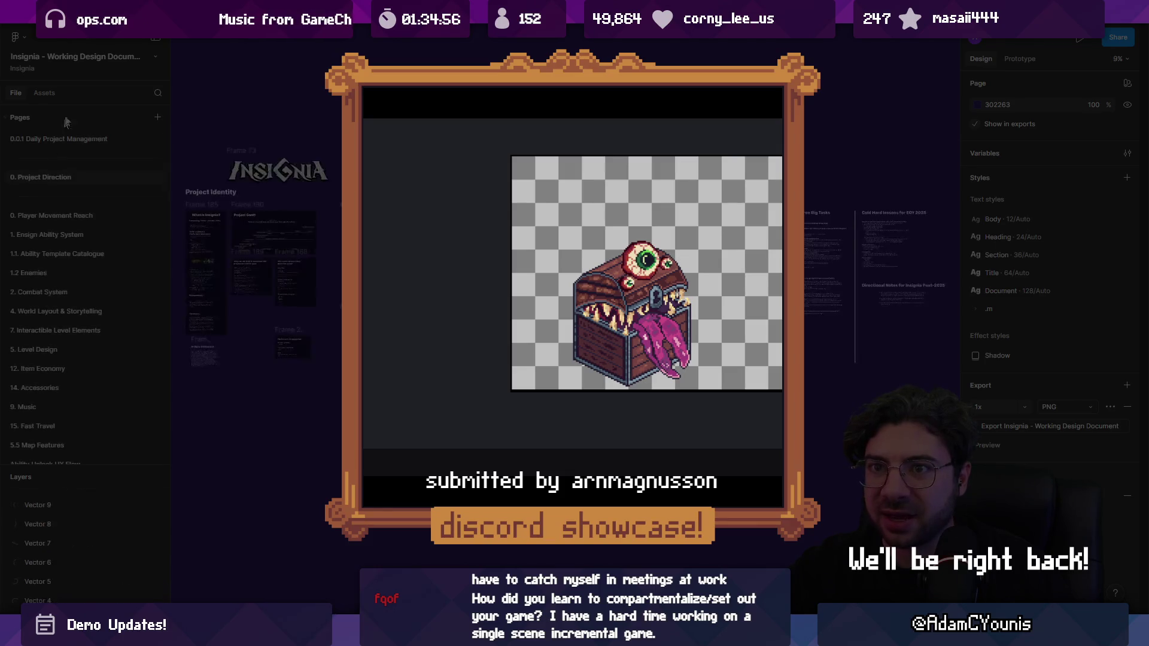
click(60, 138)
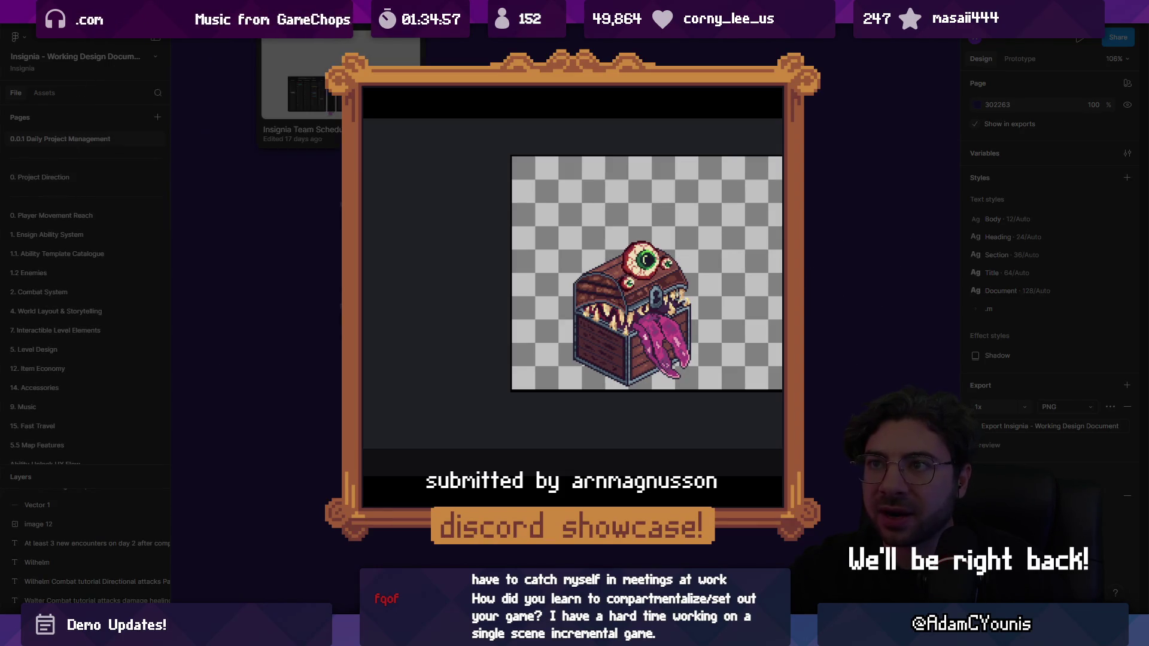
key(ctrl+Tab)
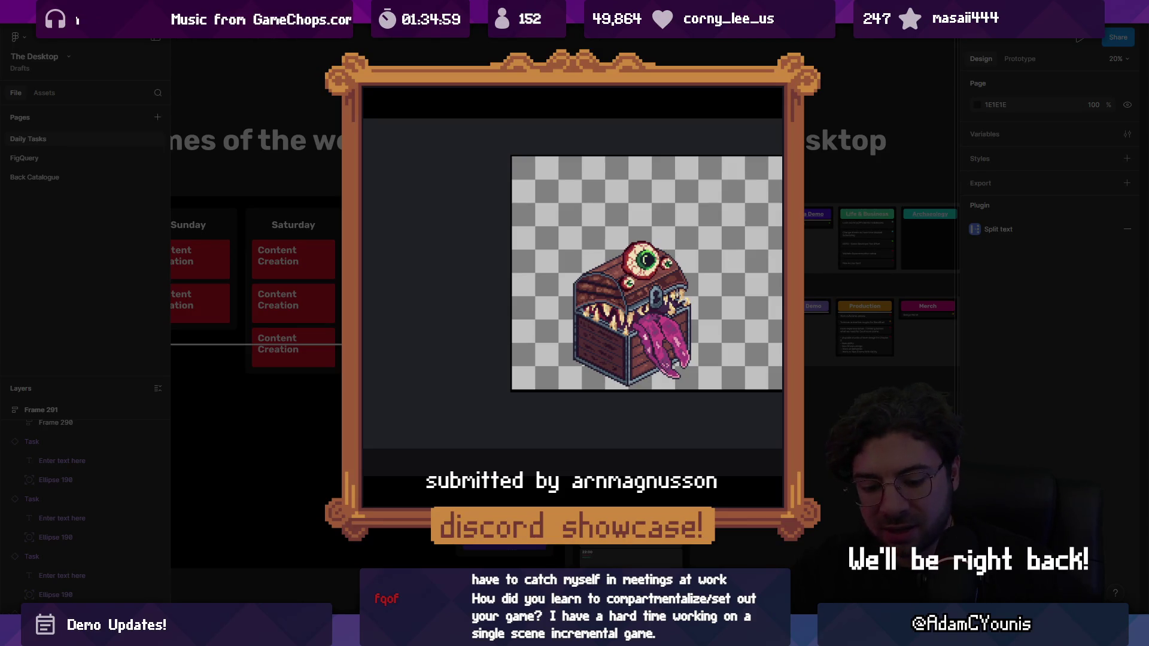
scroll(562, 299, up, 5)
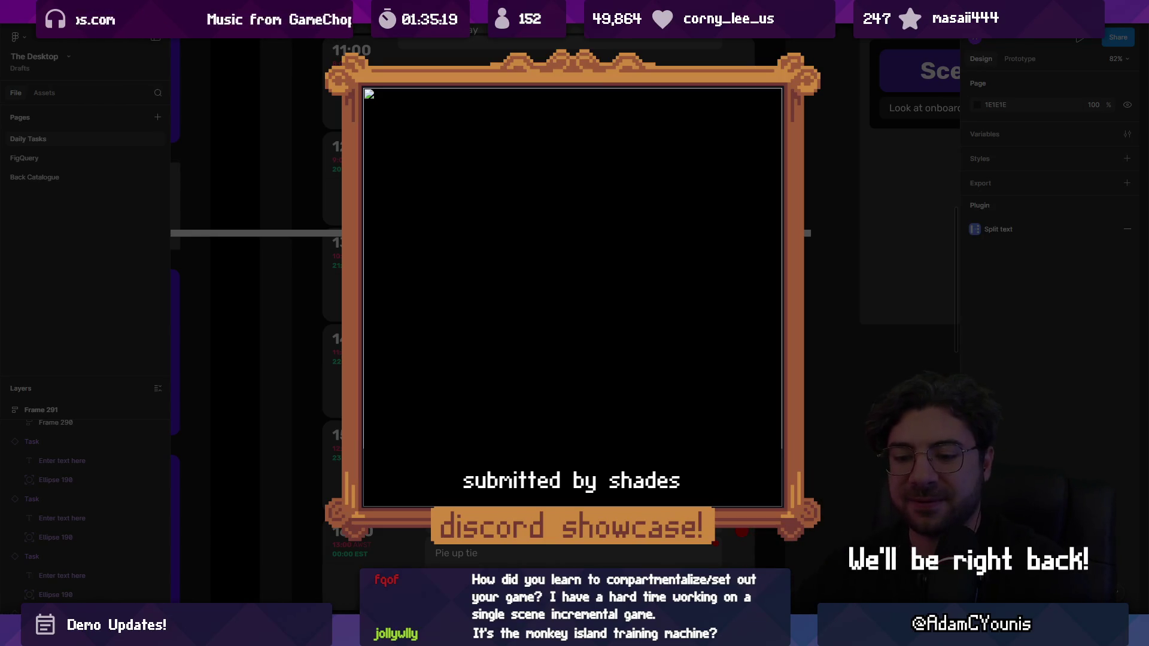
key(alt+Tab)
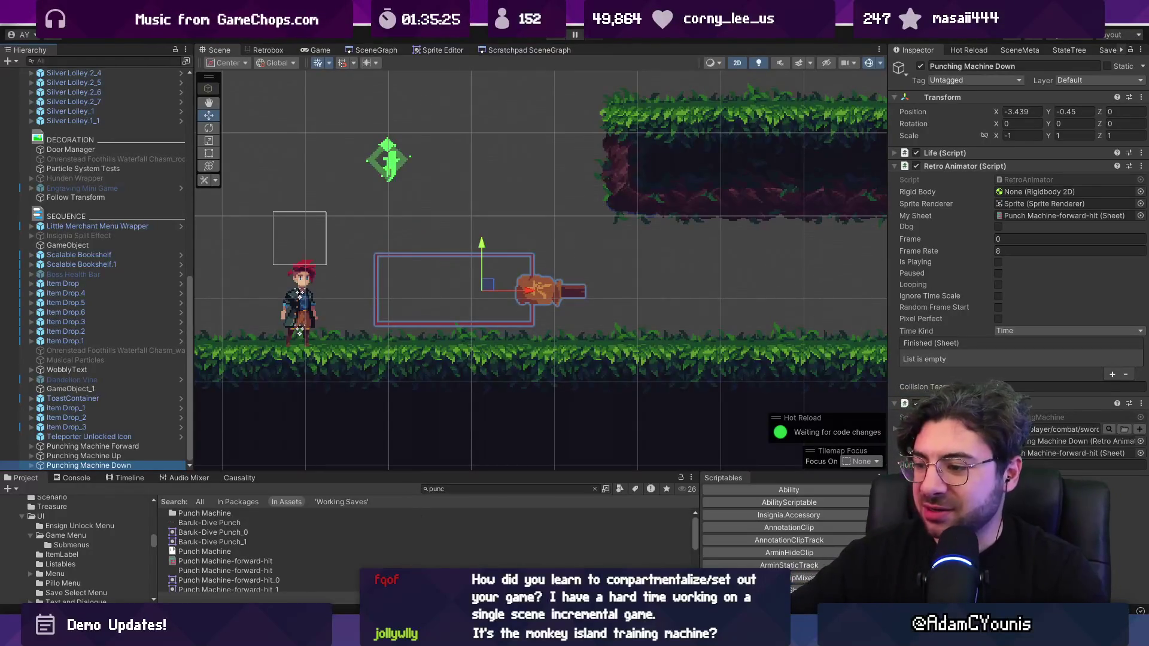
mouse_move(614, 636)
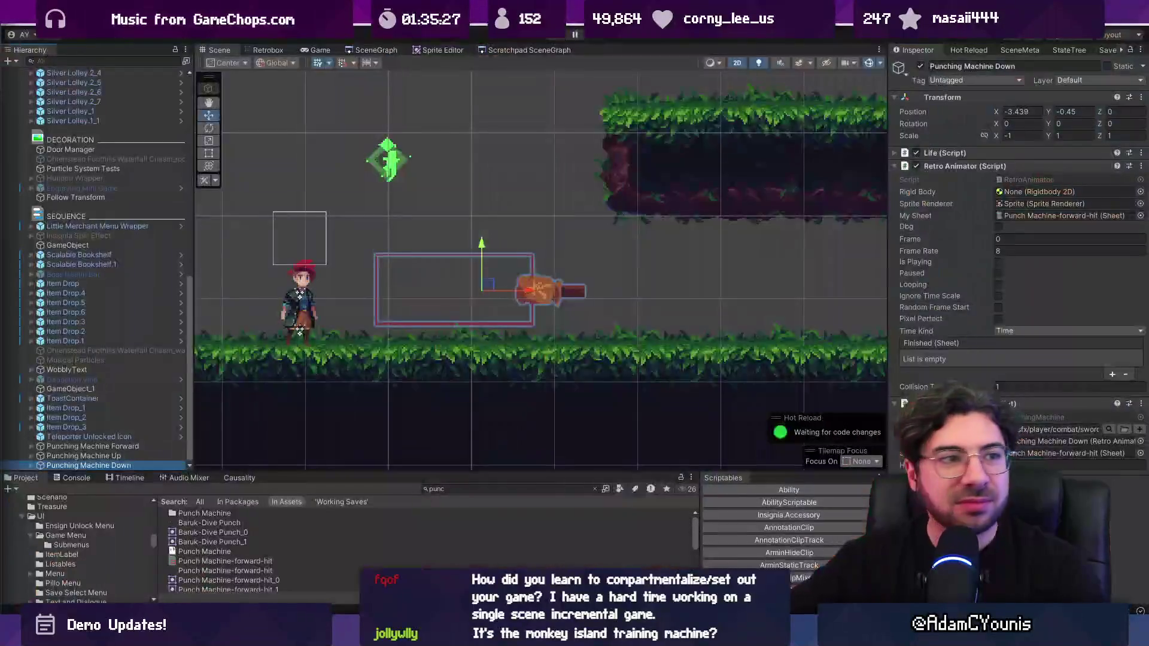
Search Google for 'monkey island training nachine' and show the image results.
click(614, 636)
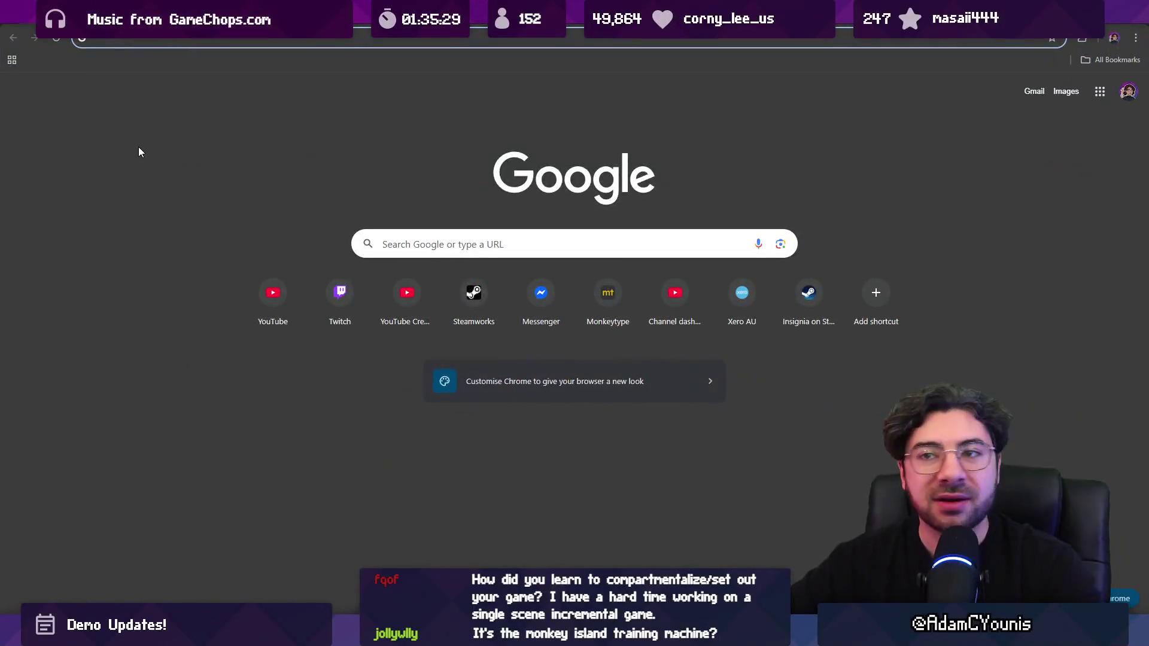
text(monkey island tra)
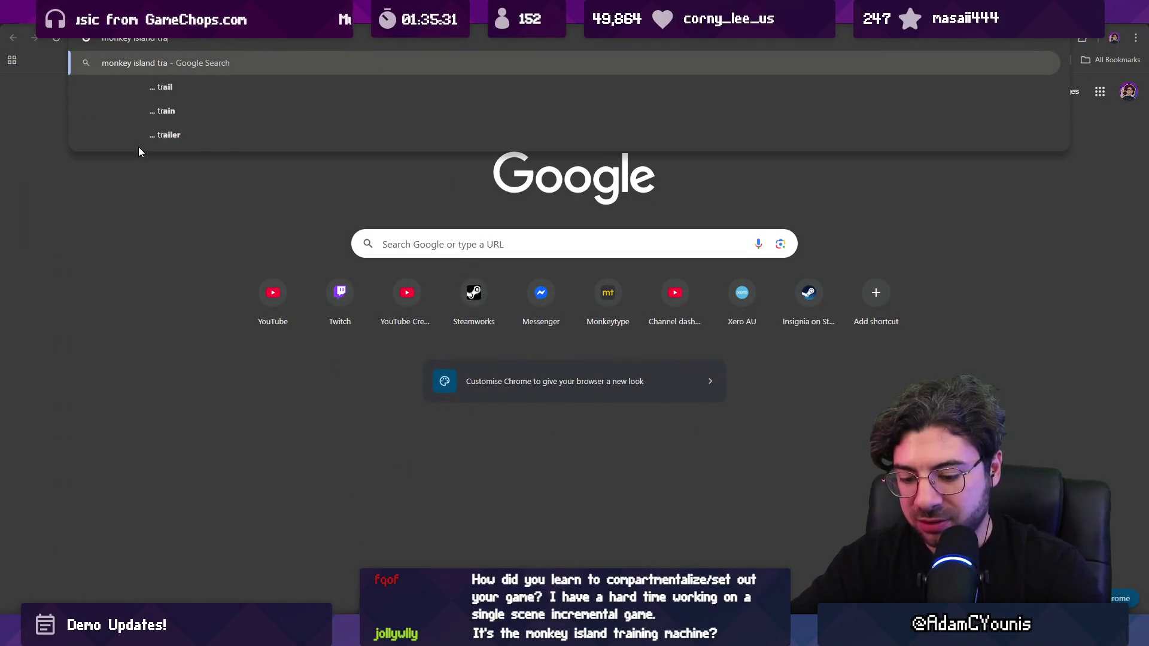
text(ining nachine)
key(Return)
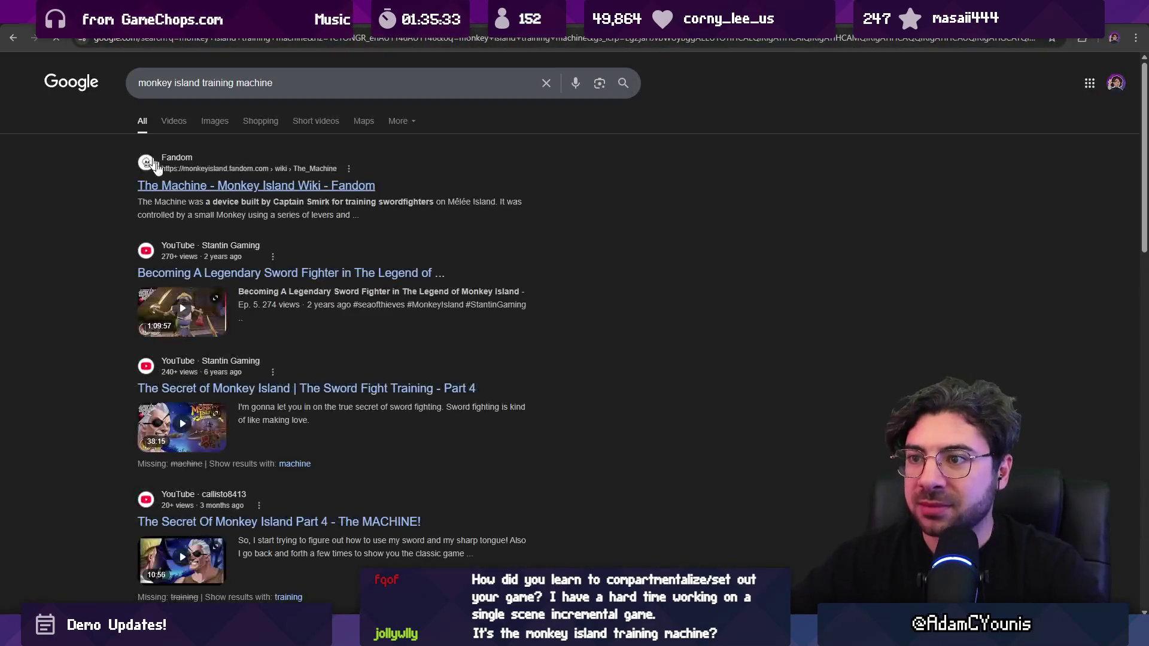
click(170, 122)
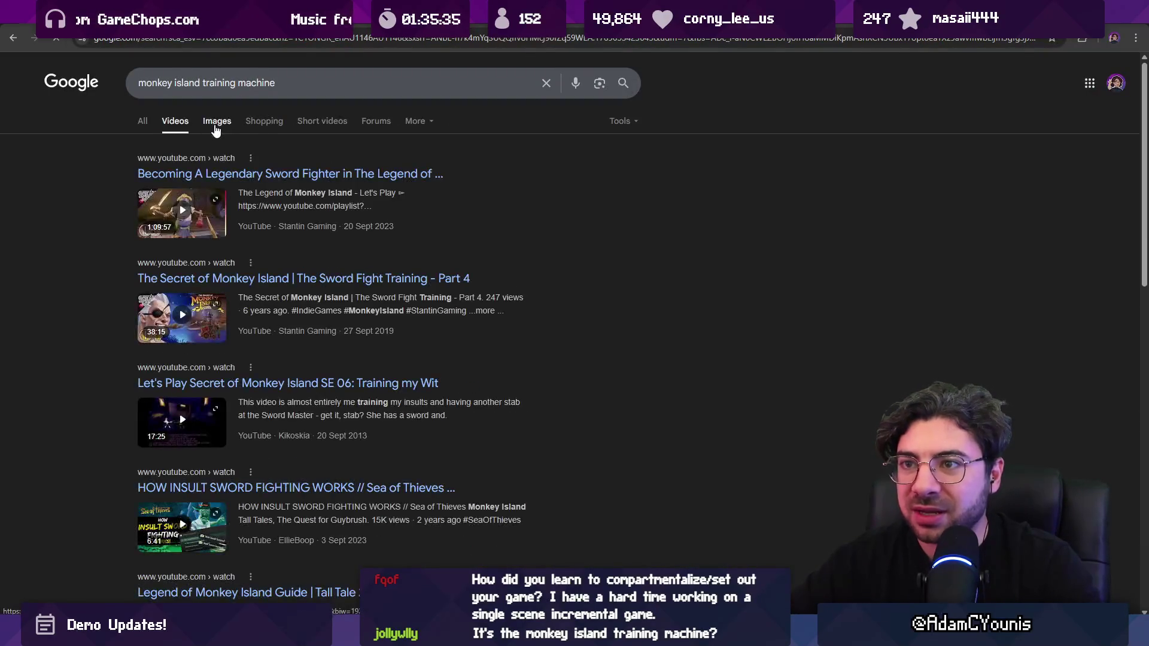
click(216, 129)
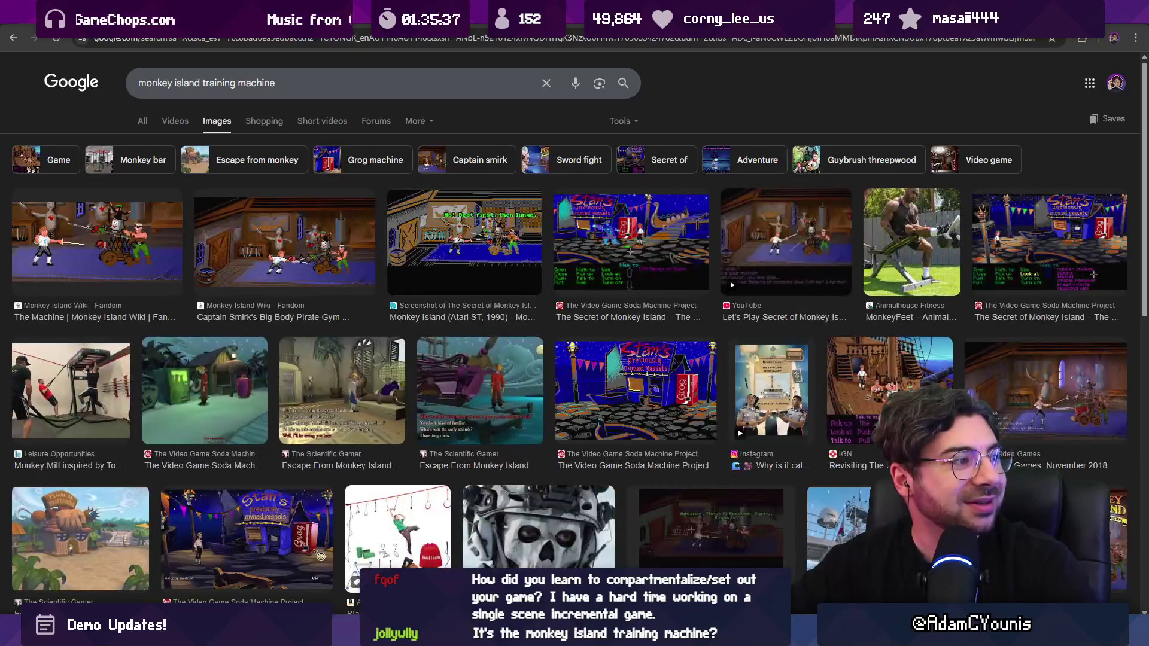
Preview the Captain Smirk gym and AoM Video Games images, then return to Aseprite.
click(252, 245)
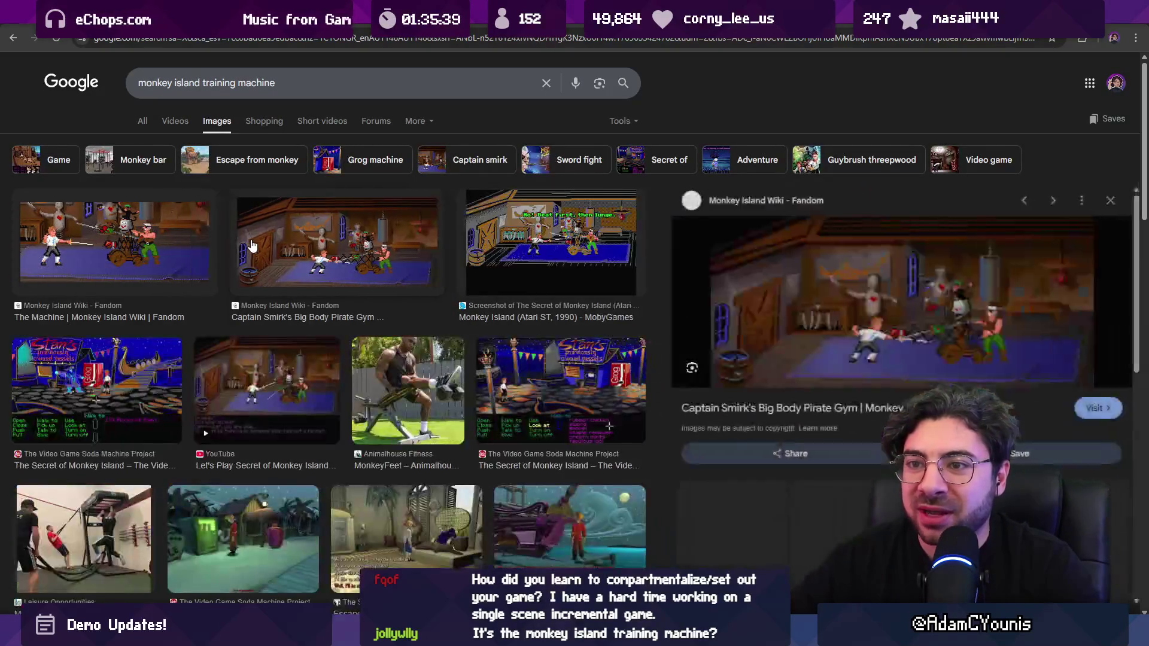
key(Right)
key(Left)
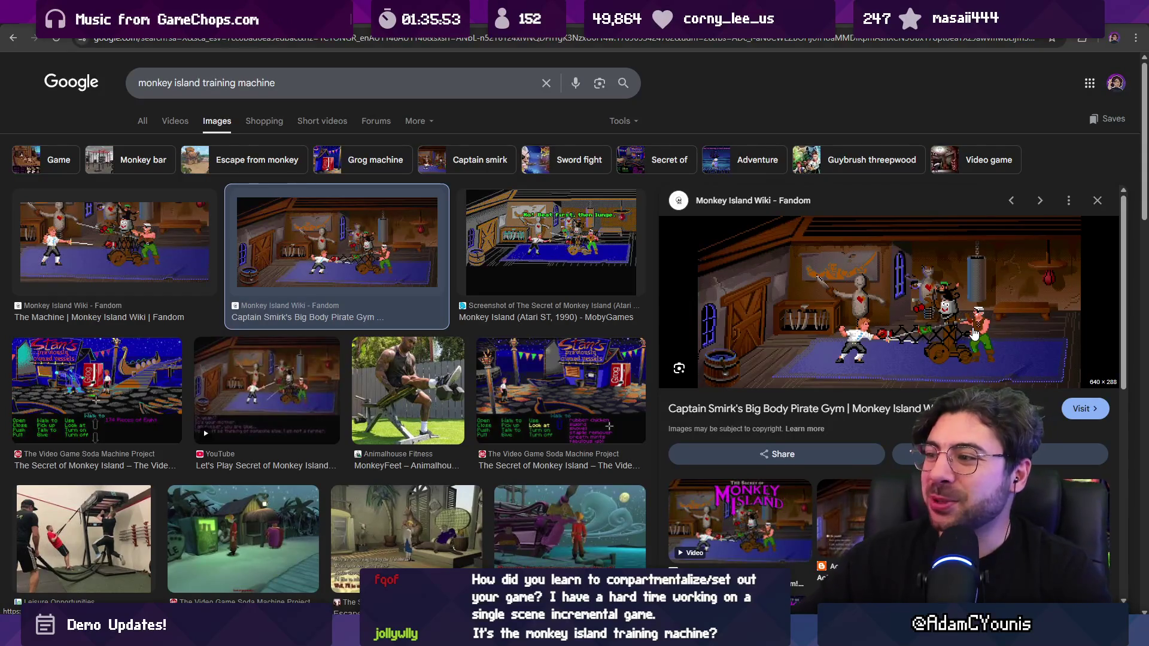
scroll(428, 452, down, 5)
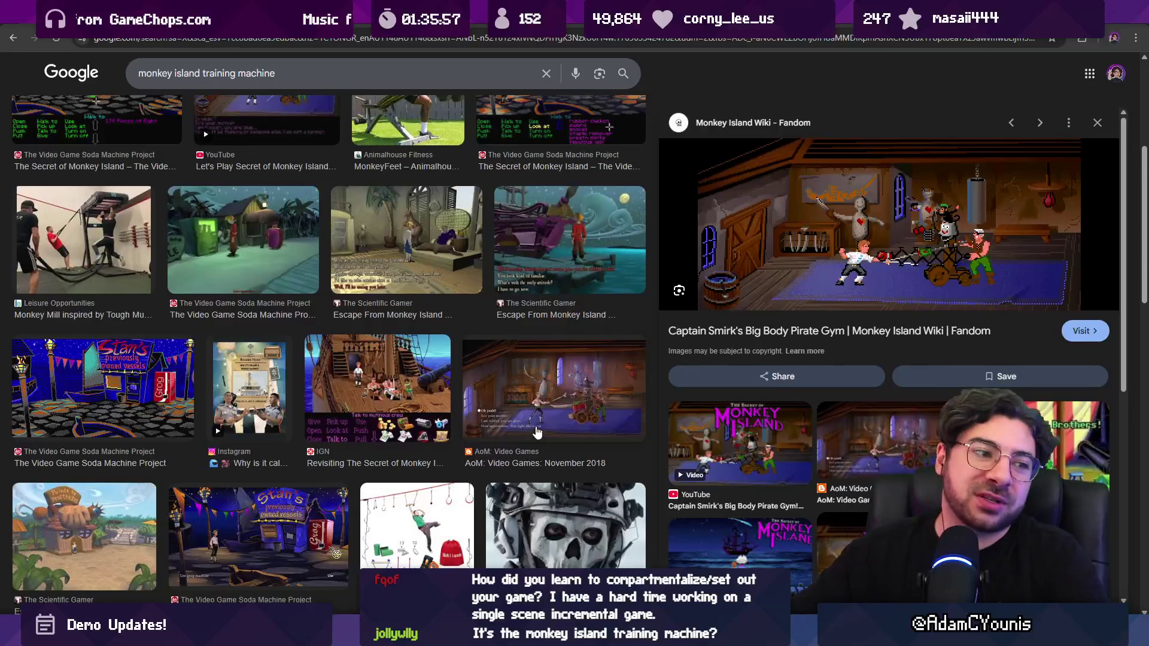
click(557, 413)
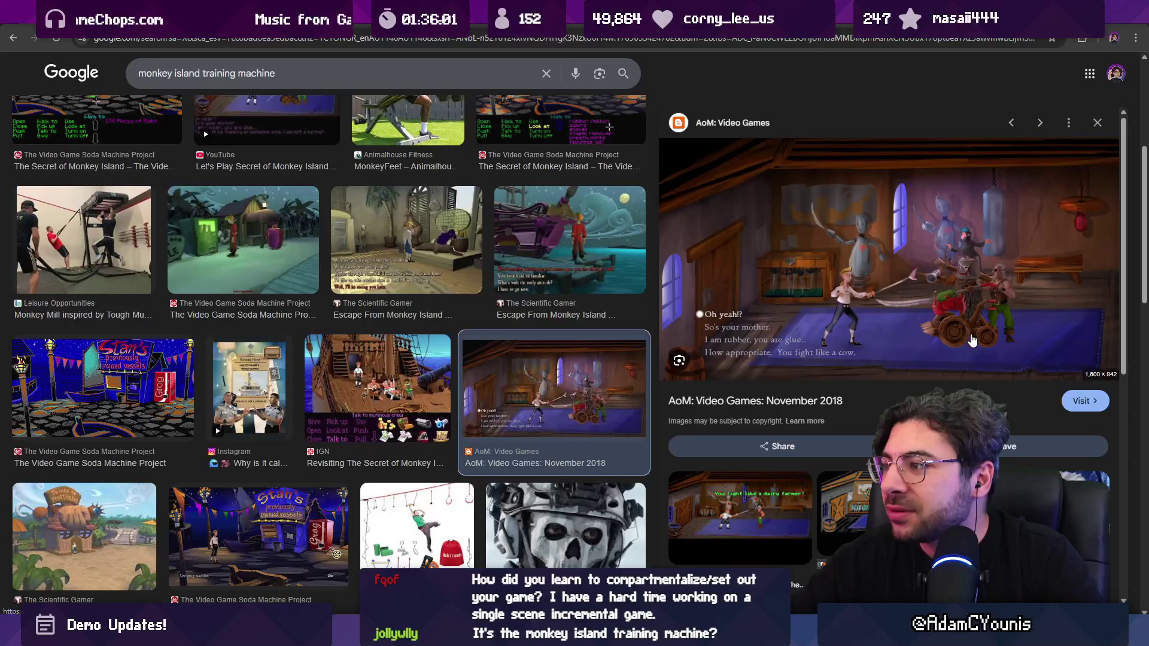
scroll(443, 289, up, 4)
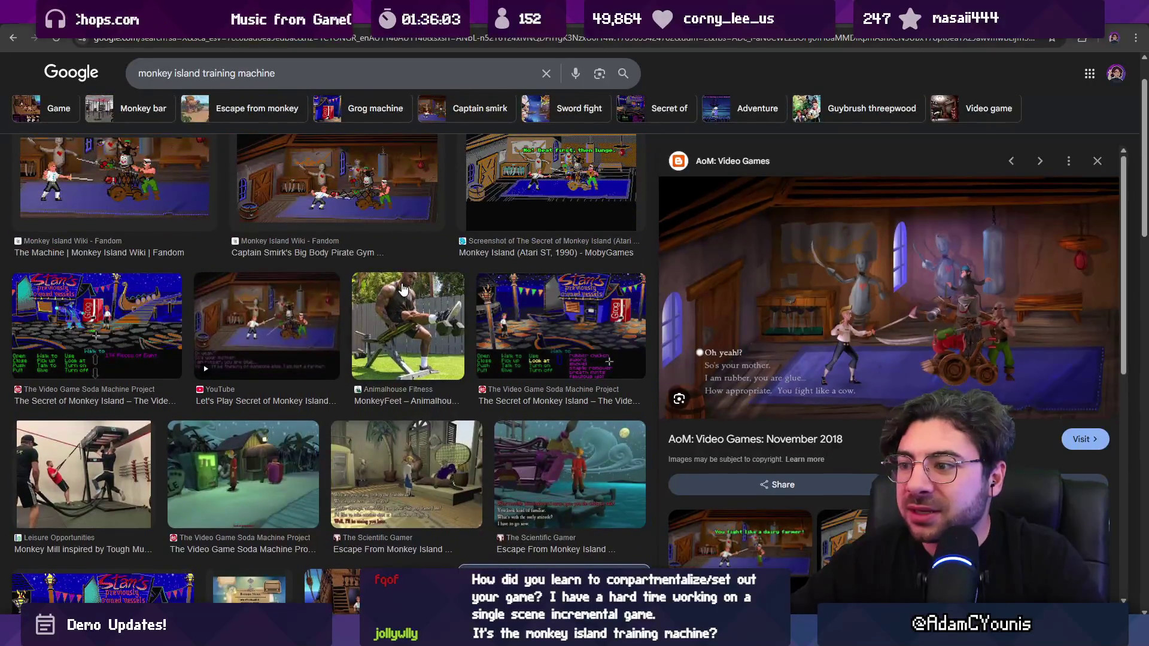
scroll(402, 289, up, 1)
key(alt+Tab)
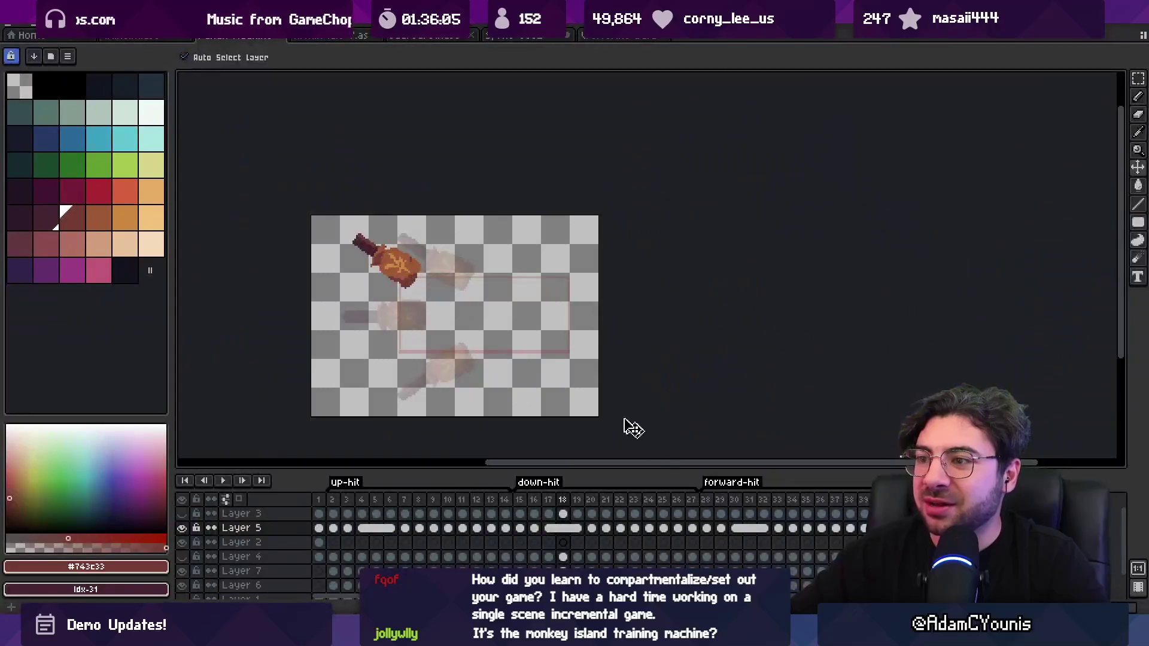
Lower the frame 24 hammer a few pixels and play back the down-hit and up-hit runs.
mouse_move(333, 507)
mouse_down()
mouse_move(685, 506)
mouse_move(652, 506)
mouse_move(628, 534)
mouse_move(531, 538)
mouse_up()
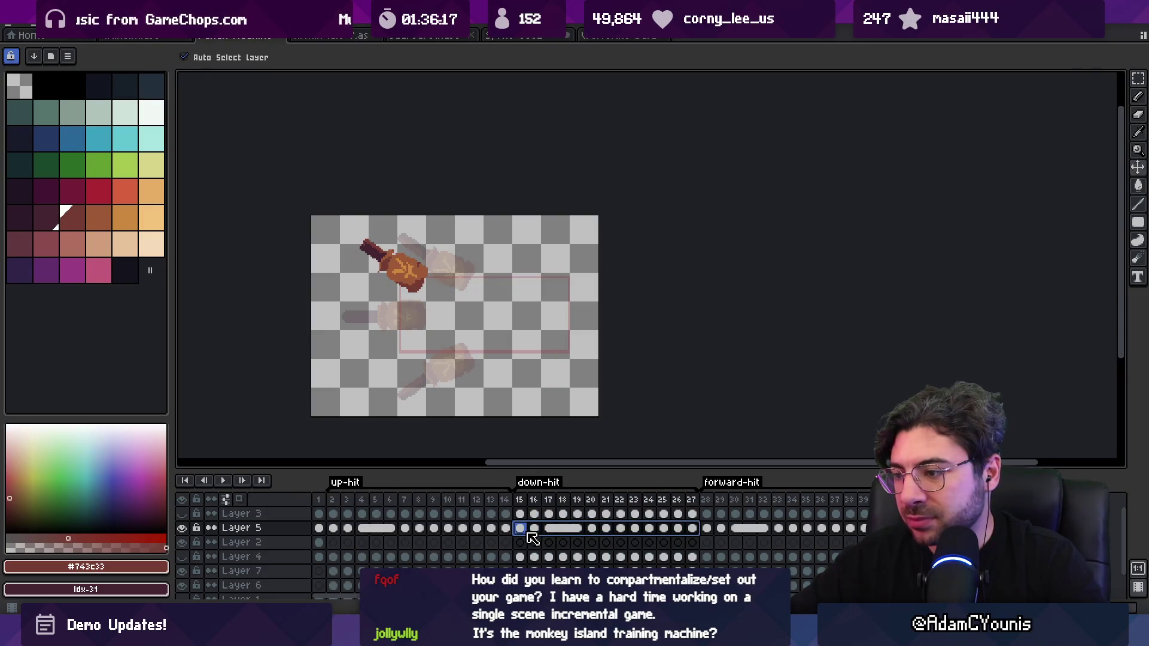
click(649, 529)
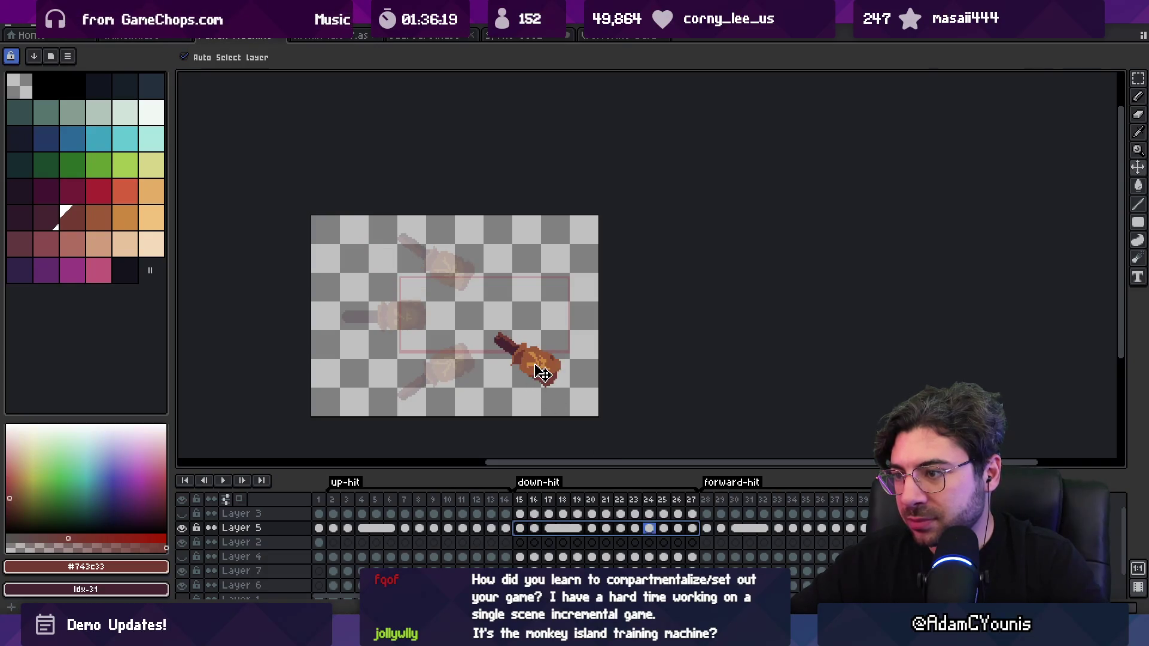
drag(536, 365, 537, 371)
key(Return)
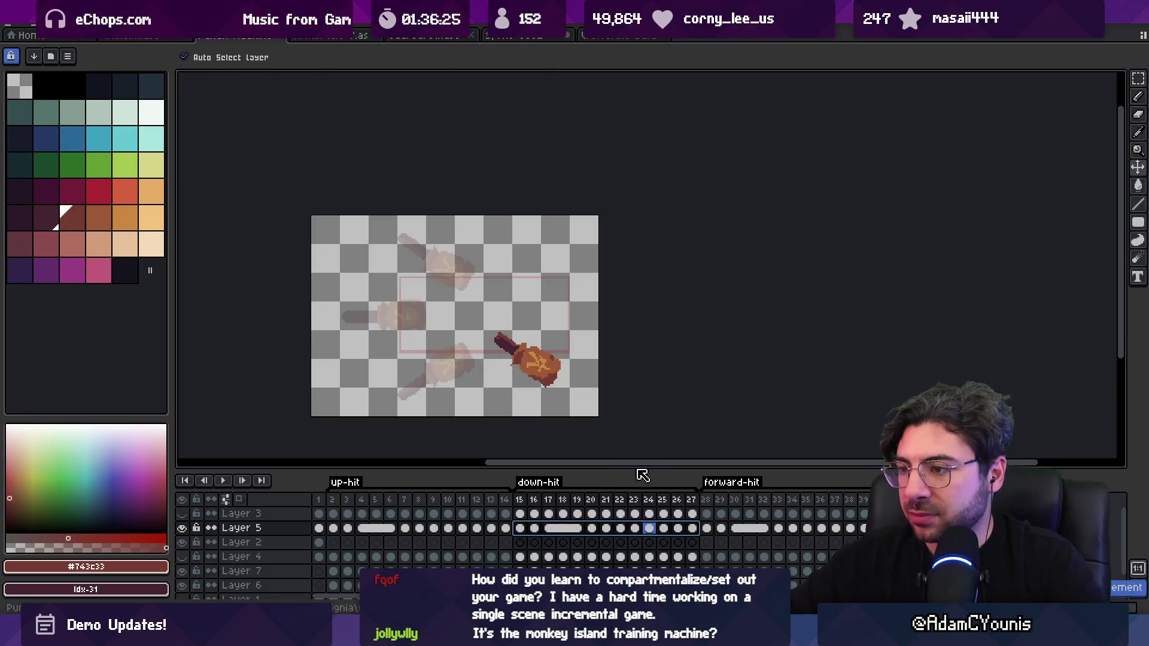
click(531, 528)
click(519, 528)
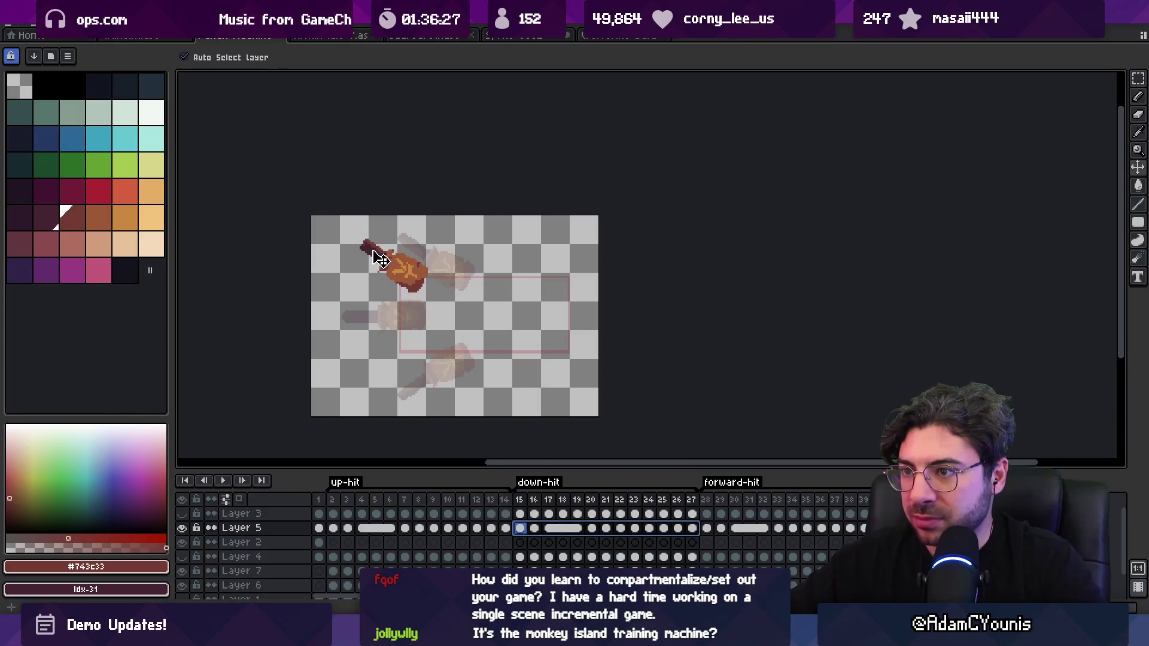
click(333, 528)
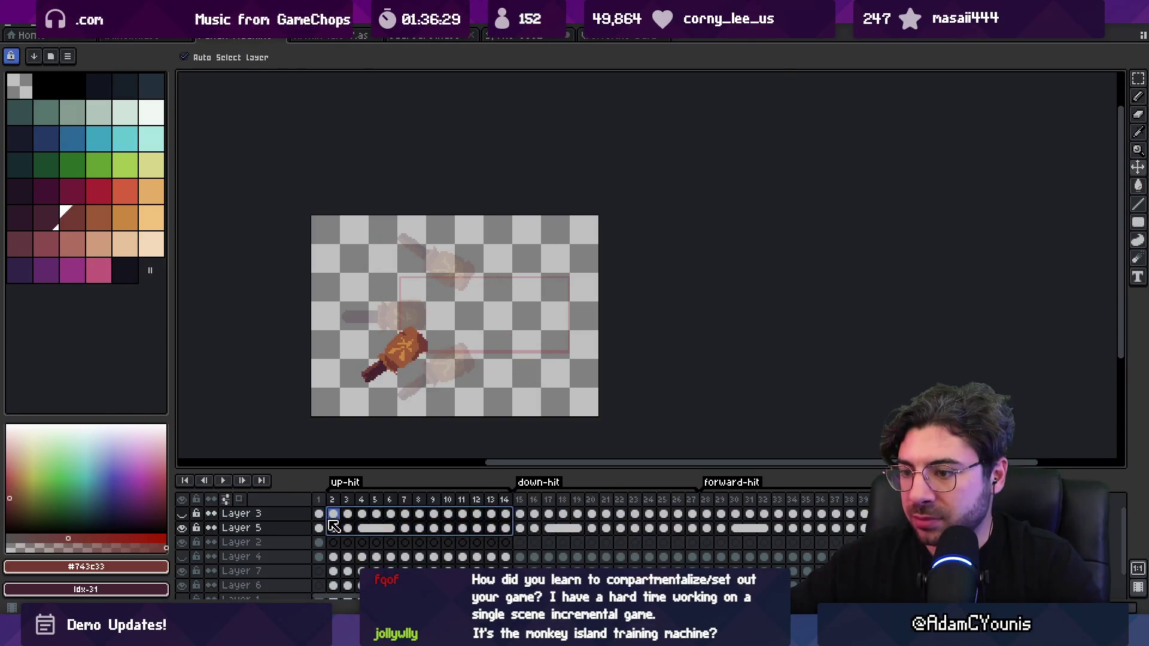
key(Return)
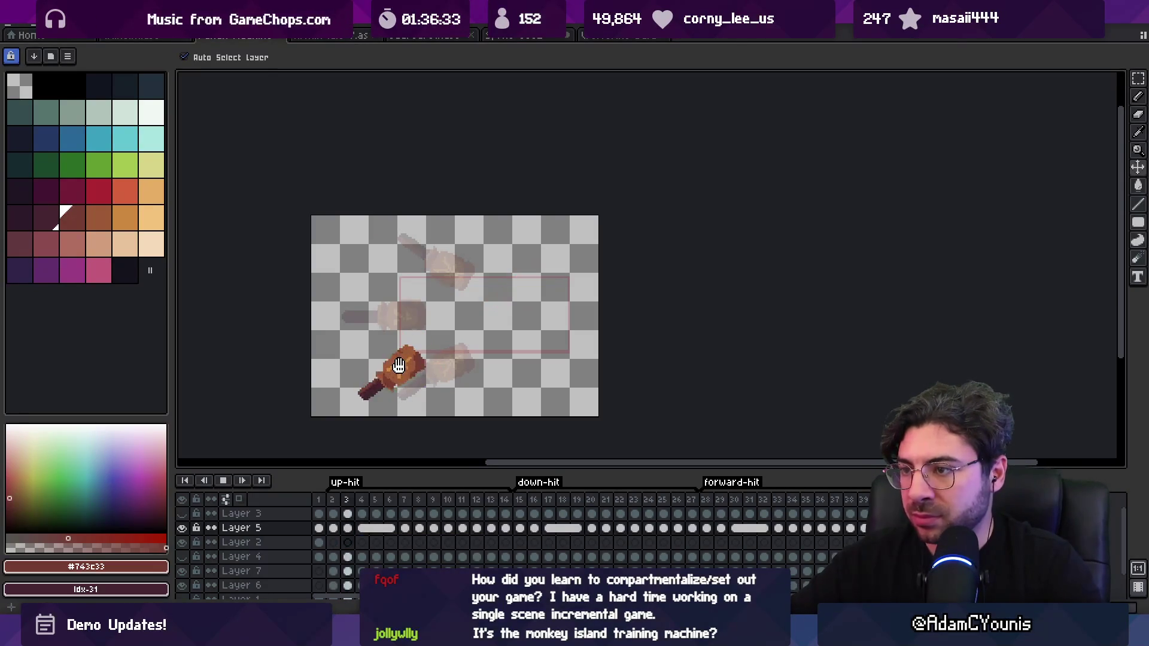
key(Return)
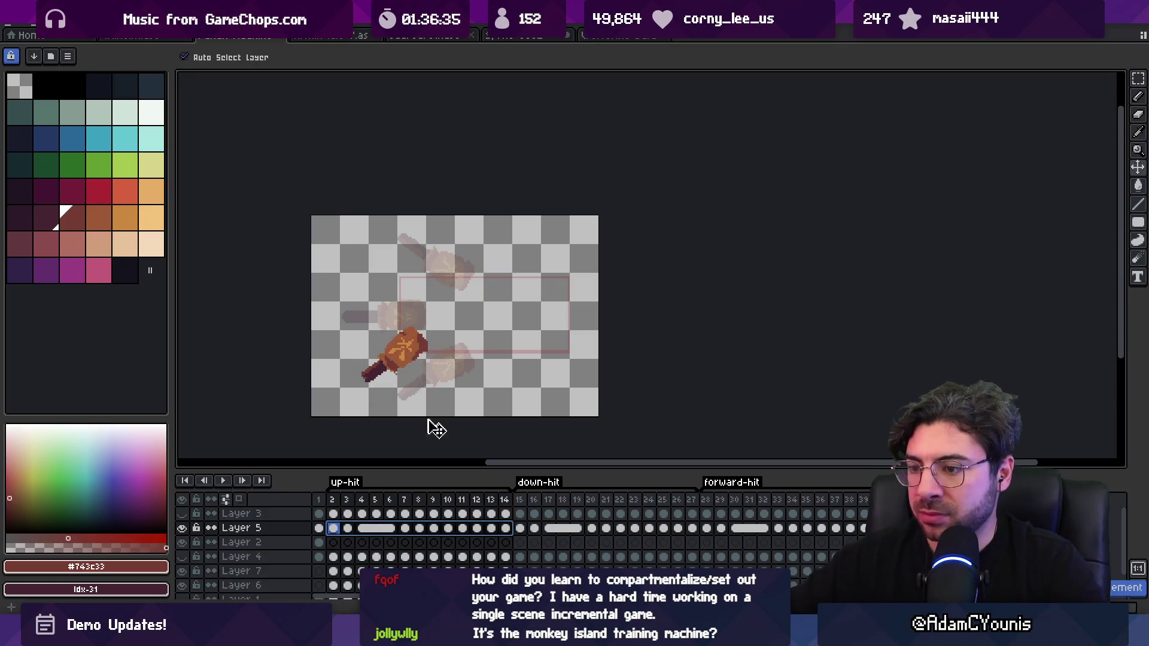
Move the frame 2 hammer lower and replay the up-hit animation.
click(366, 530)
click(333, 528)
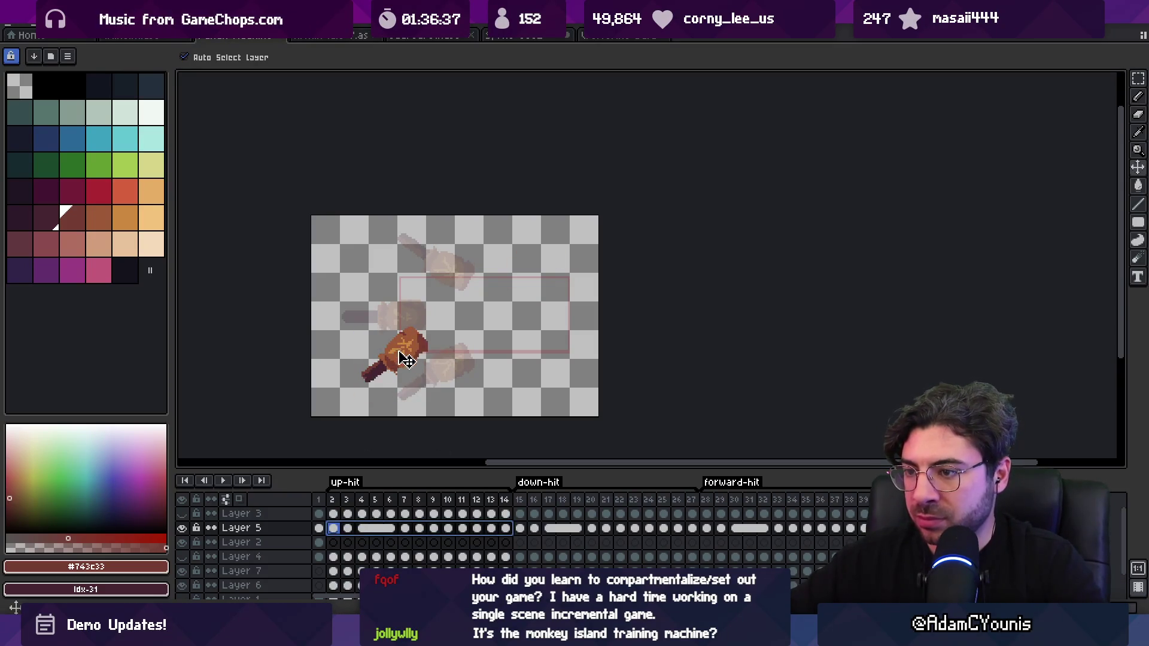
drag(402, 358, 405, 377)
key(Return)
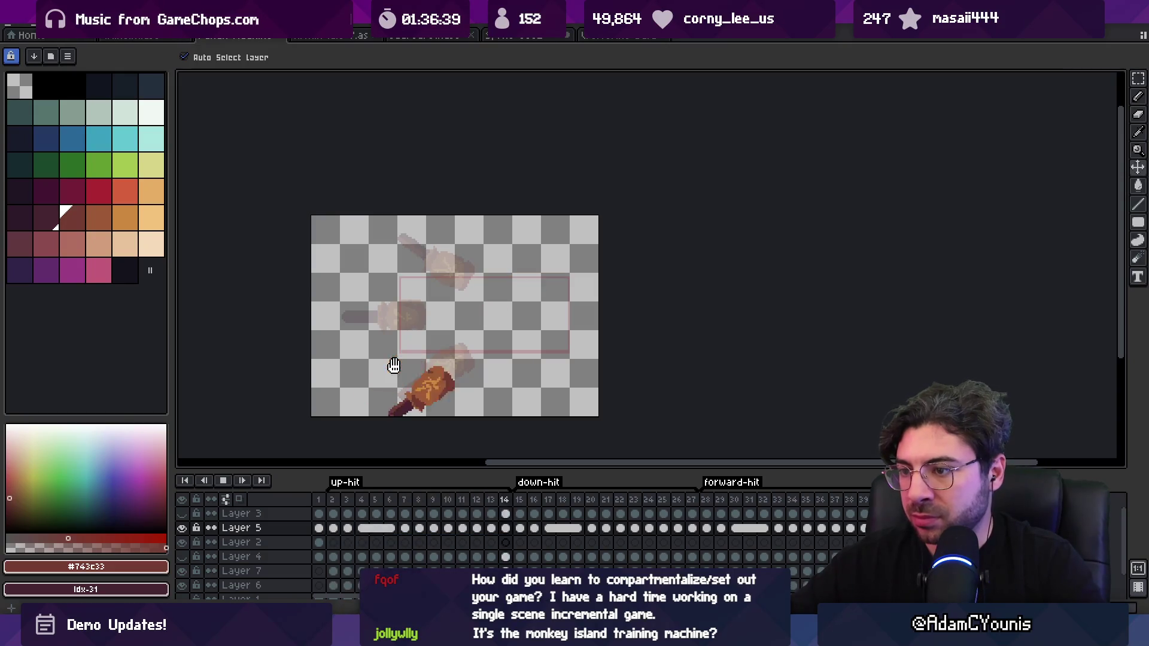
key(Return)
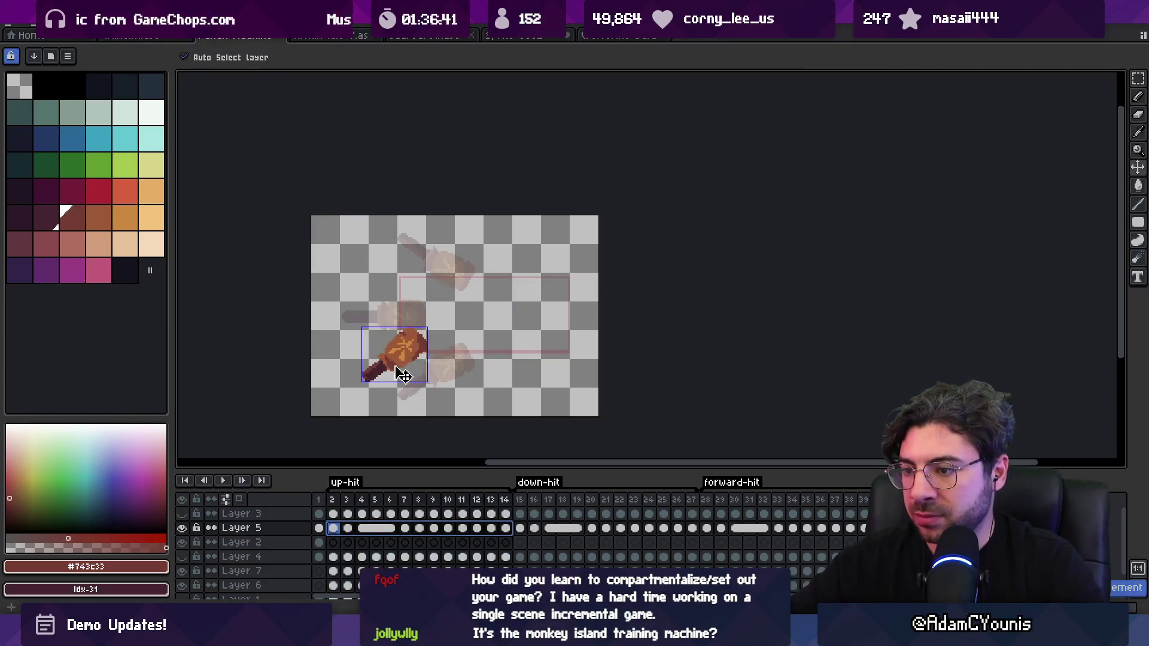
key(Return)
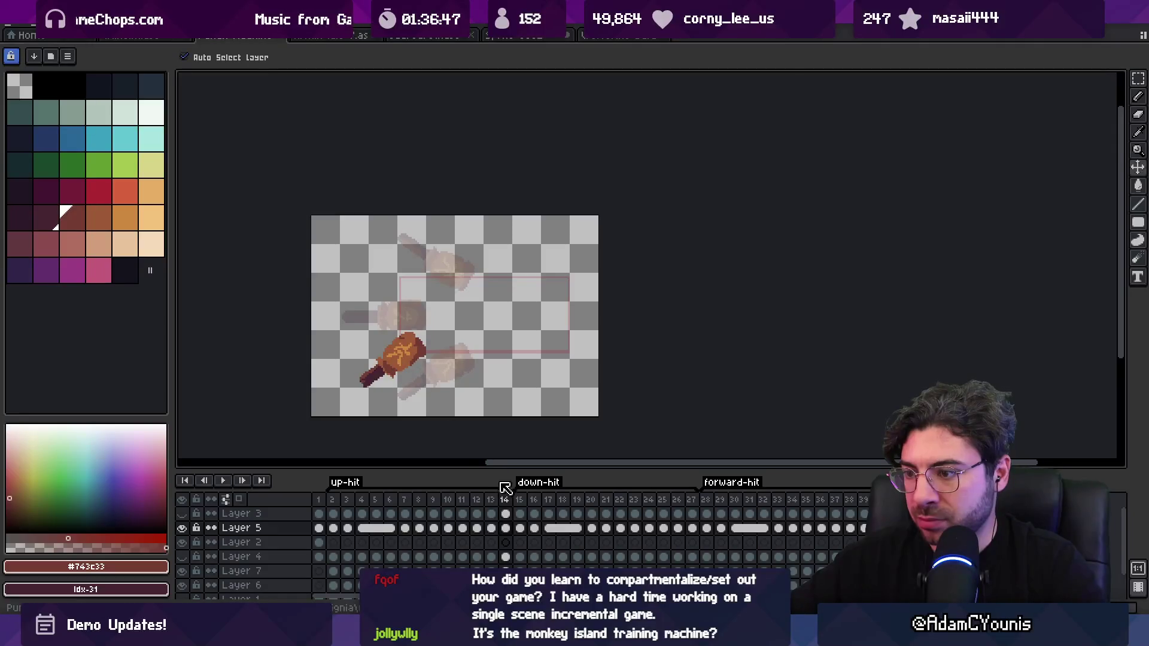
Step through frames 2, 13, 14, 15 and 27 to compare the hammer poses.
click(491, 499)
drag(505, 503, 508, 508)
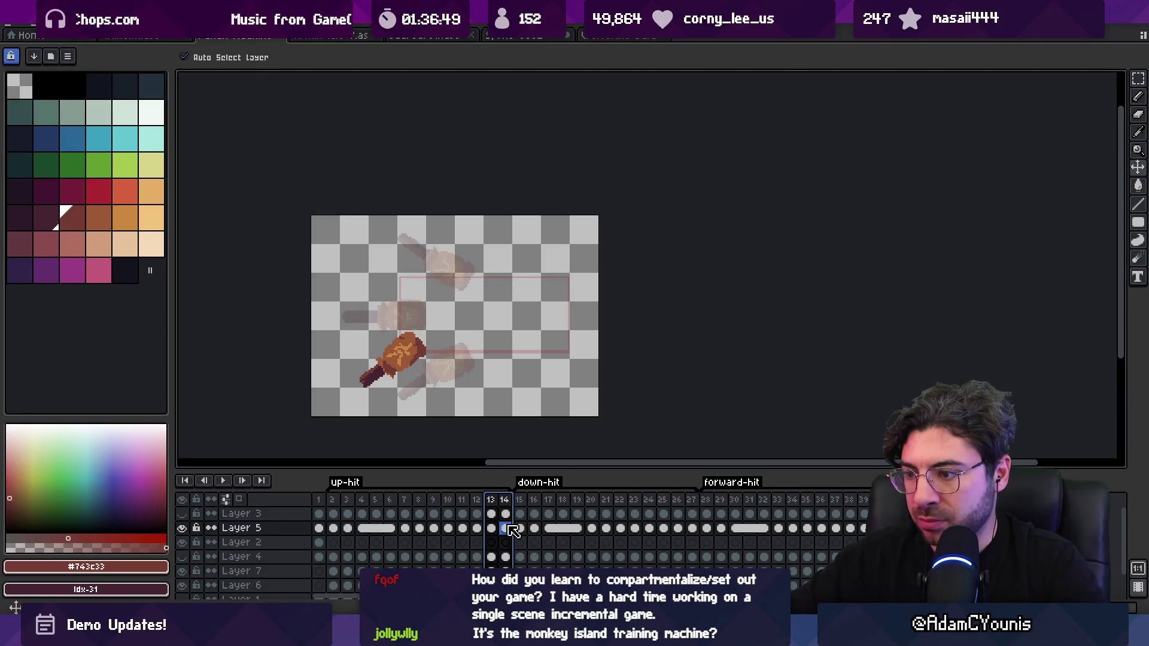
click(508, 526)
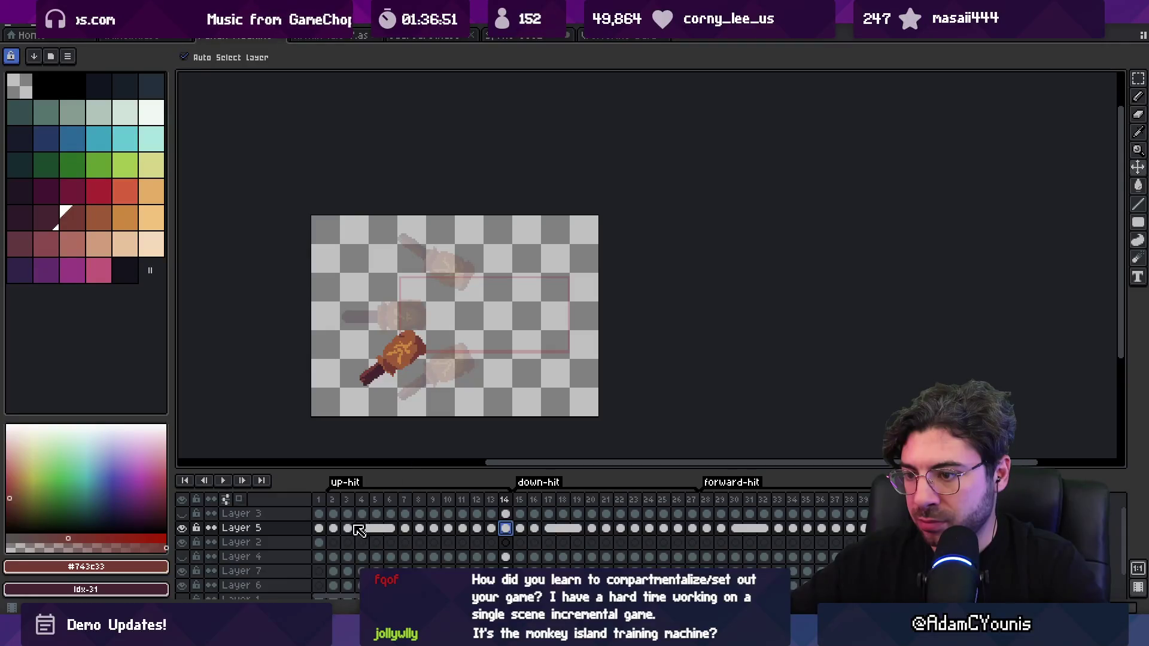
click(334, 528)
click(506, 527)
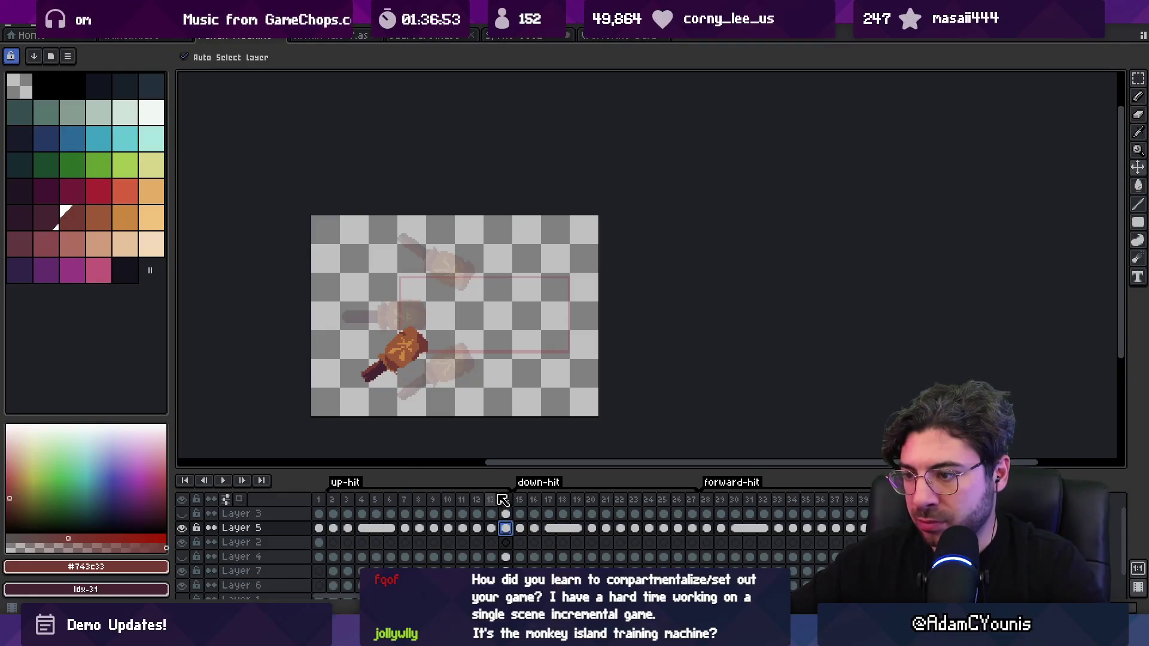
click(520, 500)
click(692, 502)
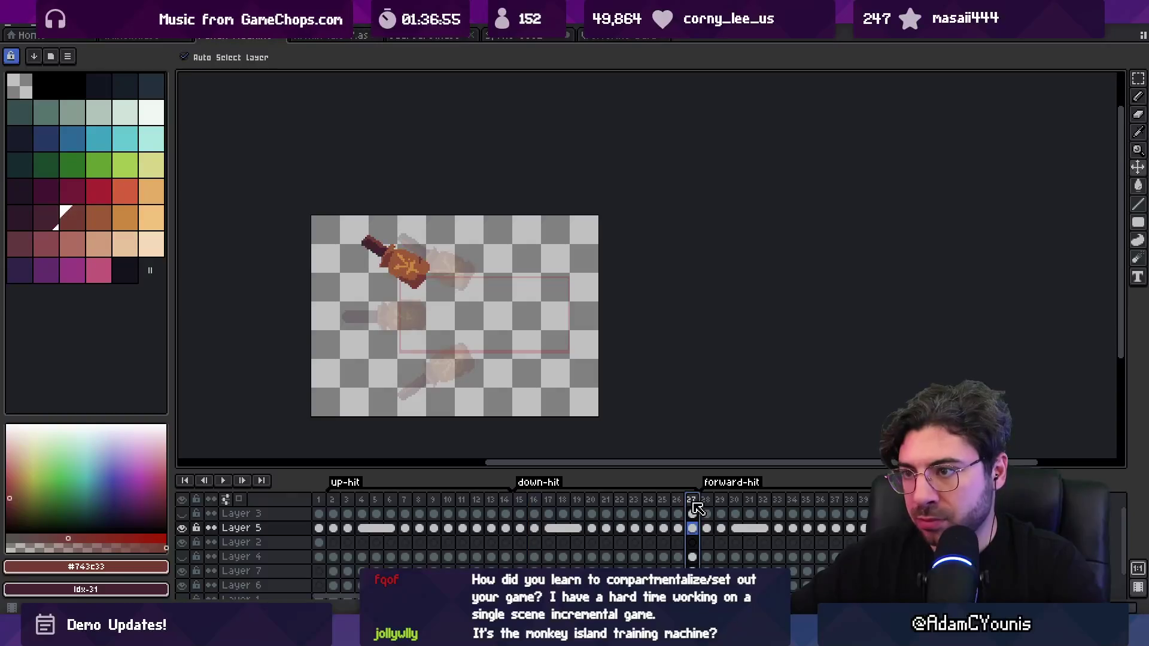
click(335, 529)
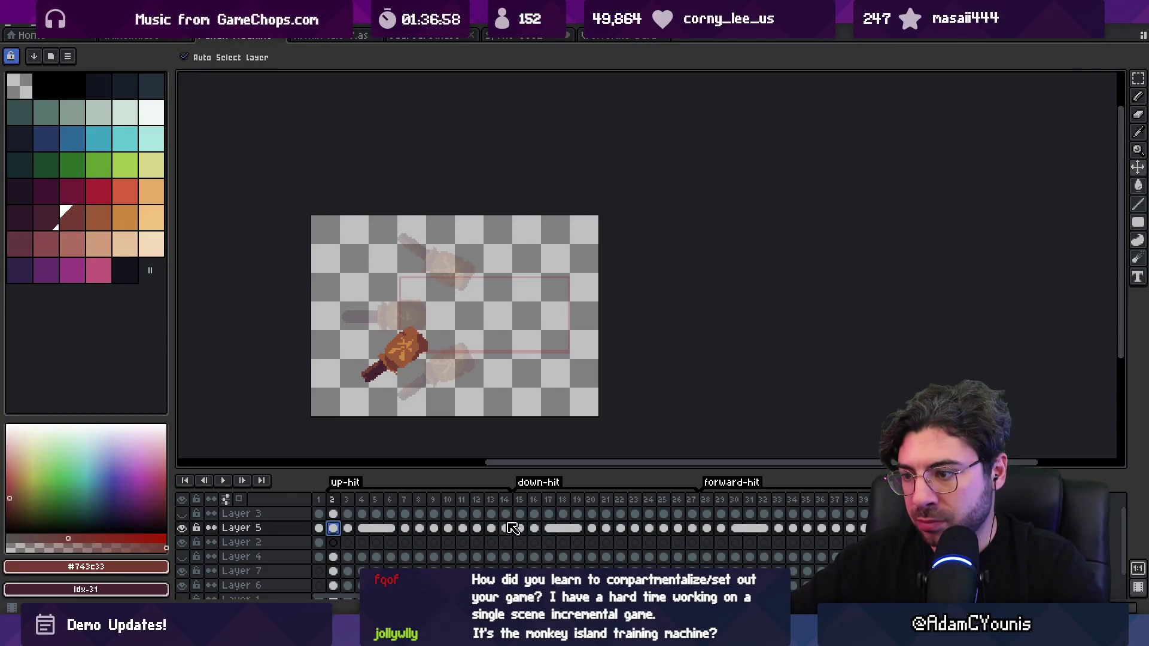
click(521, 501)
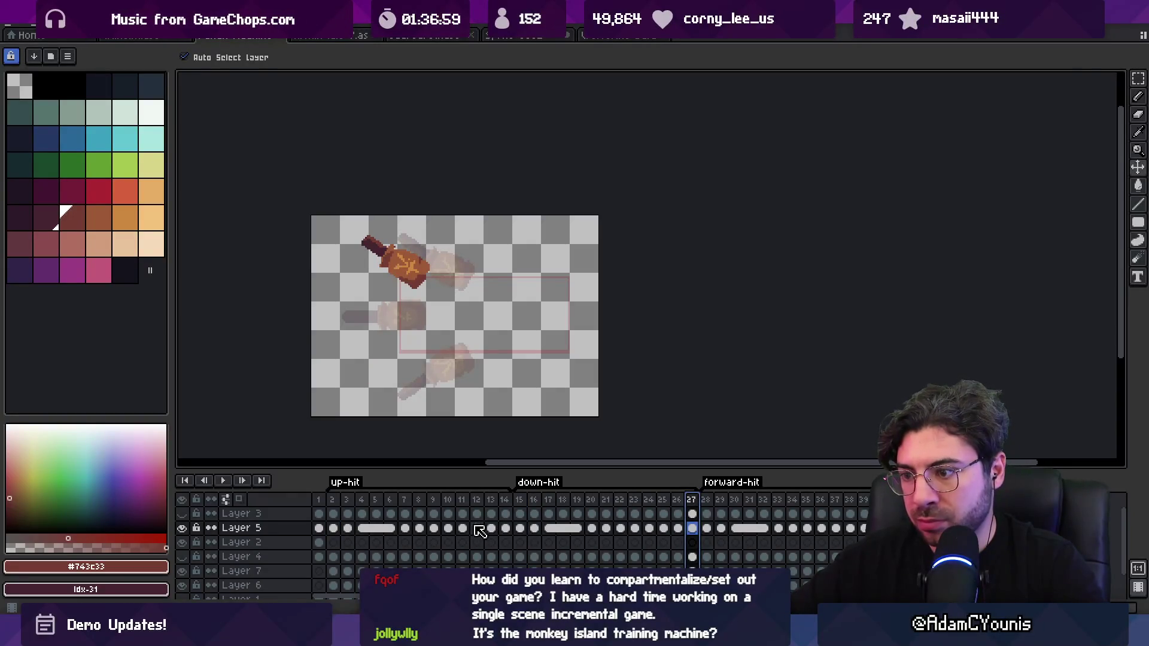
click(505, 500)
Loop-play the up-hit frames 2–14 to check the swing.
scroll(396, 375, up, 2)
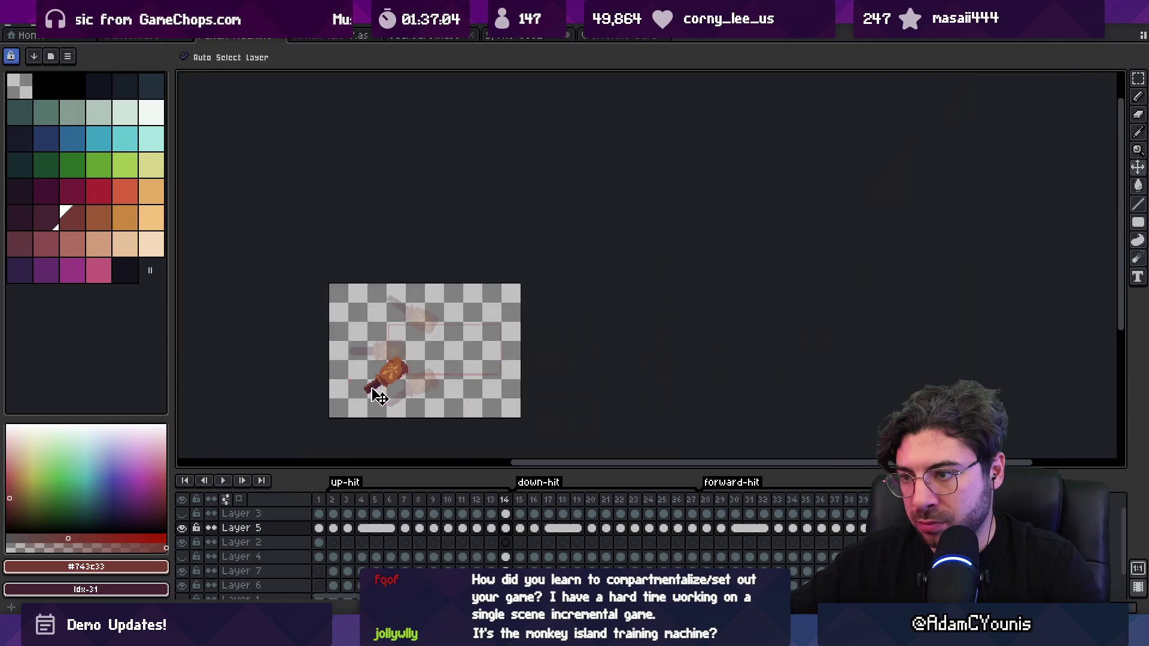
scroll(372, 389, down, 3)
drag(508, 530, 333, 529)
key(Return)
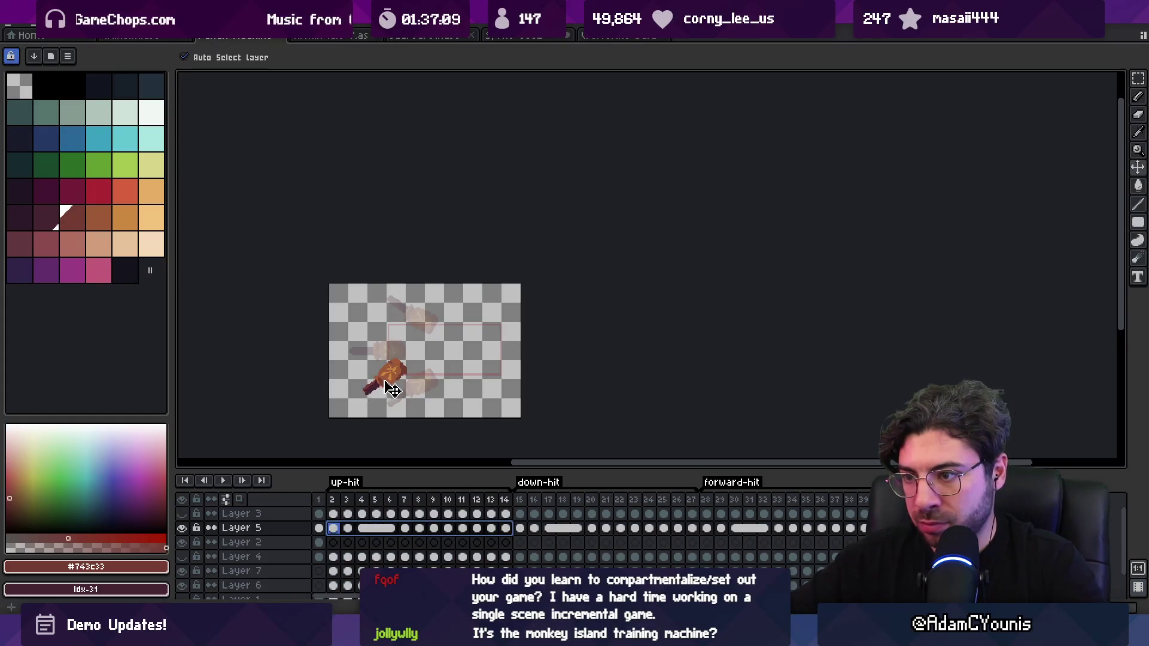
scroll(393, 390, up, 5)
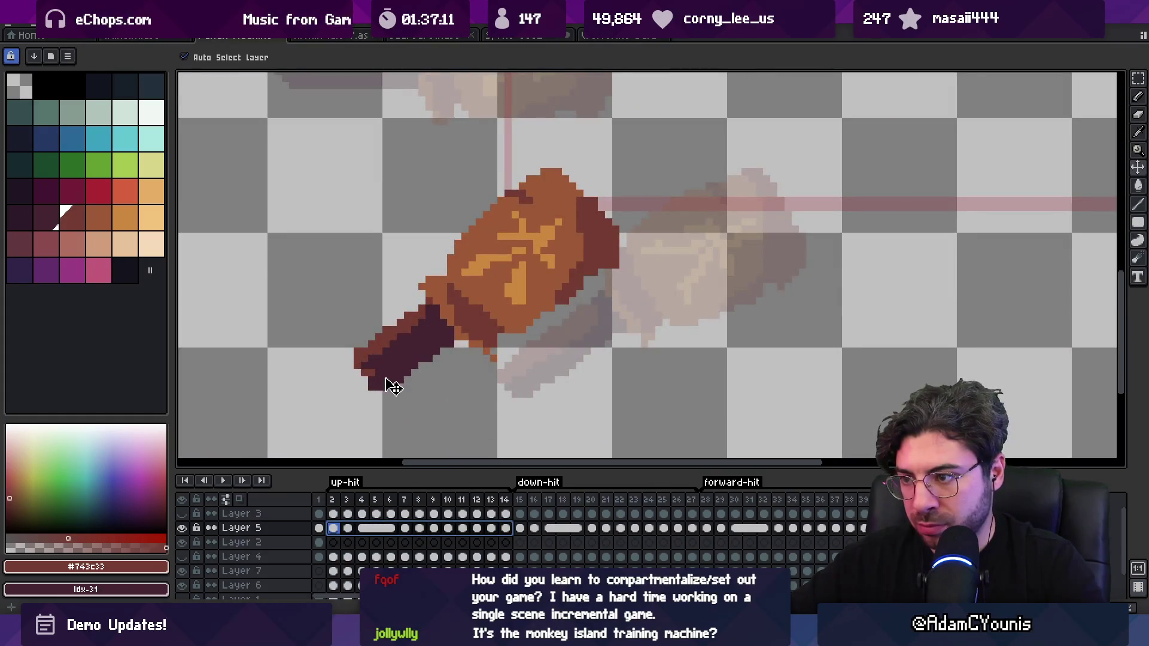
scroll(395, 386, down, 5)
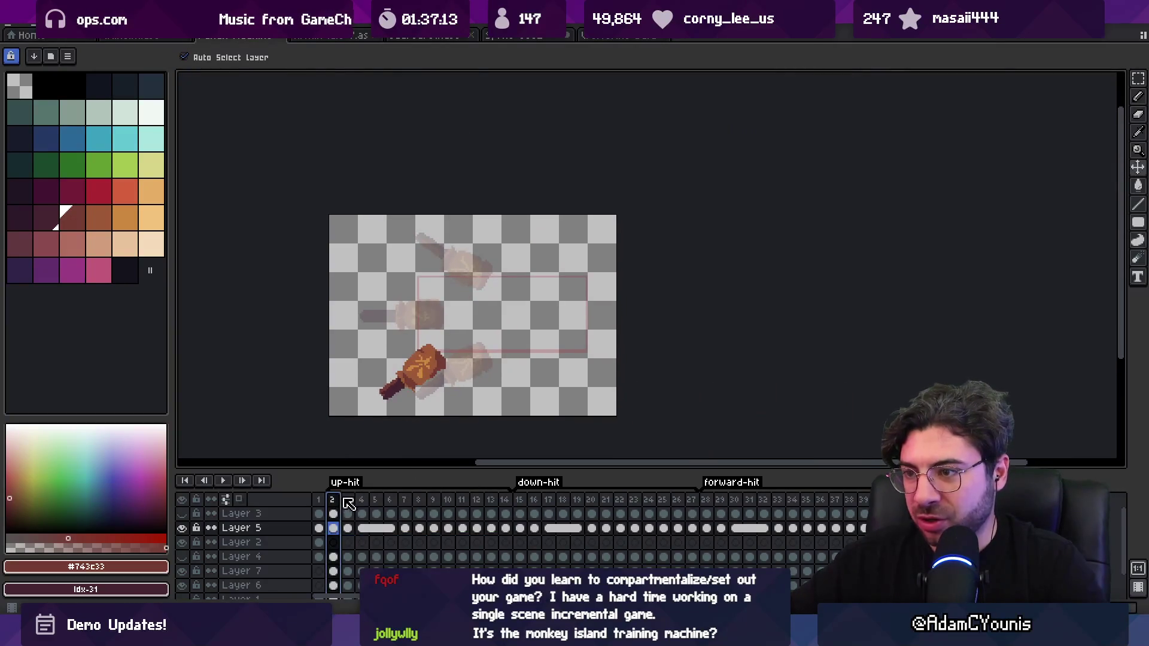
Select frames 2–8, save and re-export the sprite sheets, then switch to Unity.
mouse_move(346, 502)
mouse_down()
mouse_move(577, 500)
mouse_move(389, 500)
mouse_move(536, 499)
mouse_move(580, 482)
mouse_move(803, 488)
mouse_move(385, 477)
mouse_move(735, 495)
mouse_up()
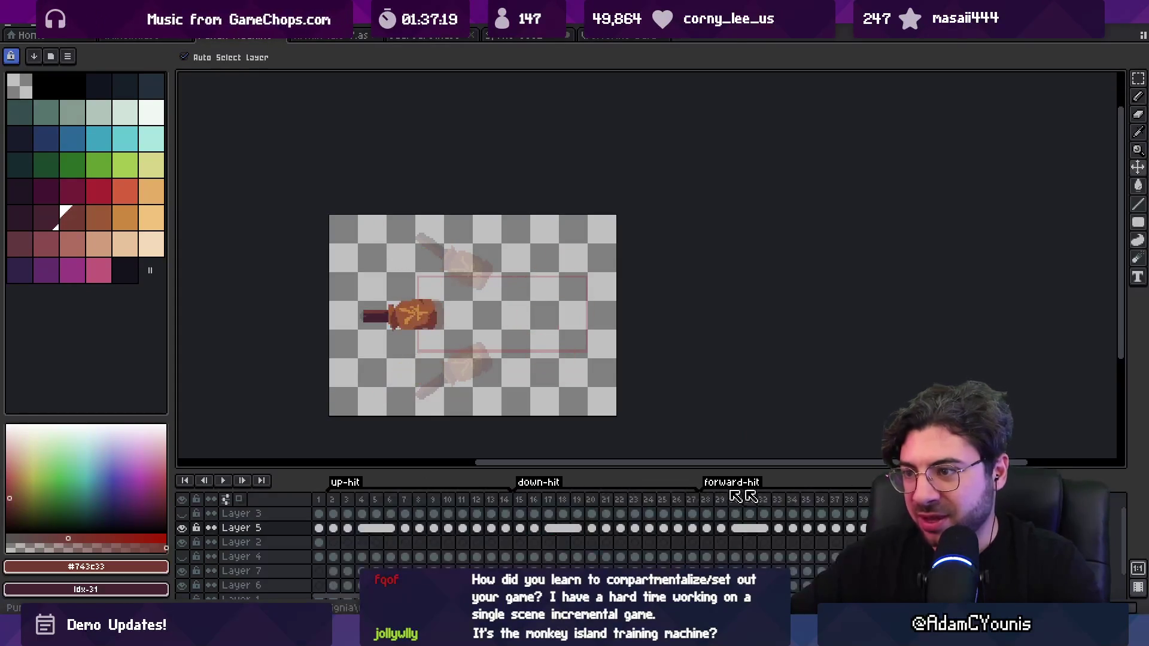
key(ctrl+s)
key(Return)
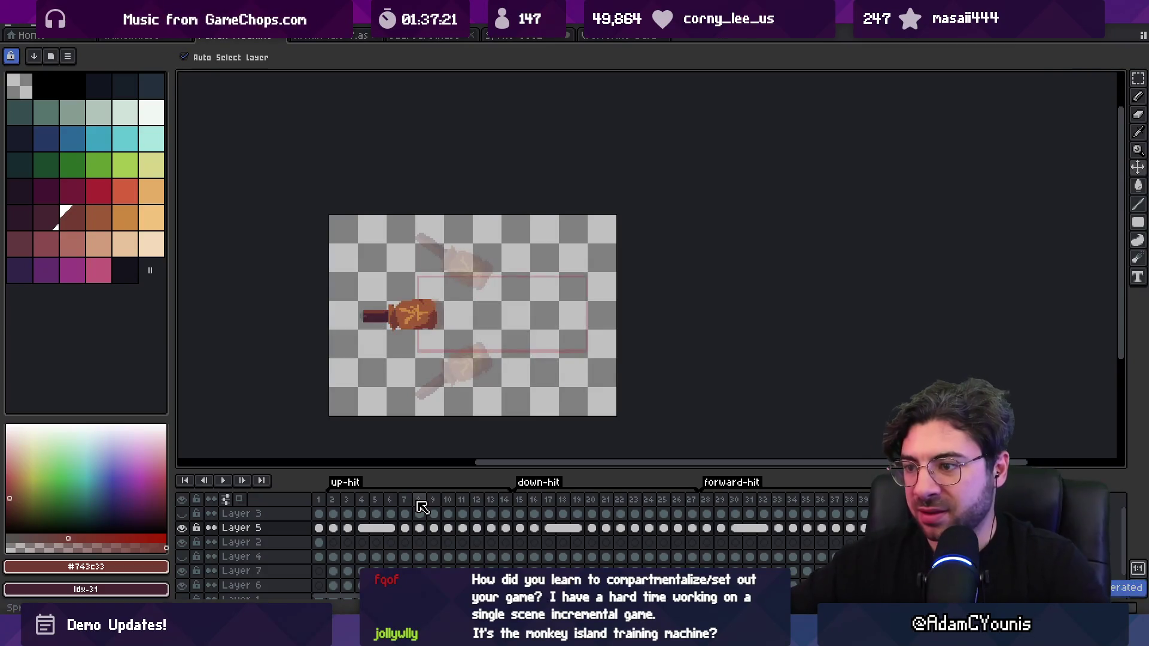
key(alt+Tab)
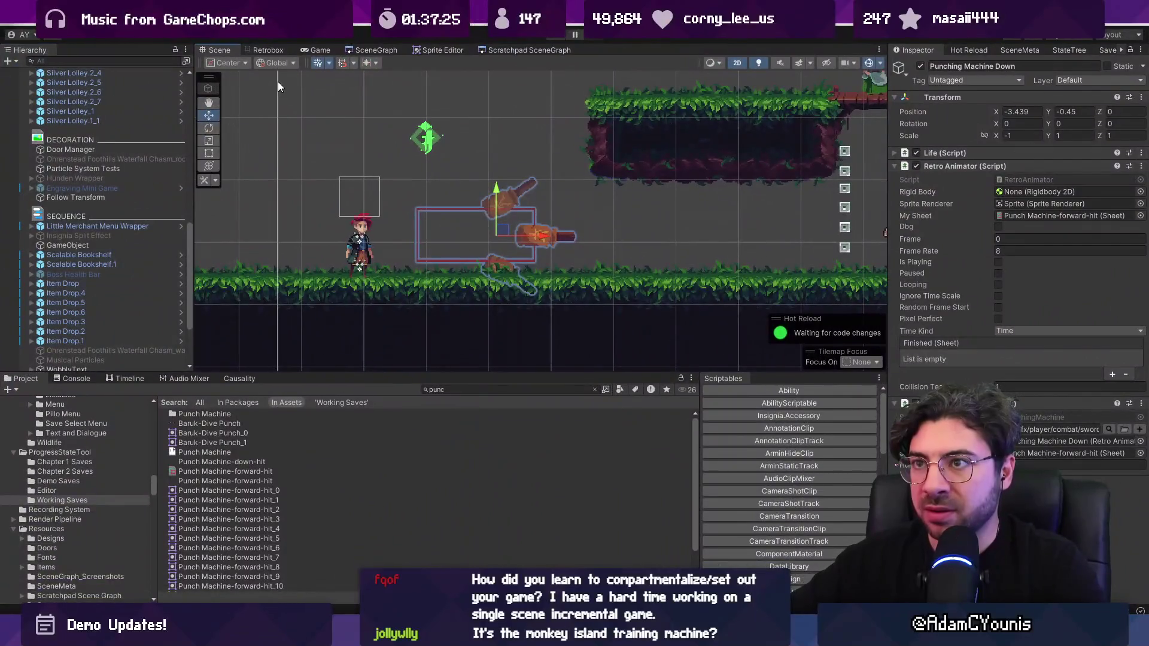
Bring up the Retrobox animator and filter Project assets with the query 'punch -hit'.
click(275, 53)
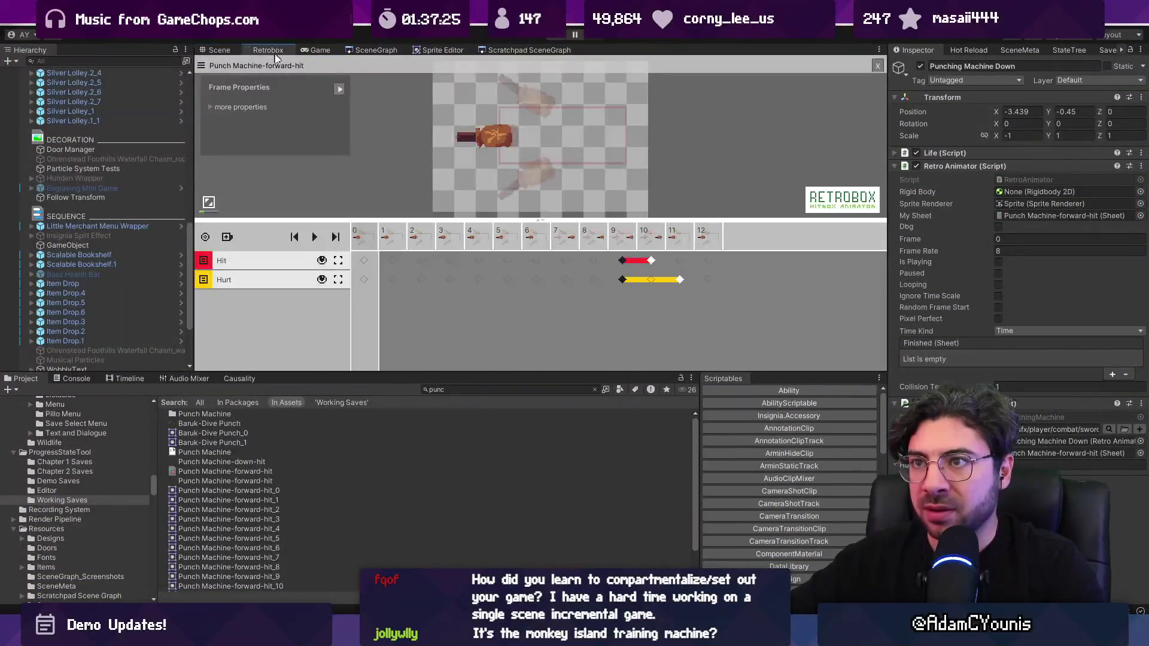
click(464, 390)
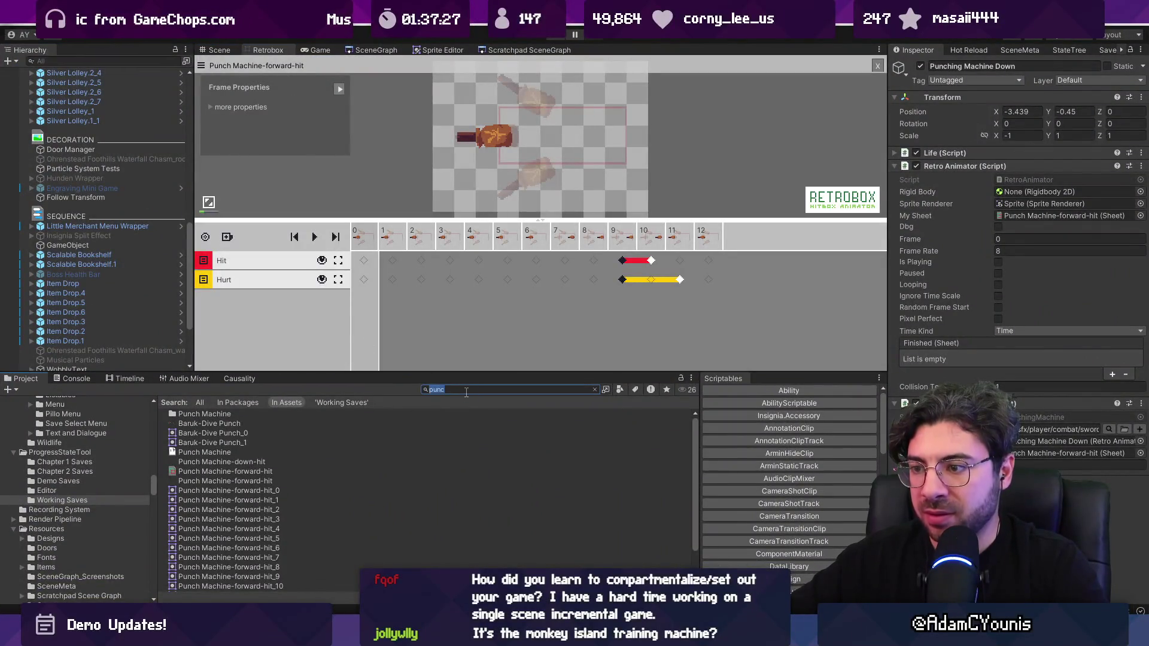
text(h)
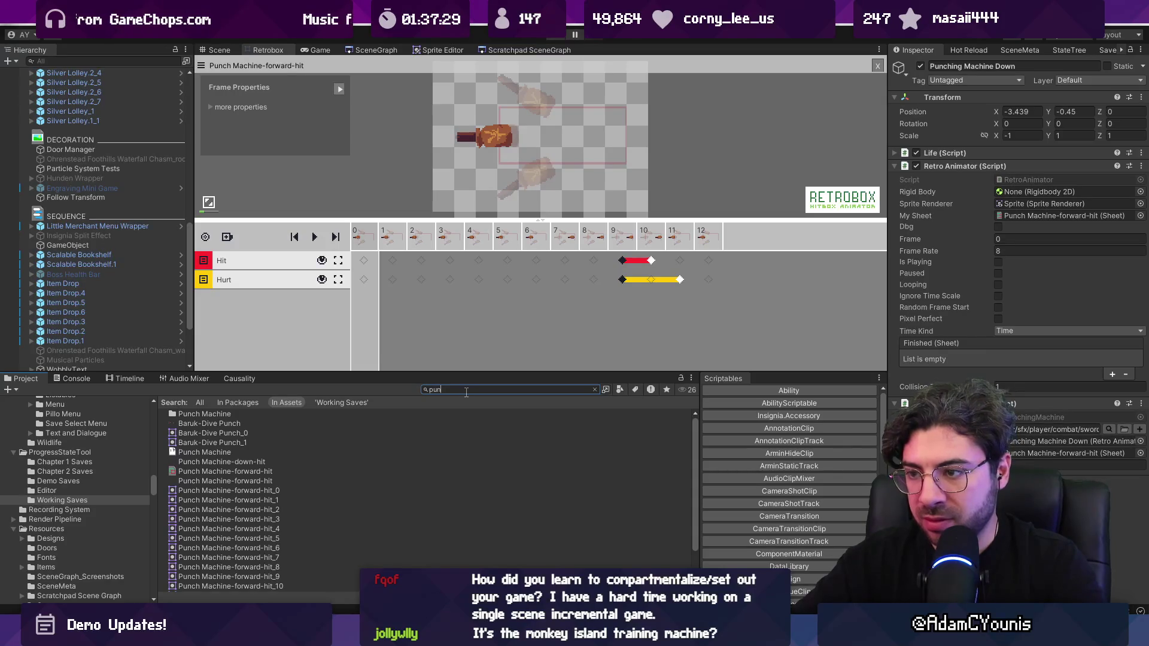
key(BackSpace)
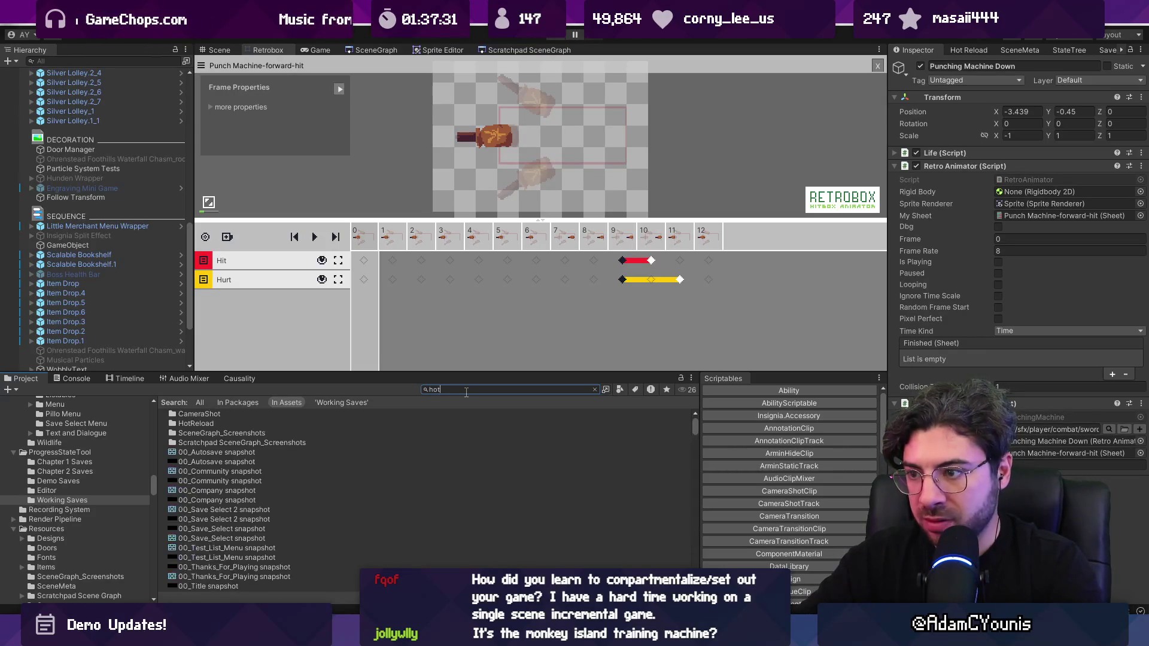
text(hit)
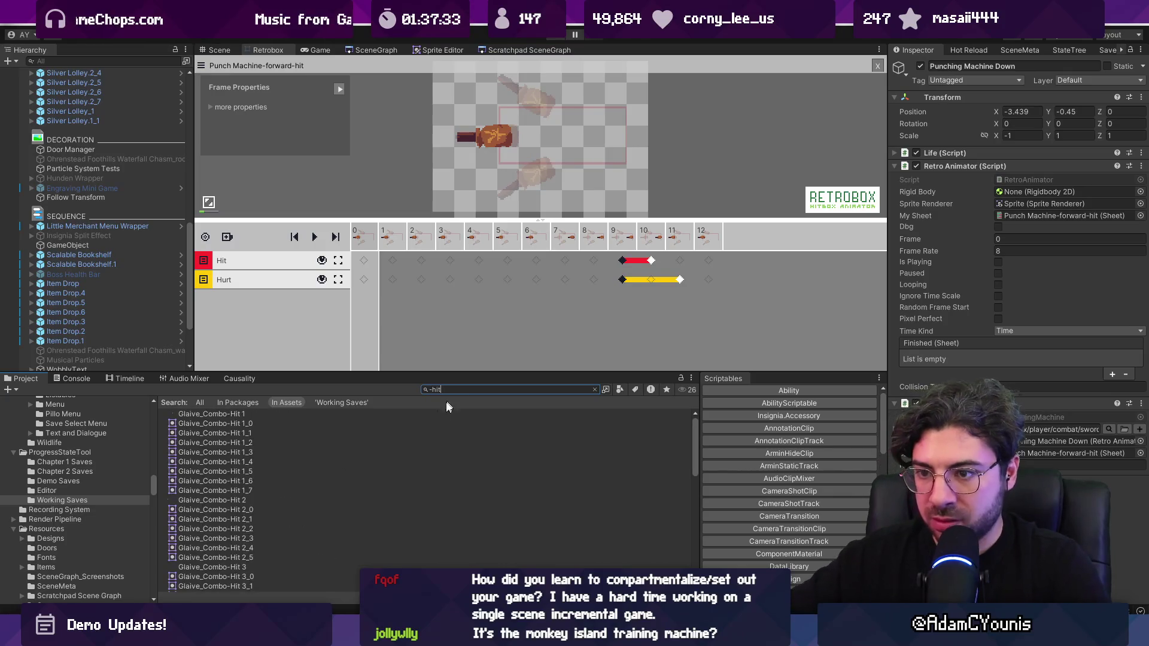
scroll(286, 458, down, 5)
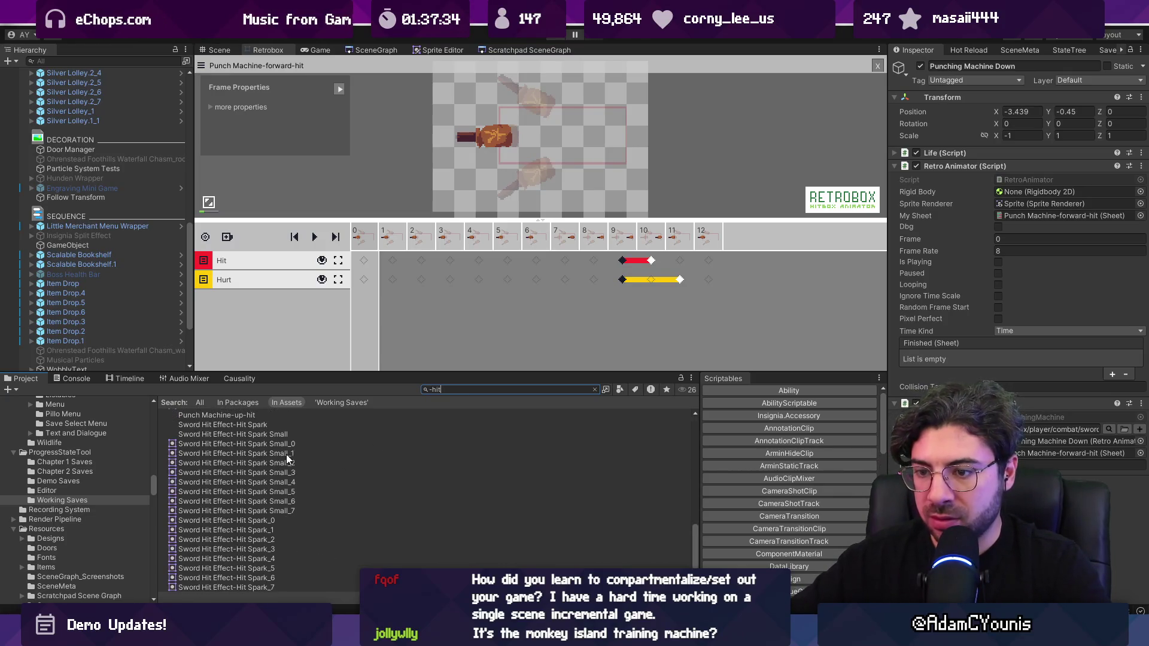
click(429, 390)
text(punch)
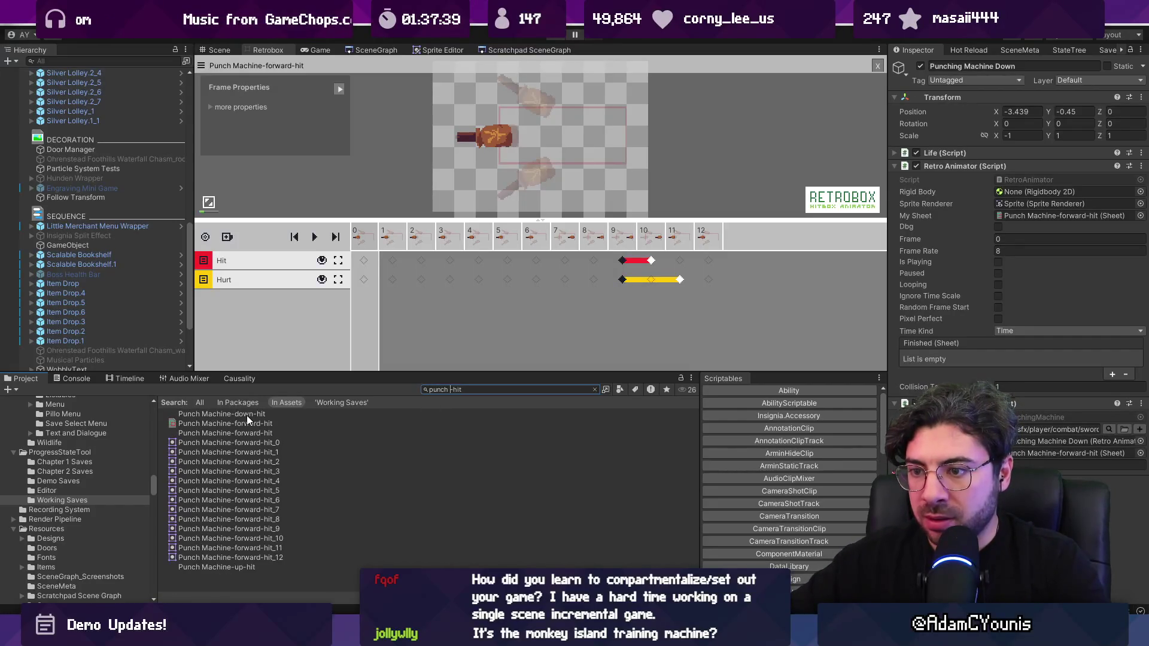
Close the forward-hit sheet and open Punch Machine-down-hit in the Retrobox animator.
click(877, 65)
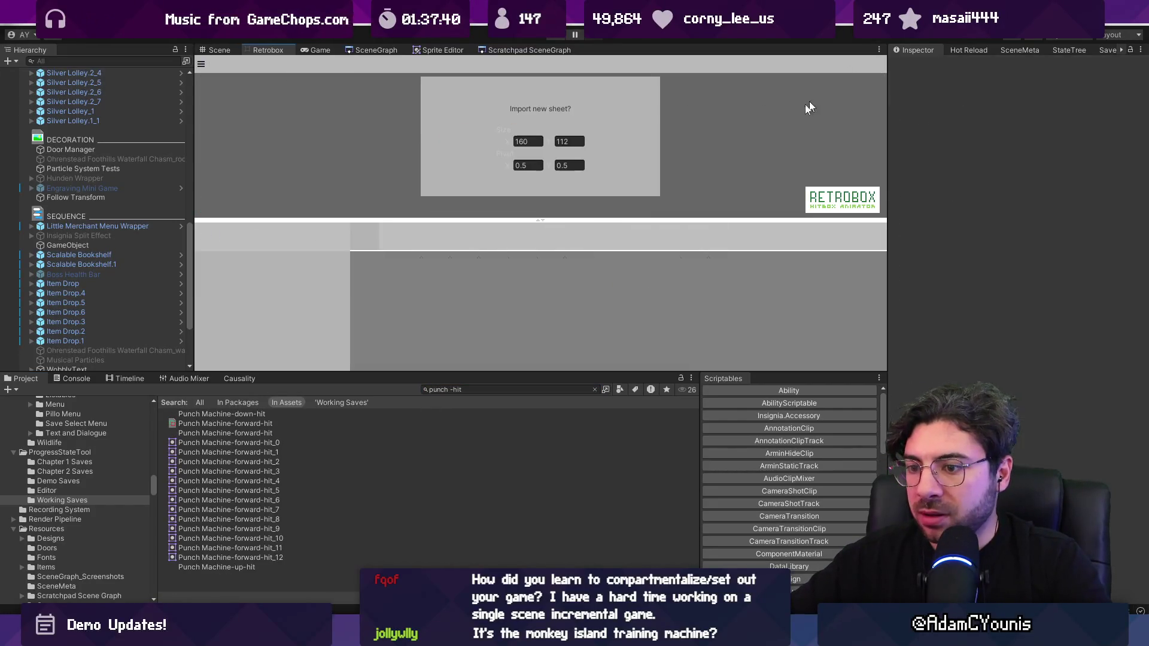
click(222, 567)
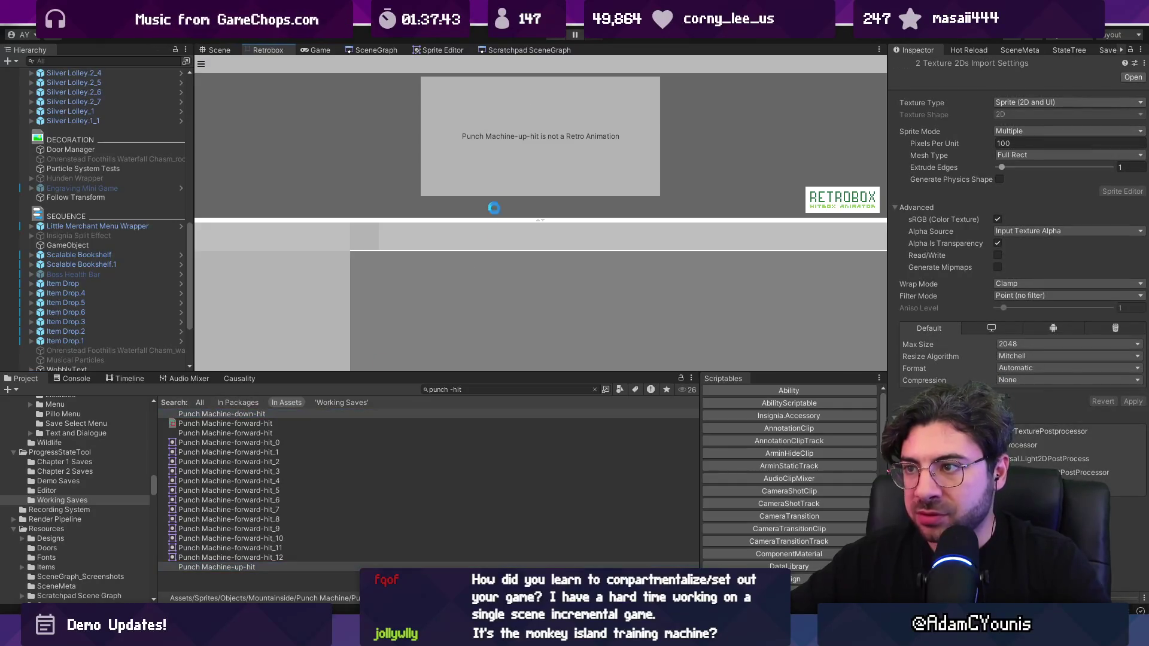
click(248, 414)
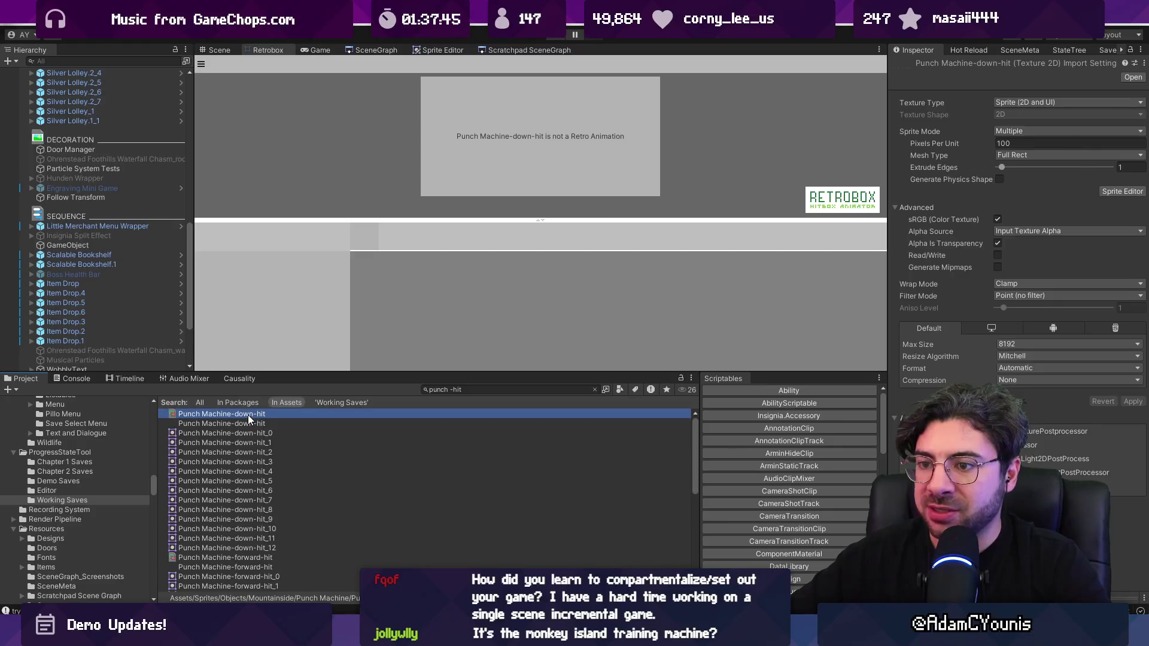
click(486, 388)
text(t:sheet)
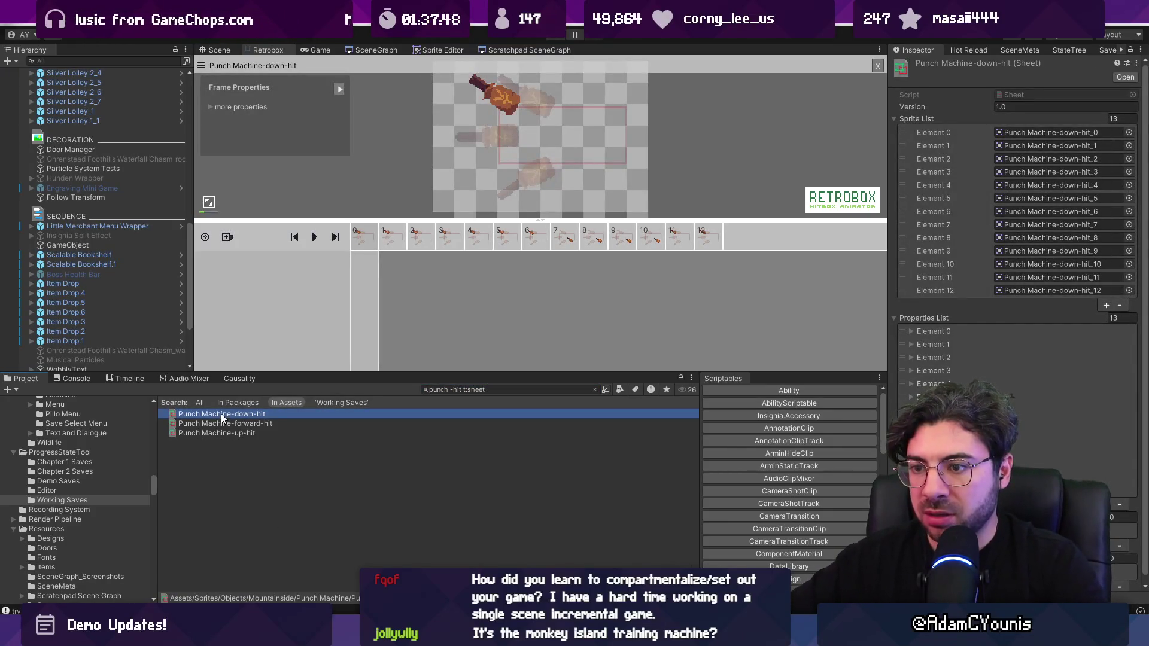
click(230, 433)
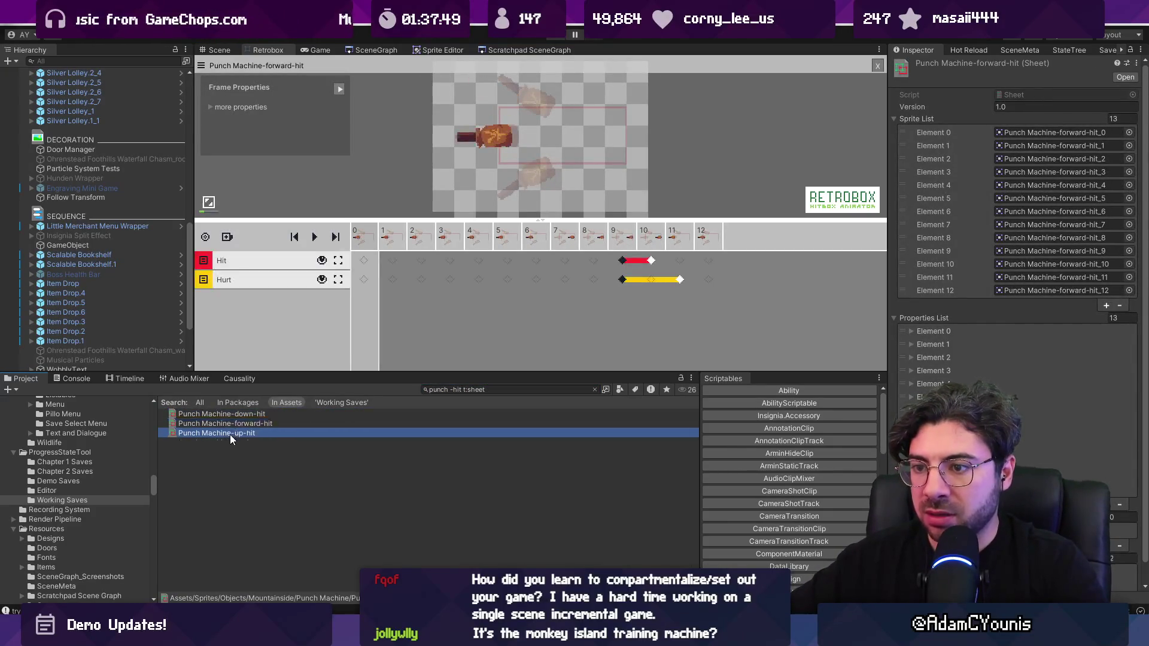
click(234, 424)
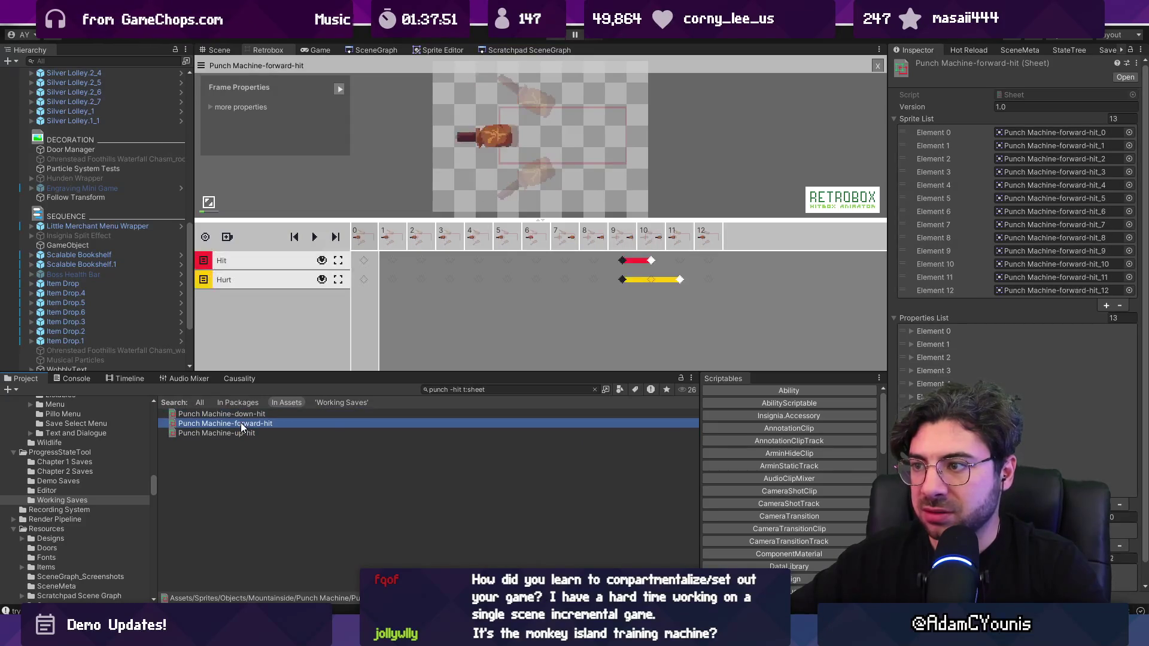
click(246, 414)
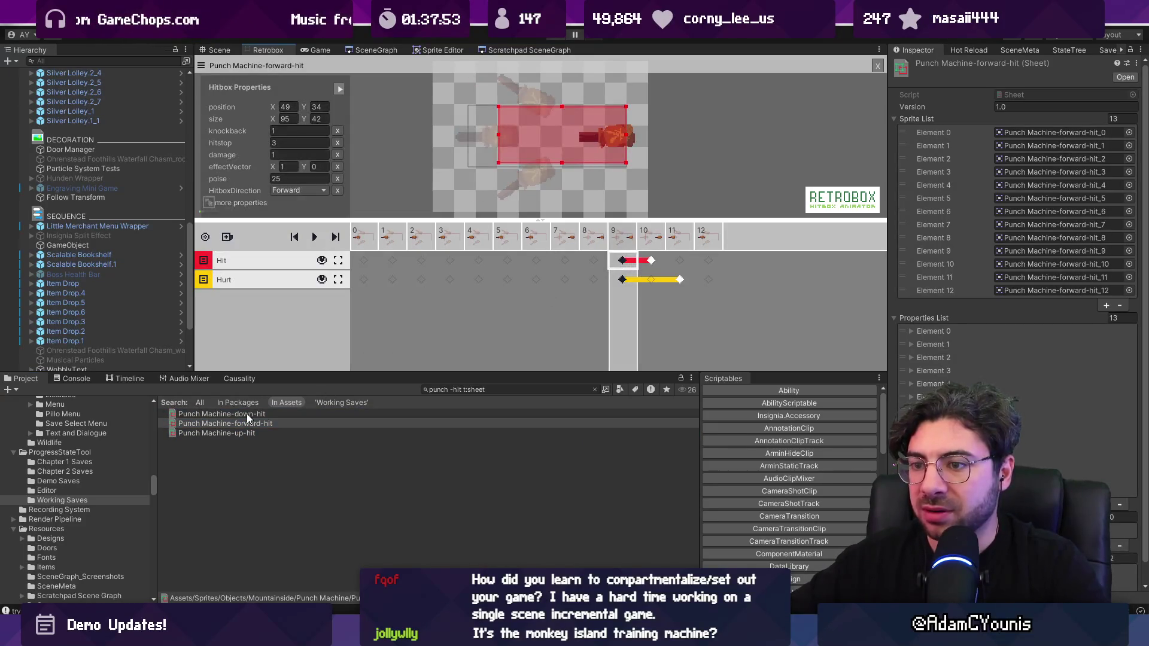
Add a new Box track to the down-hit sheet and make it a Hit track.
click(227, 236)
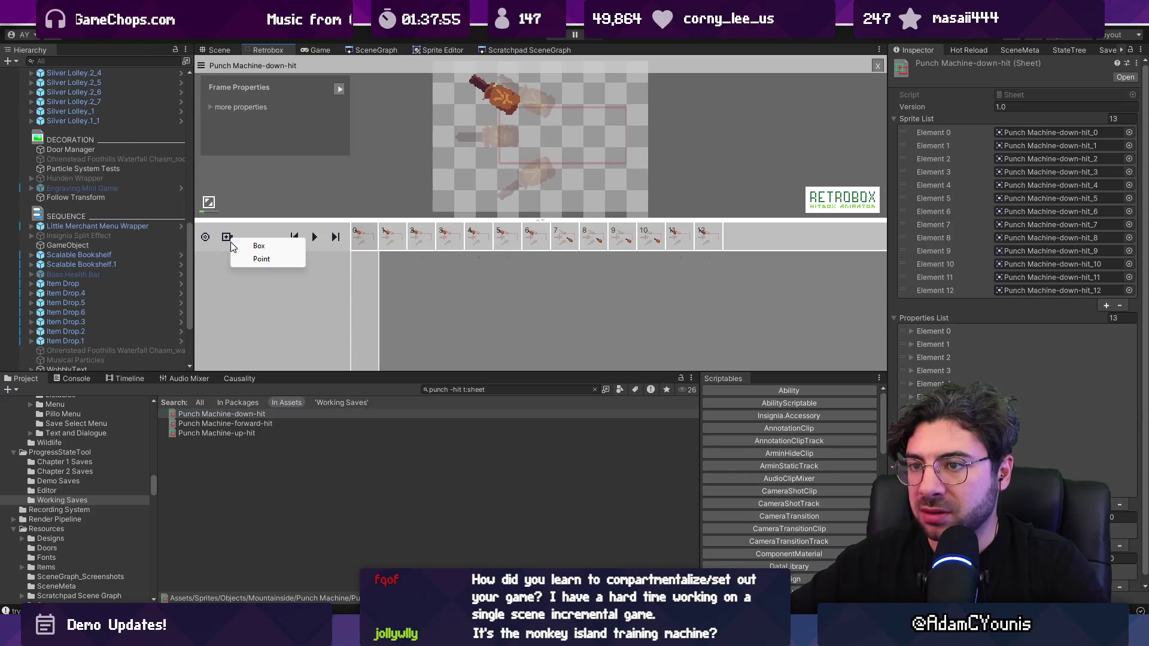
click(282, 259)
click(237, 261)
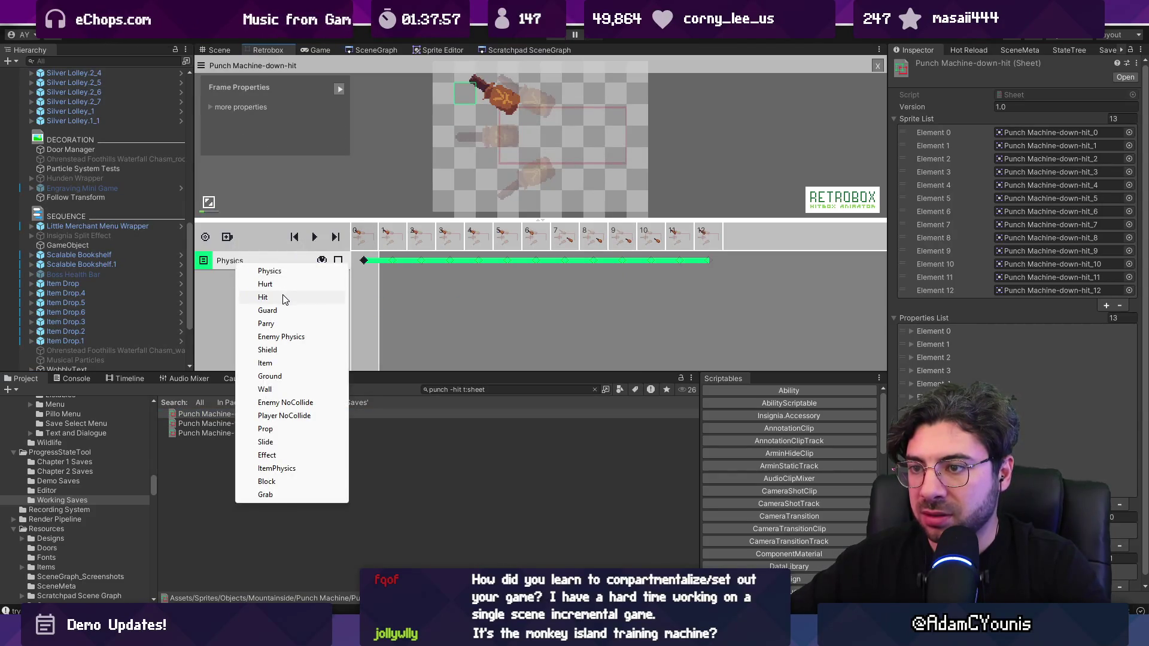
click(284, 297)
Limit the Hit track's hitbox span to frames 7–8.
click(591, 261)
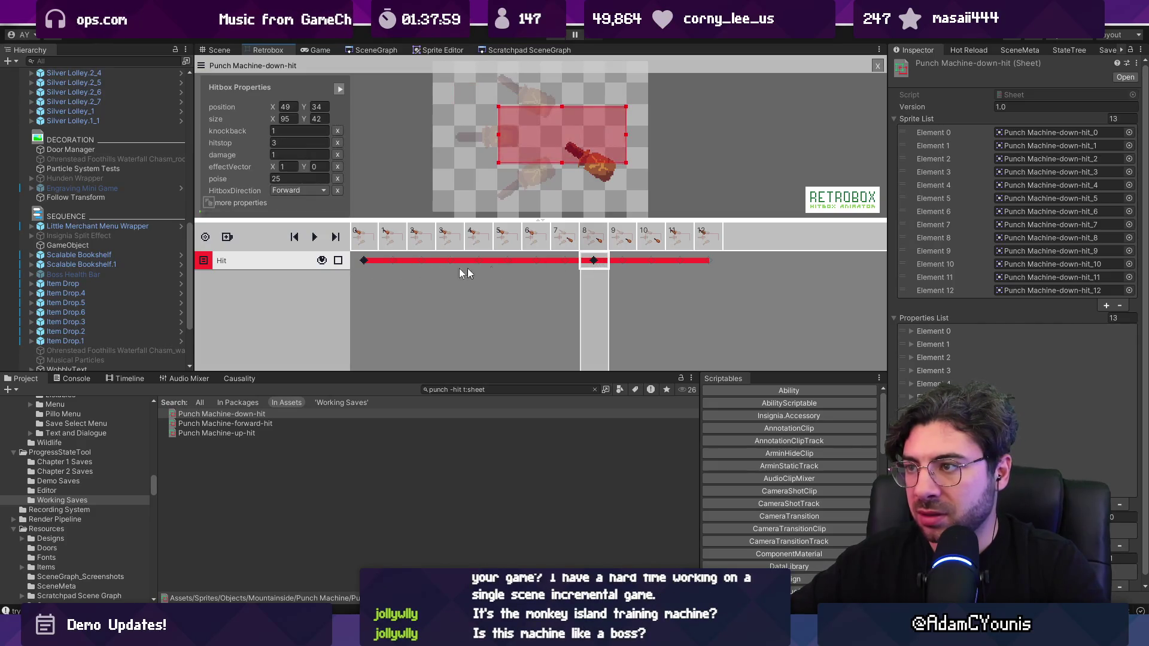
click(362, 261)
key(Delete)
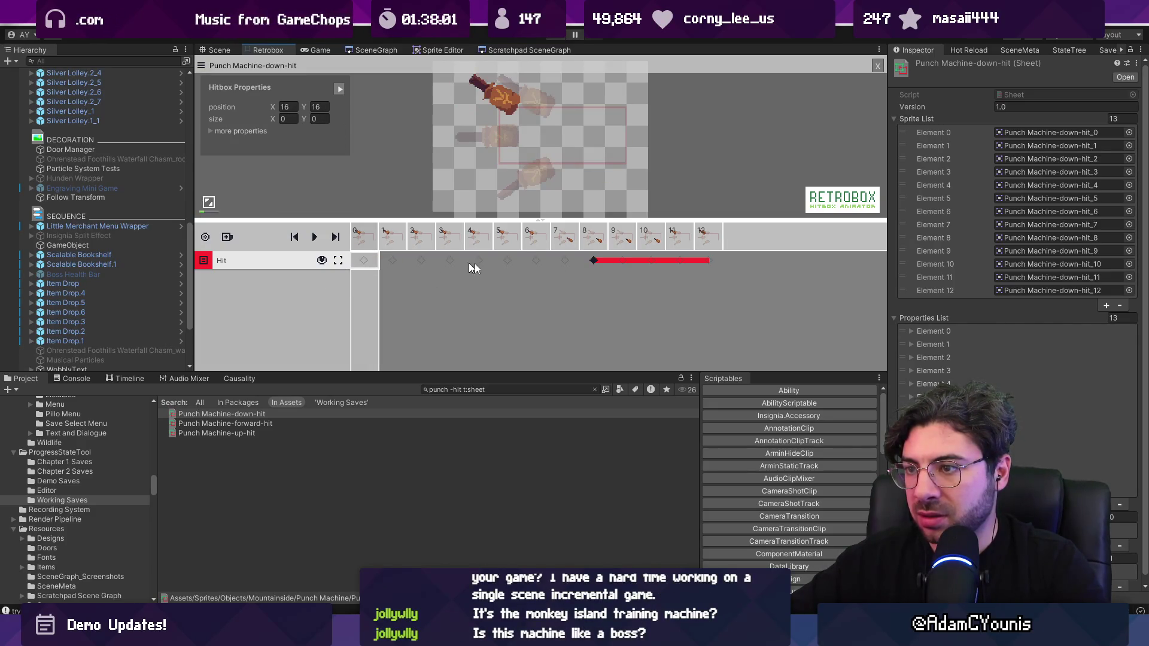
click(623, 260)
key(Delete)
click(600, 265)
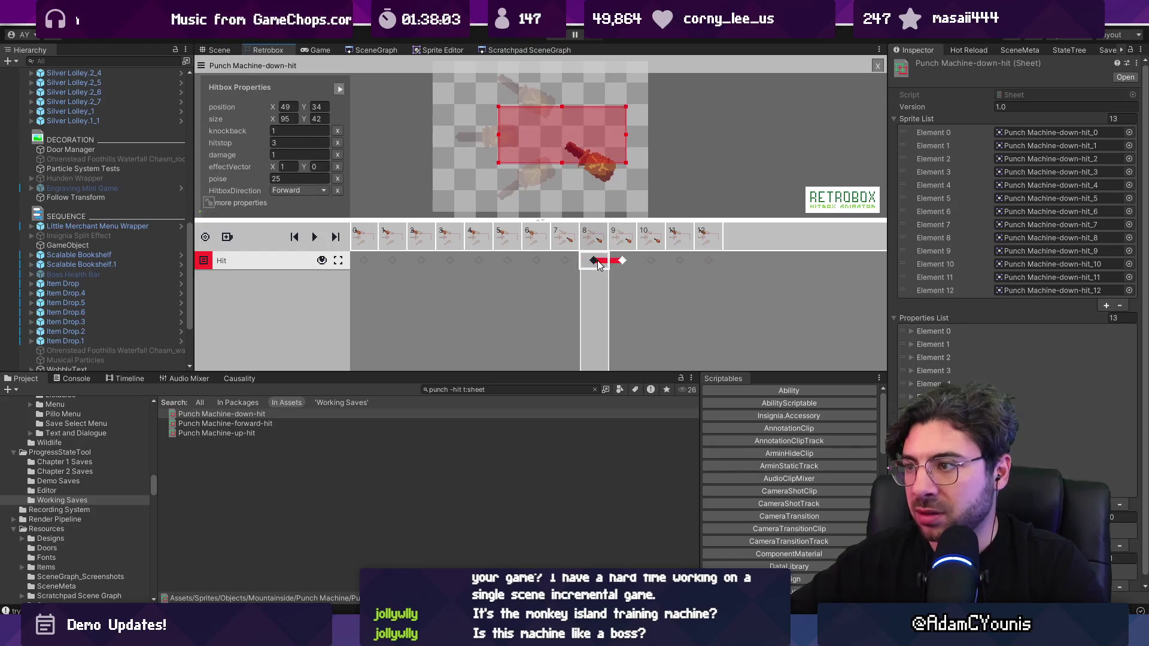
click(572, 239)
click(535, 241)
click(563, 244)
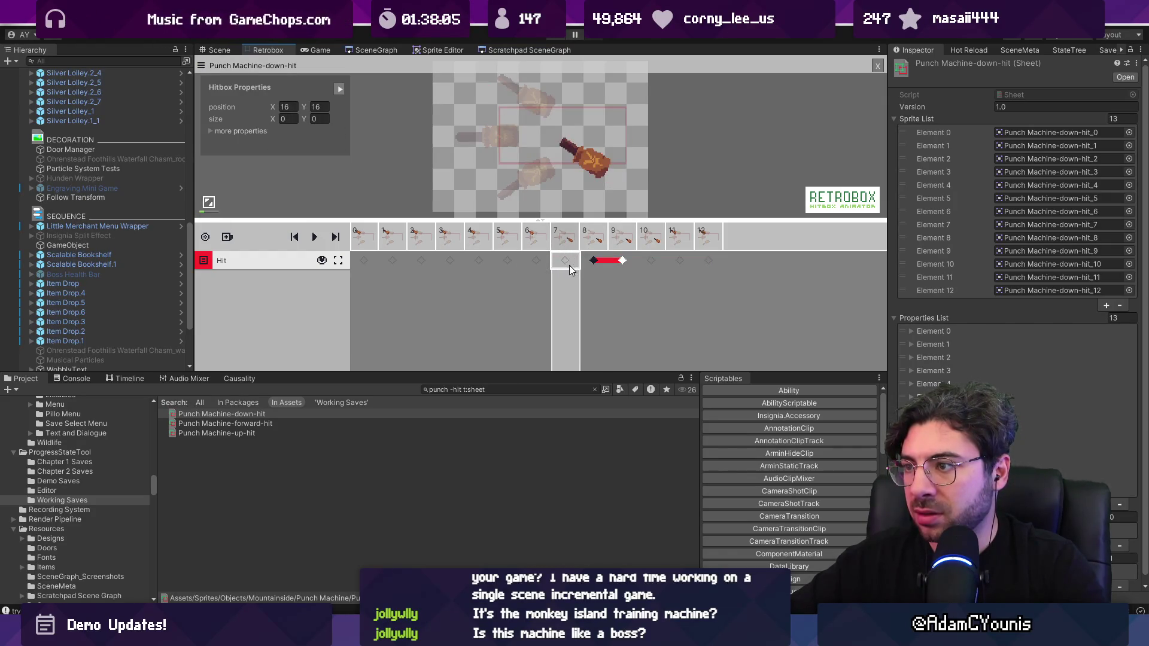
click(571, 263)
click(566, 262)
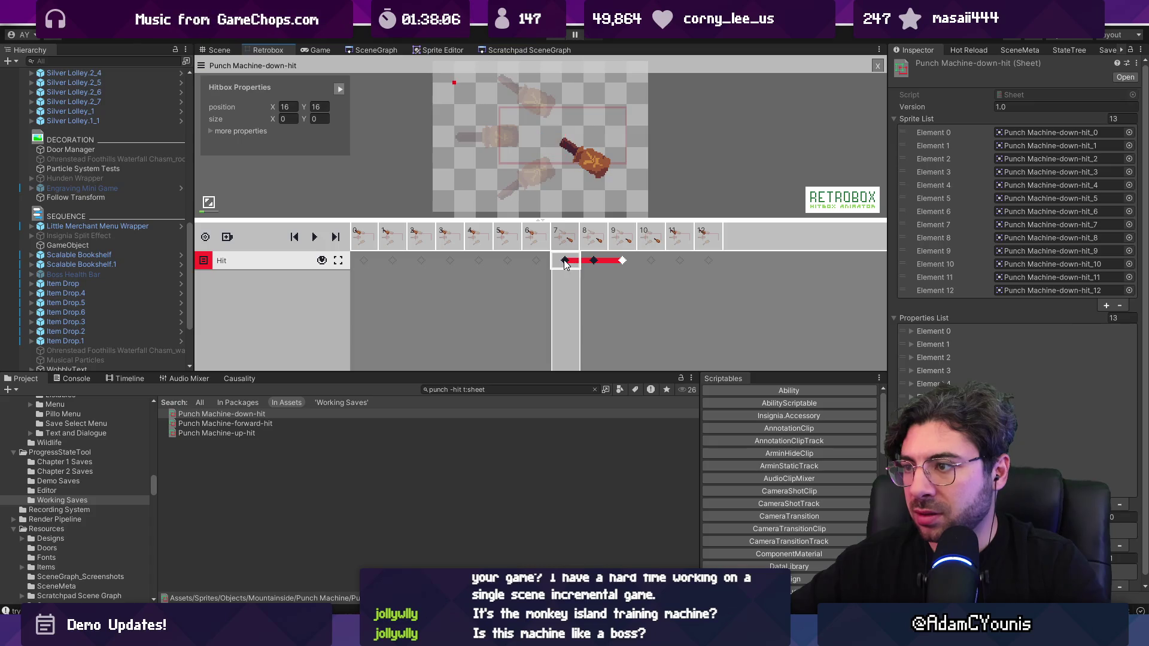
click(594, 262)
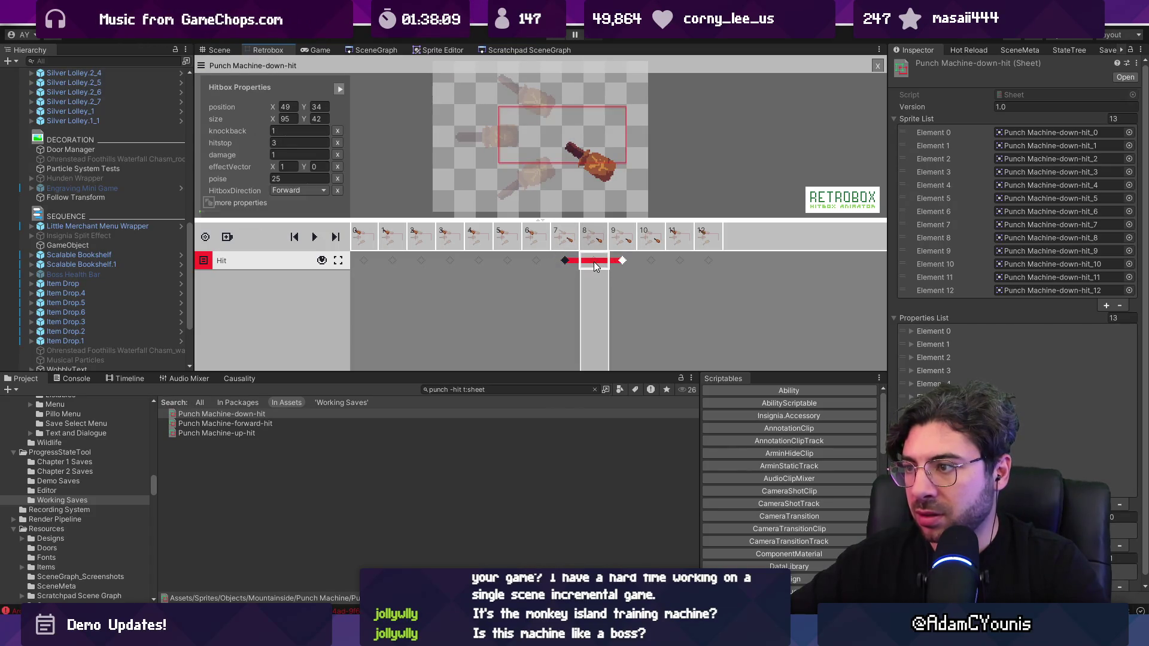
click(620, 261)
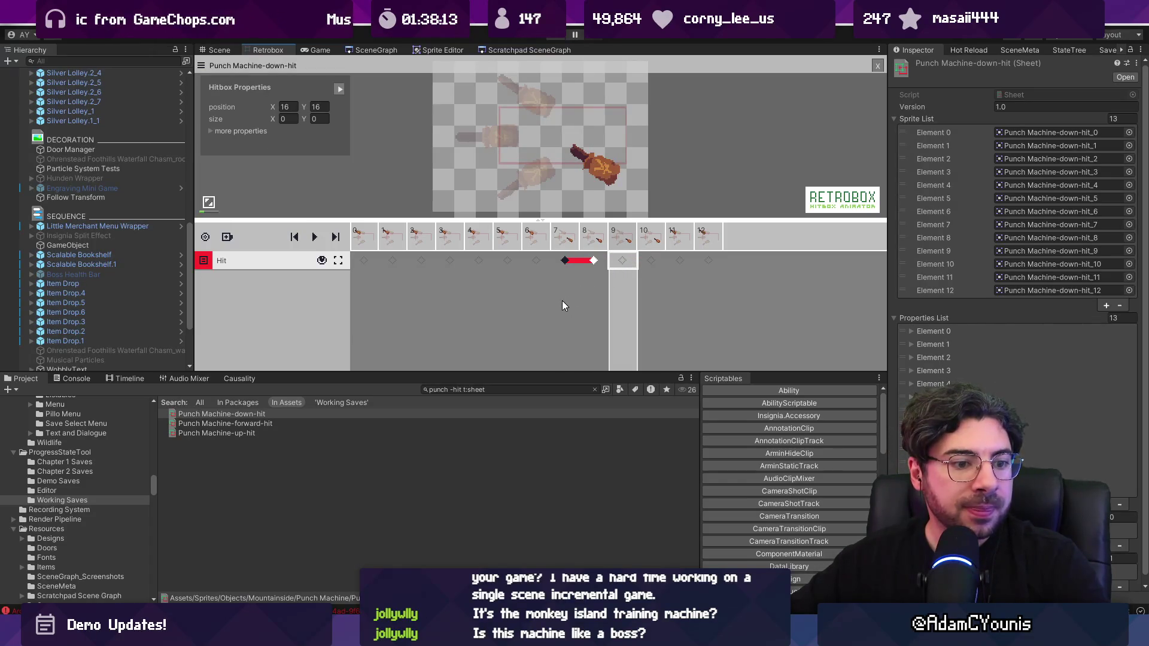
Set frame 7's hitbox direction to Down and resize it to 67×56 over the hammer.
click(564, 261)
click(311, 189)
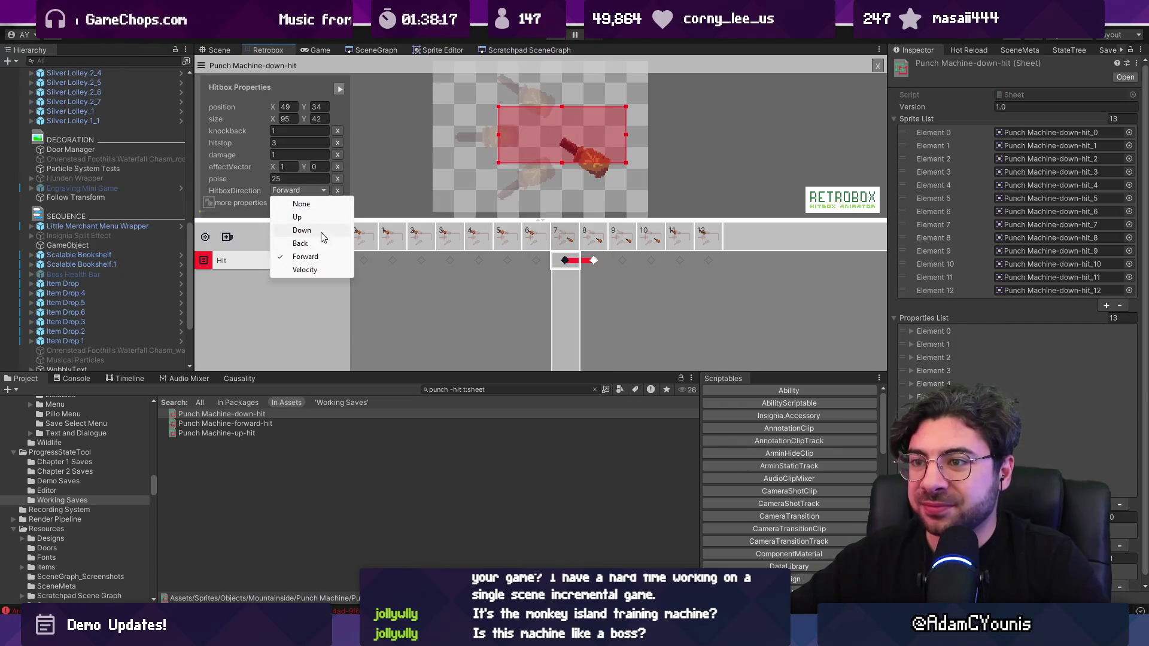
click(322, 232)
mouse_move(551, 130)
mouse_down()
mouse_move(551, 145)
mouse_move(508, 111)
mouse_move(522, 102)
mouse_up()
drag(625, 175, 612, 178)
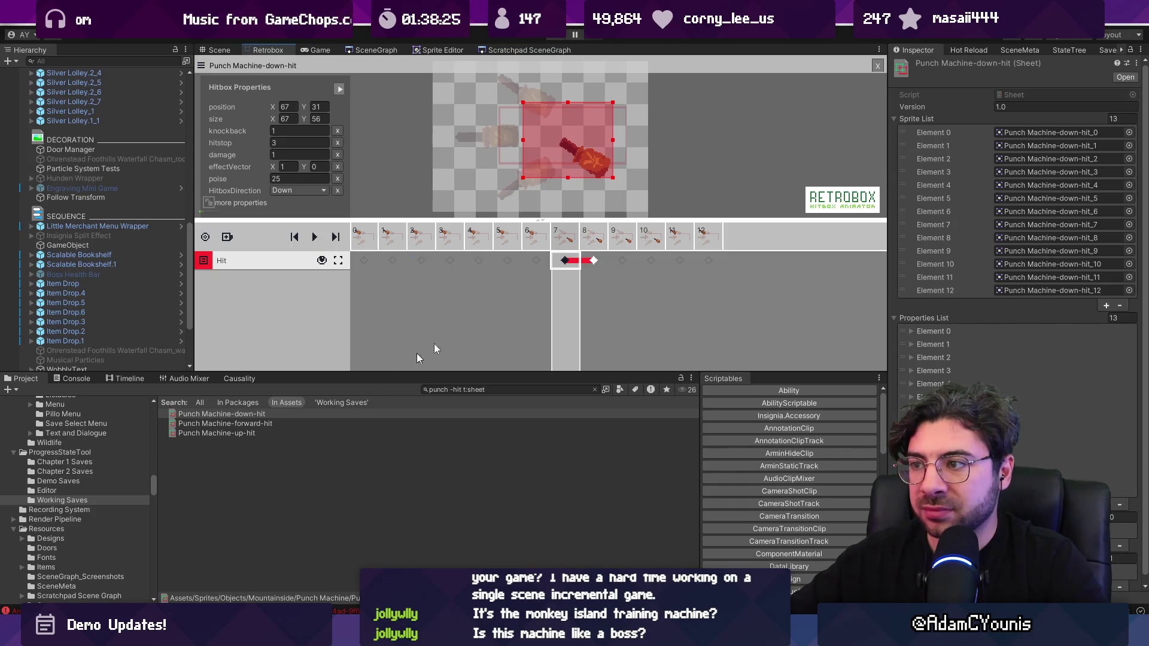
click(536, 264)
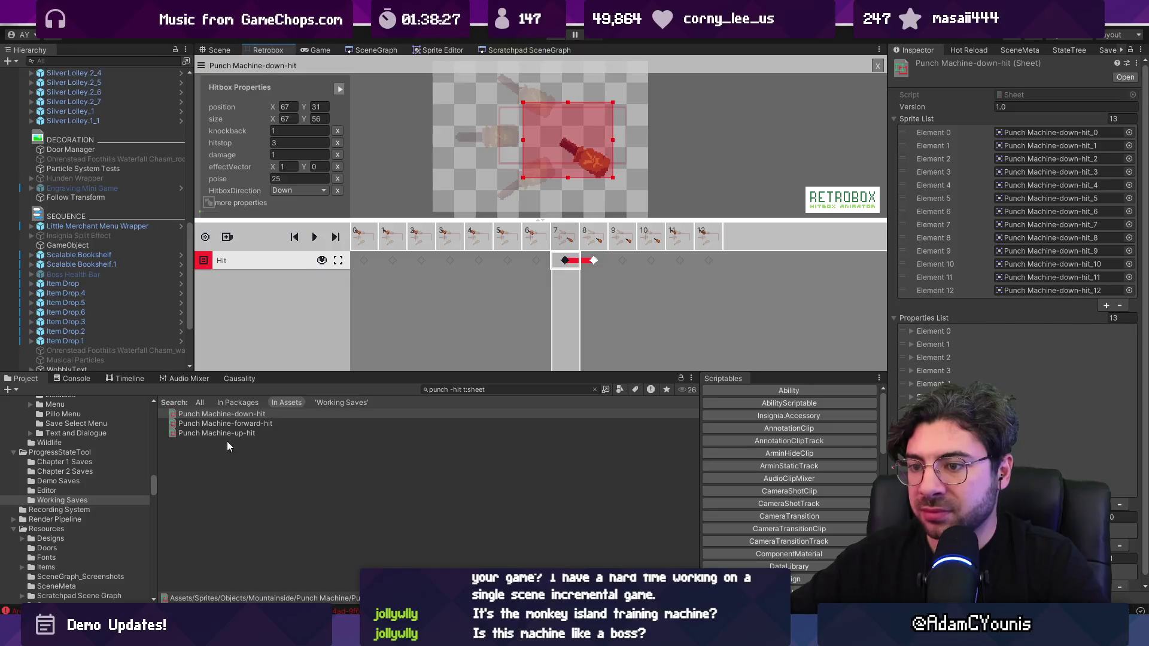
Open the Punch Machine-up-hit sheet and add a new box layer.
click(227, 435)
click(228, 237)
click(282, 246)
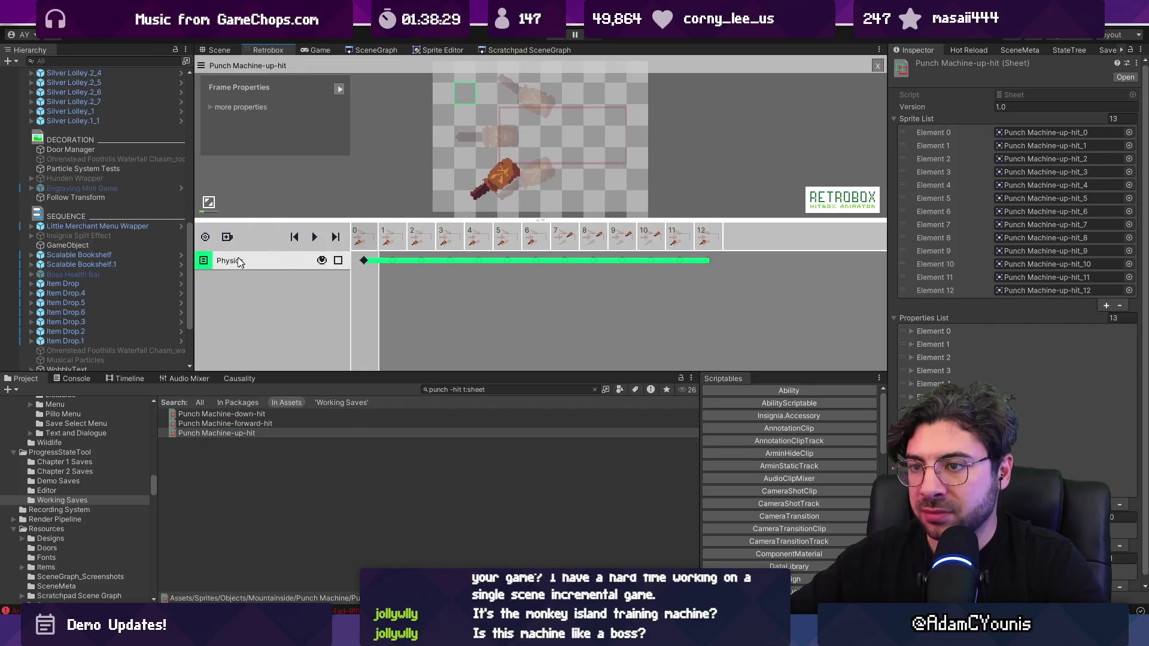
Make the new layer a Hit layer and clear its default span.
click(239, 261)
click(277, 291)
click(339, 262)
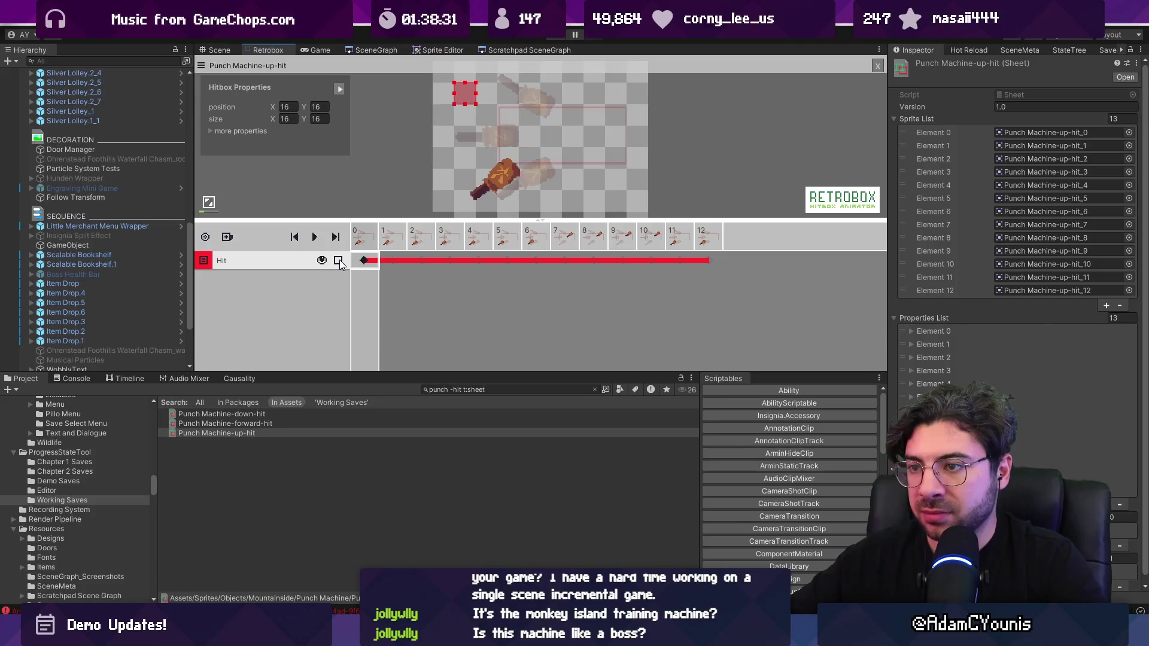
drag(375, 261, 367, 261)
Key the Hit span on frames 7–8 and set frame 7's hitbox direction to Up.
click(577, 261)
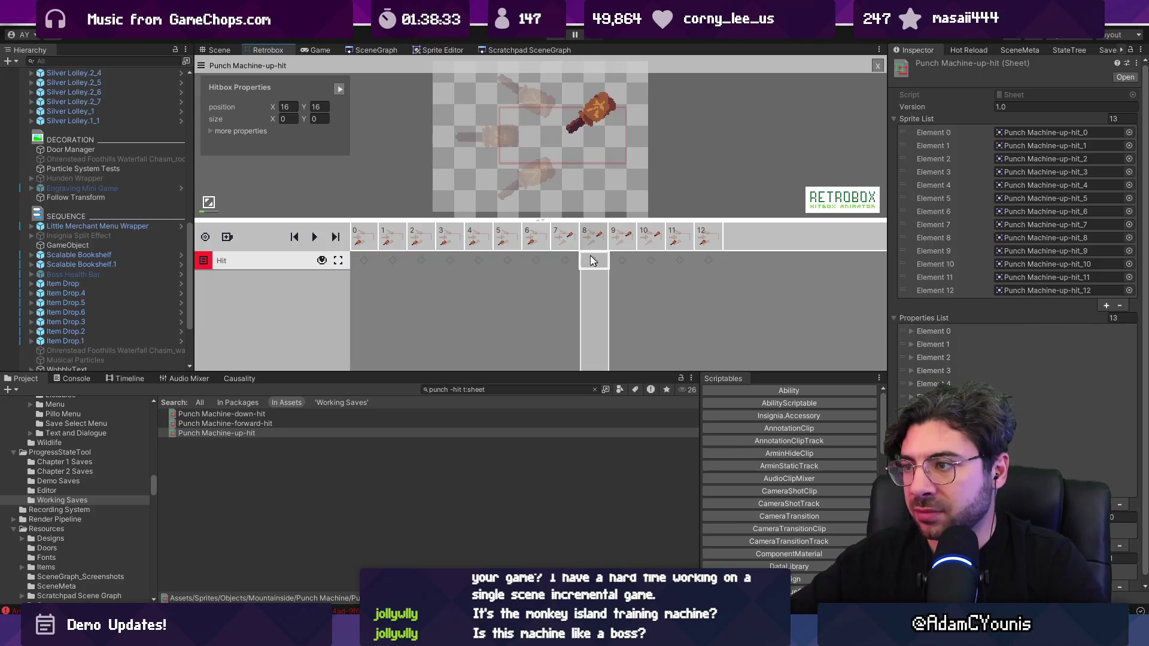
click(573, 263)
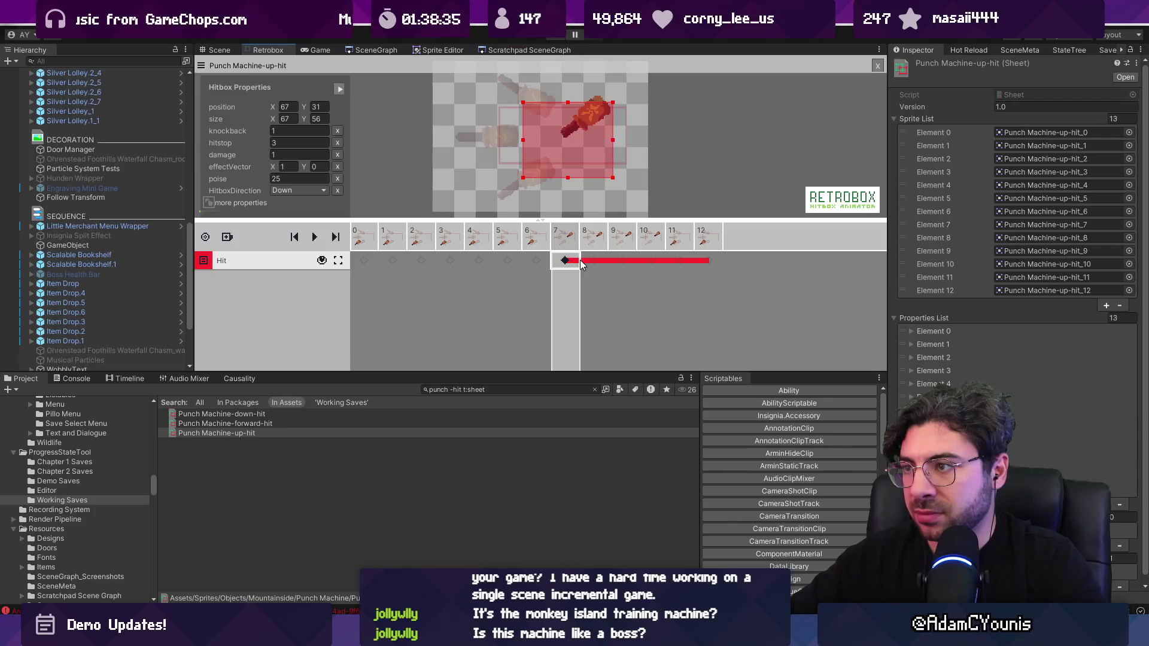
click(591, 261)
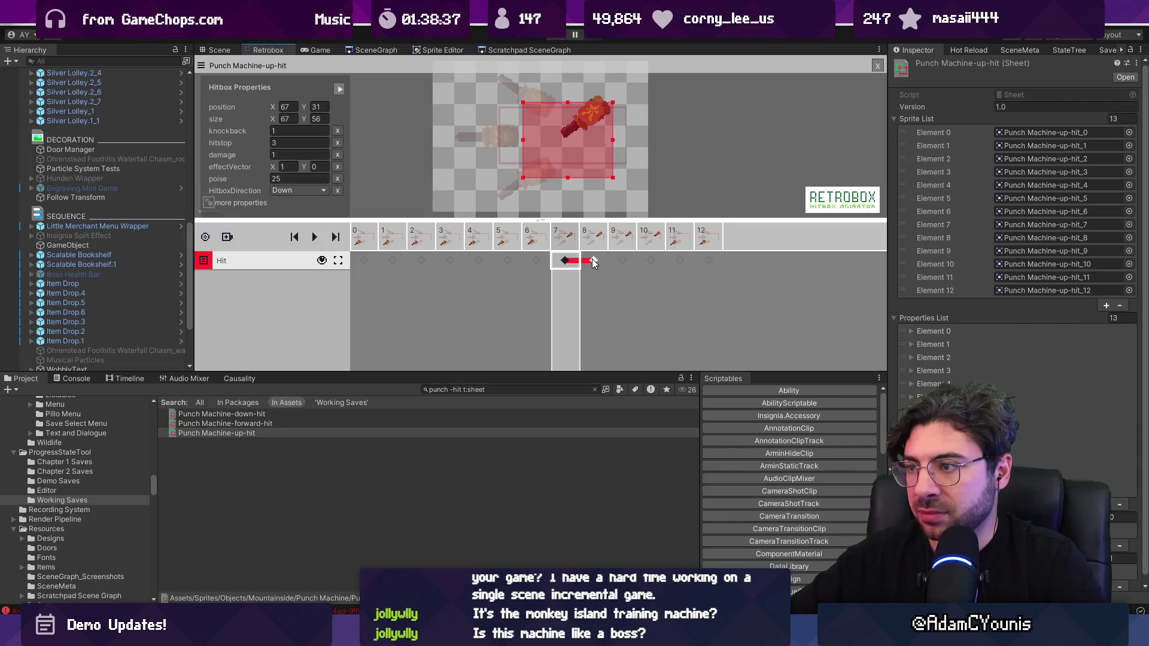
click(594, 261)
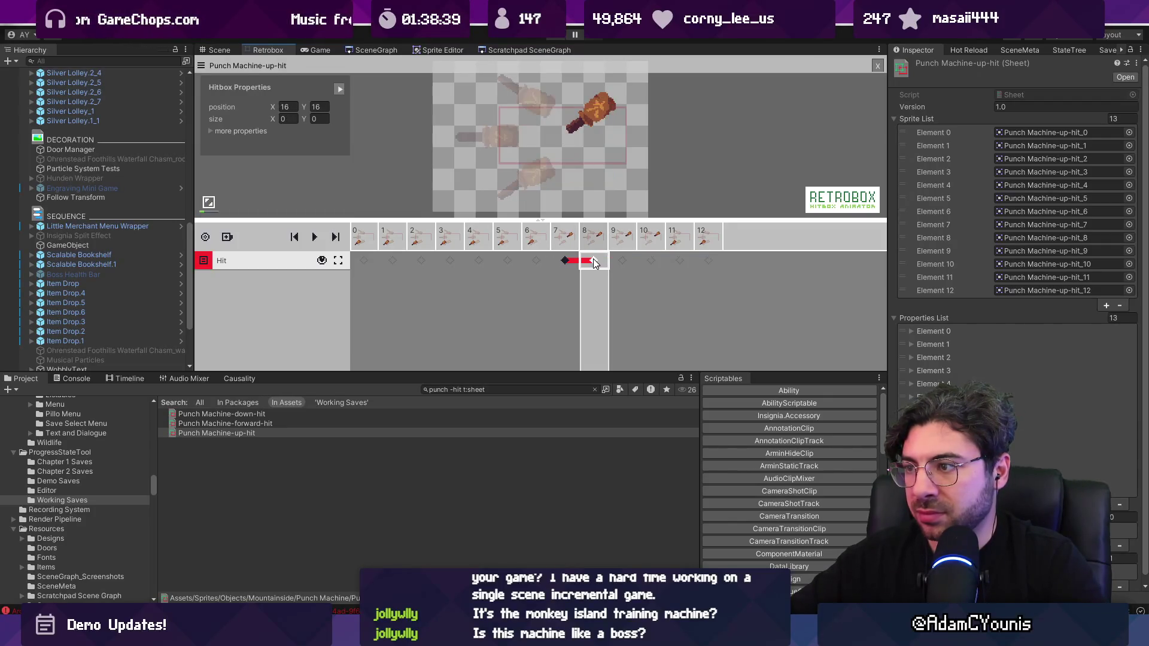
click(567, 261)
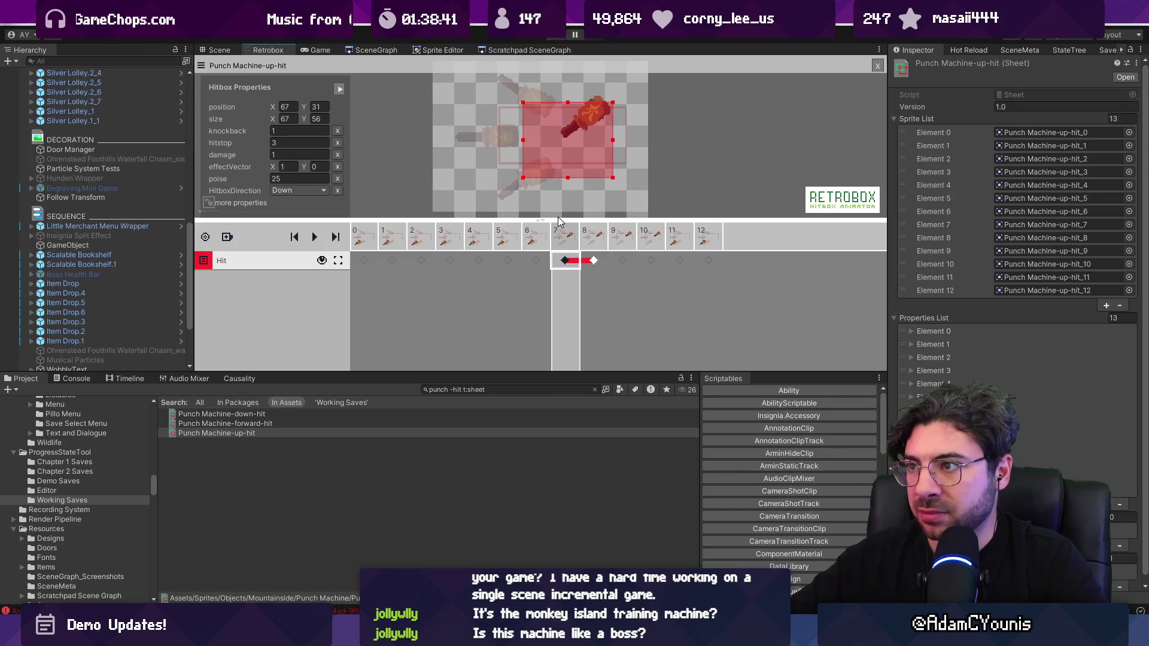
click(310, 189)
click(320, 219)
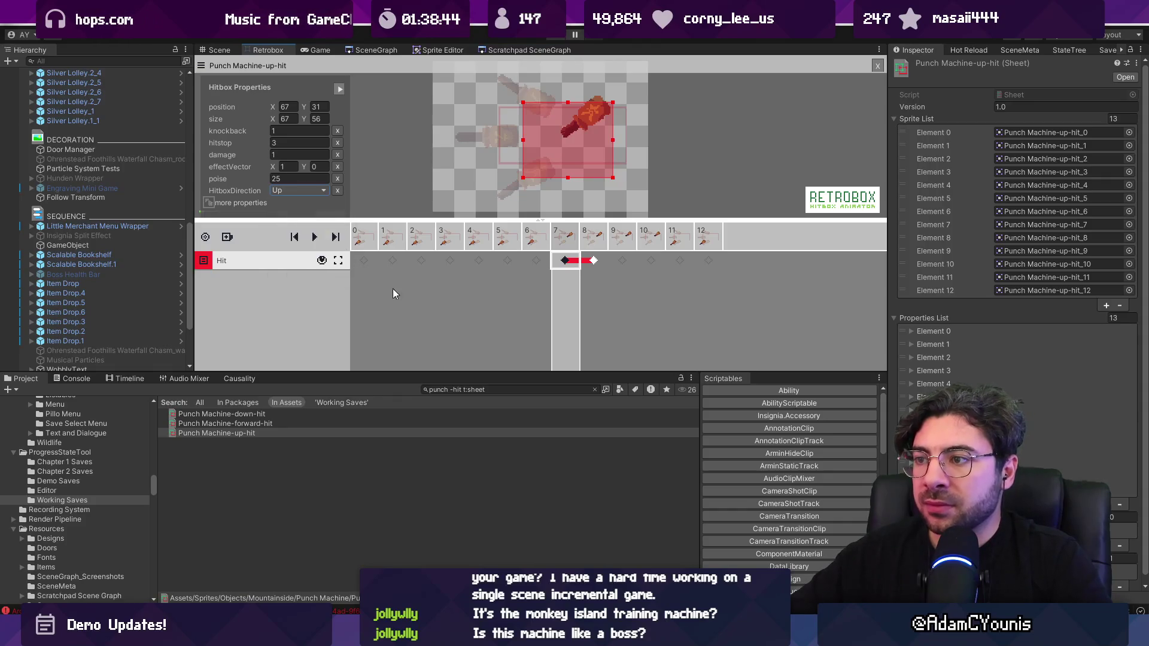
Add another box layer below Hit and make it a Hurt layer.
click(227, 237)
click(250, 246)
click(228, 281)
click(269, 303)
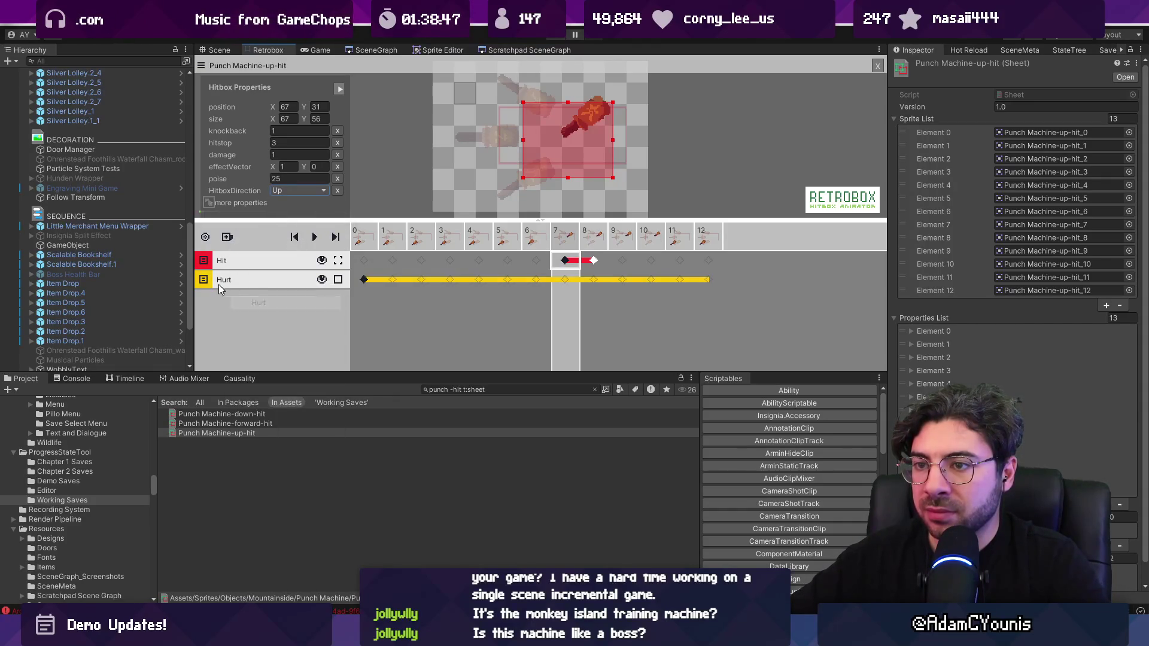
Trim the Hurt layer's span to frames 7–9.
right_click(210, 284)
click(346, 282)
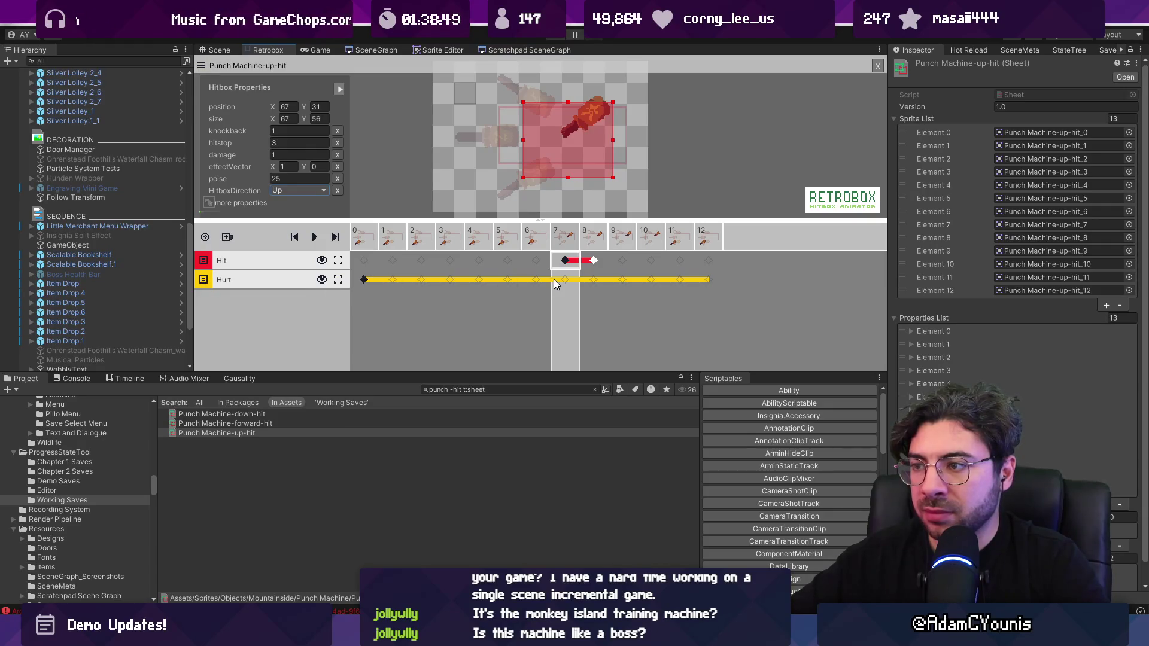
click(539, 277)
click(367, 279)
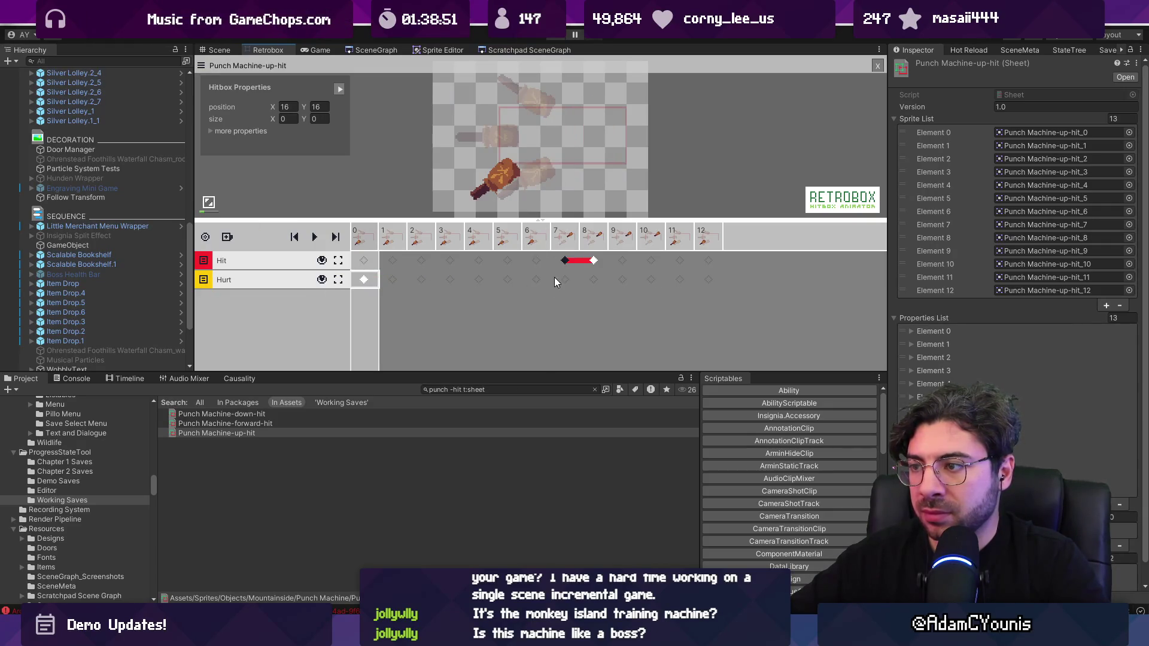
click(554, 281)
click(564, 279)
click(365, 280)
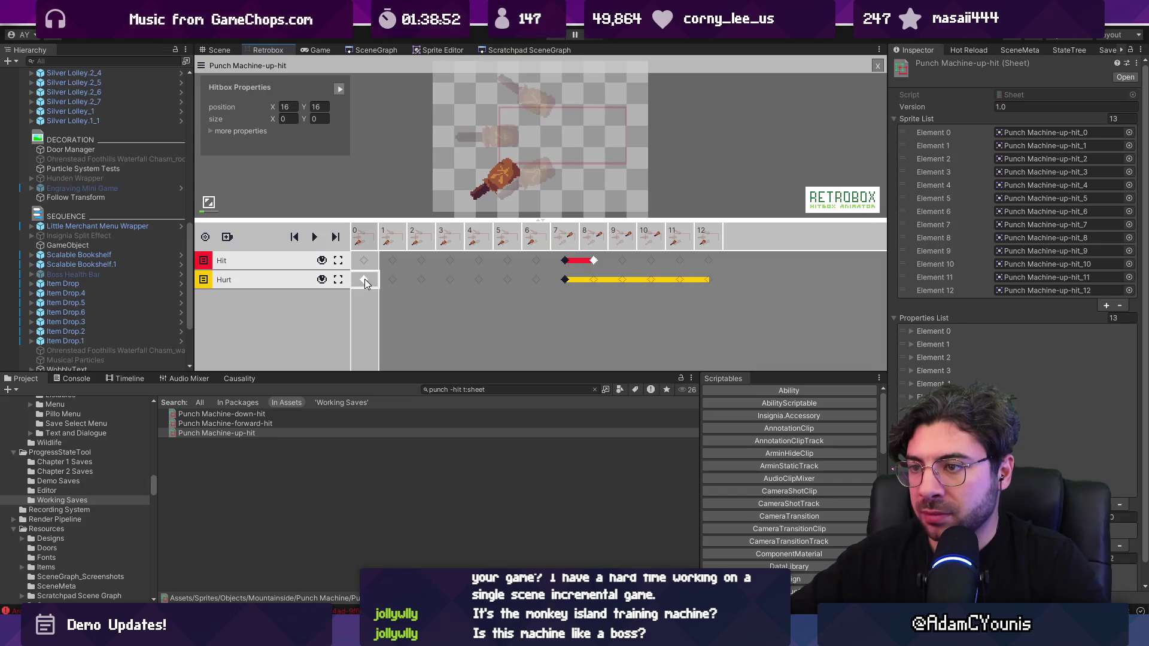
click(622, 279)
click(624, 280)
Resize frame 7's hurtbox to 72×56 over the hammer and set its direction to Up.
click(570, 281)
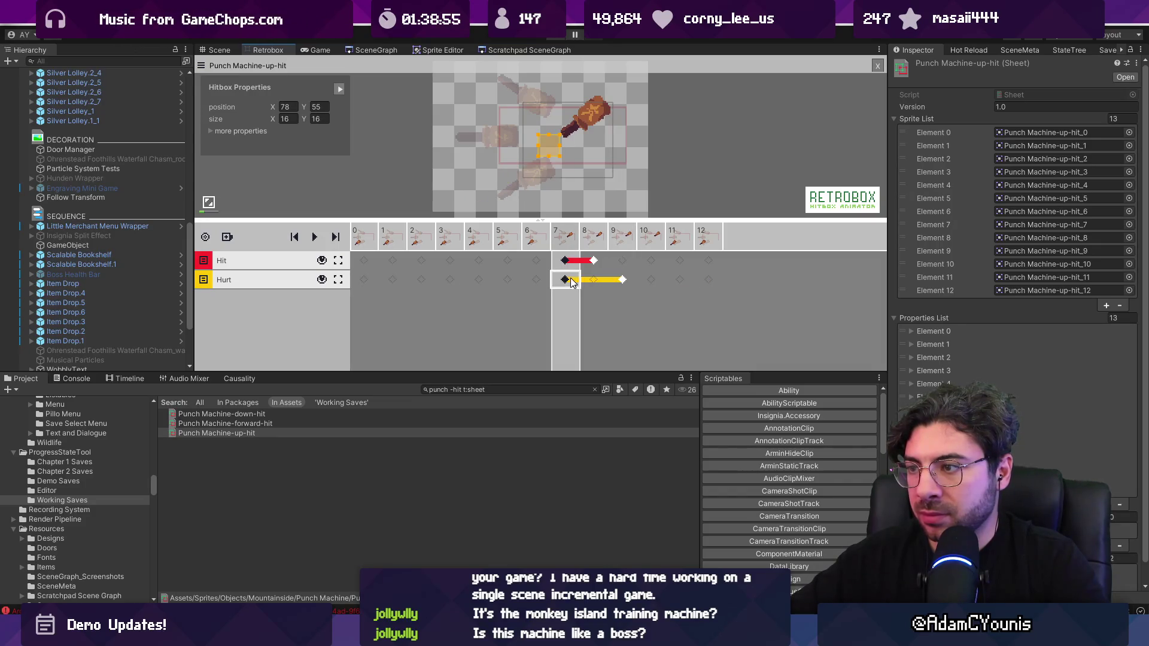
drag(585, 126, 618, 97)
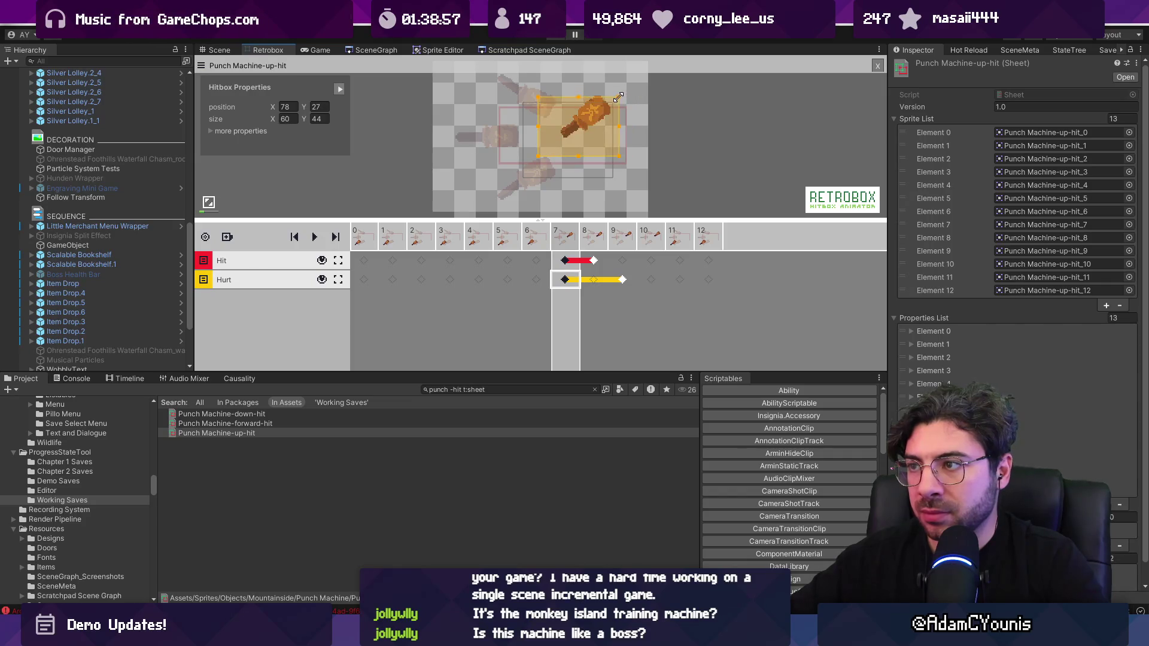
drag(537, 155, 516, 177)
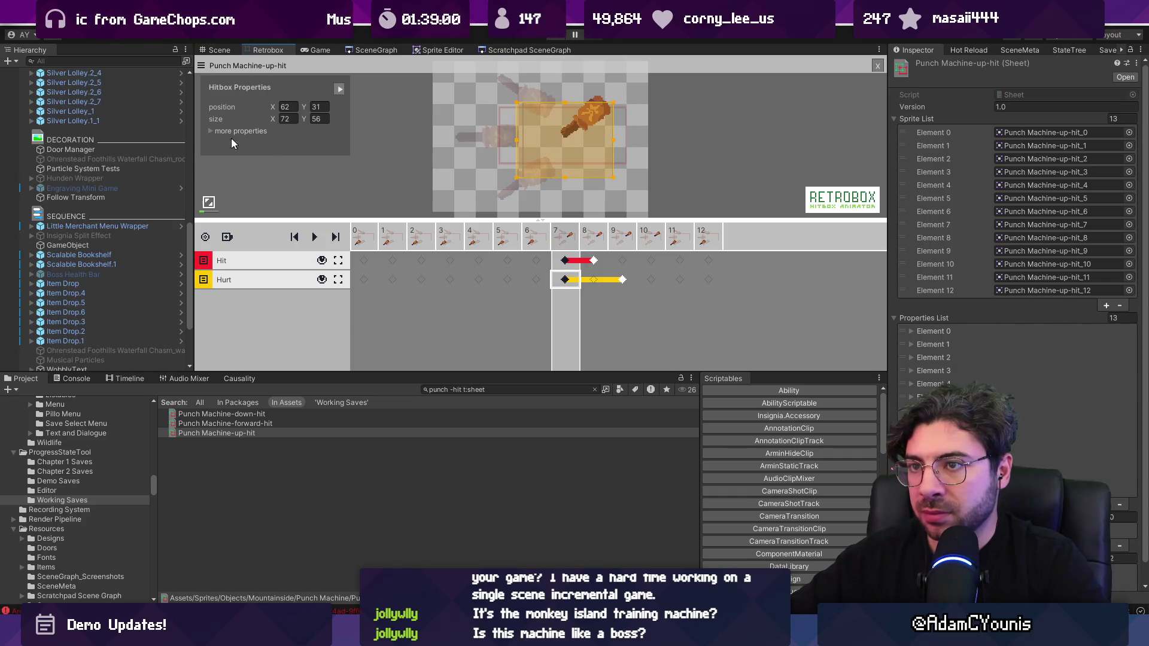
click(210, 131)
drag(339, 219, 336, 311)
click(338, 131)
click(299, 131)
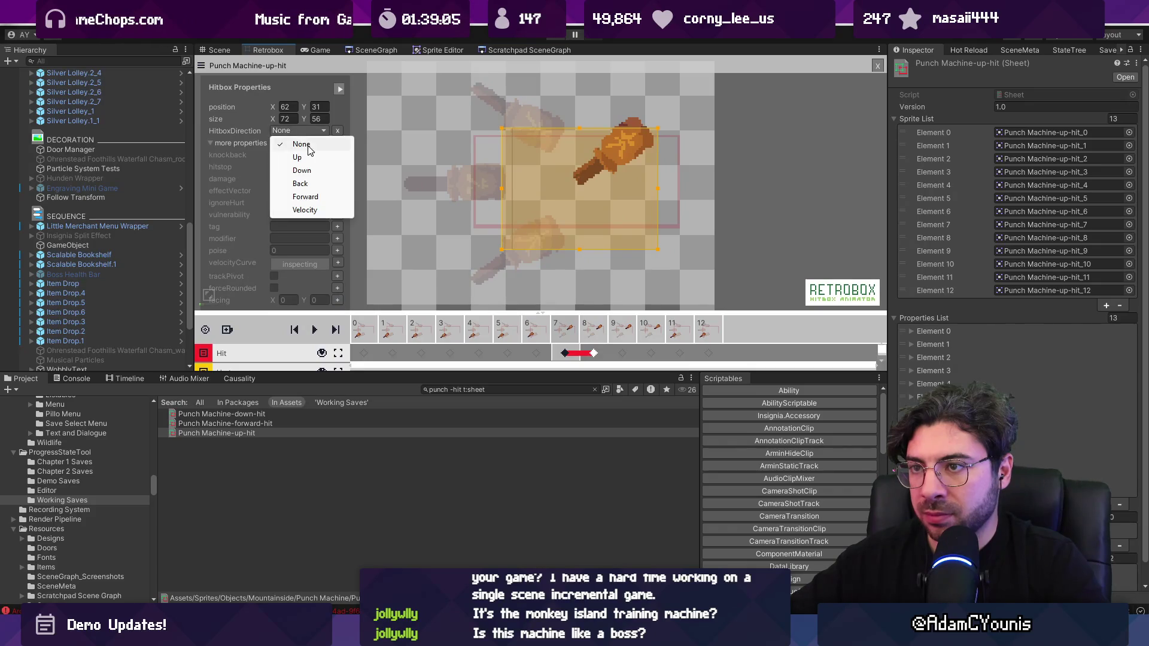
click(313, 157)
drag(425, 310, 429, 229)
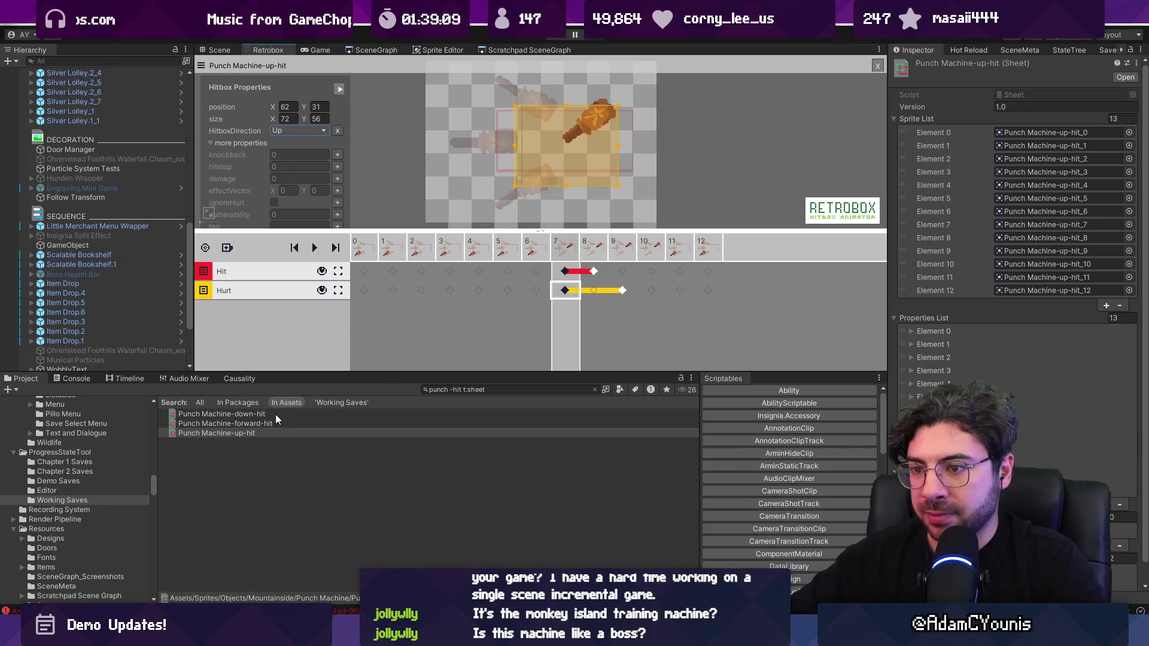
Open the Punch Machine-down-hit sheet and add a new box layer.
click(276, 415)
click(226, 237)
click(249, 258)
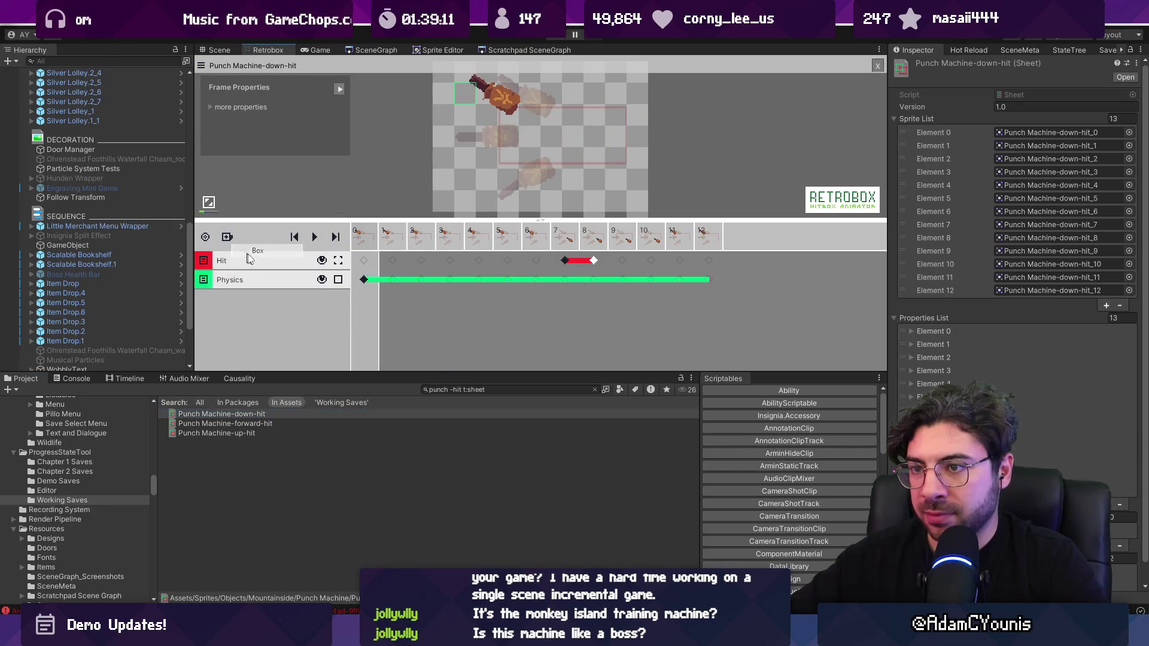
Make the new layer a Hurt layer spanning frames 6–8.
click(237, 282)
click(245, 299)
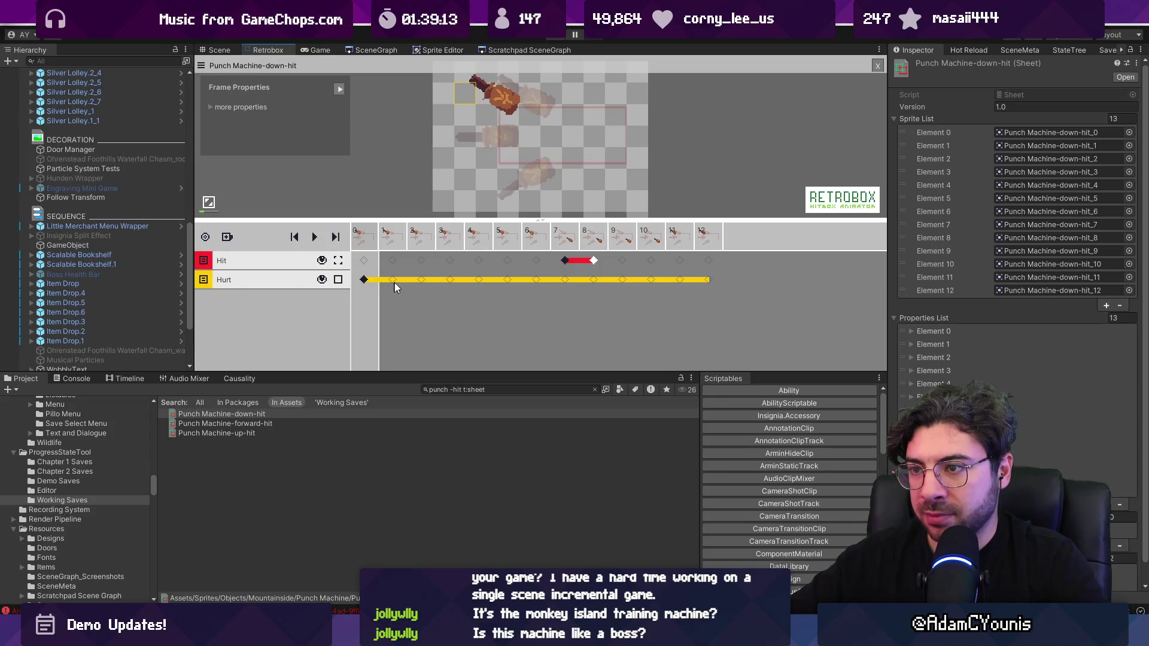
click(534, 280)
click(598, 280)
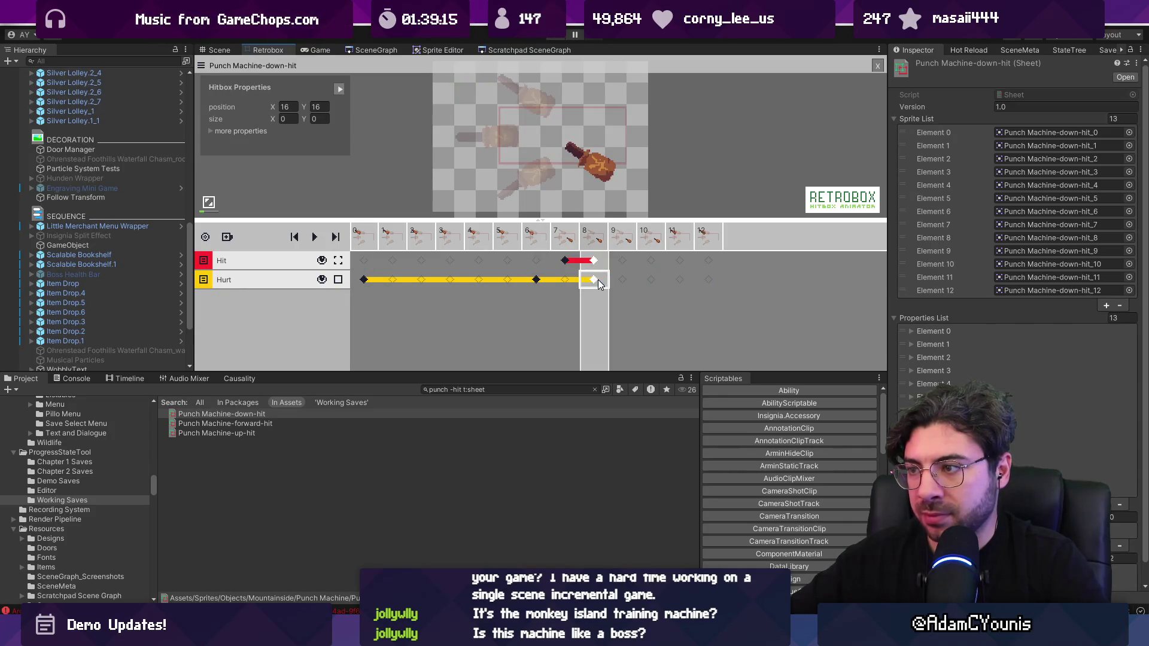
click(364, 280)
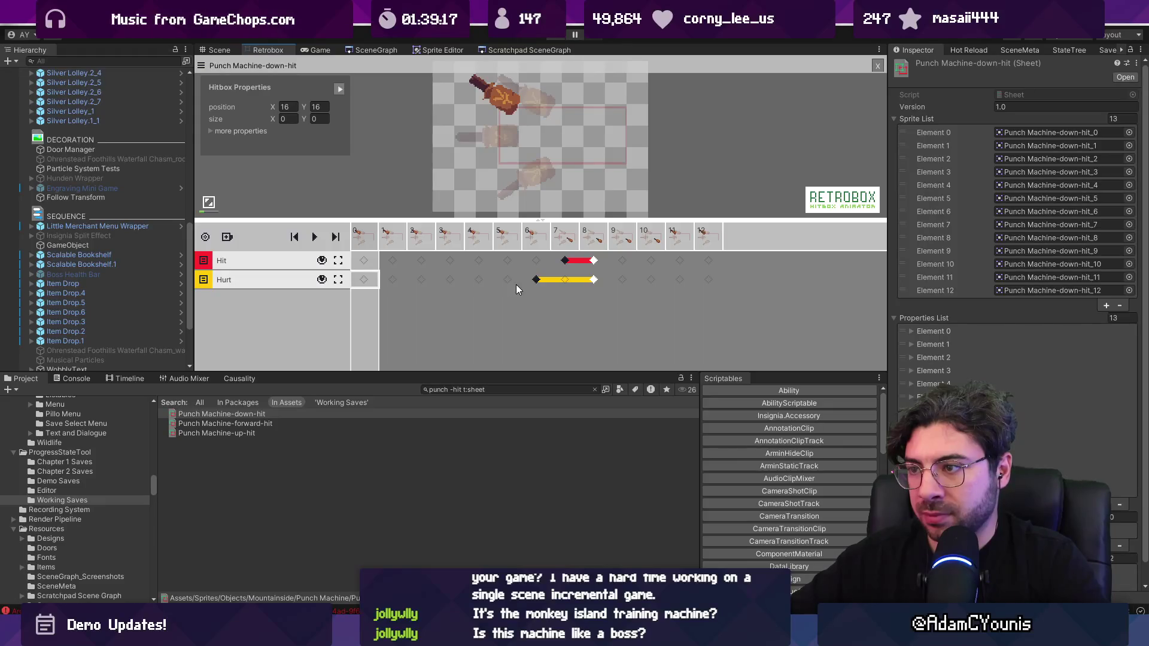
click(535, 280)
Add a direction property to the frame 6 hurtbox and set it to Down.
click(239, 131)
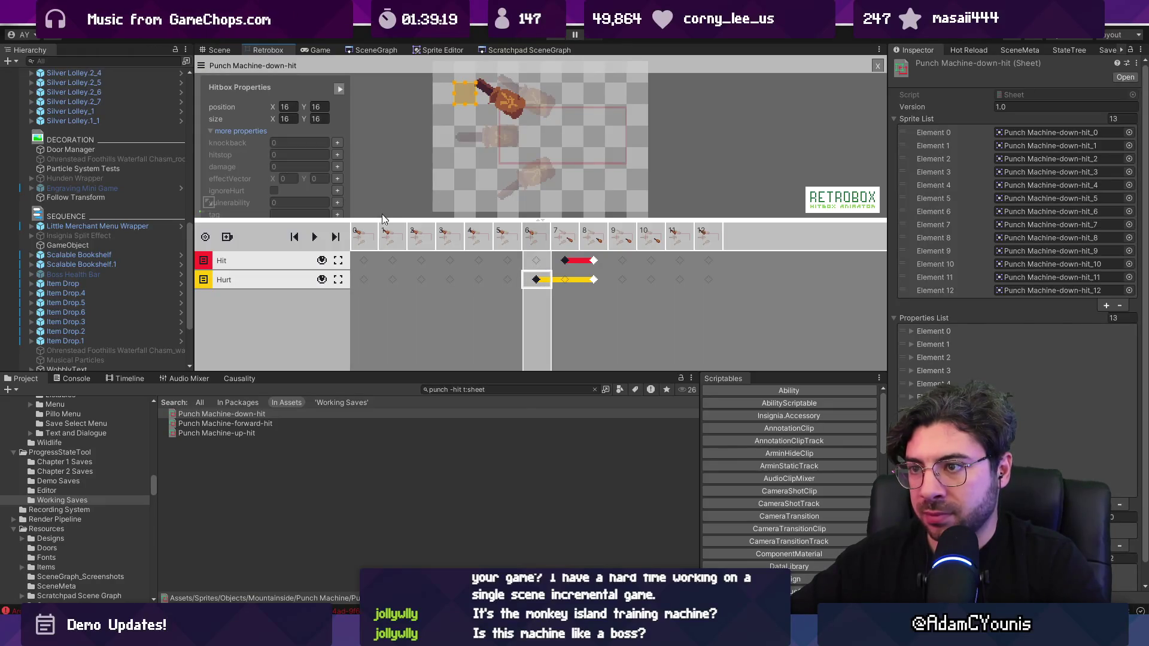
drag(387, 219, 386, 311)
click(337, 300)
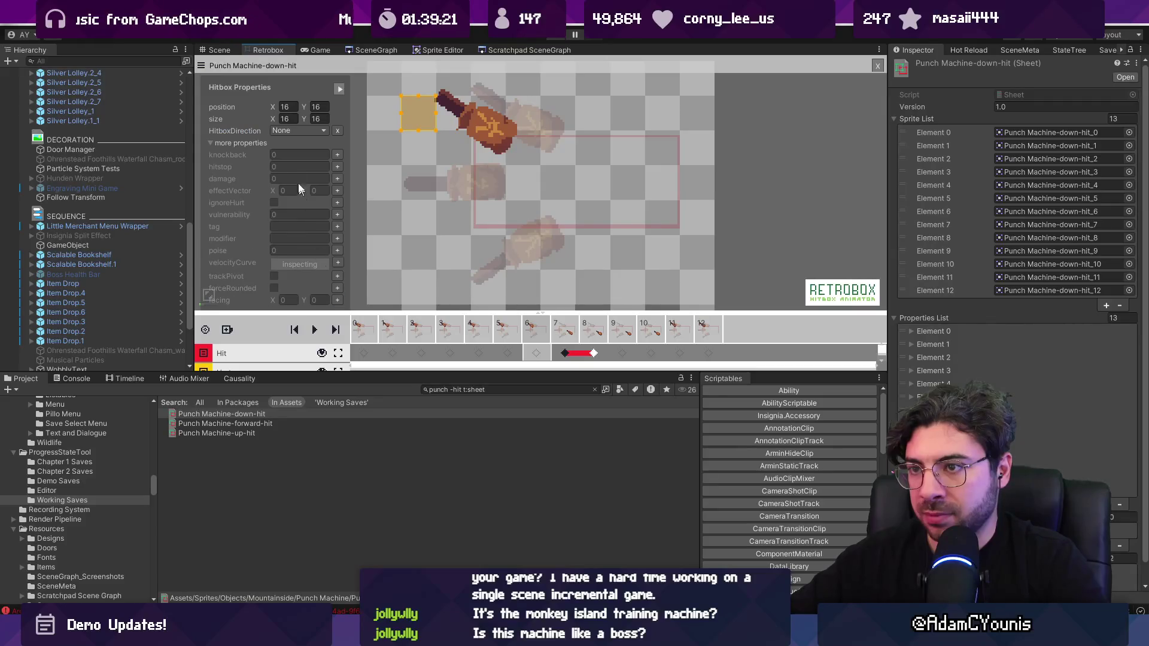
click(291, 131)
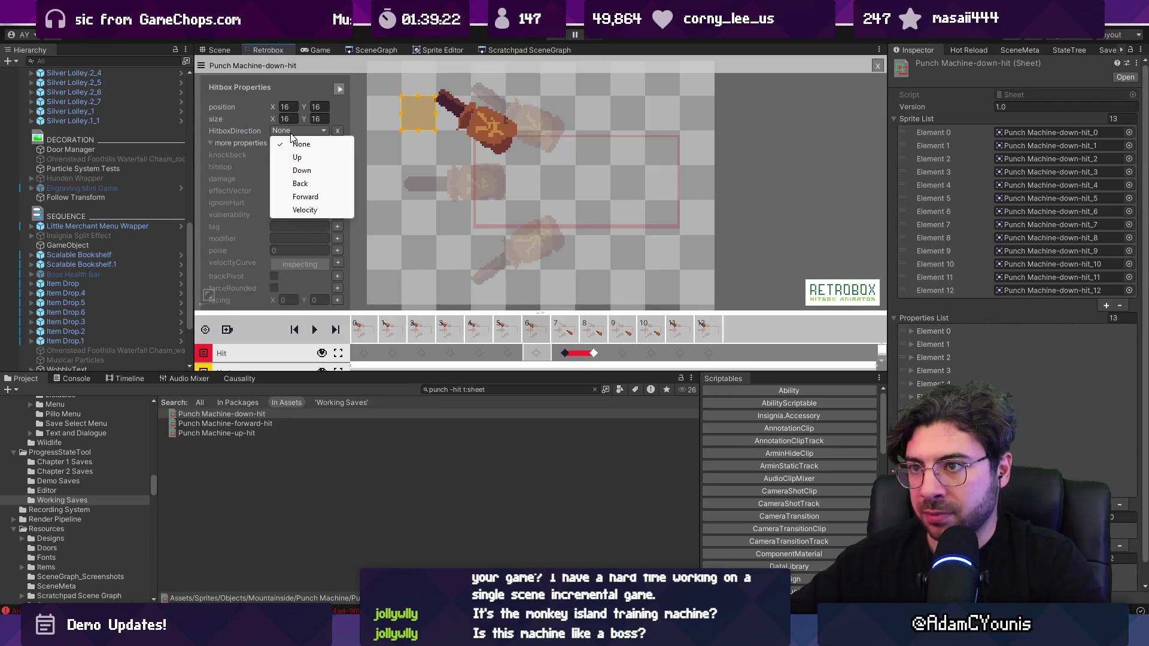
click(305, 171)
drag(535, 311, 536, 200)
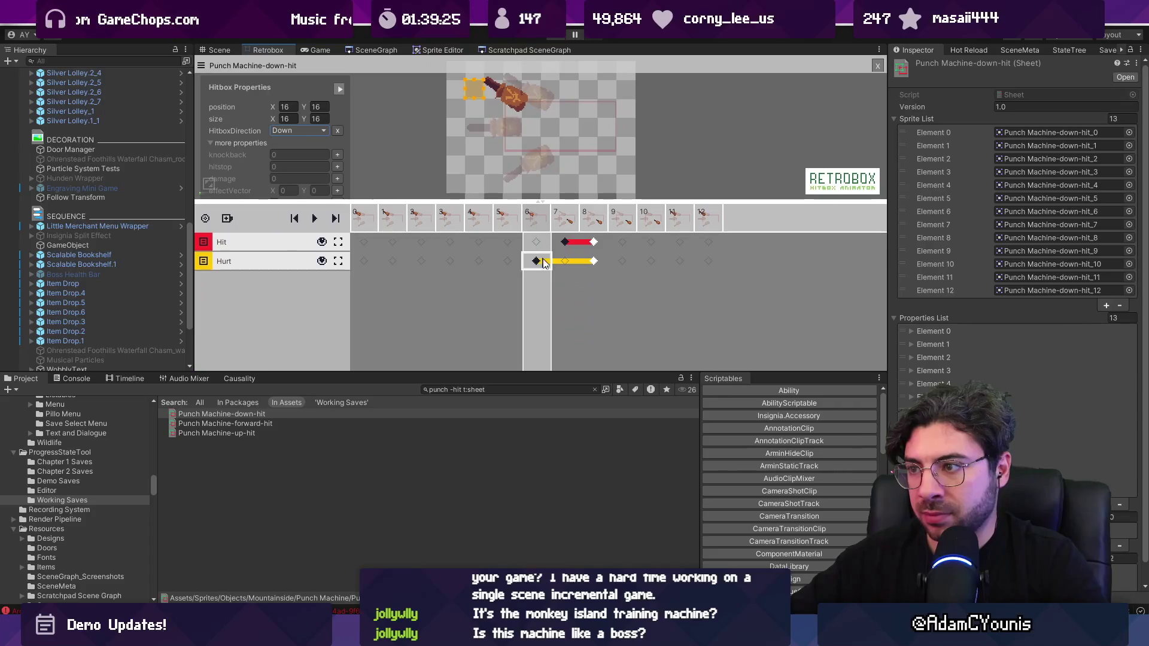
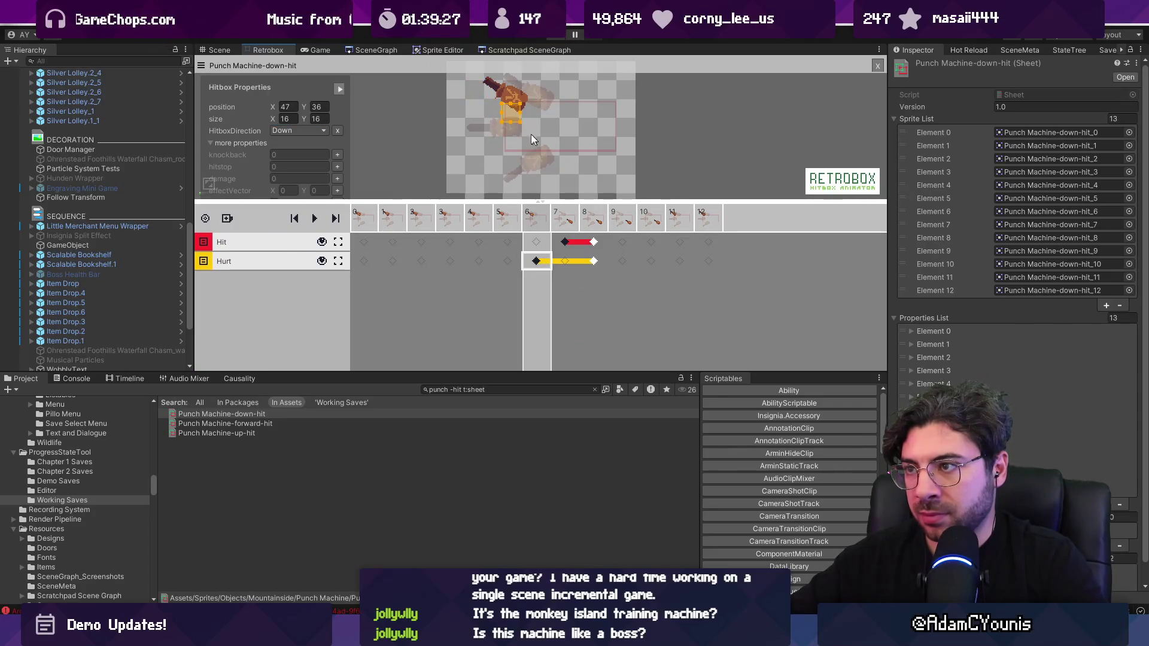
Resize the down-hit Hurt hitbox to 72×56 at 62,31, comparing it with the up-hit frame-7 hitbox.
drag(520, 122, 595, 161)
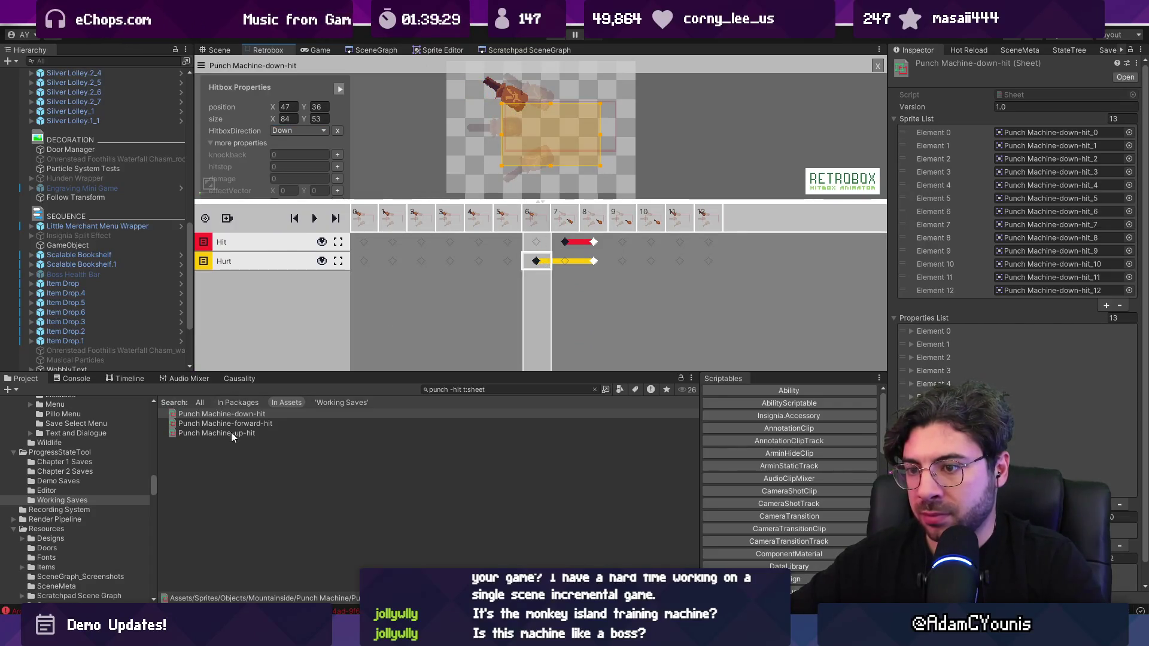
click(232, 435)
click(565, 279)
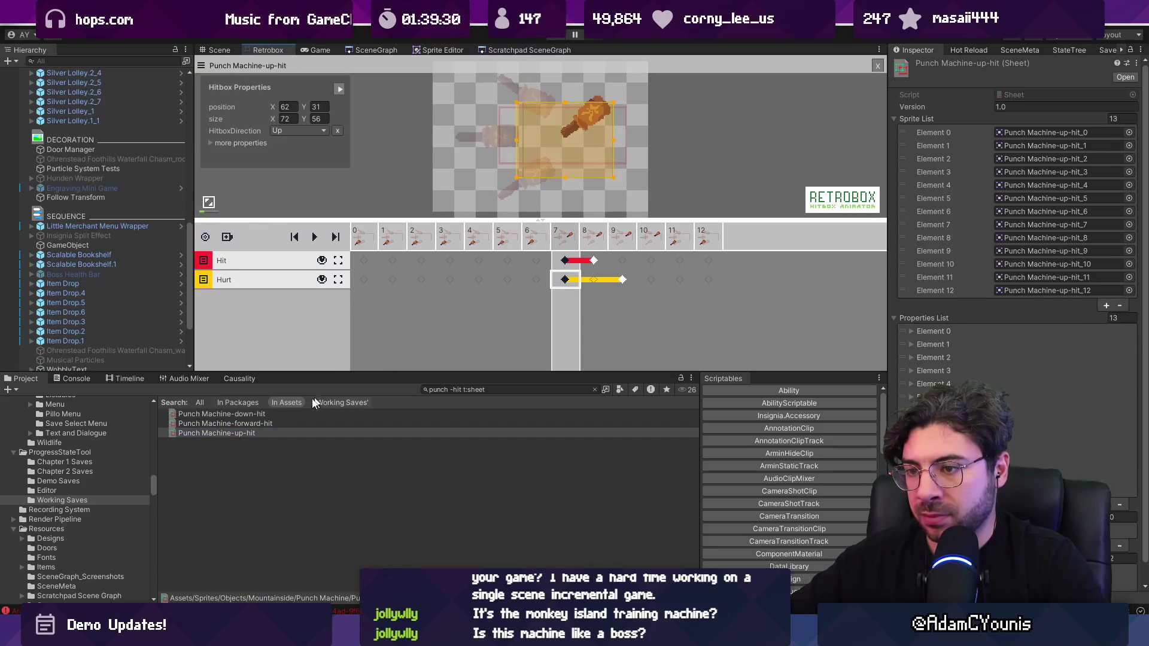
click(266, 413)
Set the down-hit frame-6 Hurt hitbox's HitboxDirection to Down.
click(536, 279)
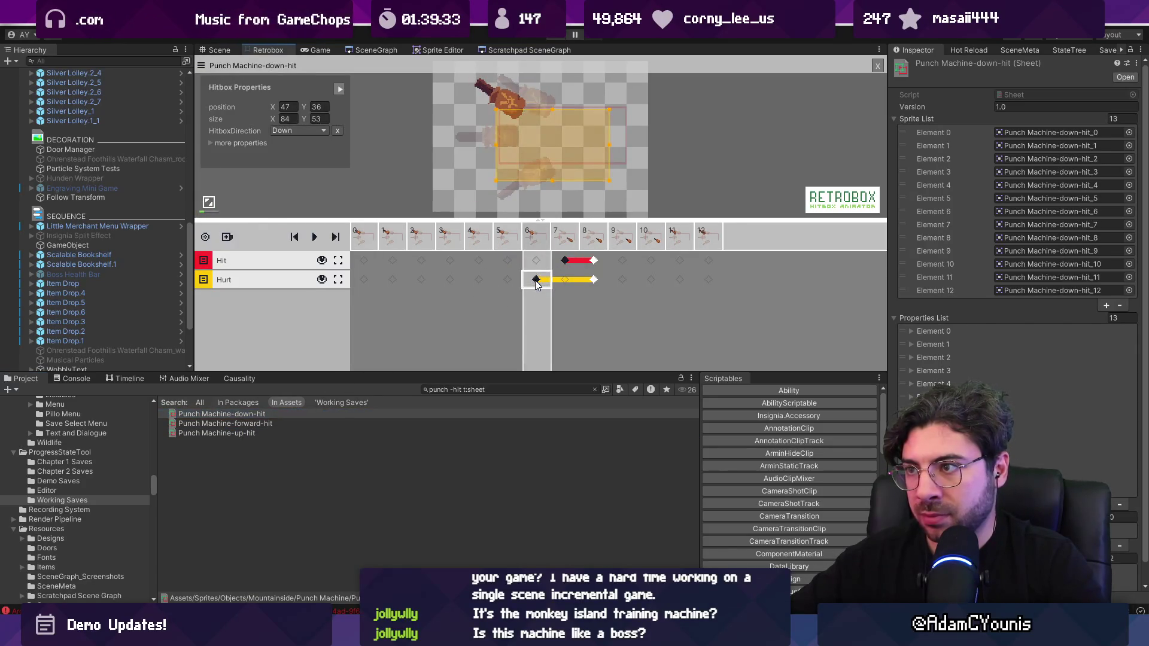
click(308, 130)
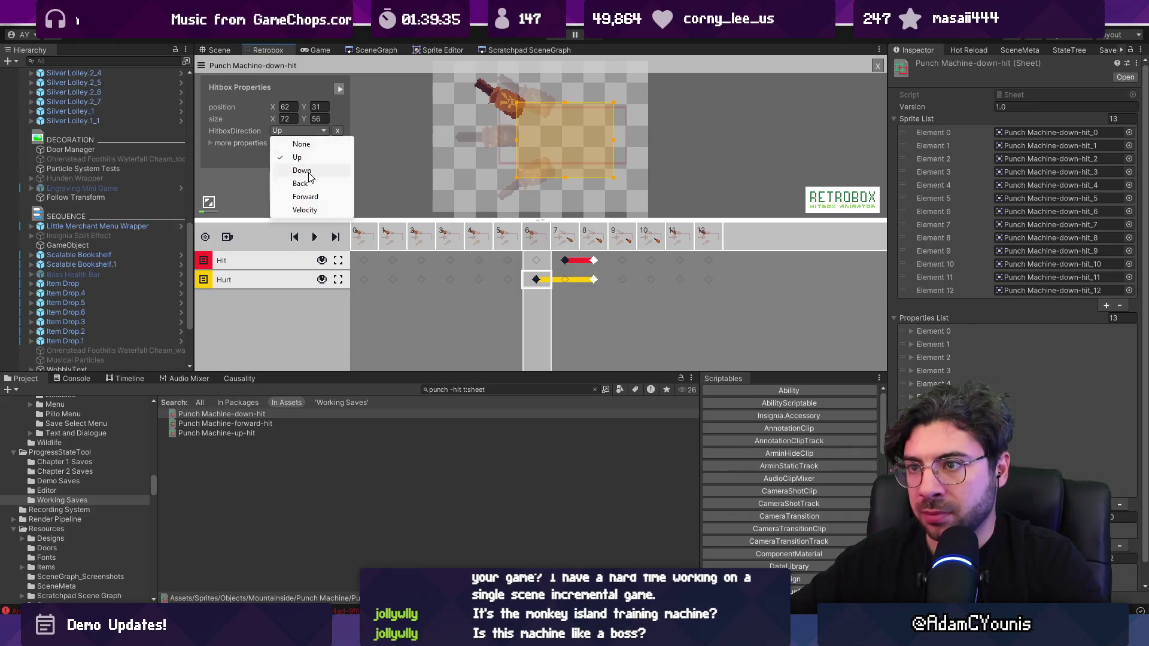
click(308, 170)
scroll(126, 323, down, 4)
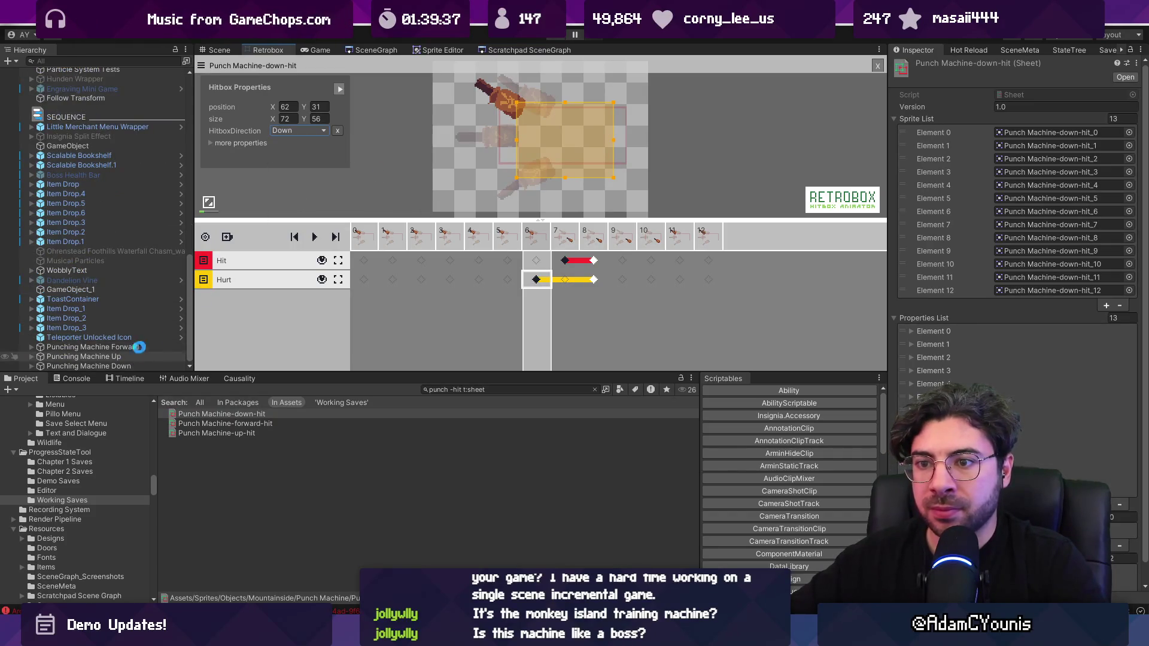
double_click(124, 356)
Assign Punch Machine-down-hit to Punching Machine Down's lower sheet field.
click(136, 347)
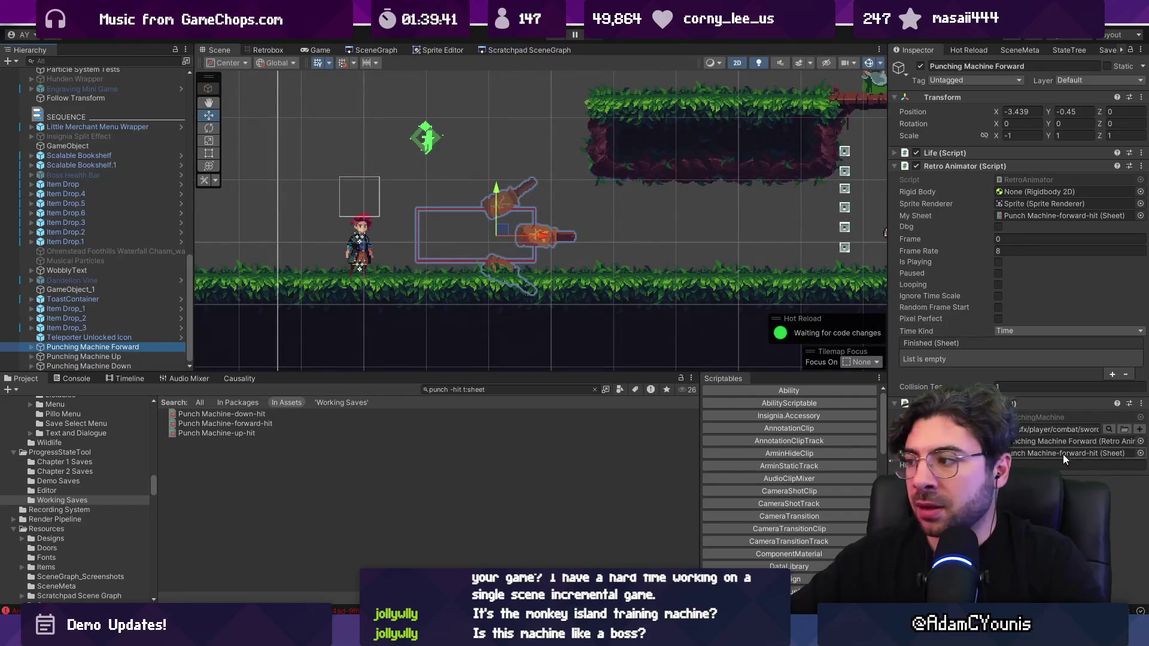
click(120, 356)
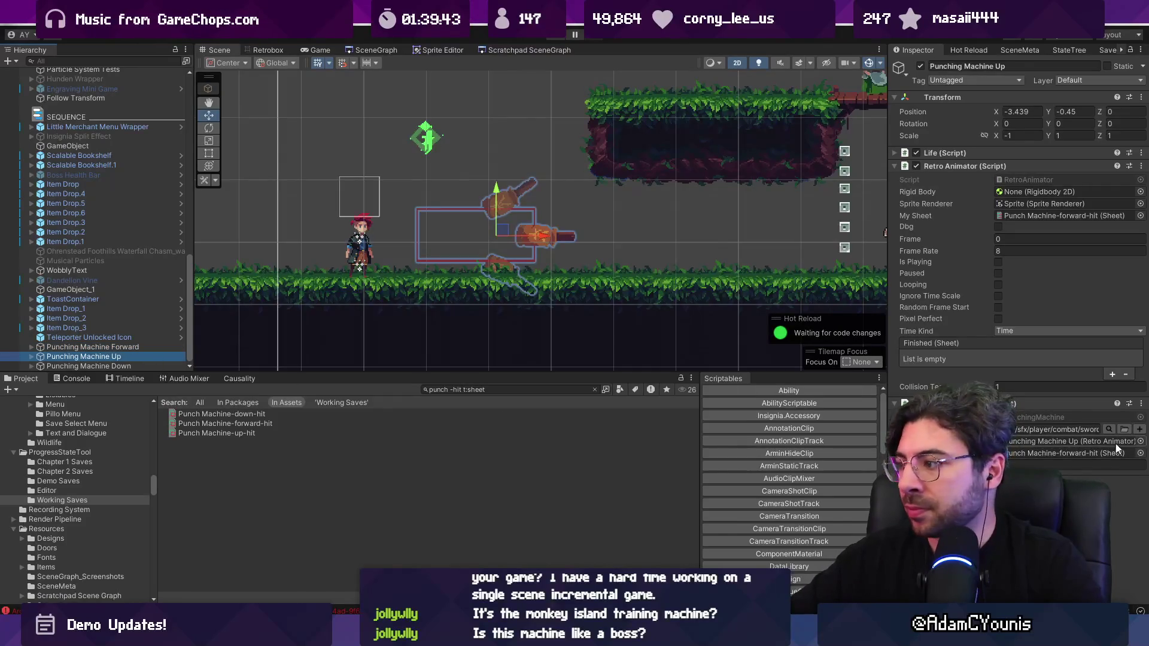
click(1139, 453)
key(Escape)
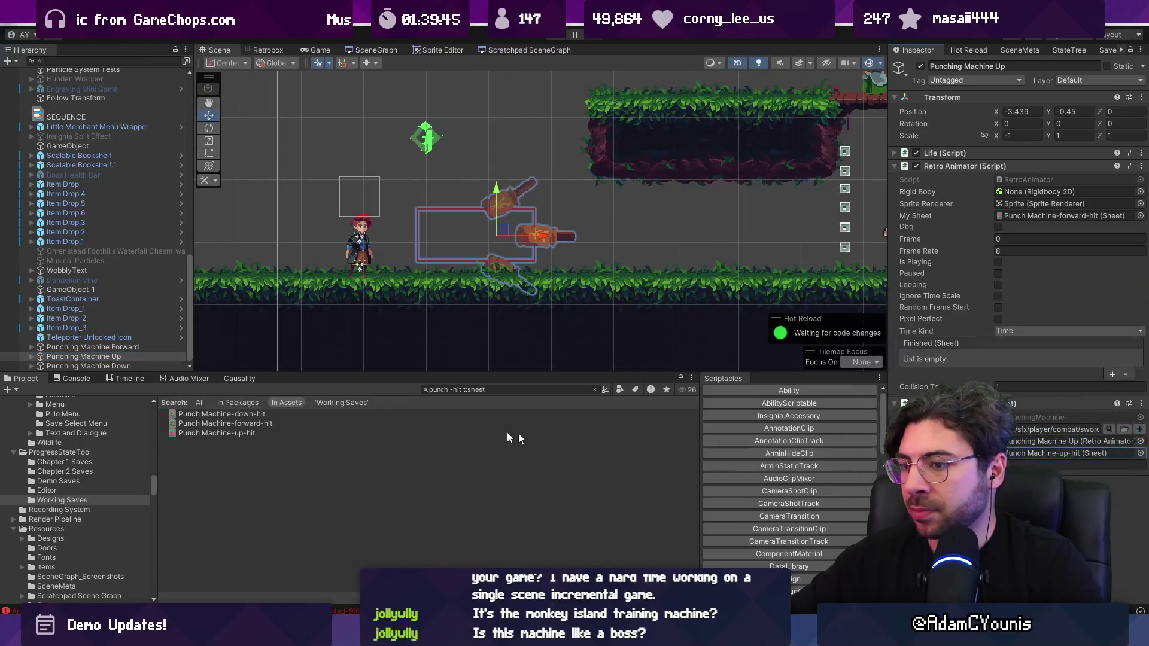
click(149, 366)
click(1140, 453)
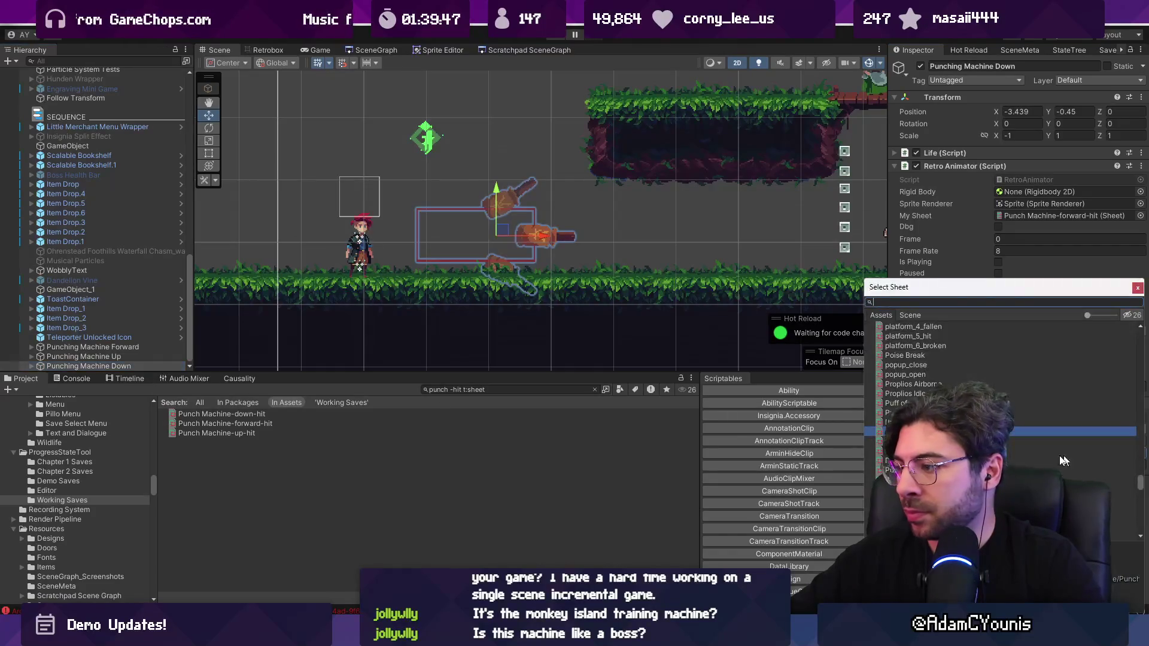
click(933, 442)
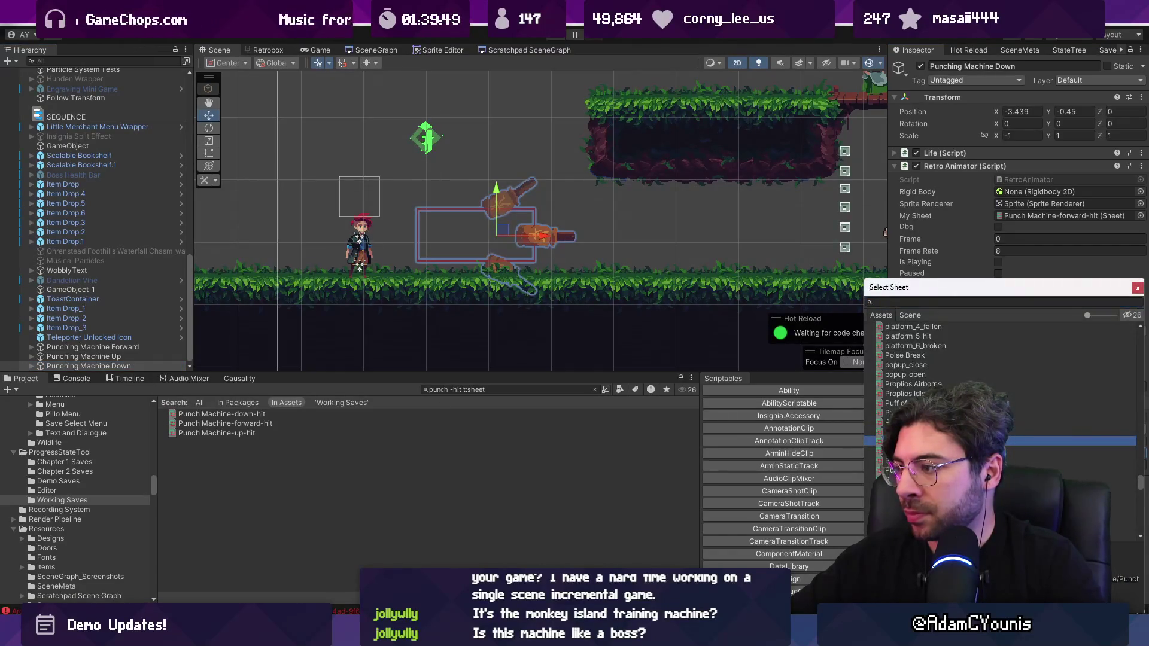
double_click(933, 422)
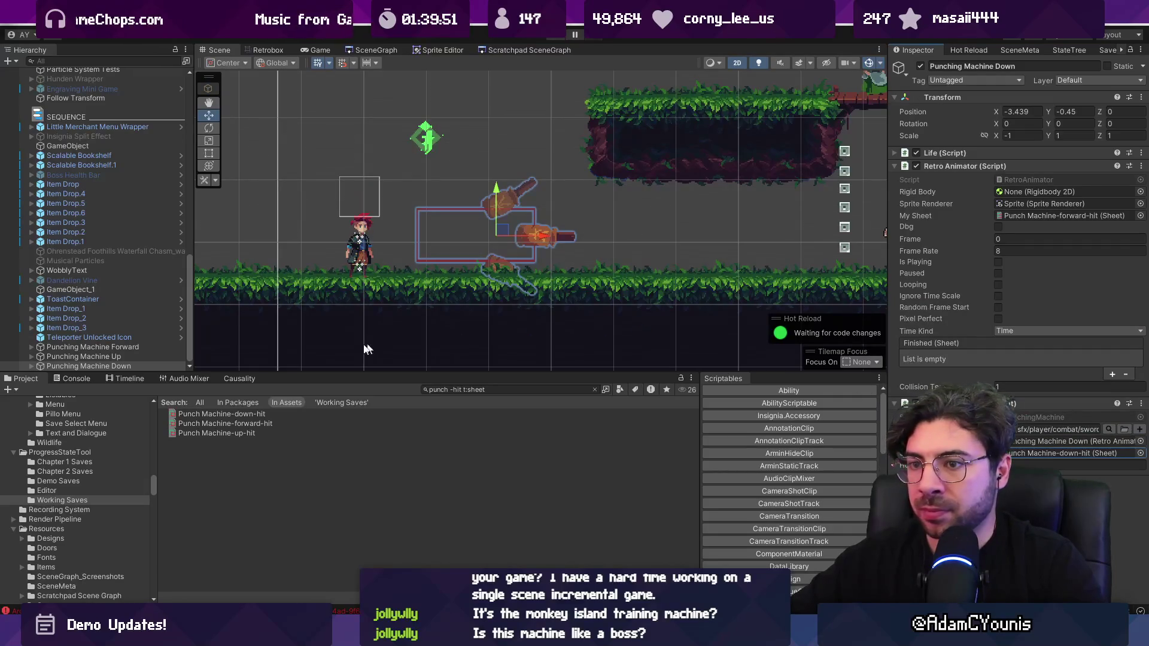
Set My Sheet to Punch Machine-up-hit on Up and Punch Machine-down-hit on Down.
click(141, 355)
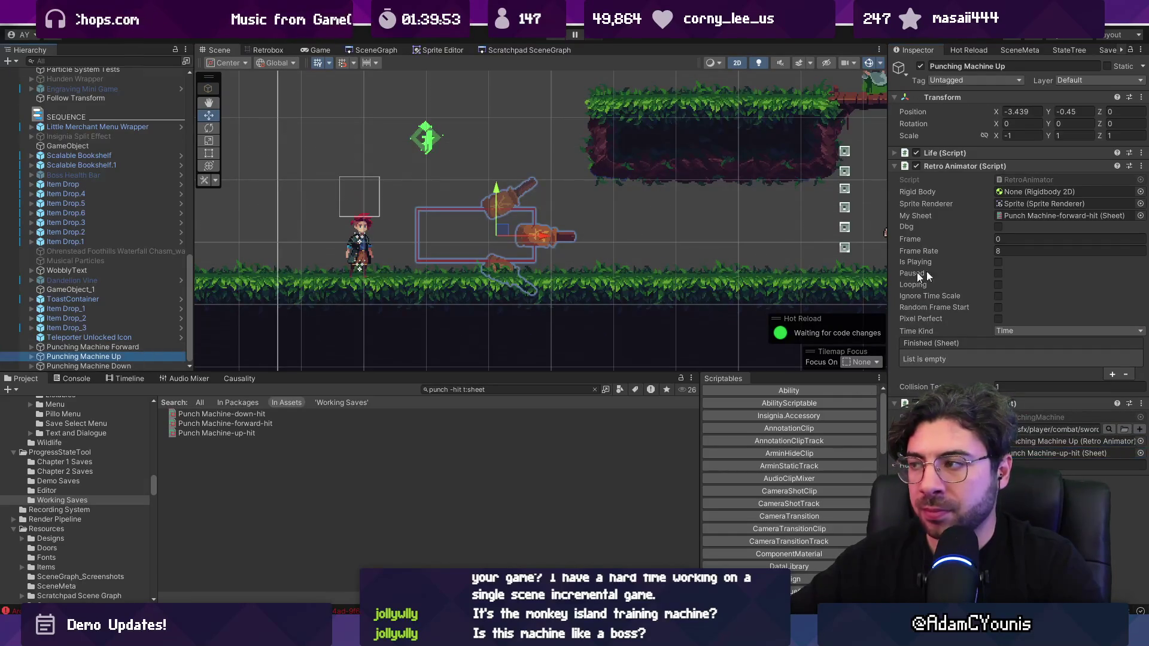
click(1140, 216)
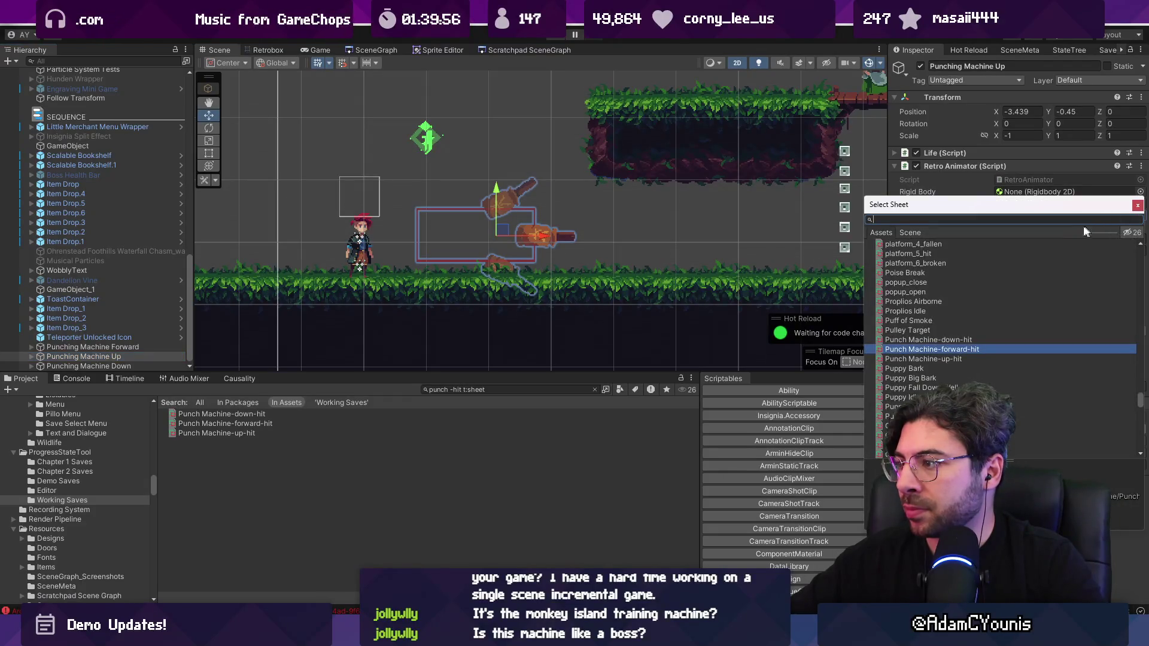
double_click(958, 358)
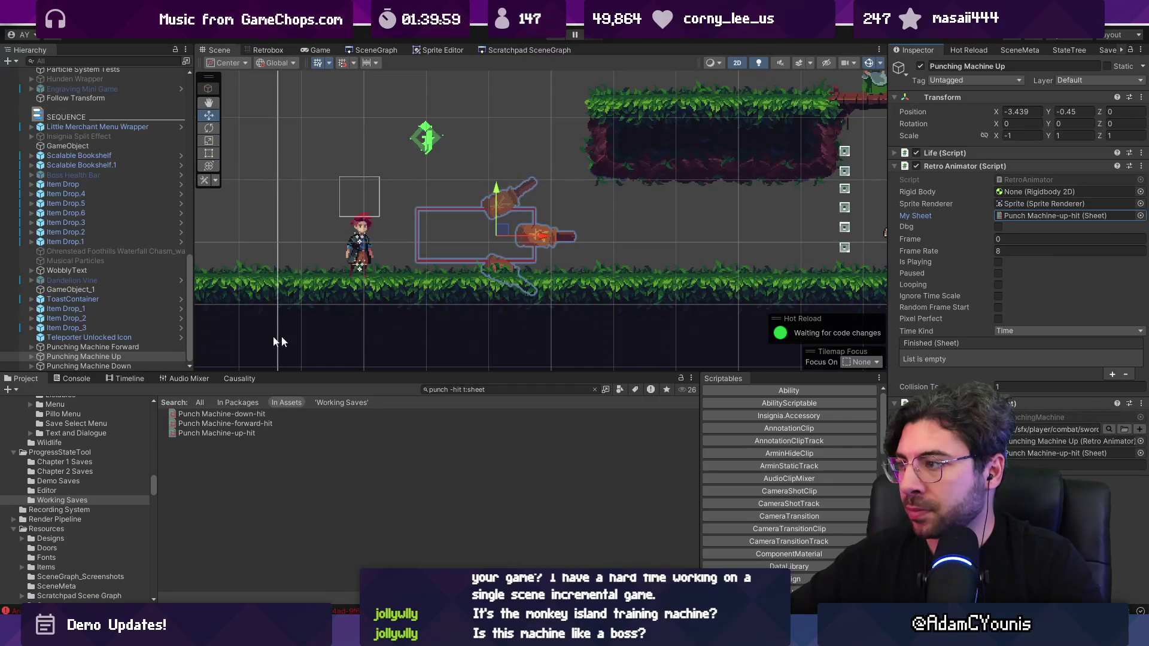
click(138, 365)
click(1131, 218)
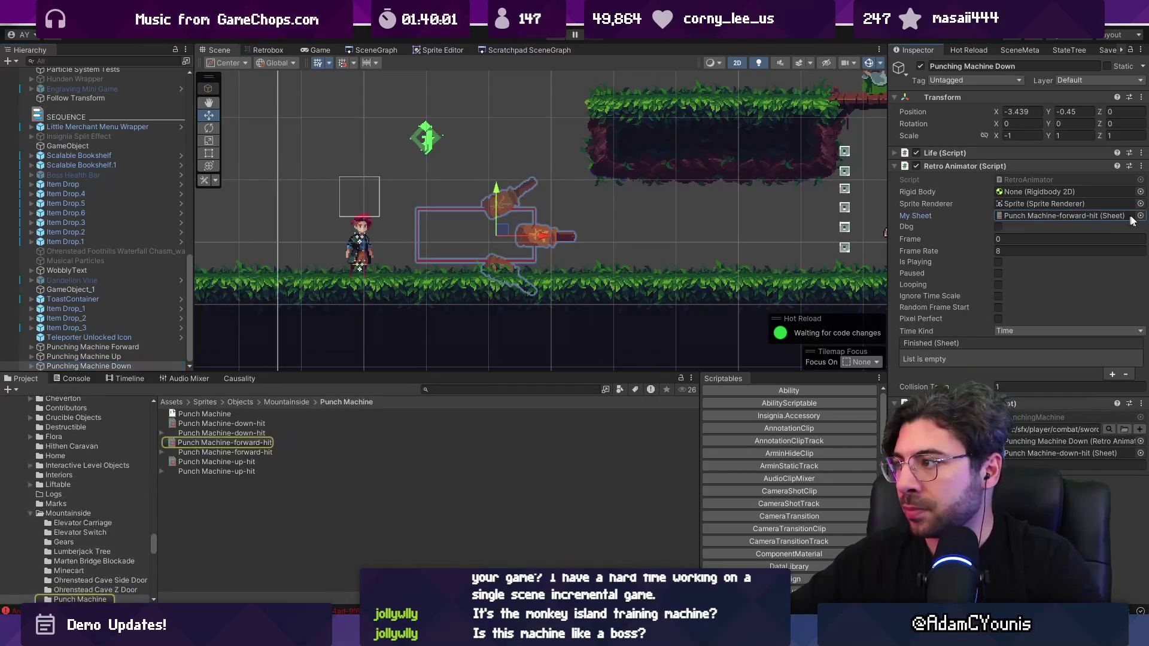
click(1140, 216)
double_click(946, 341)
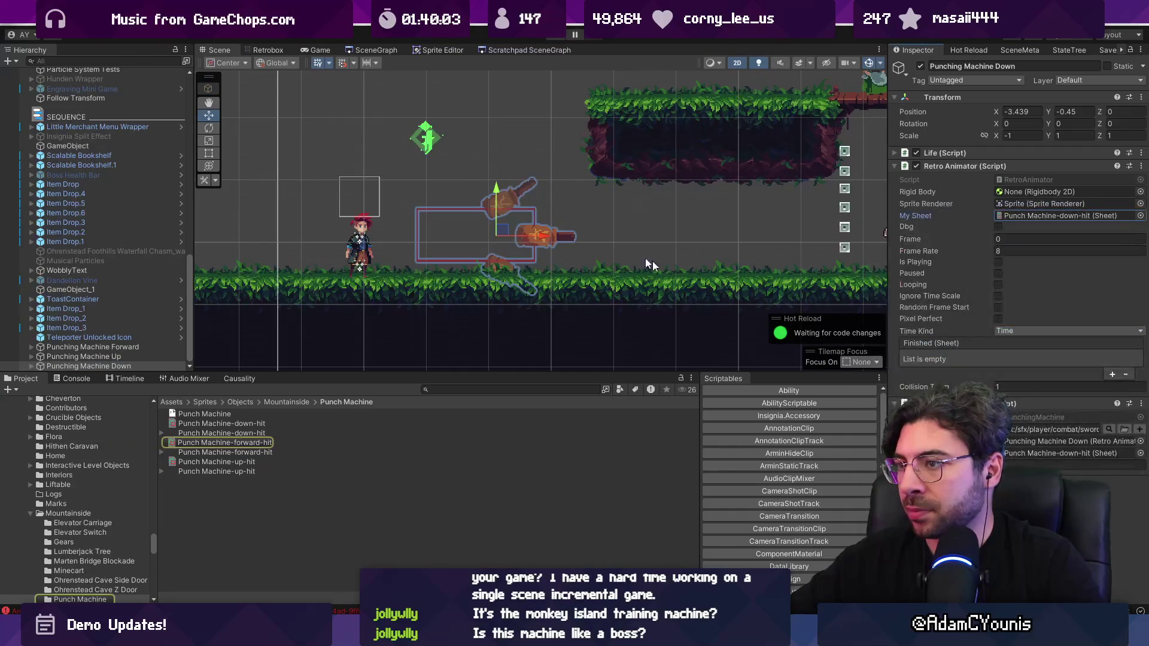
click(31, 366)
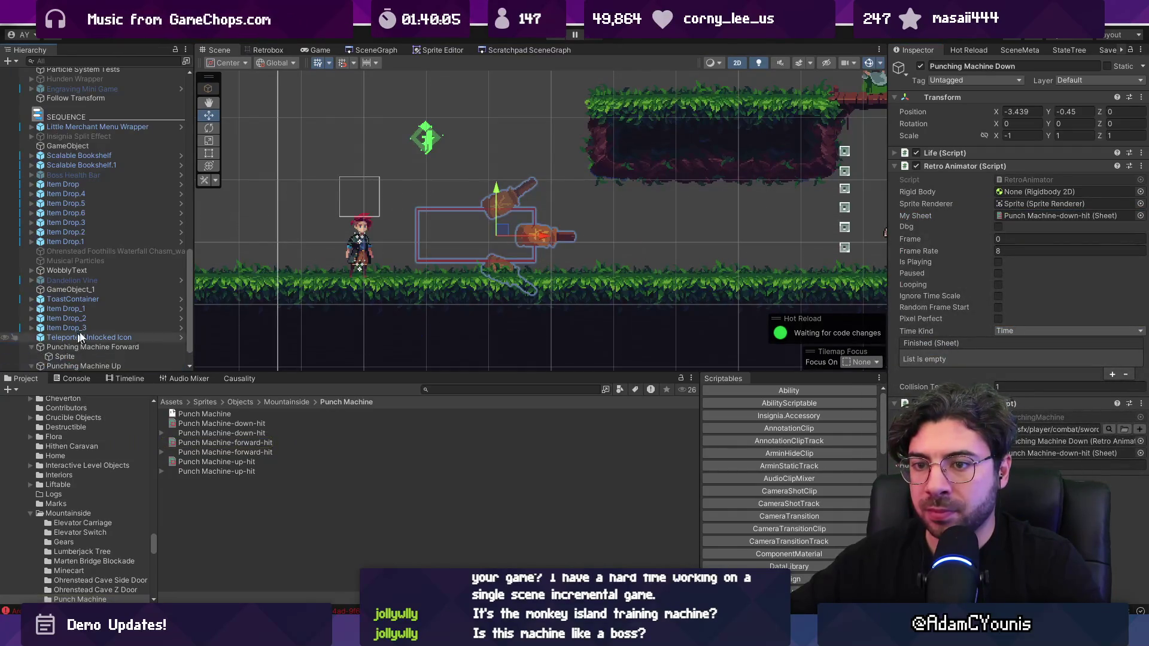
Pick the matching up-hit frame for Punching Machine Up's child Sprite.
click(102, 328)
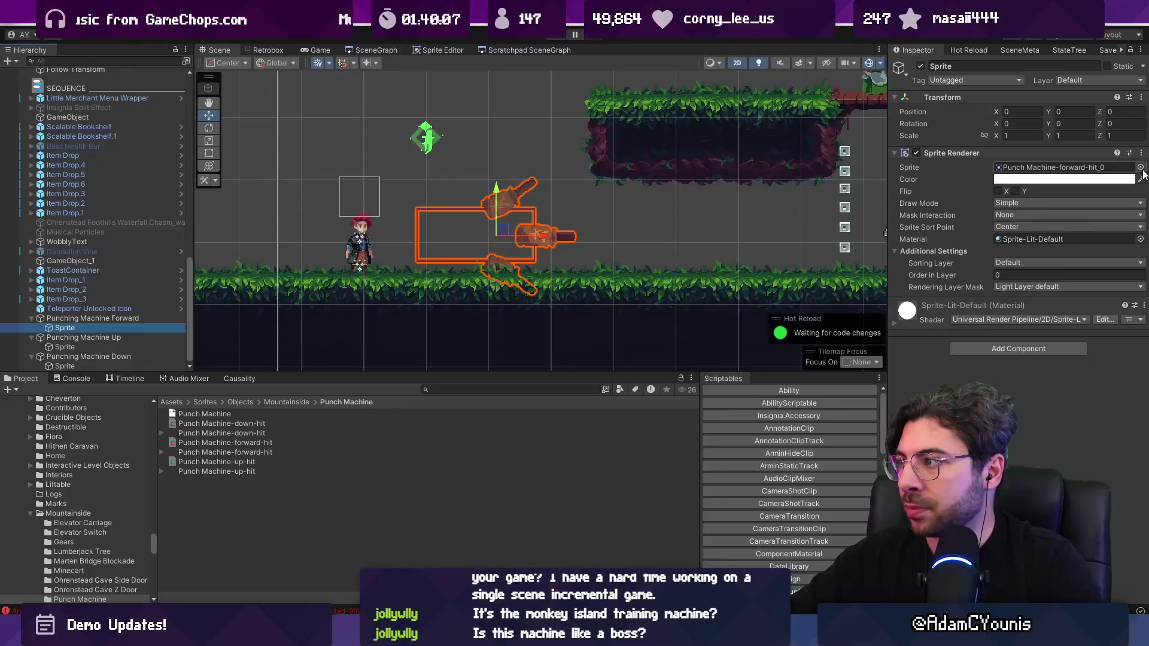
click(1140, 167)
key(Escape)
click(67, 347)
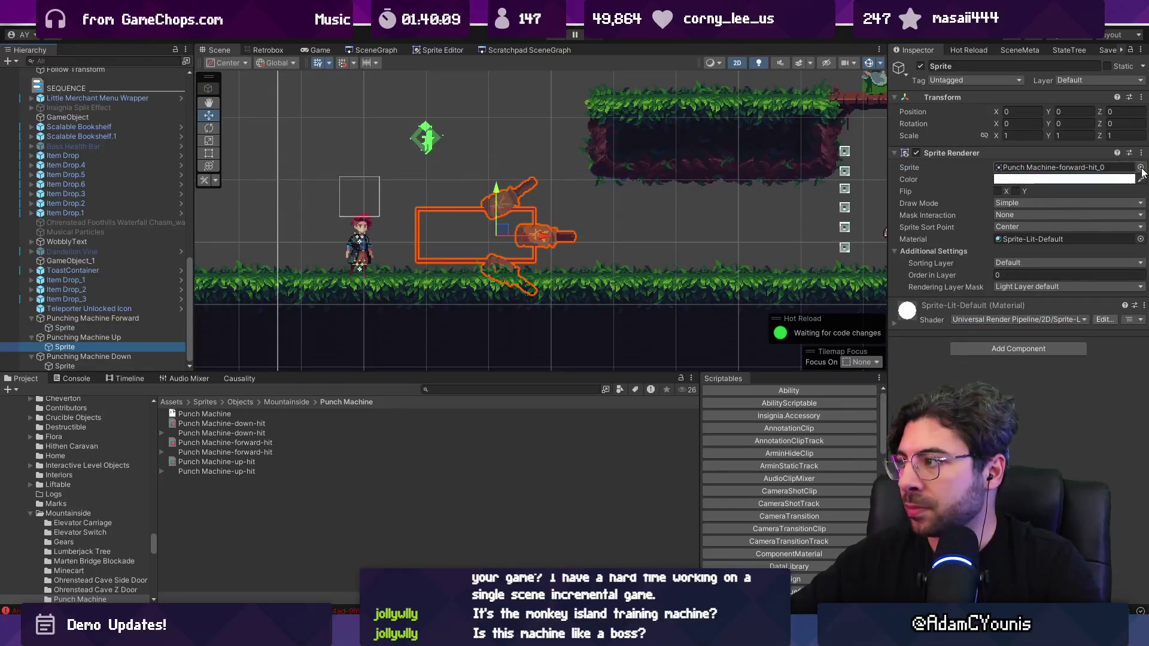
click(1141, 167)
scroll(979, 266, down, 3)
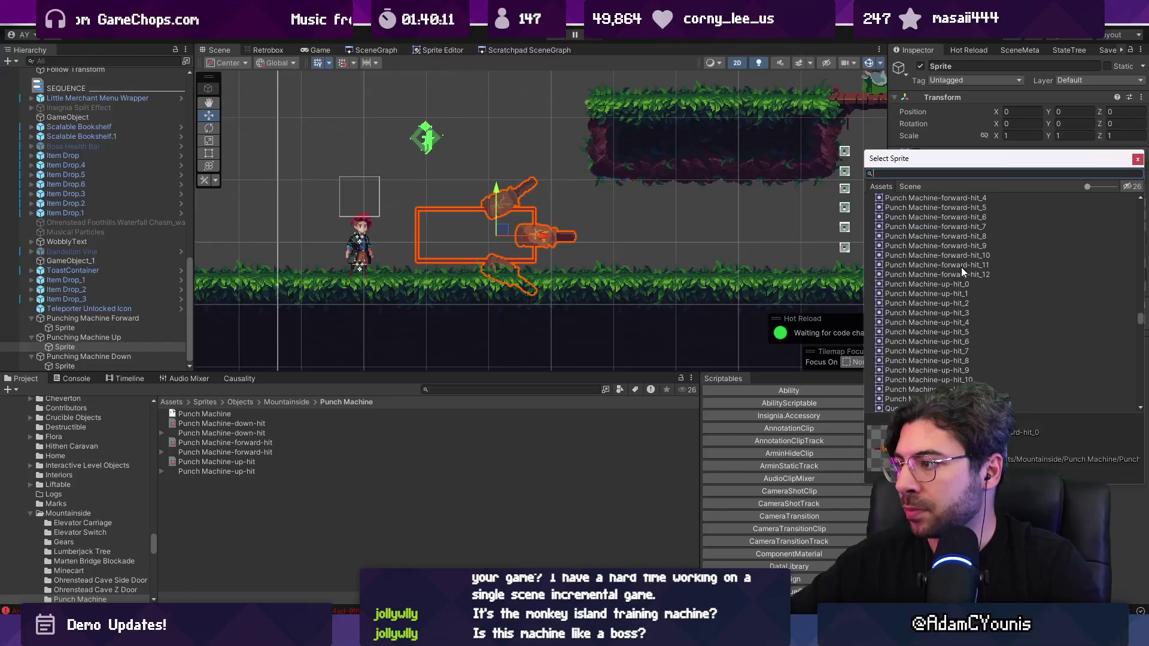
double_click(960, 284)
Set Punching Machine Down's child Sprite to Punch Machine-down-hit_0.
click(113, 364)
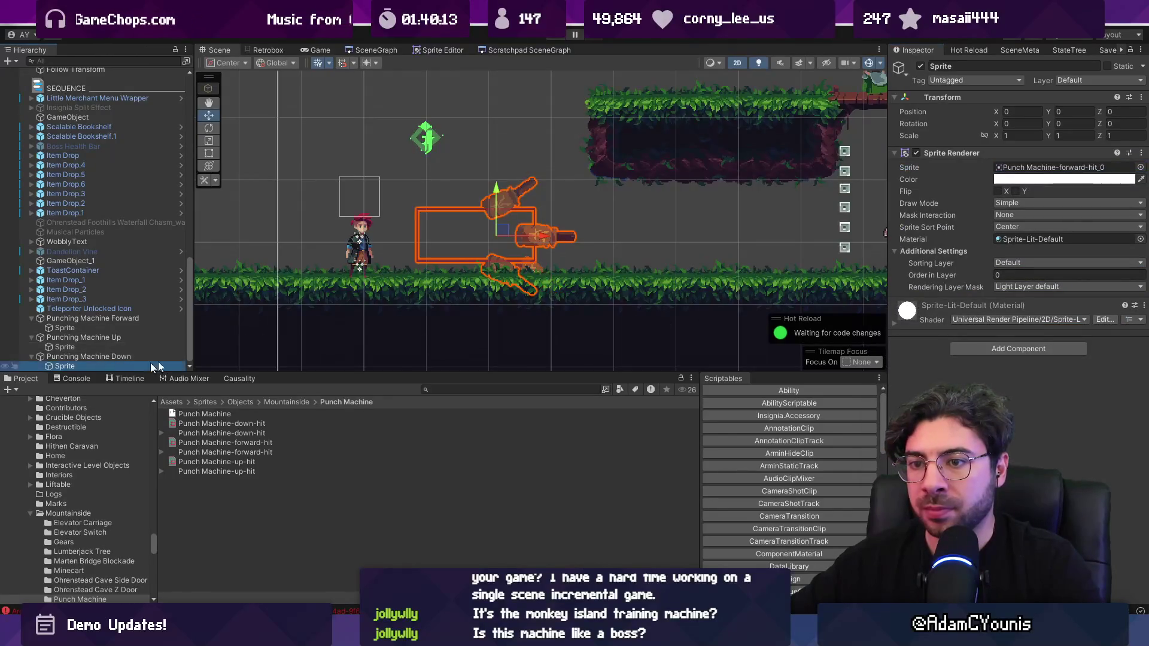
click(1140, 167)
scroll(987, 263, up, 1)
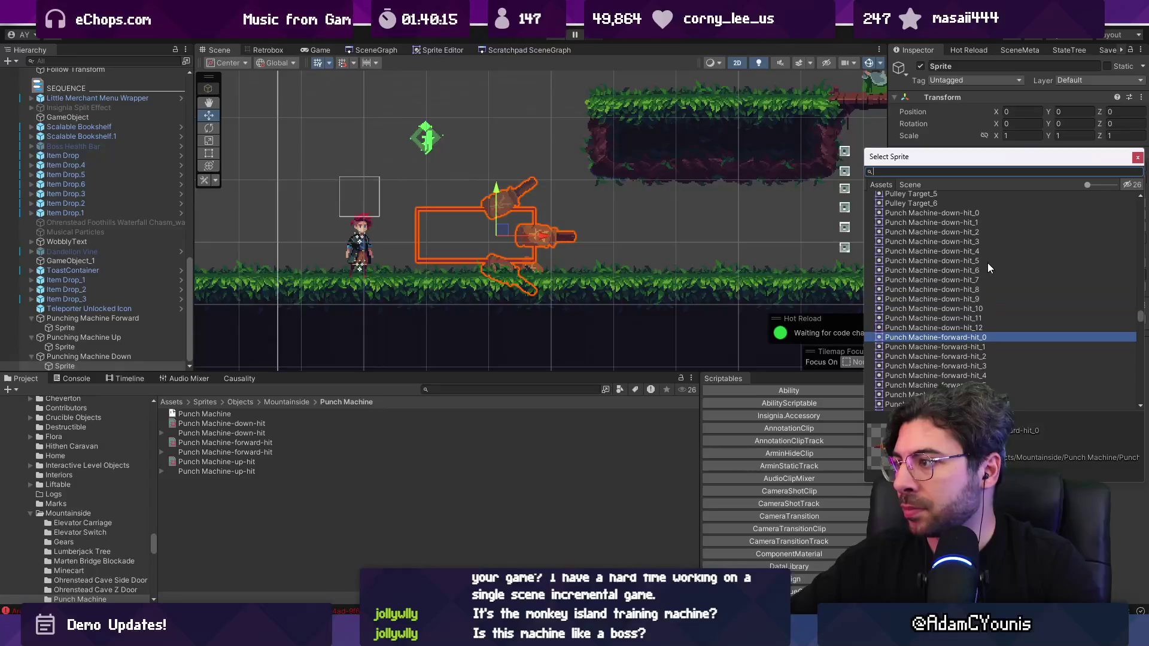
double_click(961, 210)
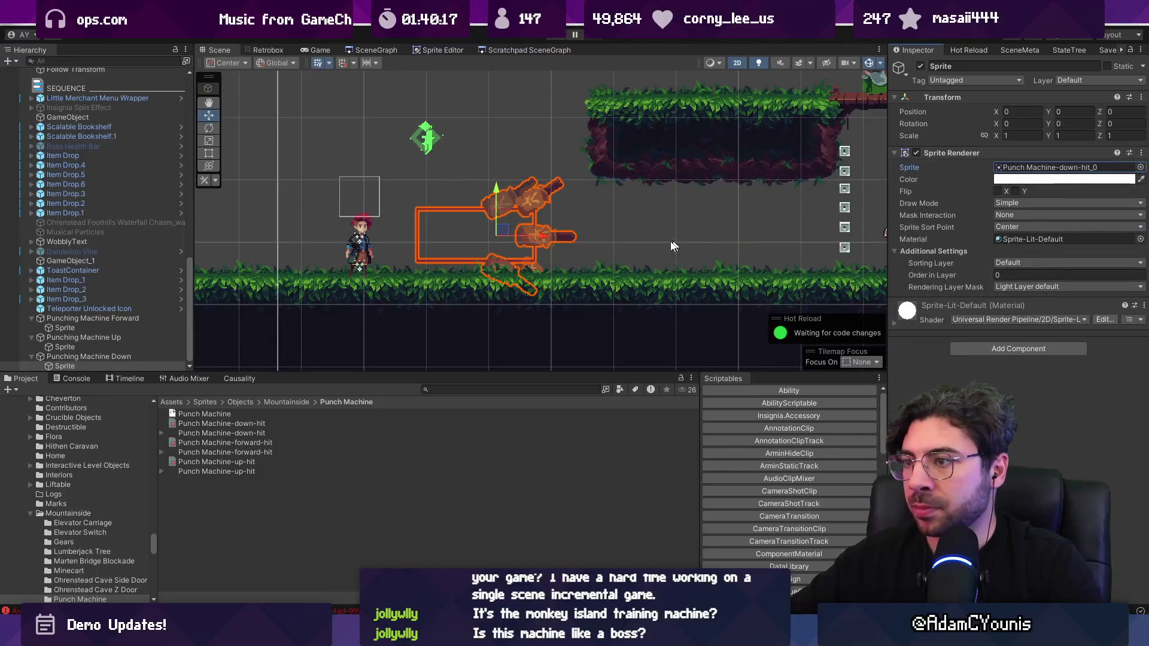
key(alt+Tab)
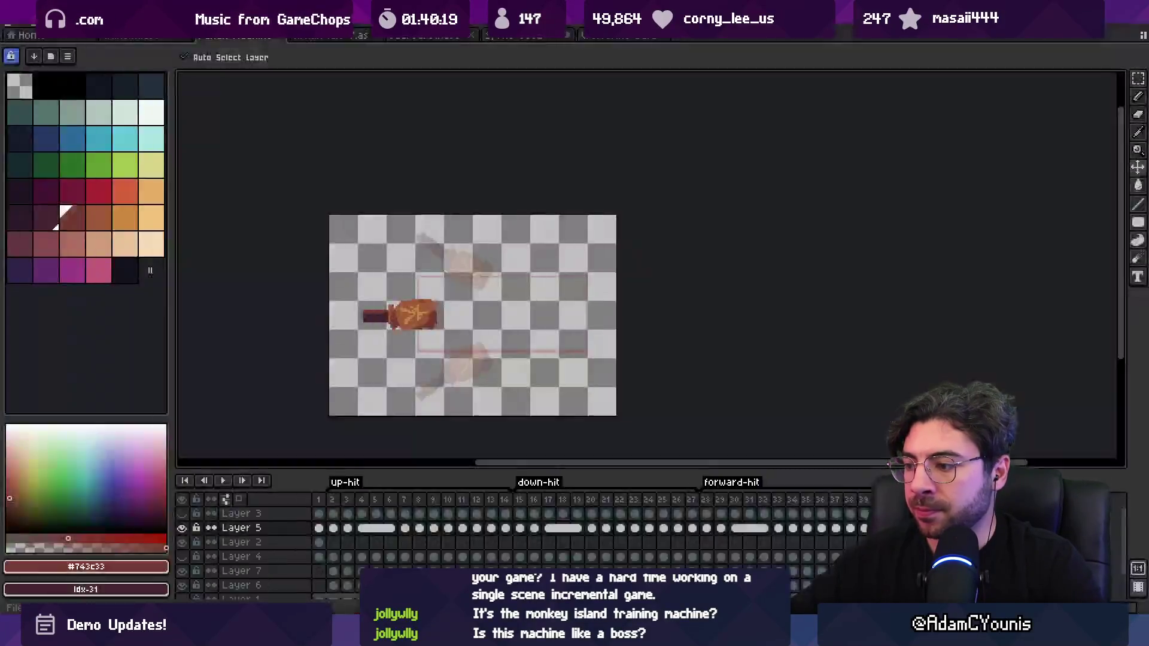
Hide Layer 7's faded fist copies and Layer 6's pink hitbox rectangle.
click(182, 571)
click(449, 357)
click(182, 586)
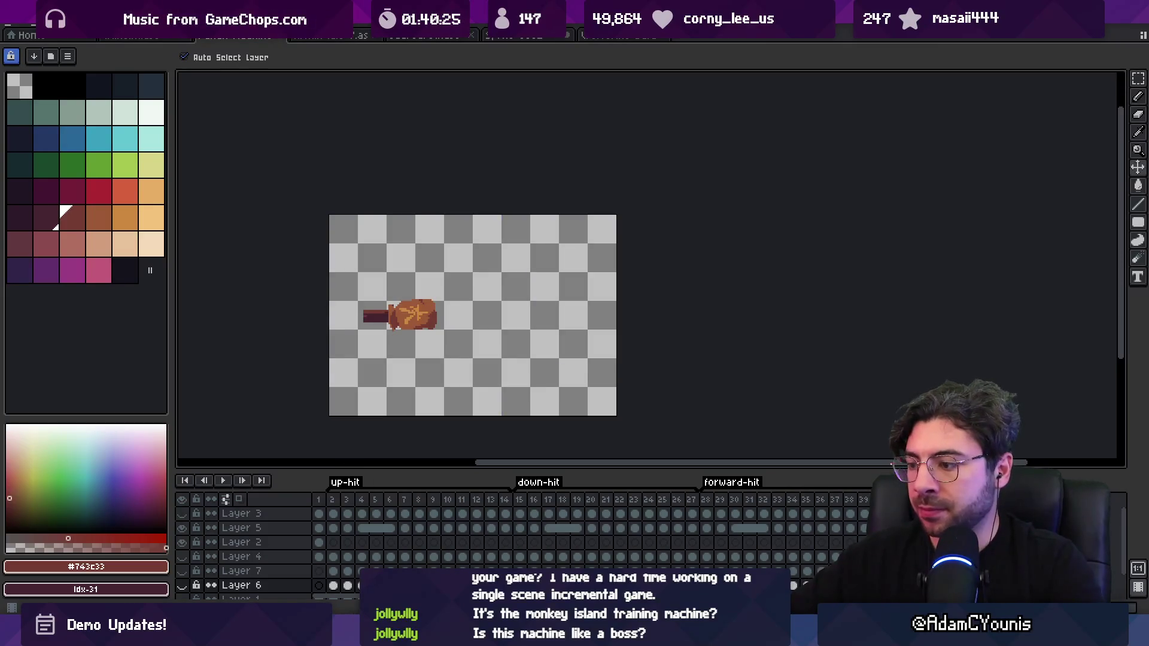
key(alt+Tab)
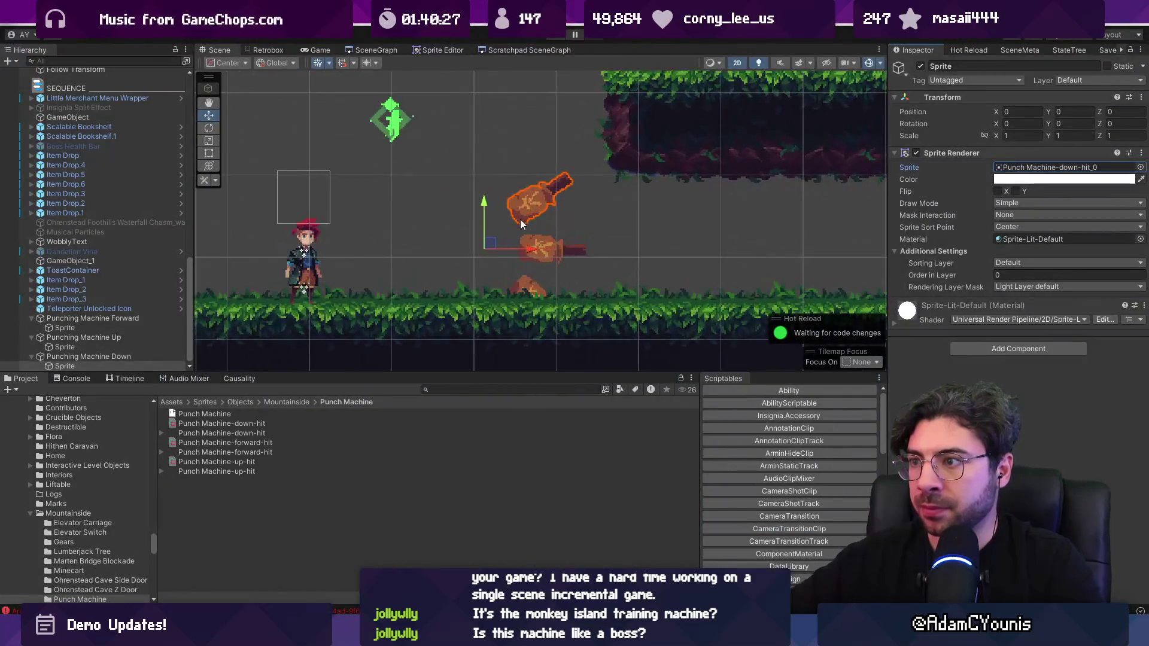
Group the three punching machines under a new parent named 'Punching Machines'.
click(31, 357)
click(30, 356)
click(31, 347)
click(32, 338)
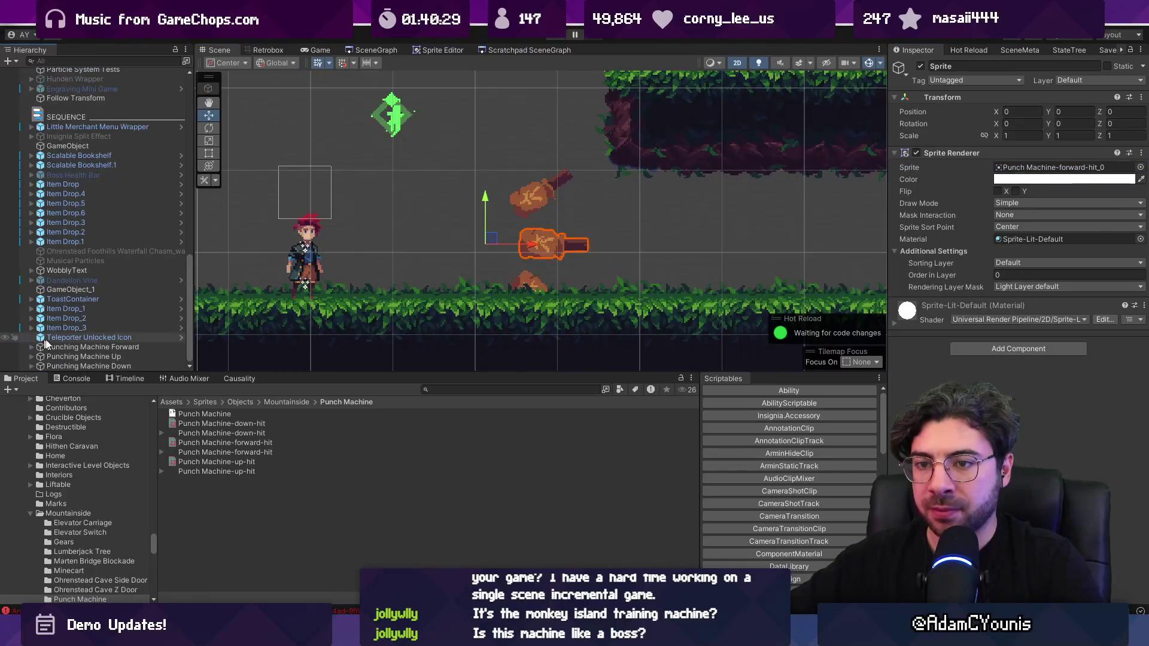
click(57, 347)
shift+click(64, 366)
right_click(64, 366)
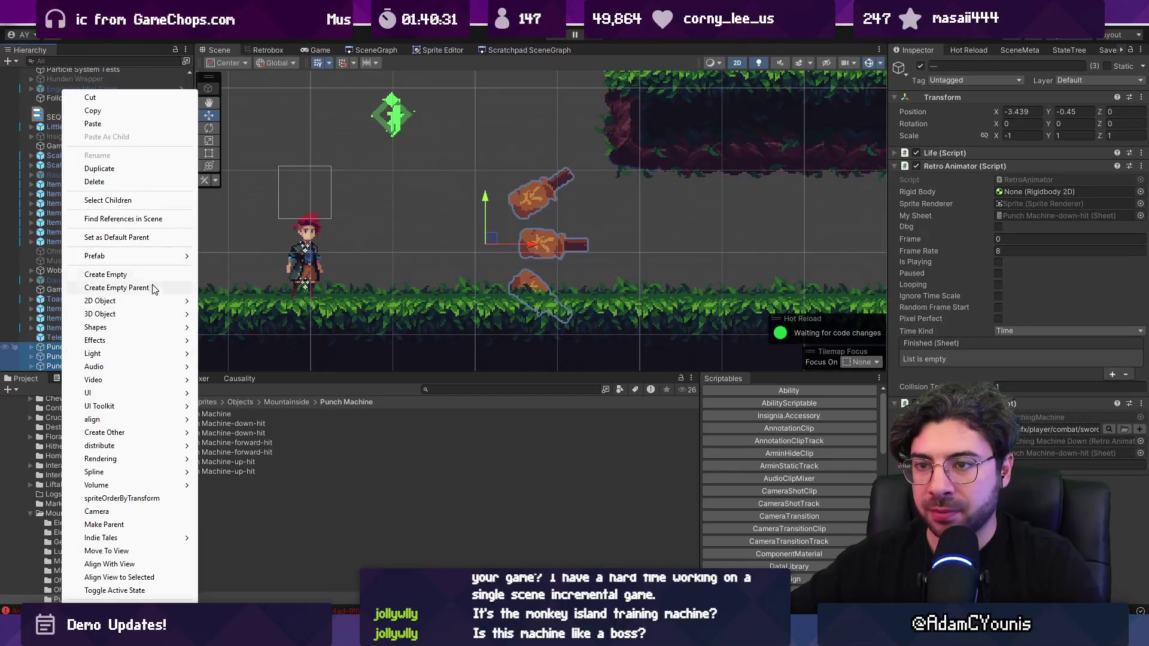
click(154, 285)
text(Punching Machines)
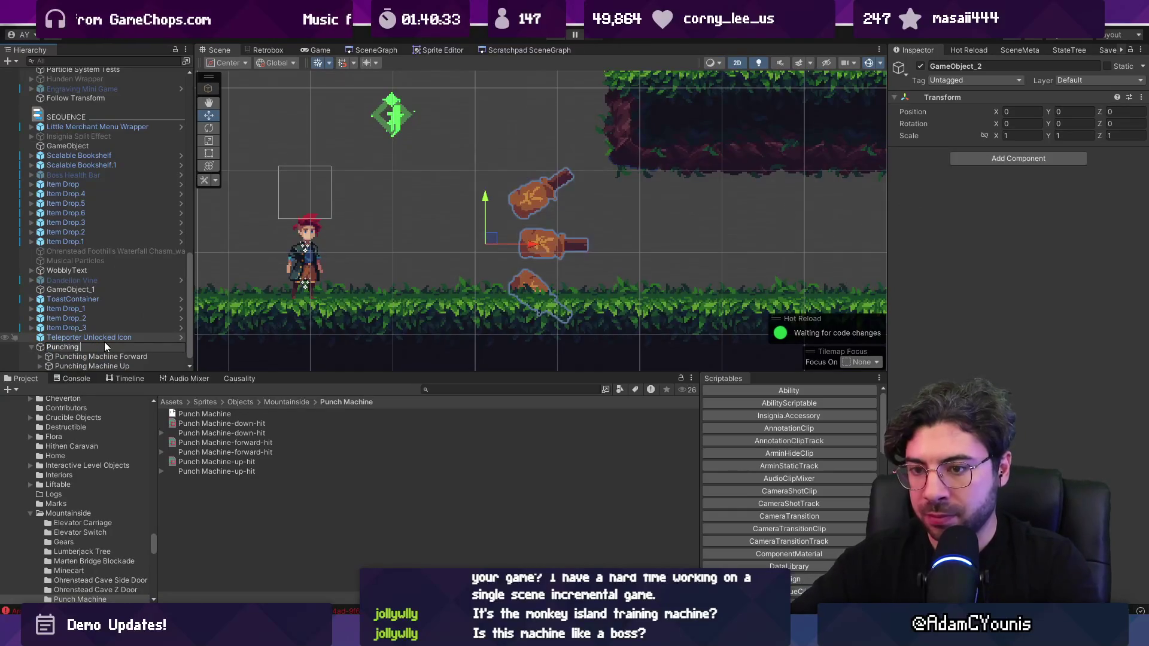
key(Return)
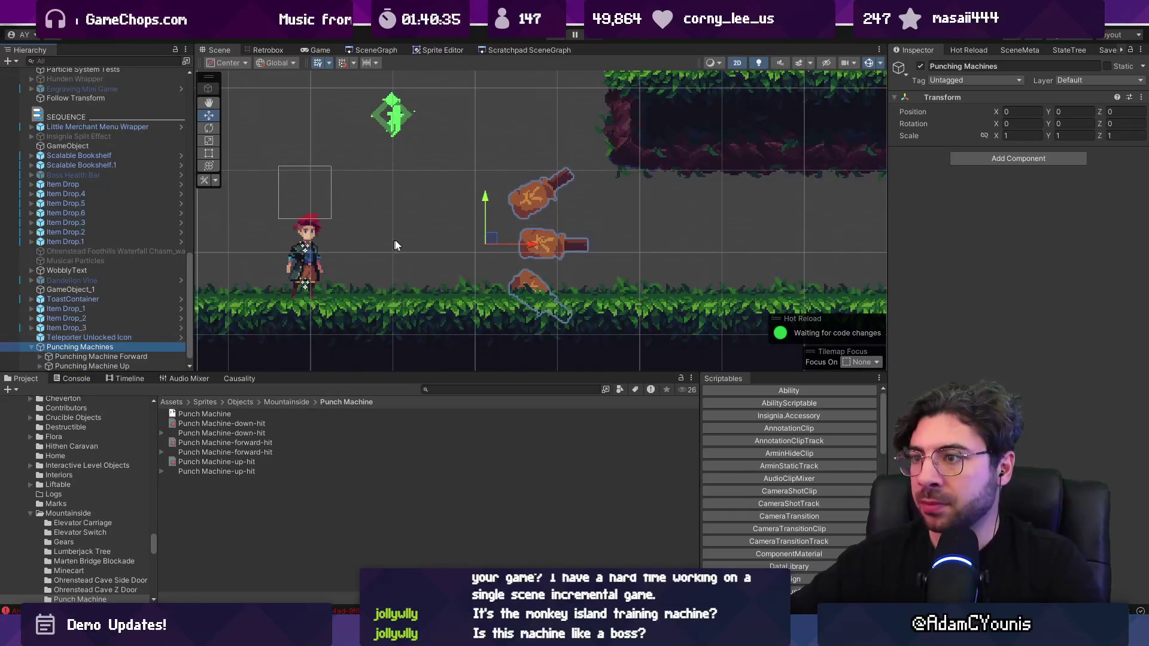
Set Position X to 0 on all three punching machines.
double_click(102, 357)
scroll(112, 362, down, 1)
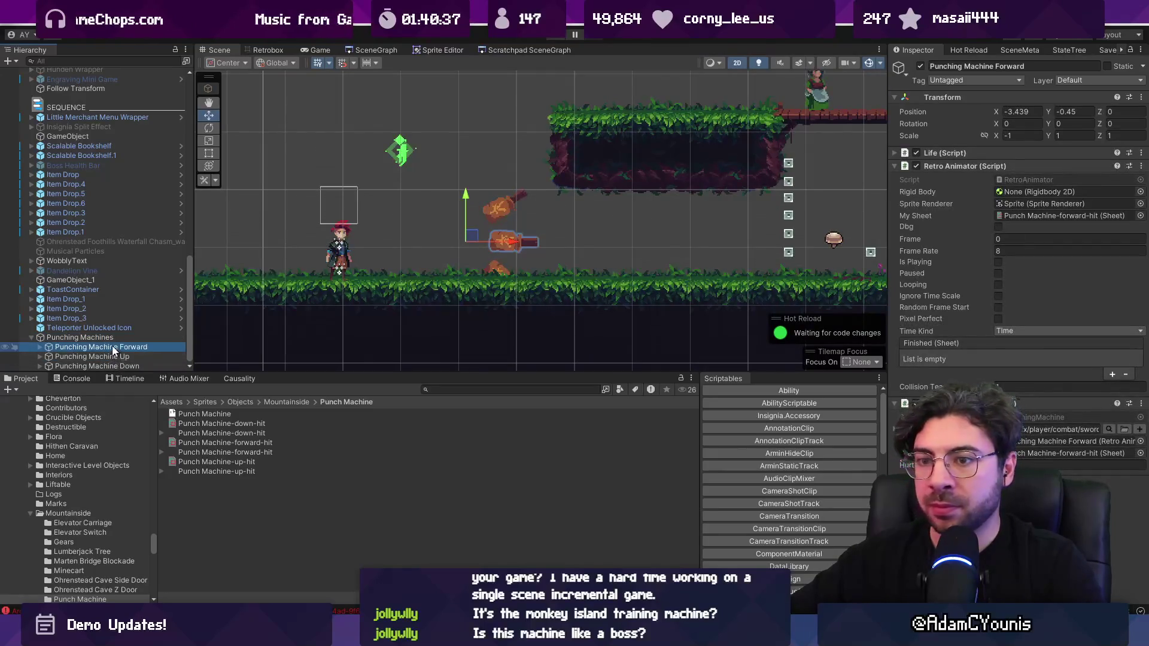
click(113, 364)
click(118, 343)
shift+click(114, 366)
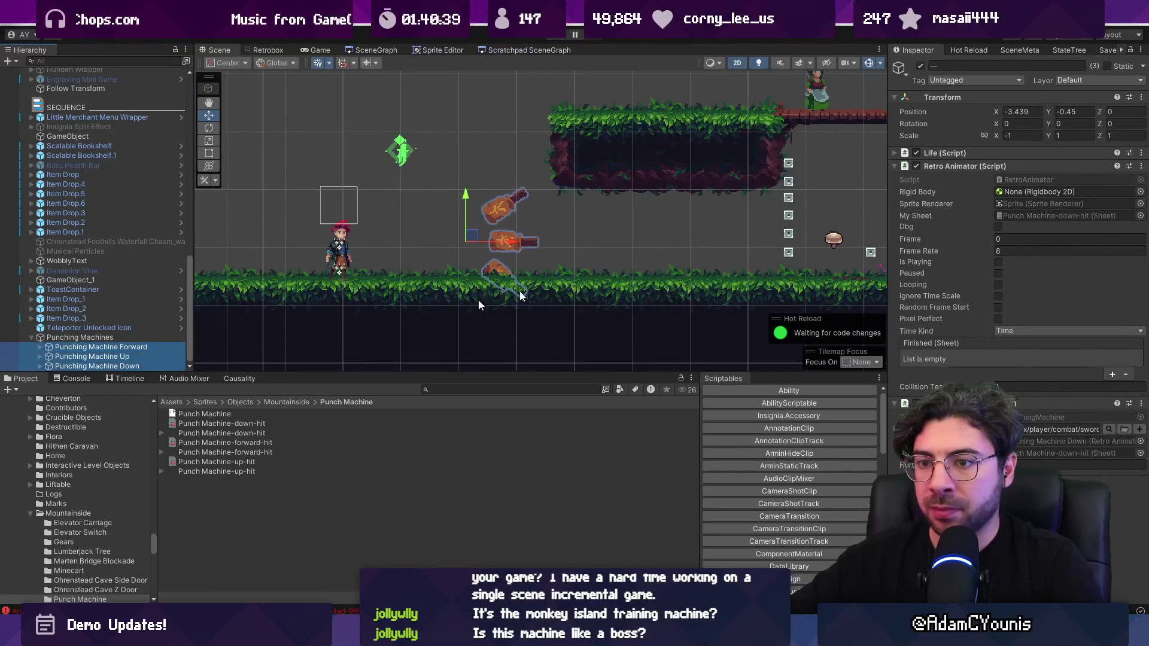
click(1020, 111)
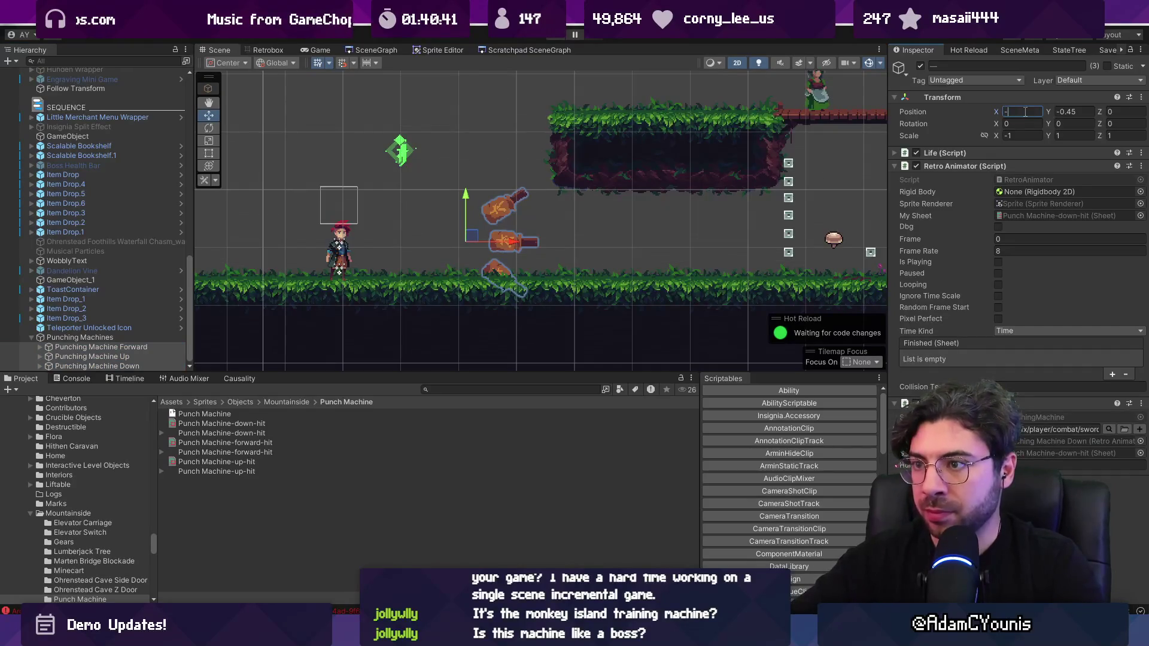
key(BackSpace)
text(0)
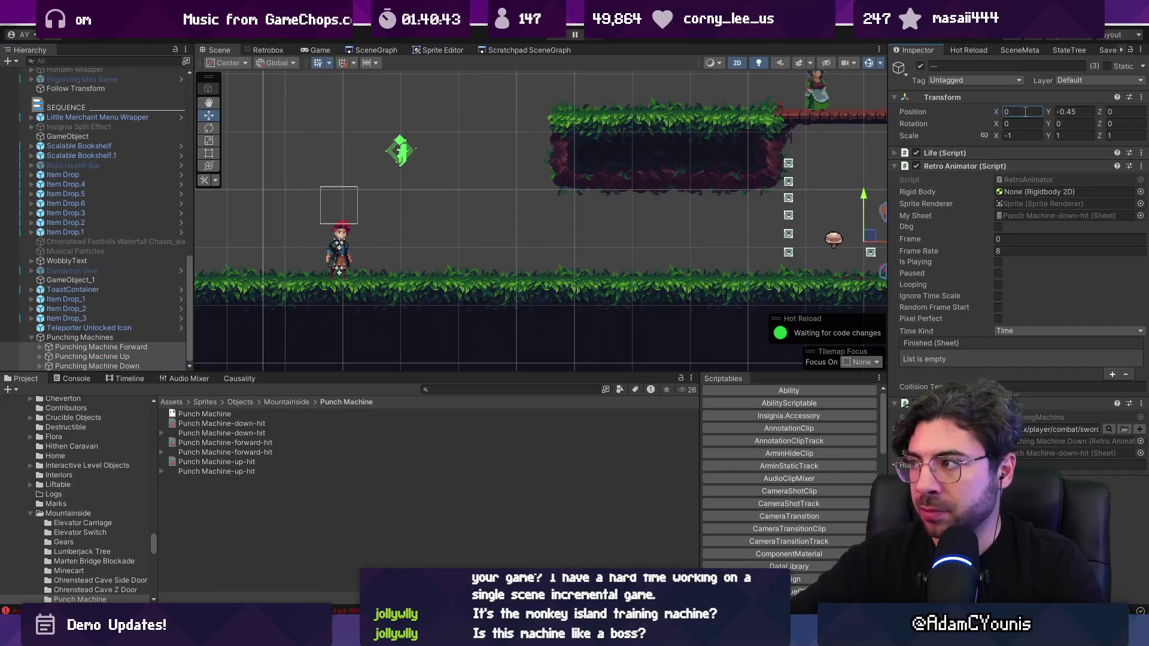
double_click(120, 337)
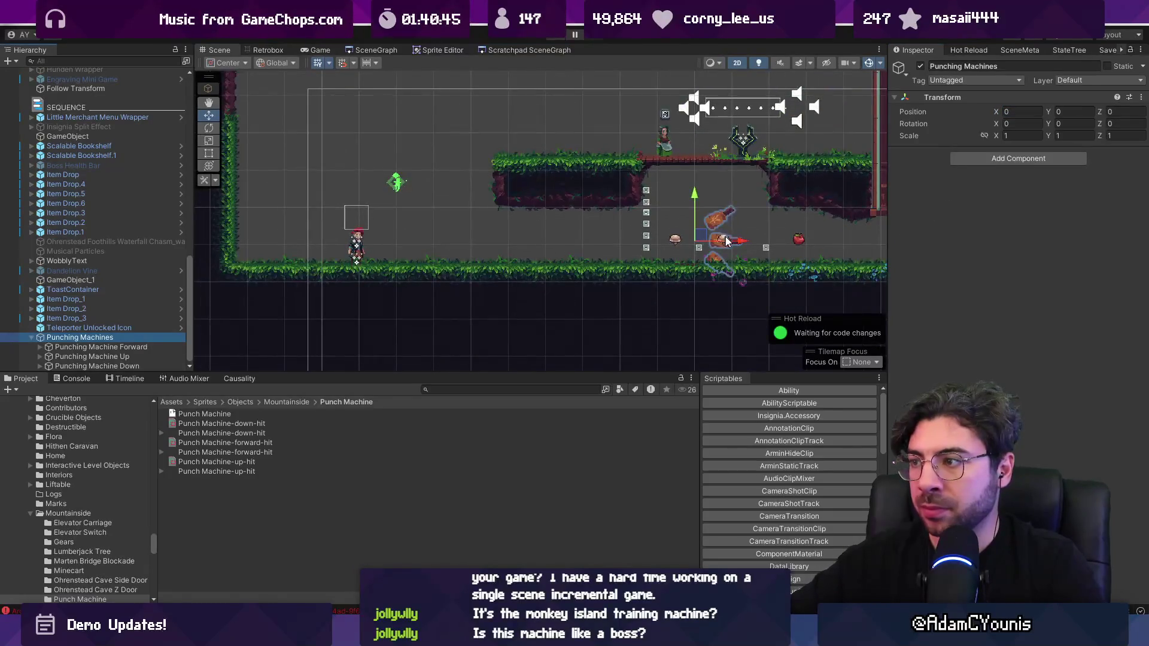
Move the Punching Machines group left and reorder Punching Machine Up above Forward.
click(726, 241)
click(764, 247)
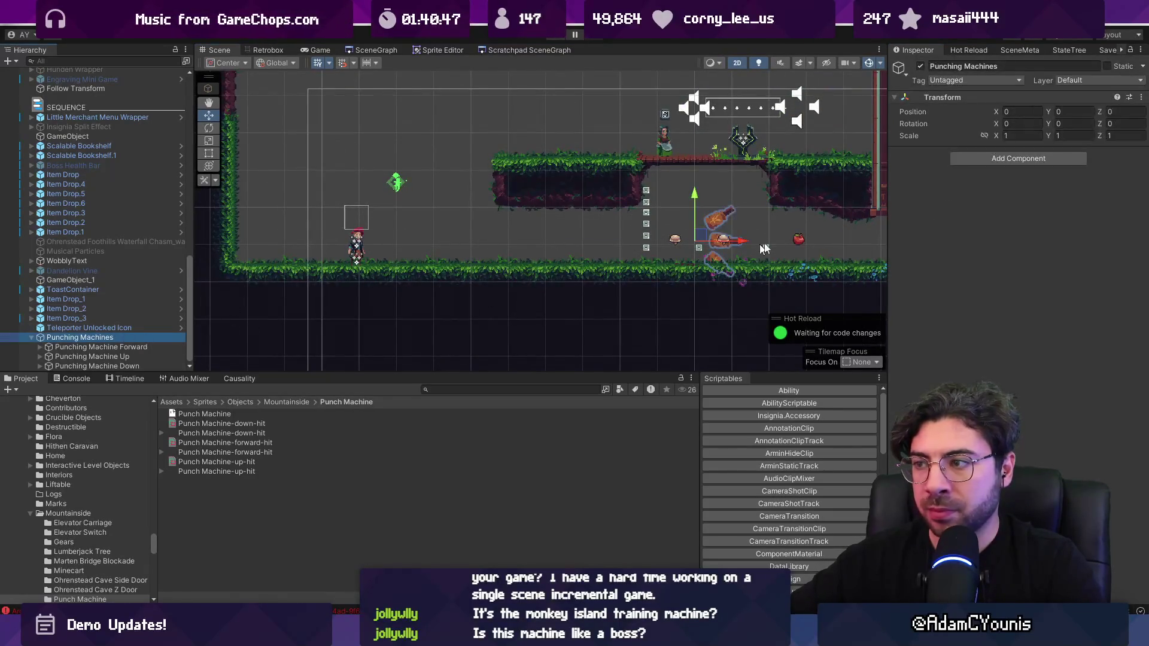
drag(742, 242, 430, 243)
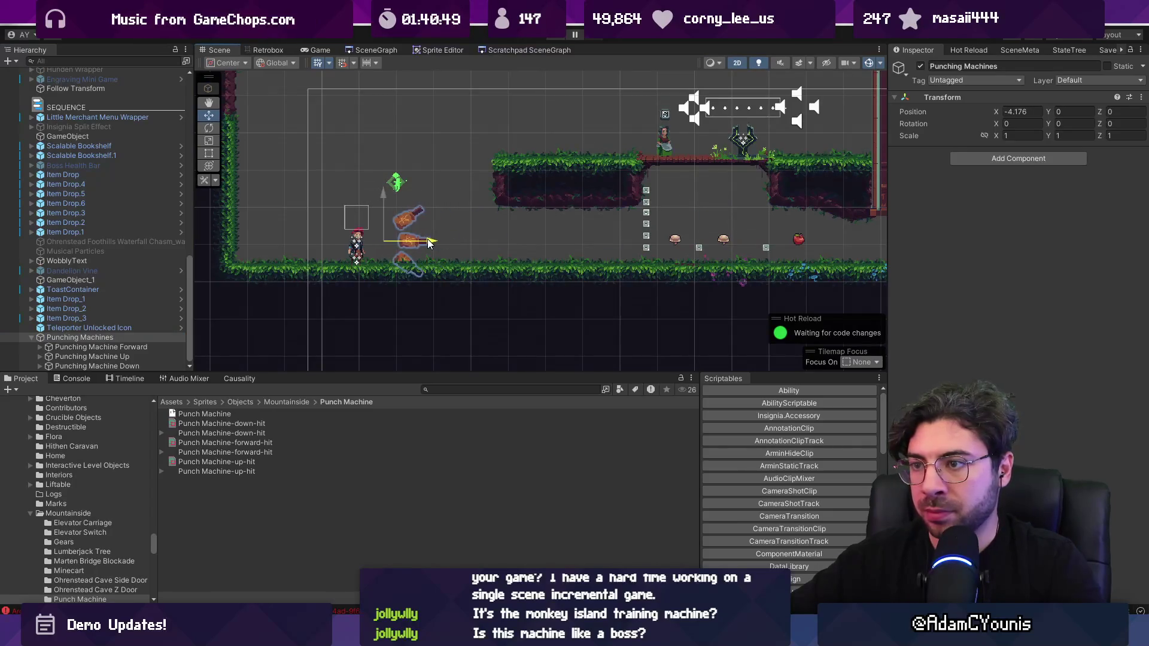
scroll(374, 234, up, 3)
click(101, 347)
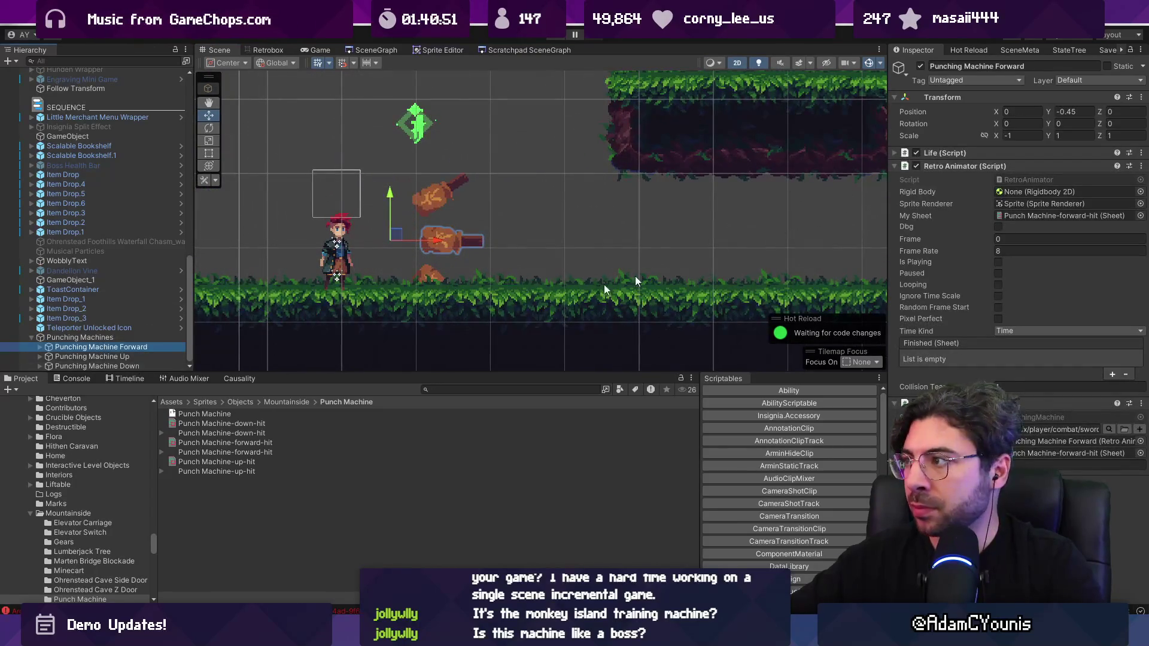
click(163, 357)
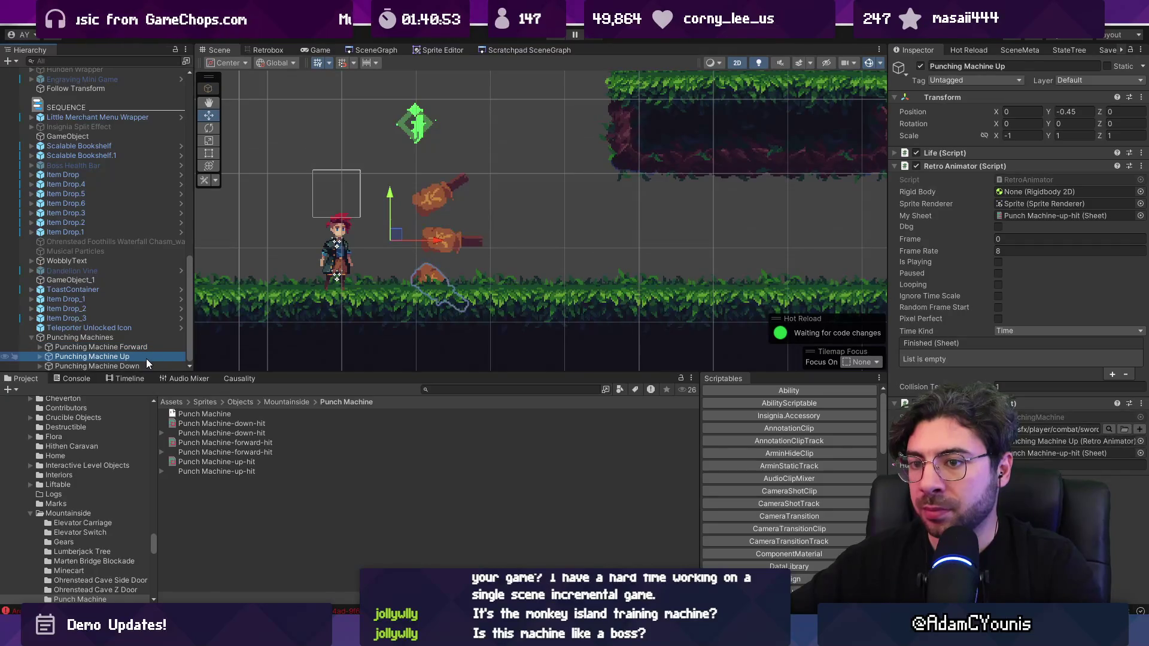
drag(146, 358, 155, 345)
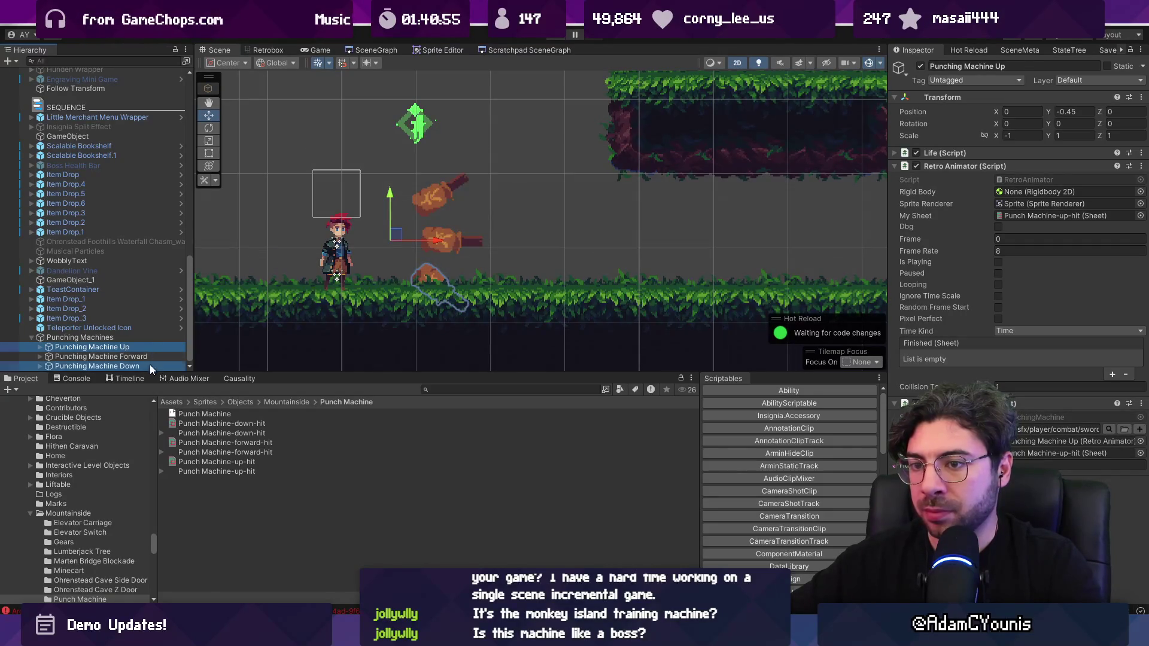
click(152, 348)
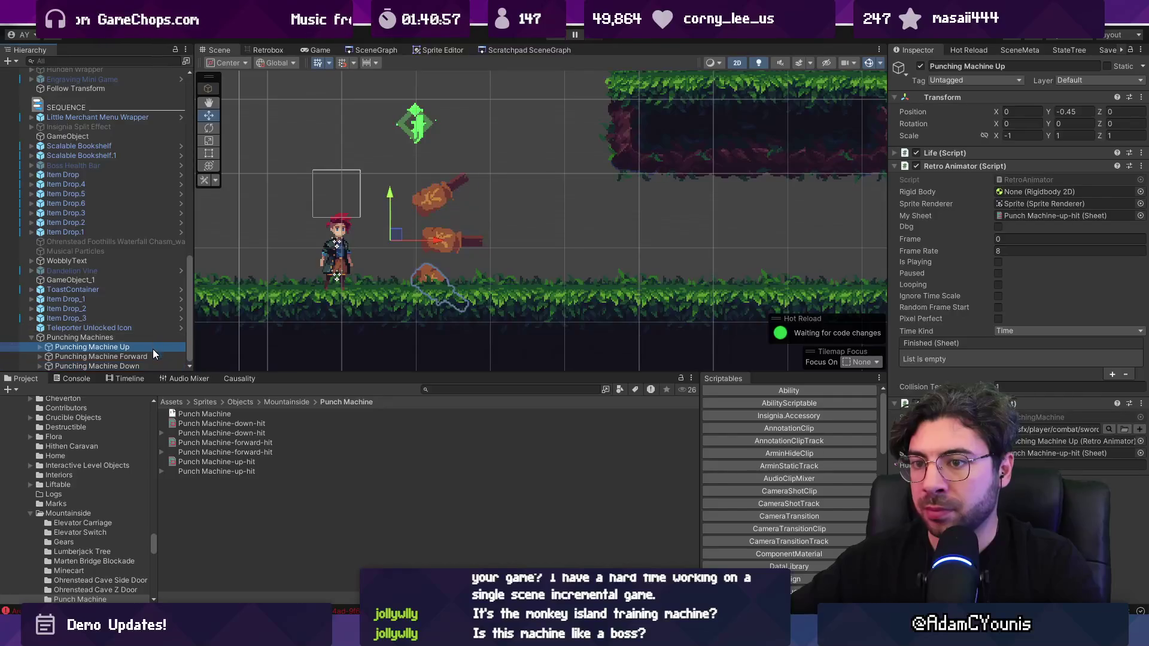
Adjust the machines' Position Y values, ending with all three at Y 0.
click(1072, 112)
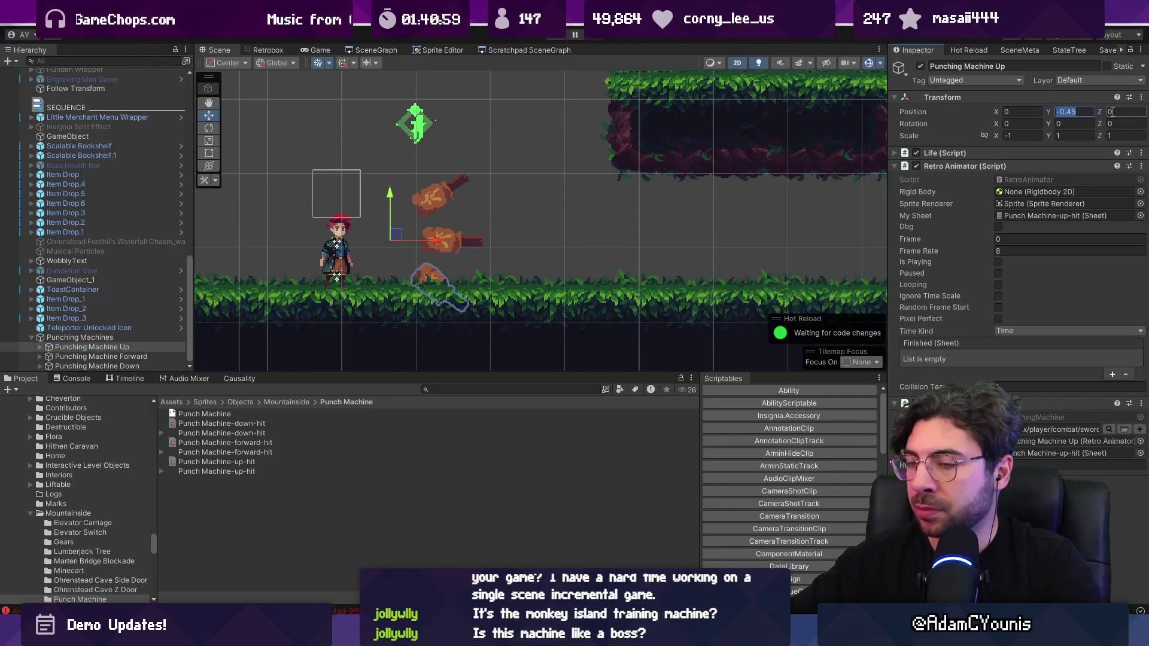
text(0)
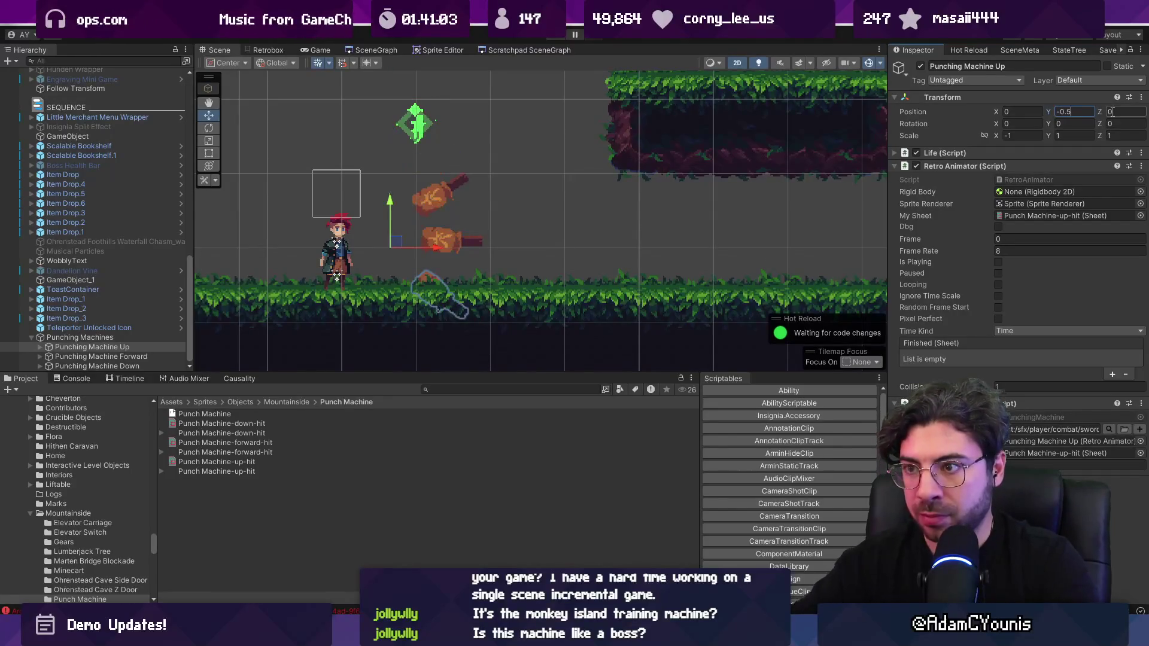
click(127, 366)
click(1072, 112)
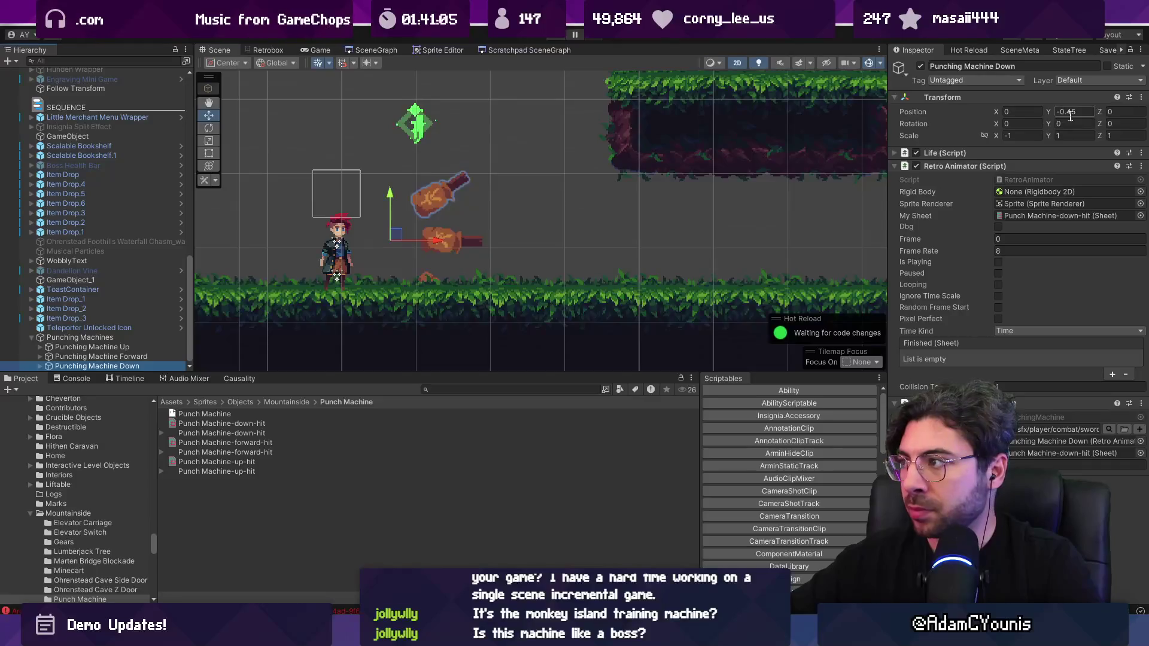
text(0.5)
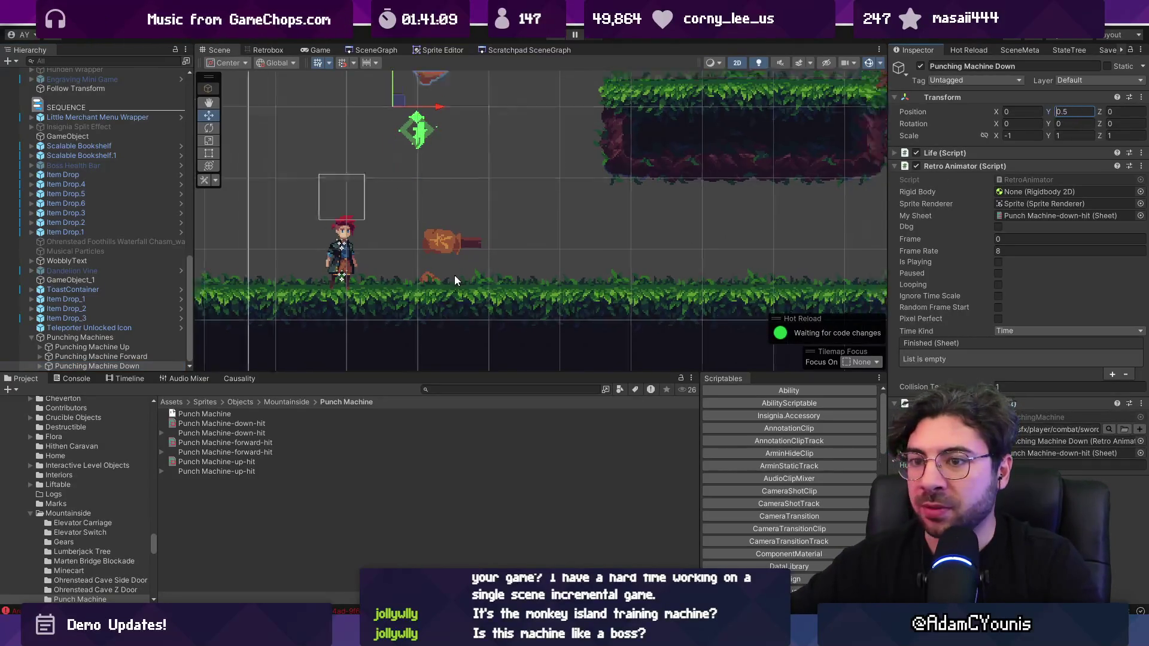
scroll(466, 223, down, 2)
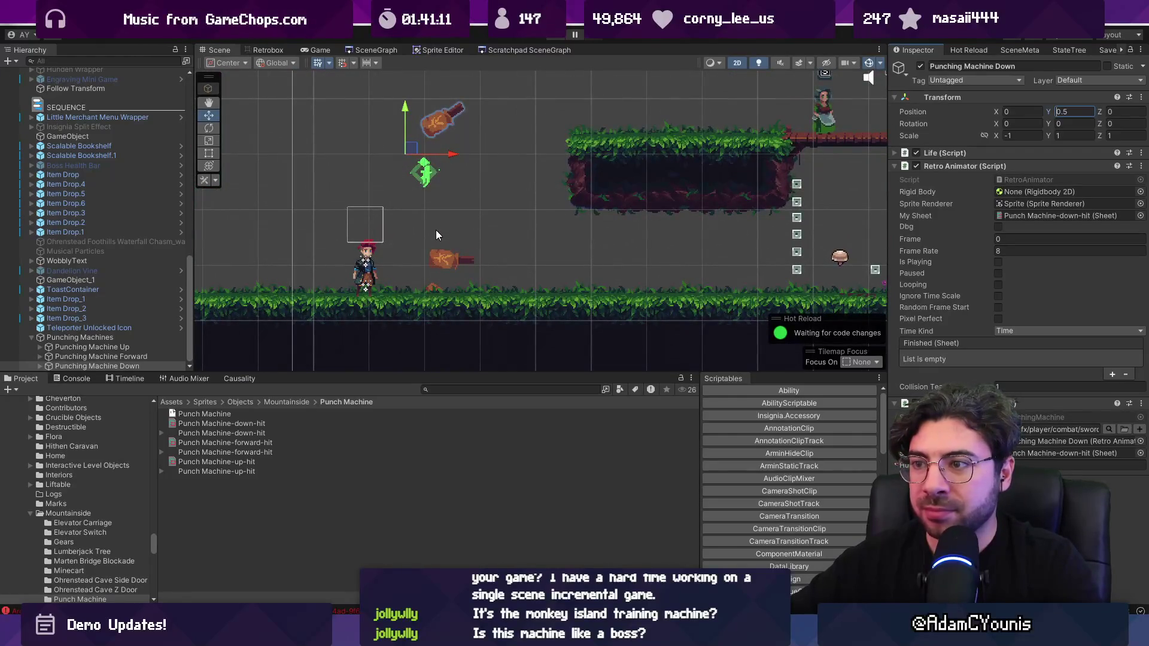
click(182, 347)
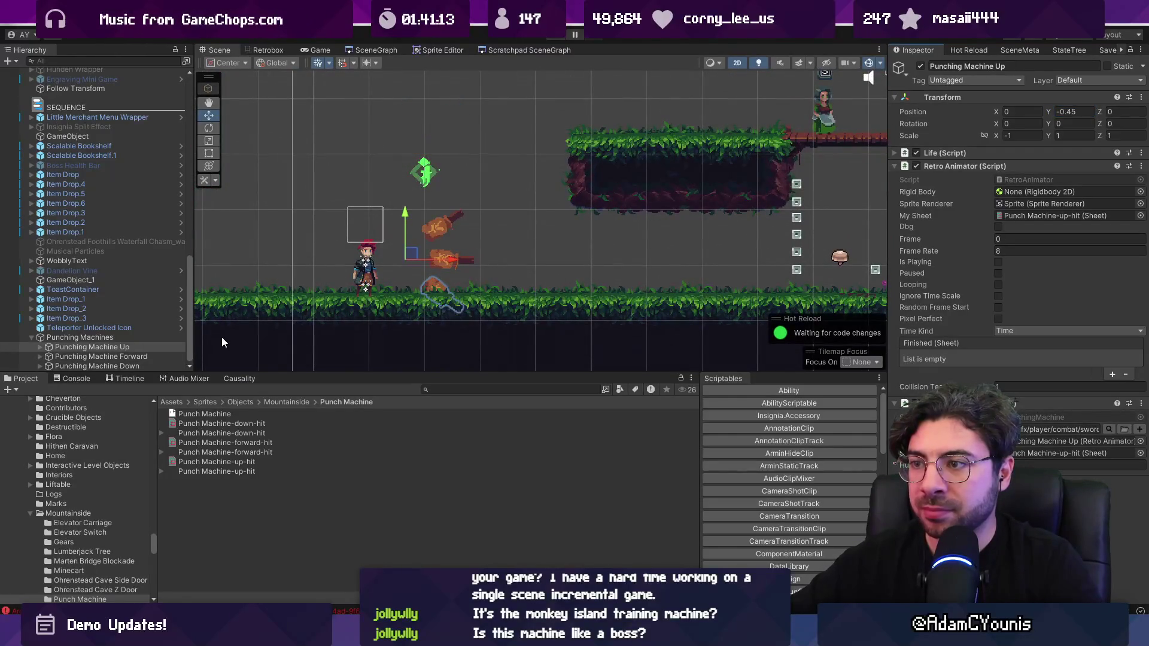
click(138, 365)
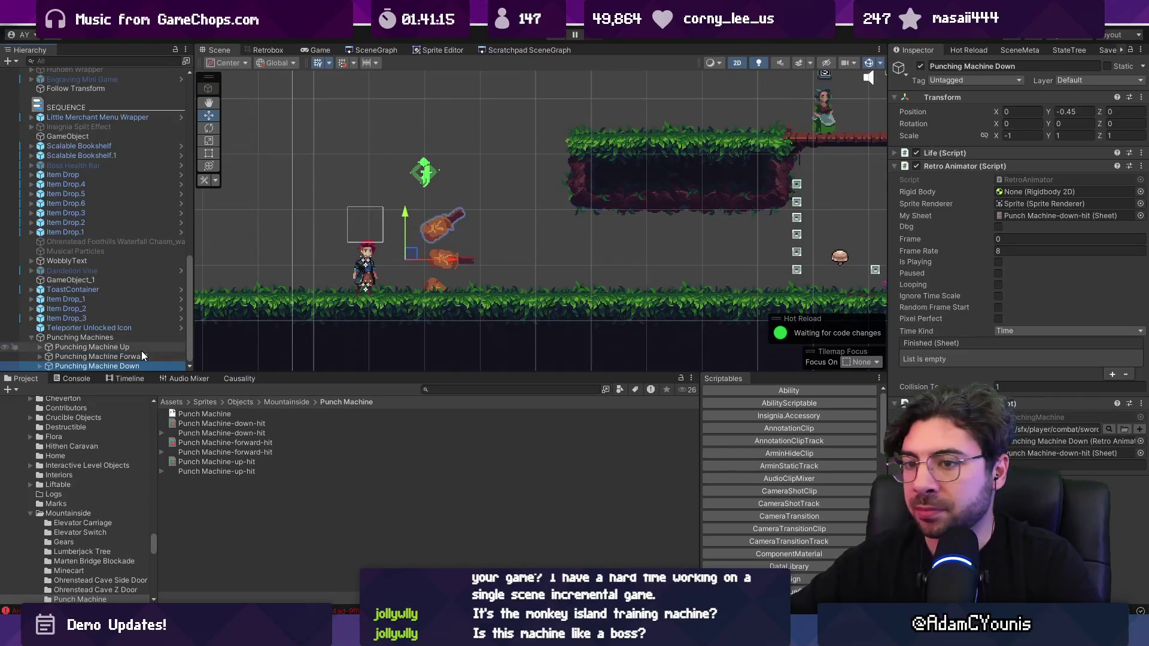
shift+click(142, 347)
click(1075, 112)
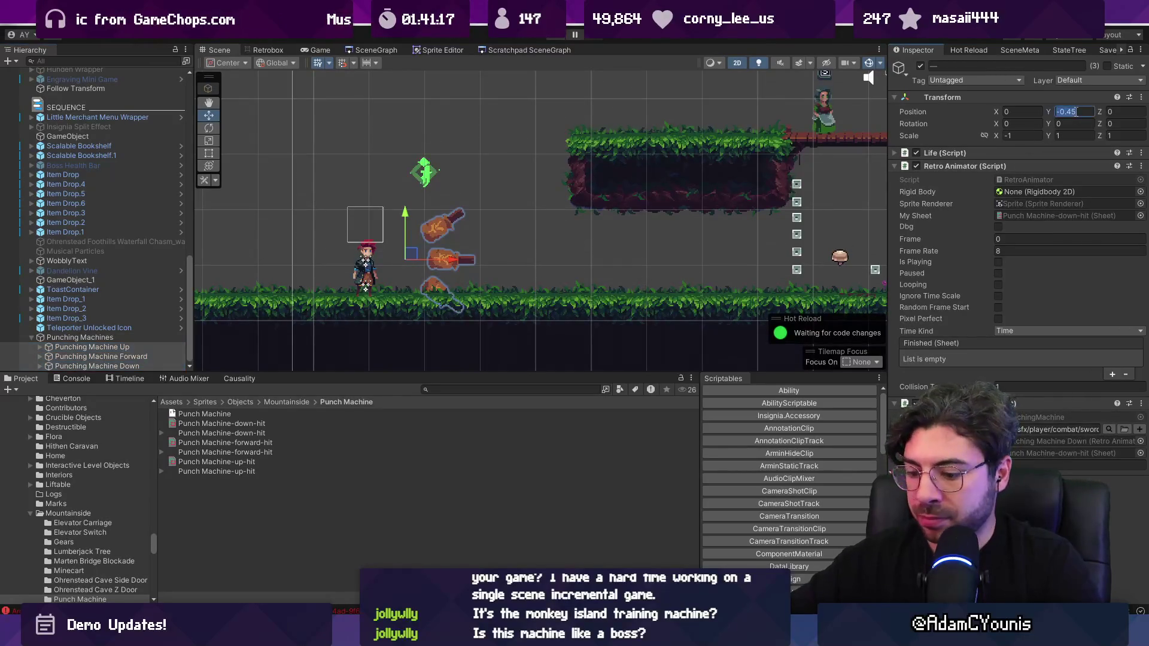
text(0)
key(Return)
Lower the group in the level and set Punching Machine Up's Position Y to -0.1.
click(113, 337)
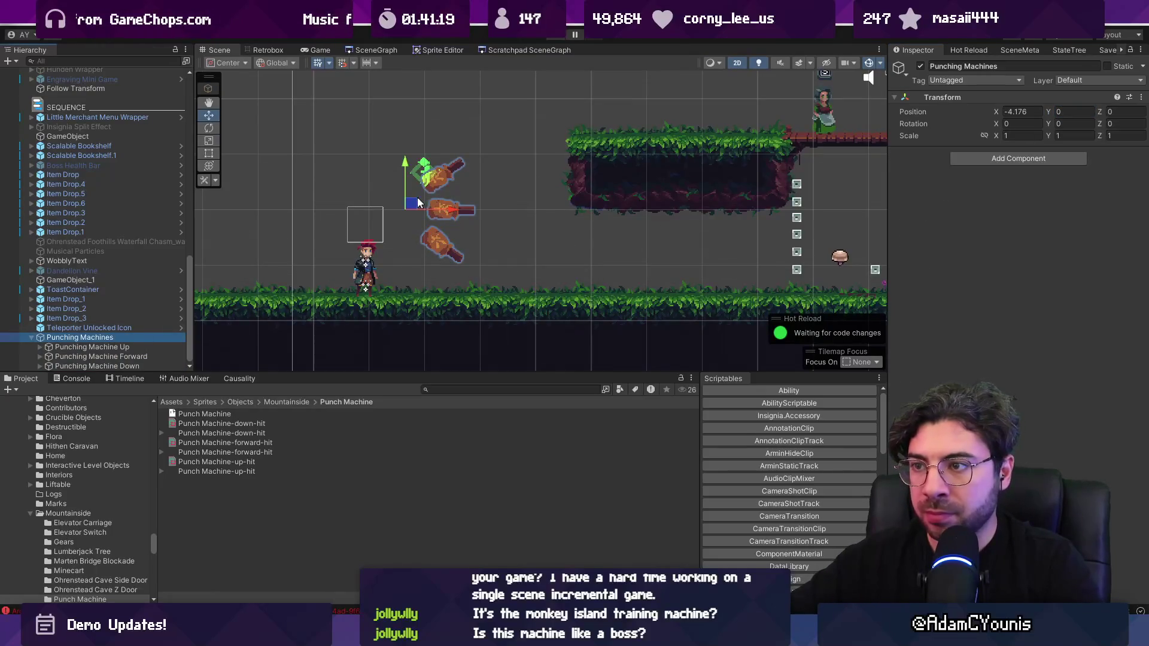
drag(417, 203, 419, 252)
click(116, 349)
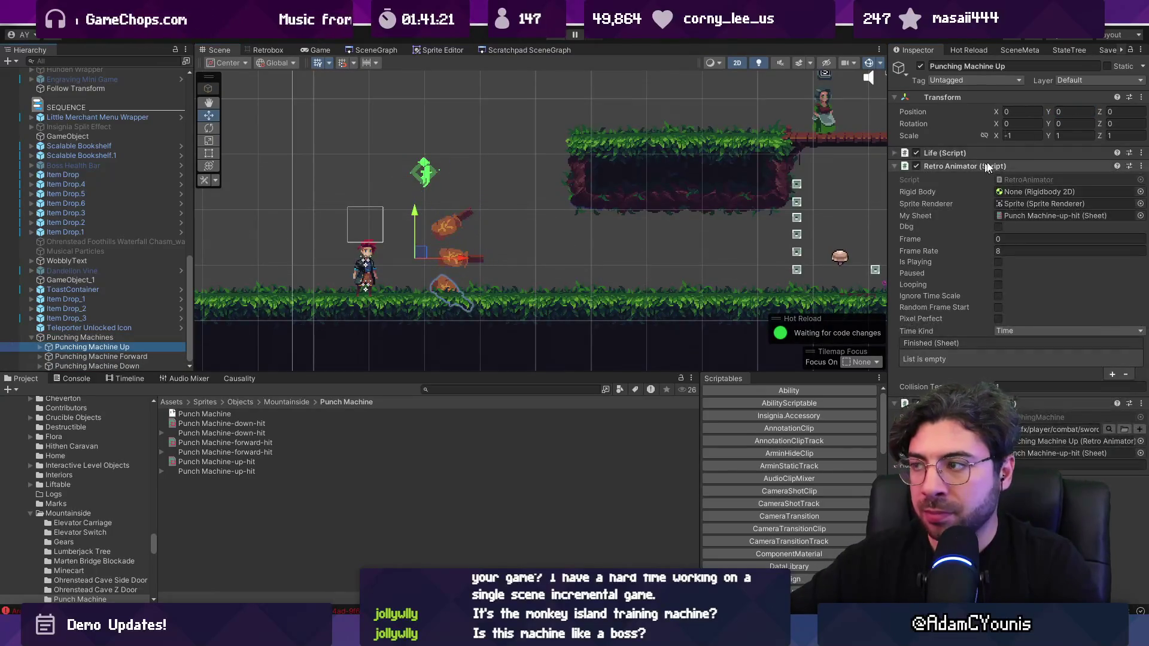
click(1069, 112)
text(-0.)
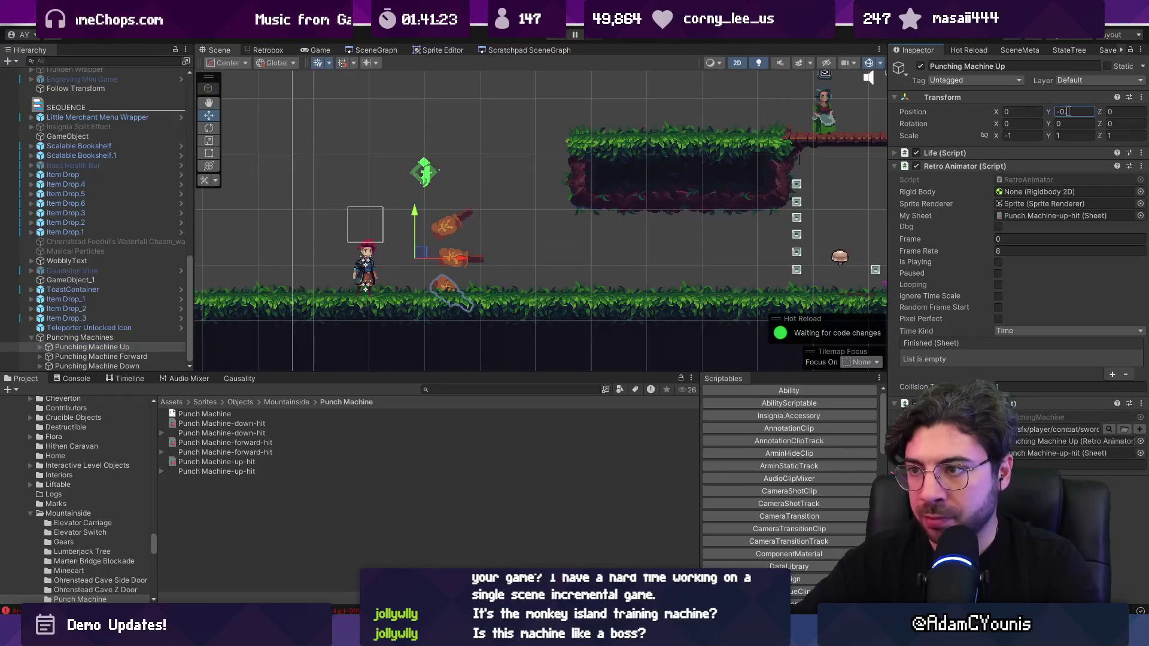
text(1)
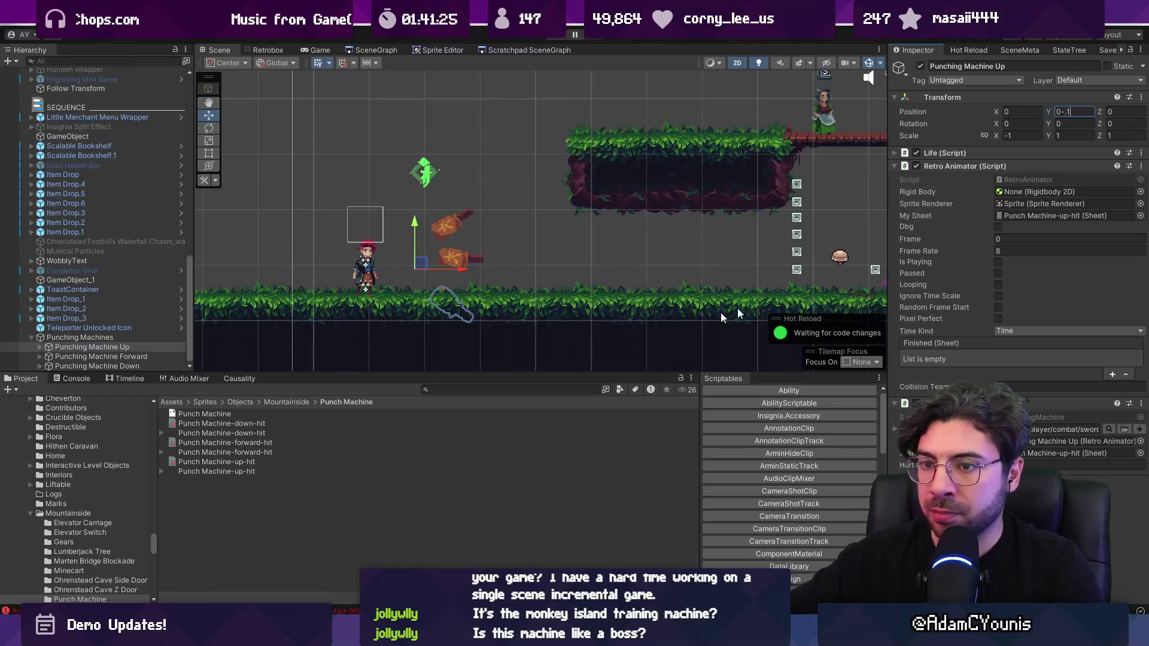
click(123, 348)
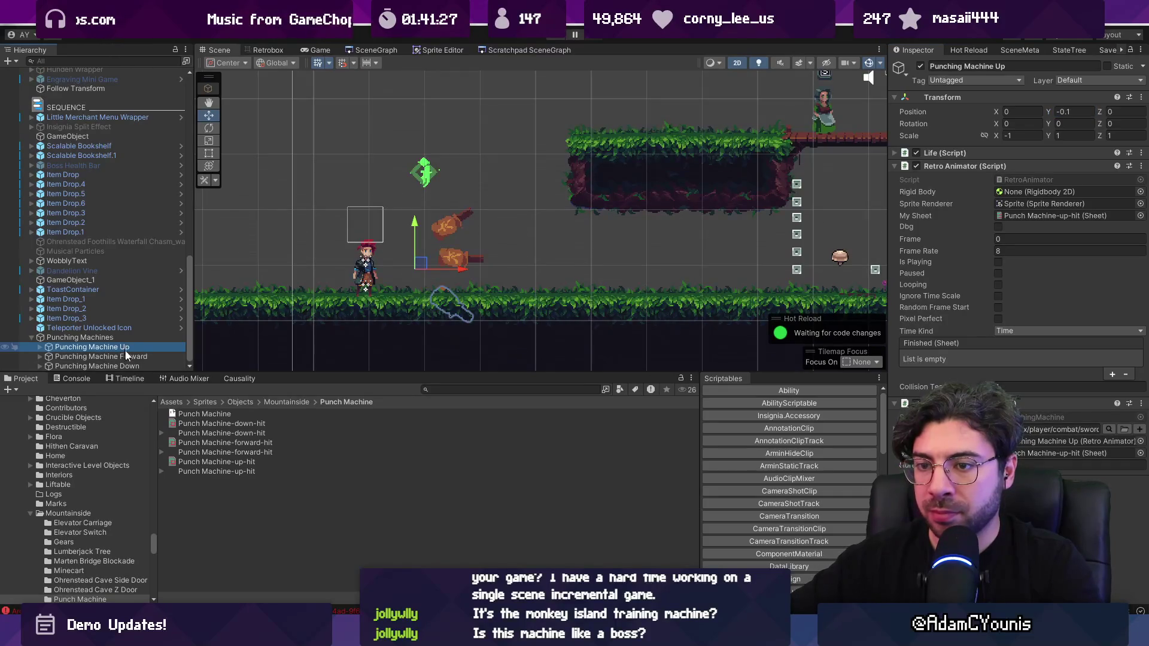
click(123, 365)
click(1067, 112)
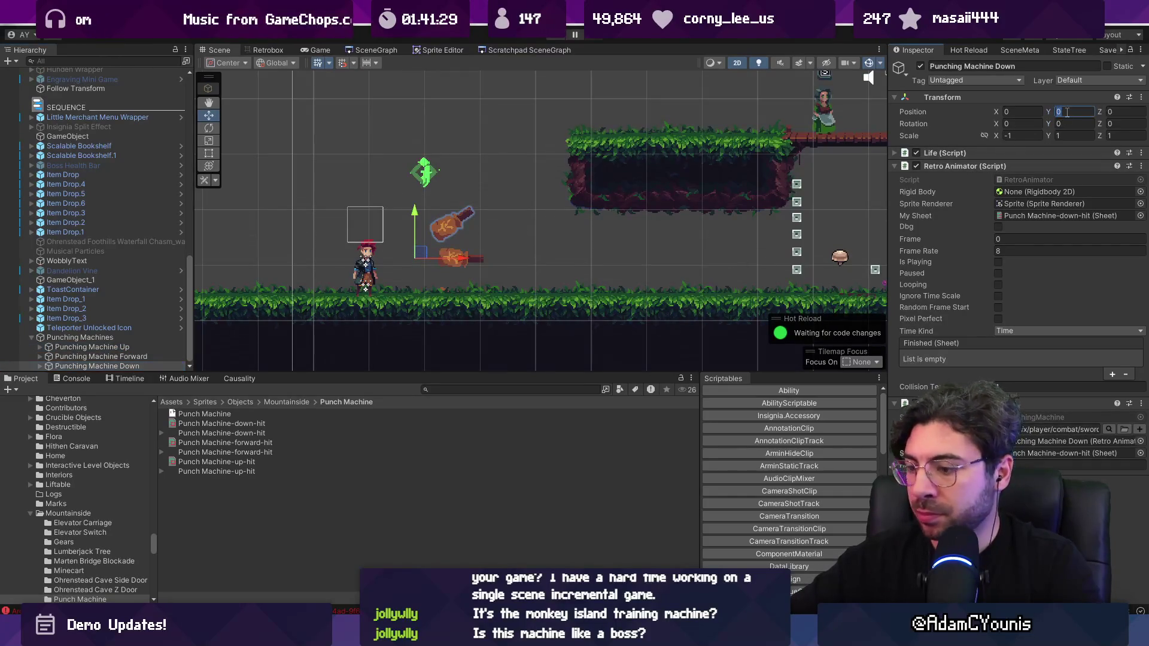
text(.1)
Put the three machine sprites on the Character sorting layer.
click(1049, 264)
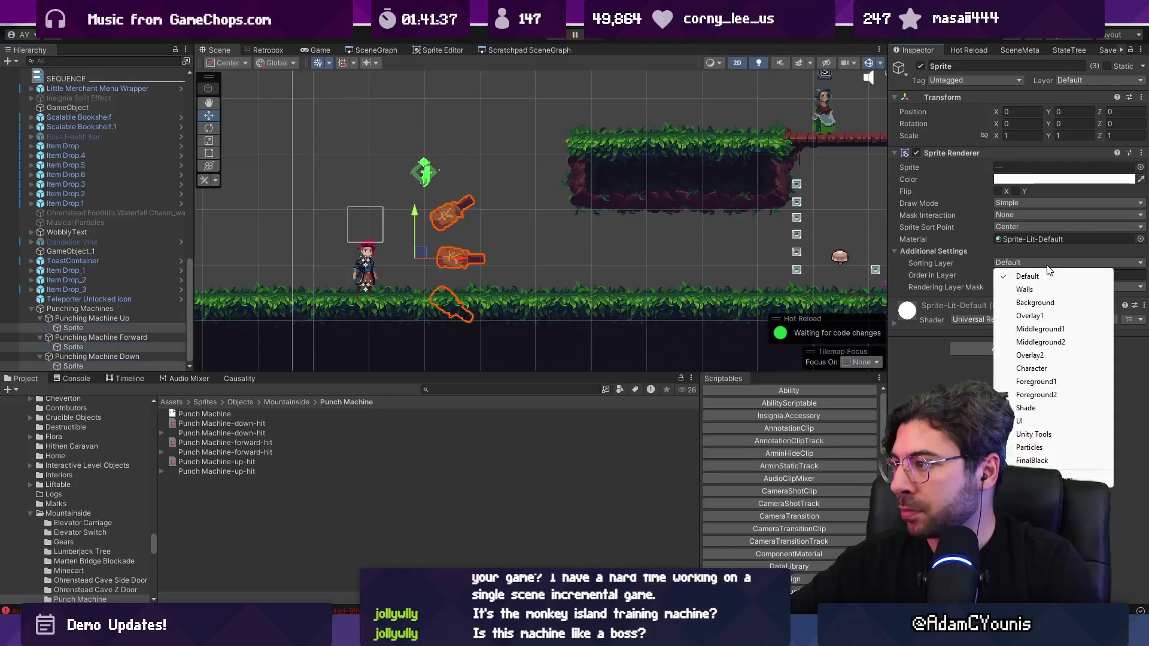
click(1036, 366)
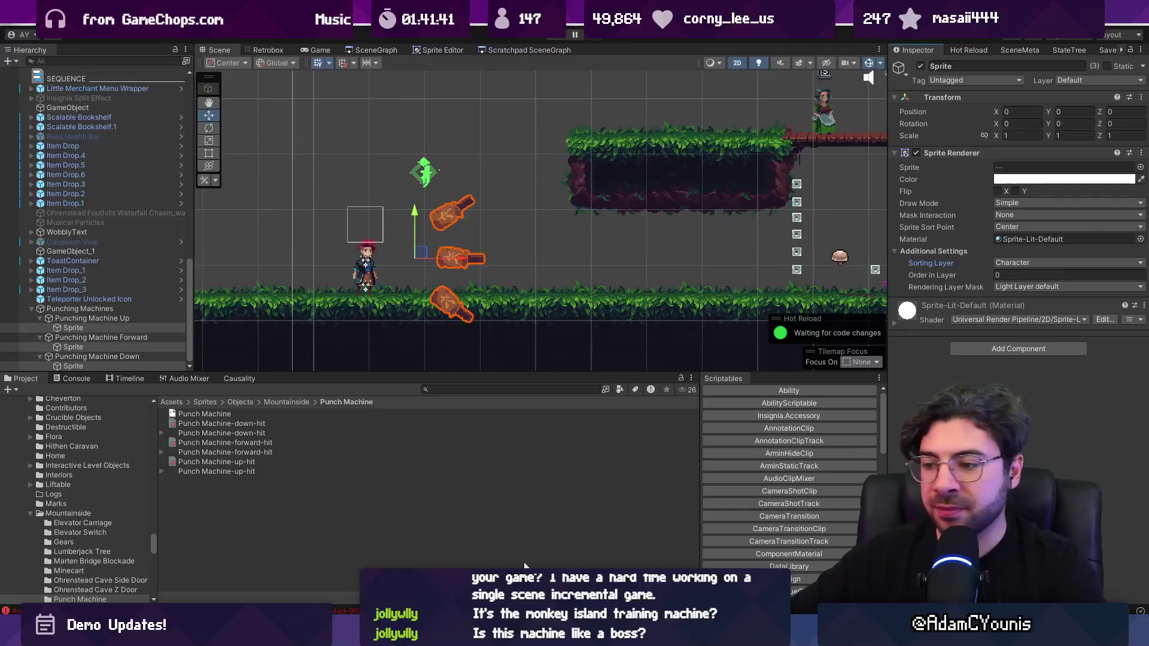
key(alt+Tab)
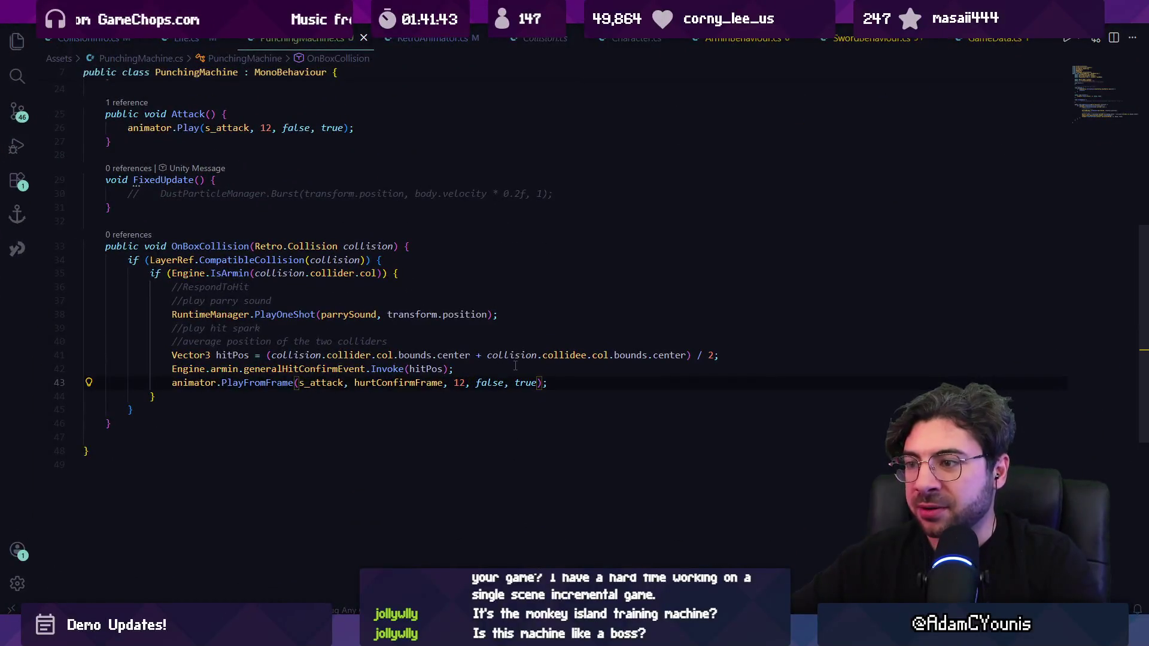
Use Random.Range to pick a random machine to attack in Punch, and save.
key(Up)
key(Up)
key(Up)
key(Home)
key(Home)
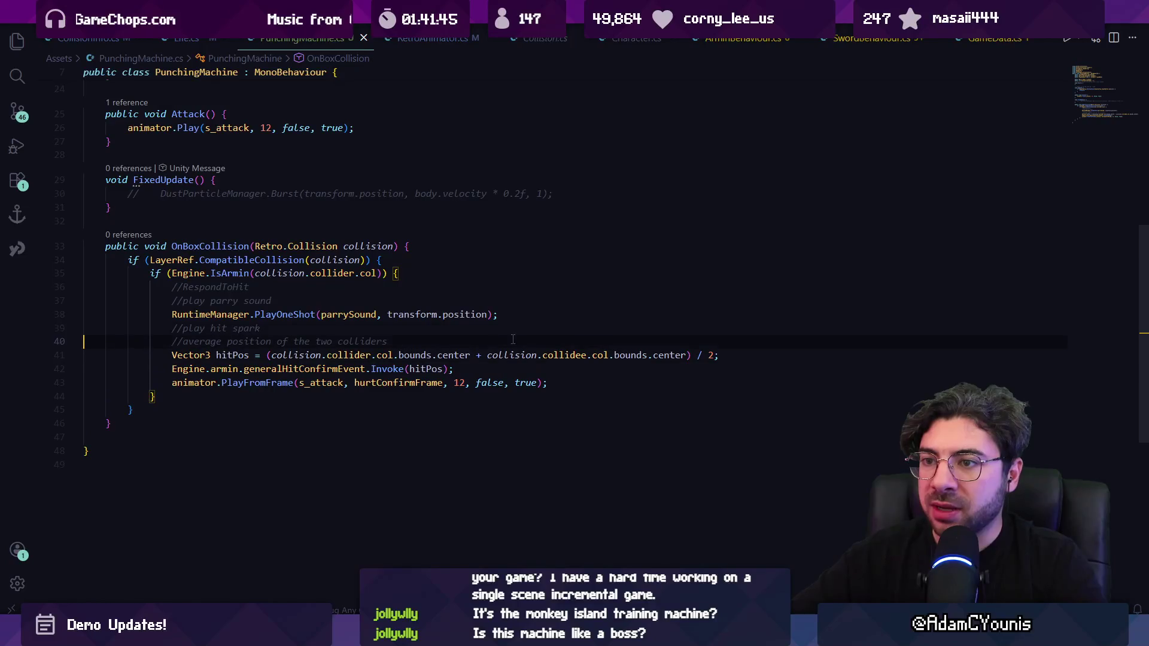
text(Random.Ra)
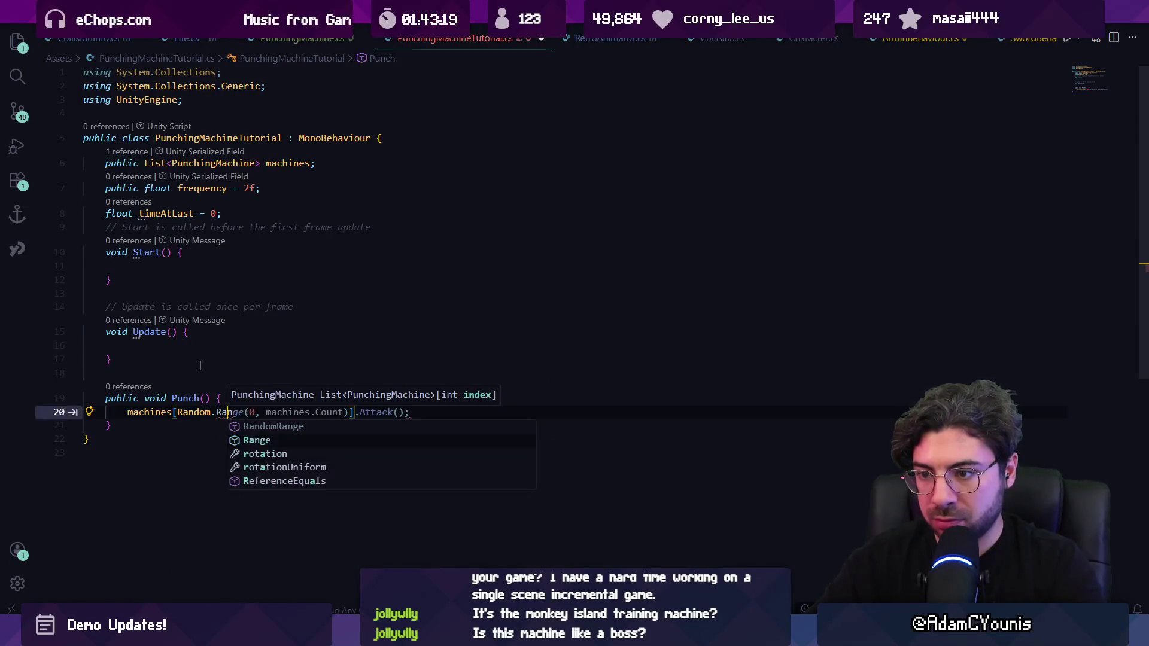
key(Tab)
key(ctrl+s)
Record timeAtLast = Time.time after the attack call.
key(Return)
text(tio)
key(BackSpace)
key(BackSpace)
text(me)
key(Tab)
text(=)
key(Tab)
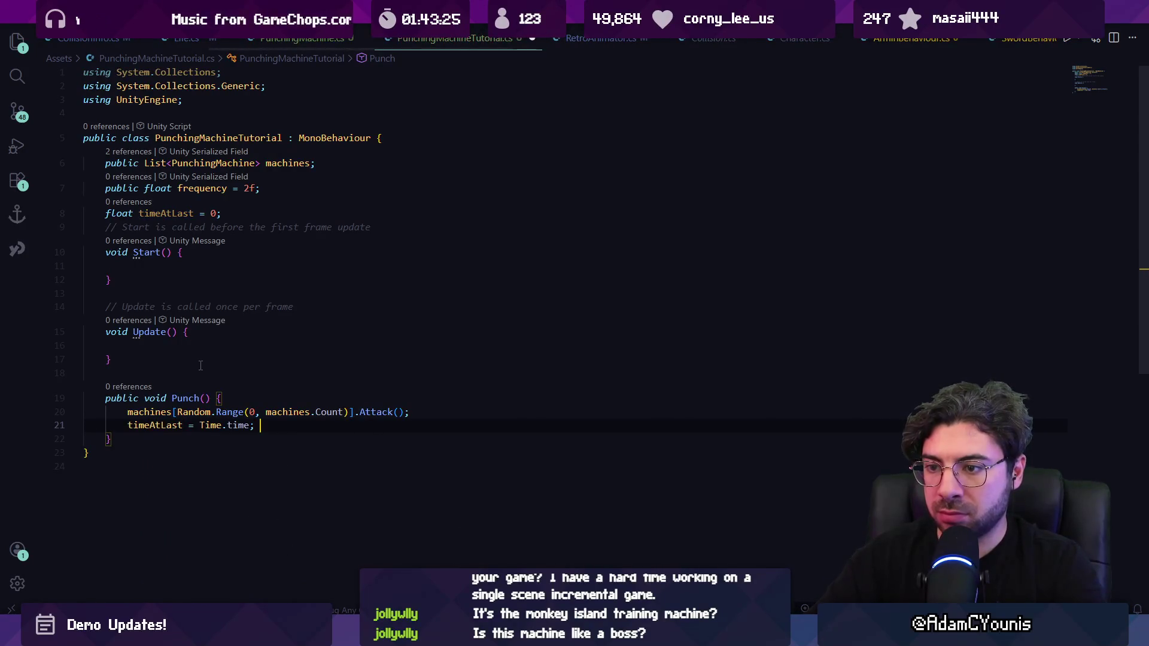
Make Update call Punch() every frequency seconds.
click(284, 352)
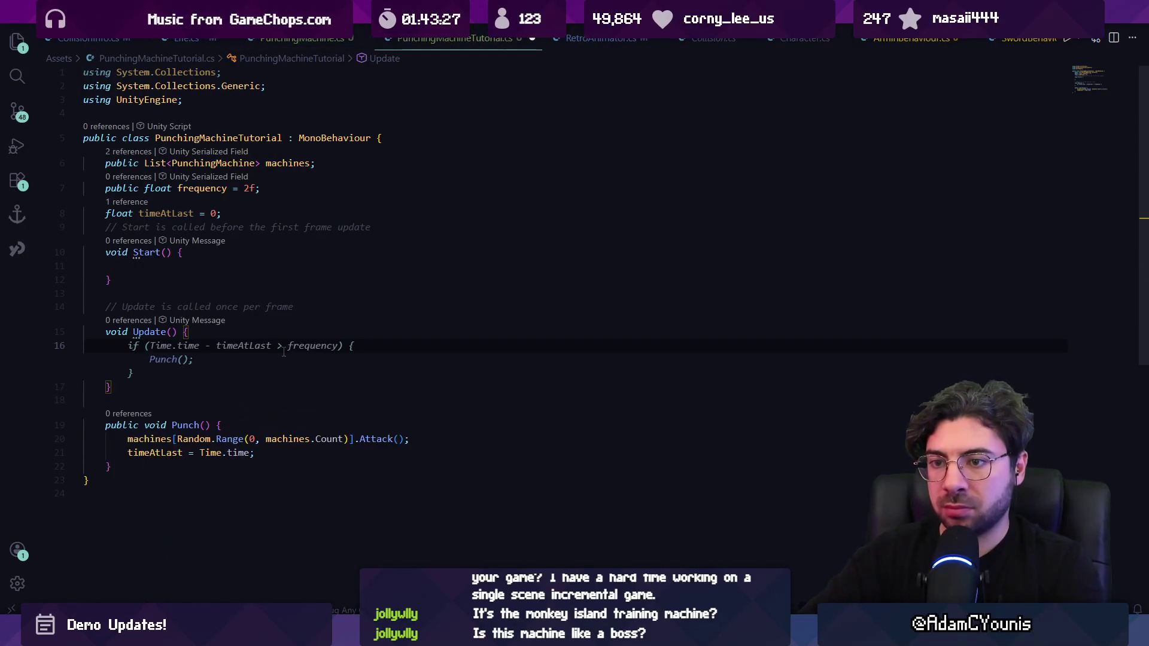
key(Tab)
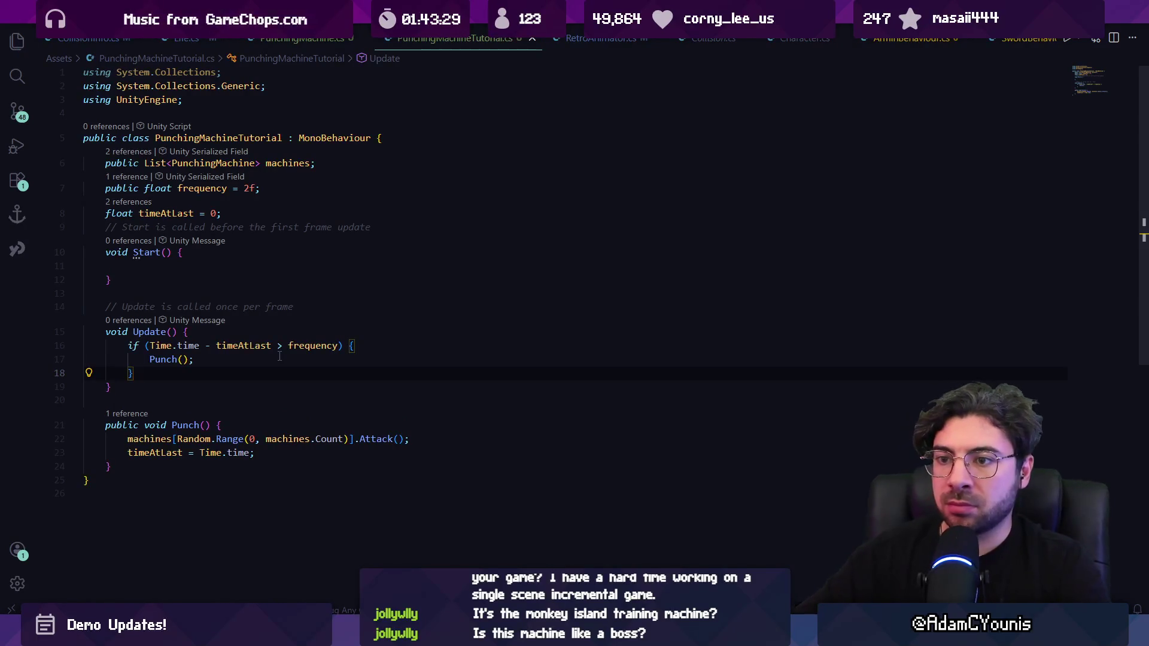
click(253, 359)
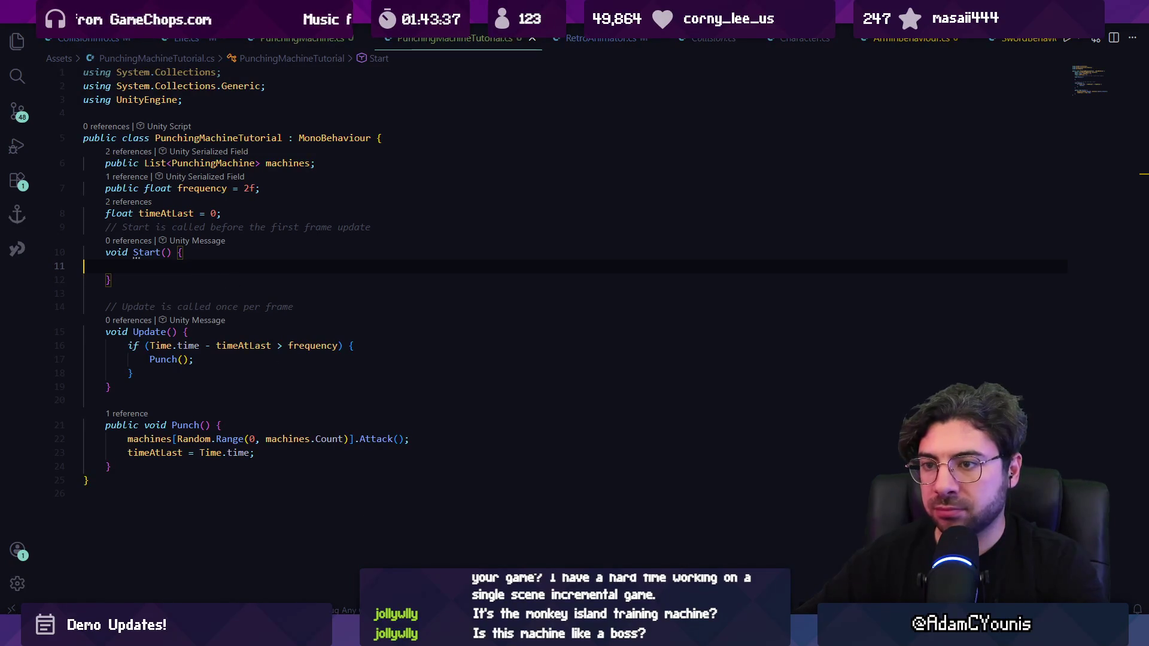
key(alt+Tab)
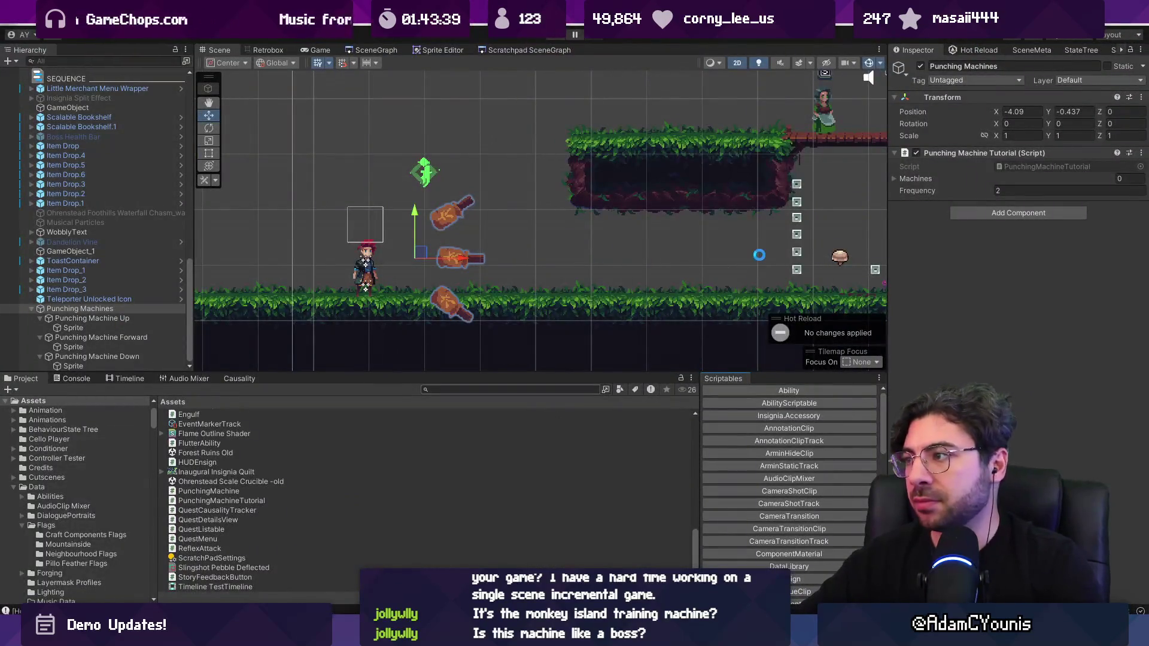
Drag Punching Machine Up, Forward and Down into the tutorial component's Machines list.
click(894, 179)
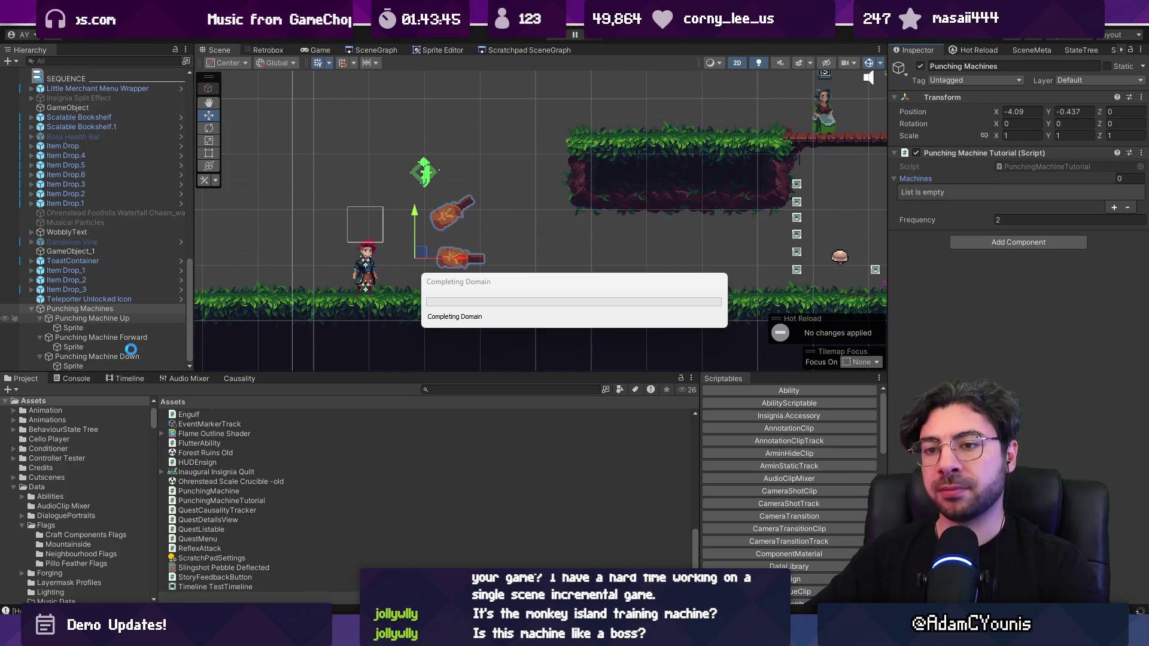
click(39, 317)
click(39, 337)
click(40, 356)
click(90, 337)
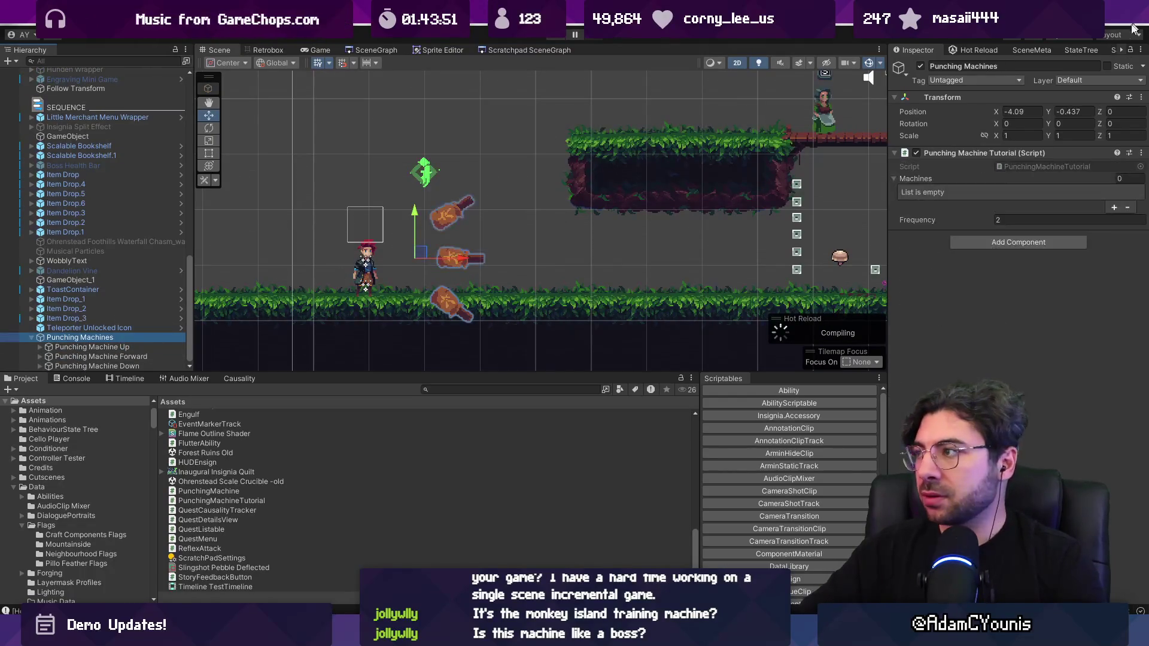
click(141, 347)
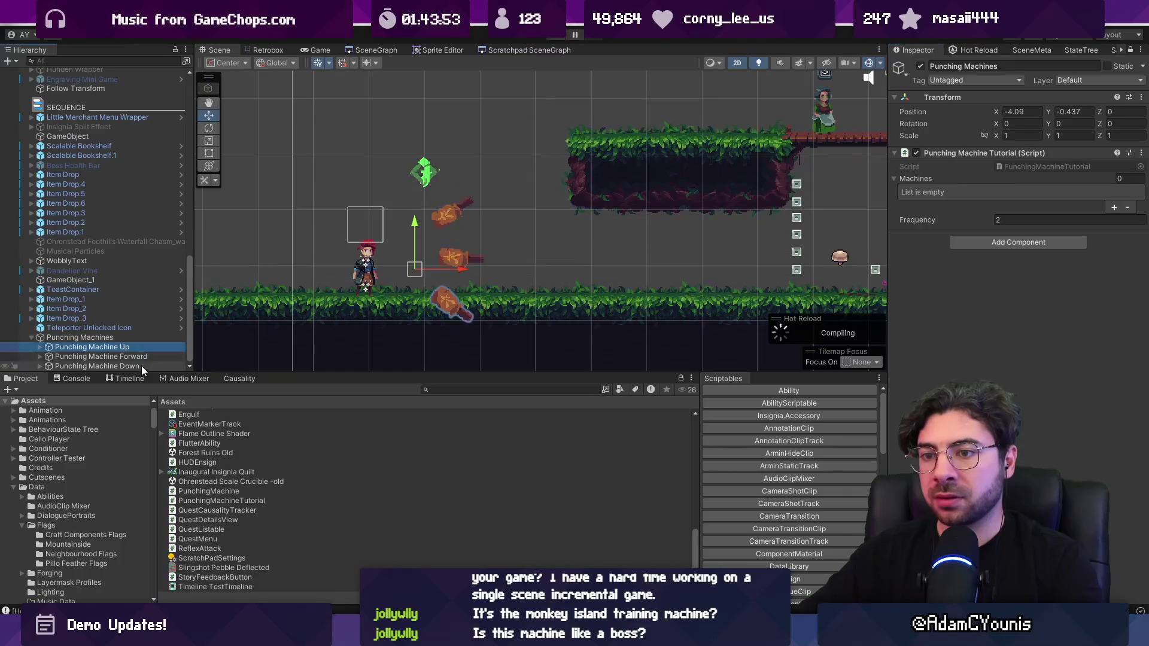
shift+click(138, 361)
mouse_move(139, 361)
mouse_down()
mouse_move(1053, 222)
mouse_move(1002, 182)
mouse_up()
click(131, 338)
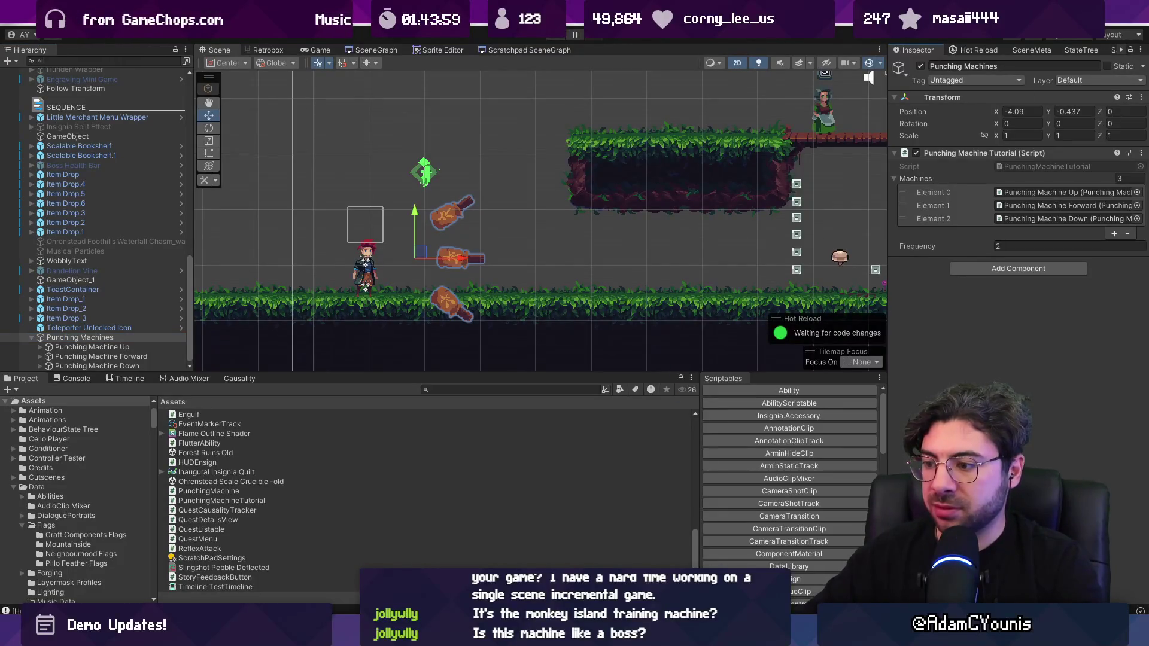
key(alt+Tab)
click(302, 39)
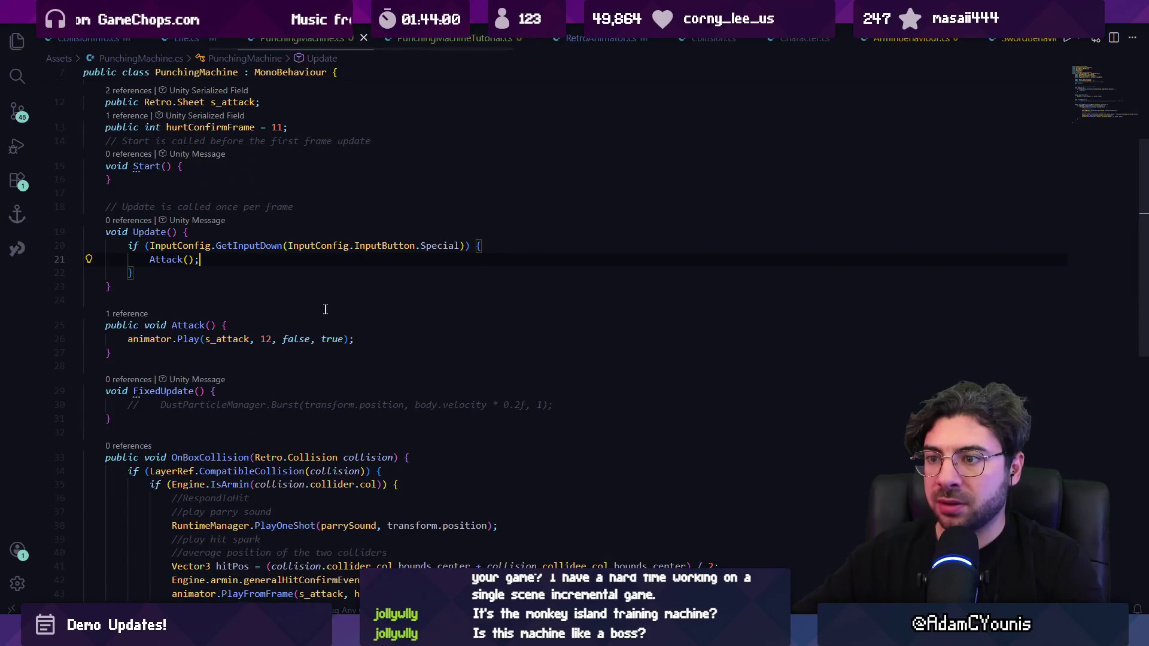
Cut the test Attack() call lines out of PunchingMachine.cs's Update.
drag(84, 260, 228, 265)
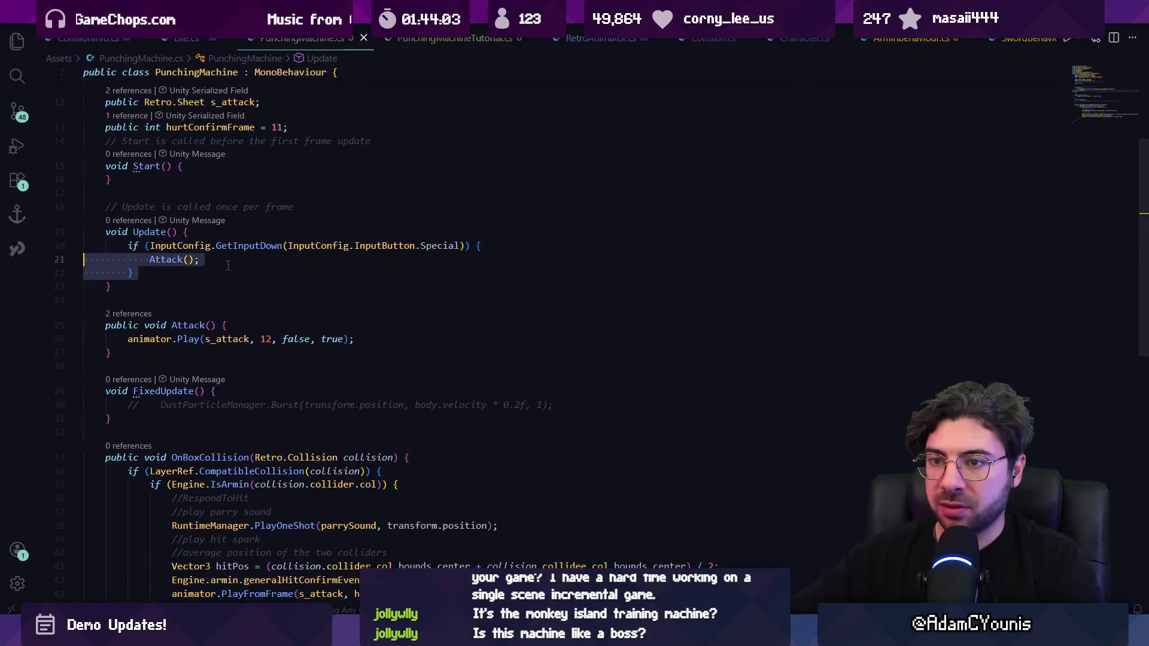
key(ctrl+x)
key(ctrl+Tab)
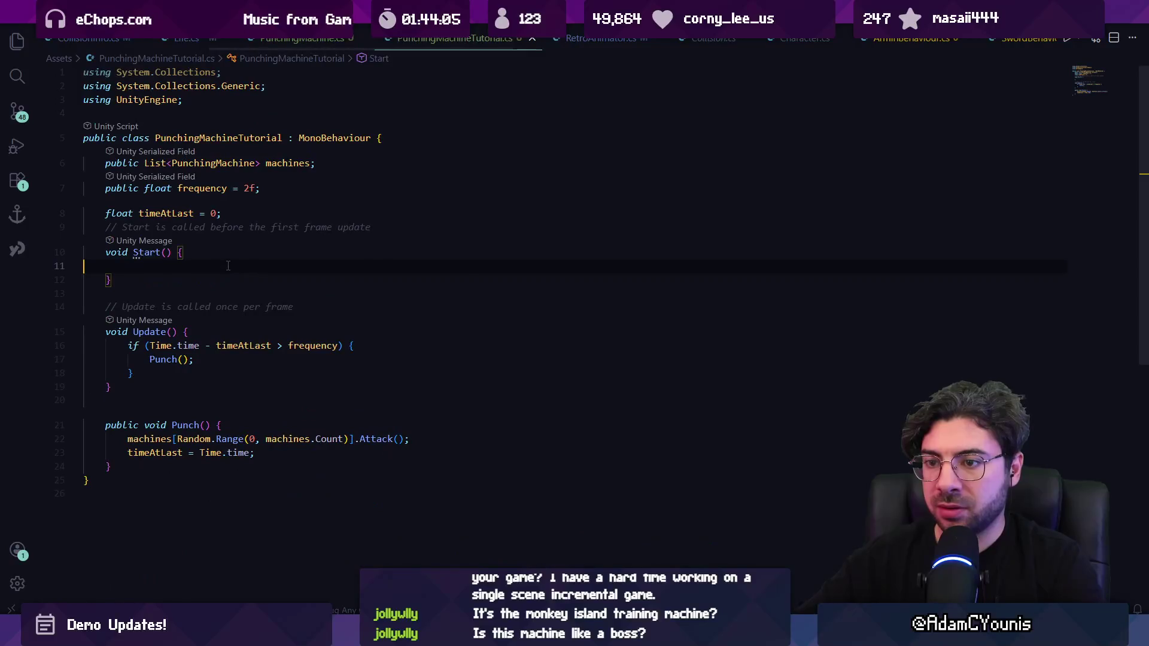
key(alt+Tab)
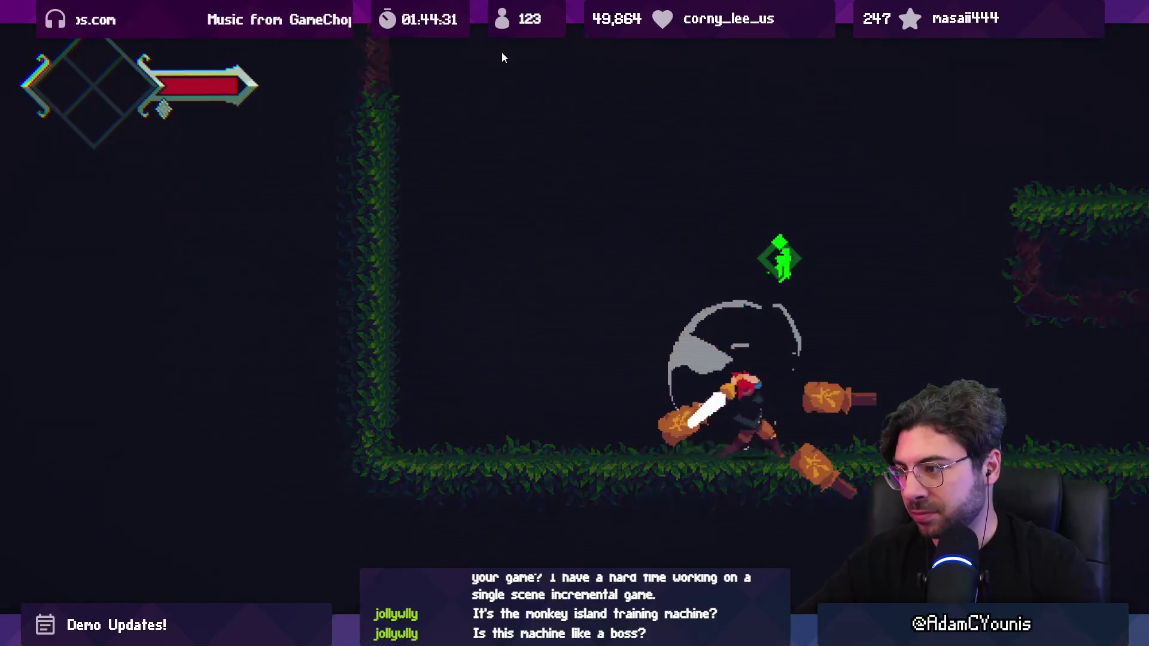
Exit the maximized Game view and stop play mode.
key(shift+space)
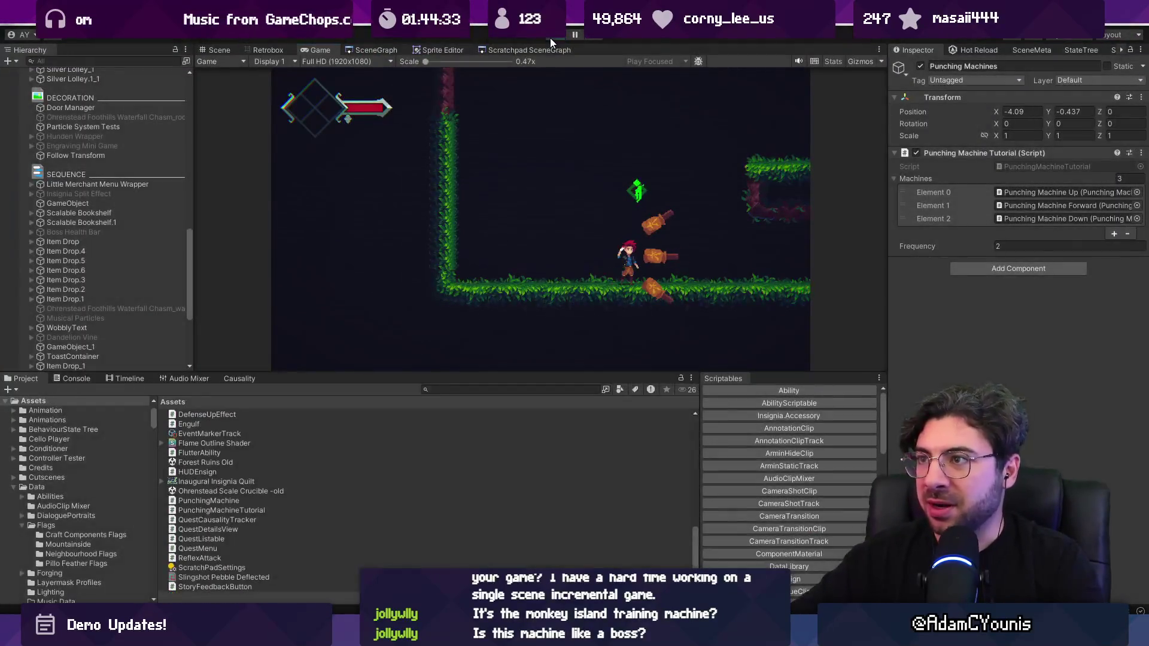
key(ctrl+p)
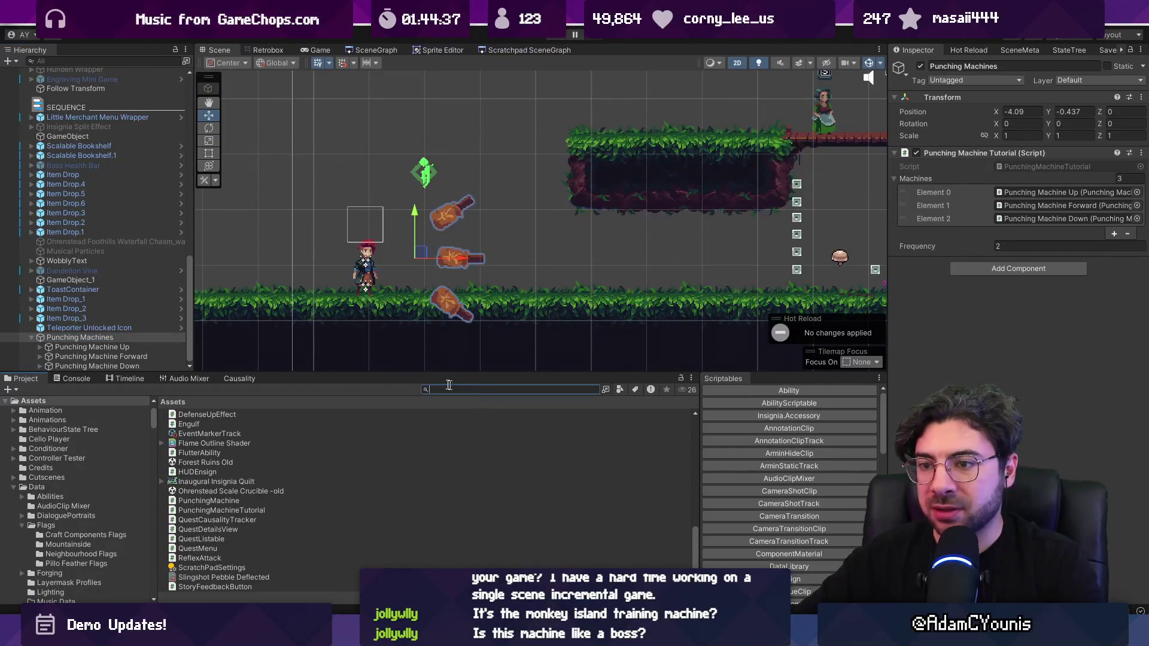
click(980, 268)
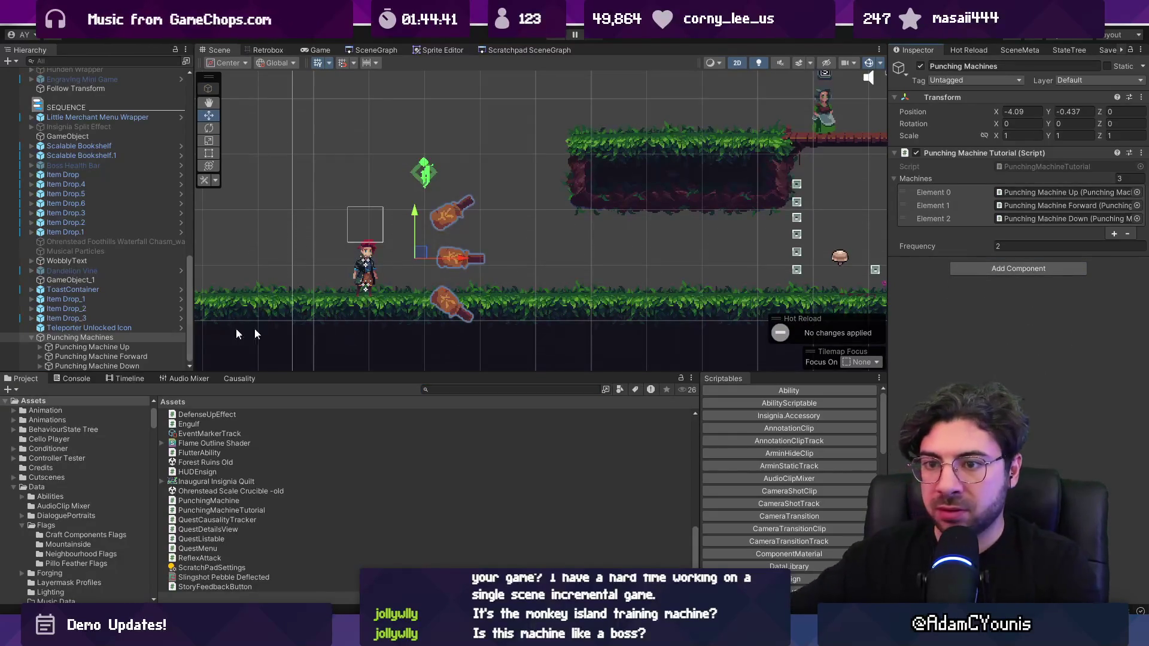
Create an empty child named 'Collider Block' under Punching Machines.
right_click(93, 337)
click(154, 288)
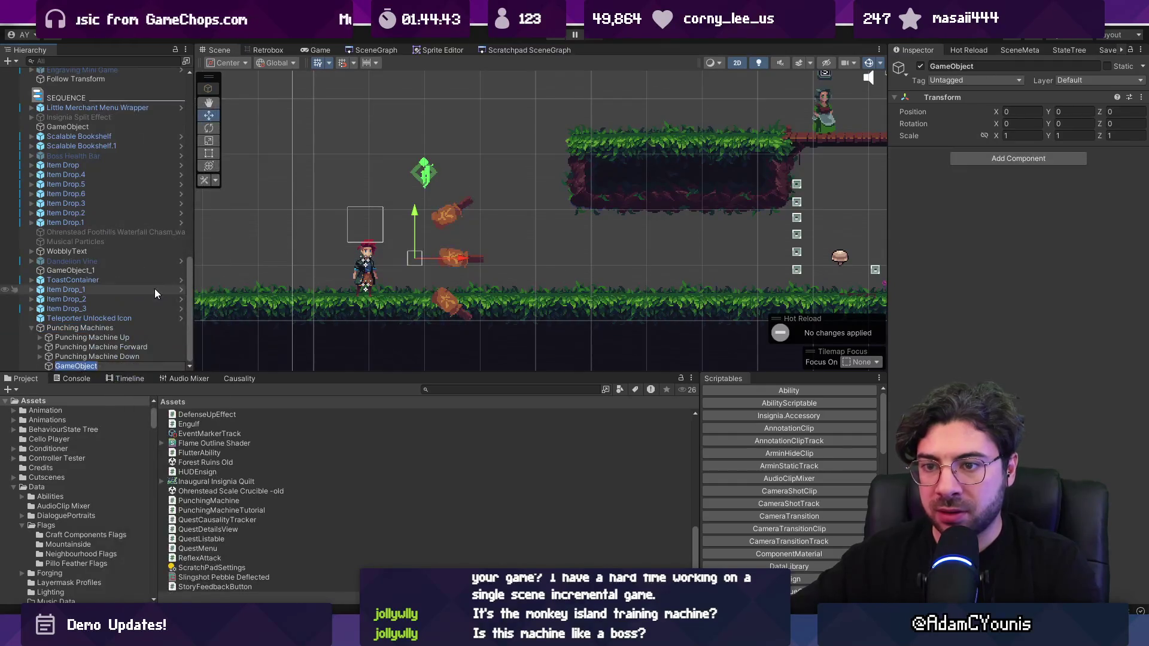
text(Collider Bl)
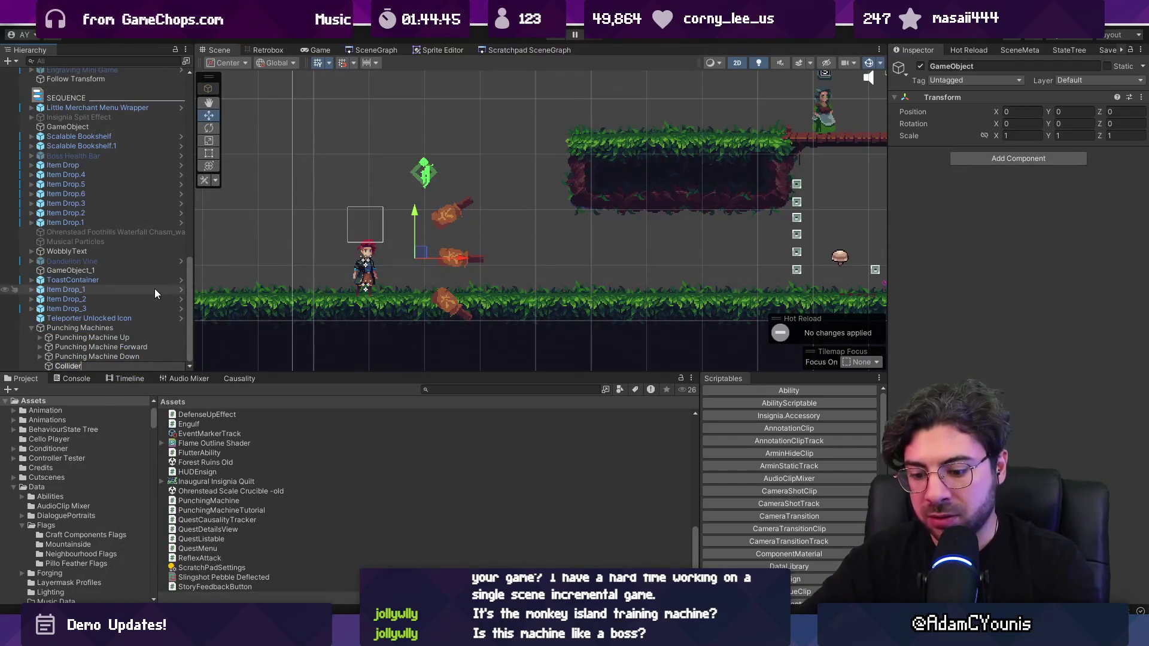
text(ock)
key(Return)
Add a Box Collider 2D to Collider Block, pull its right edge over the machines, and run the game.
click(986, 155)
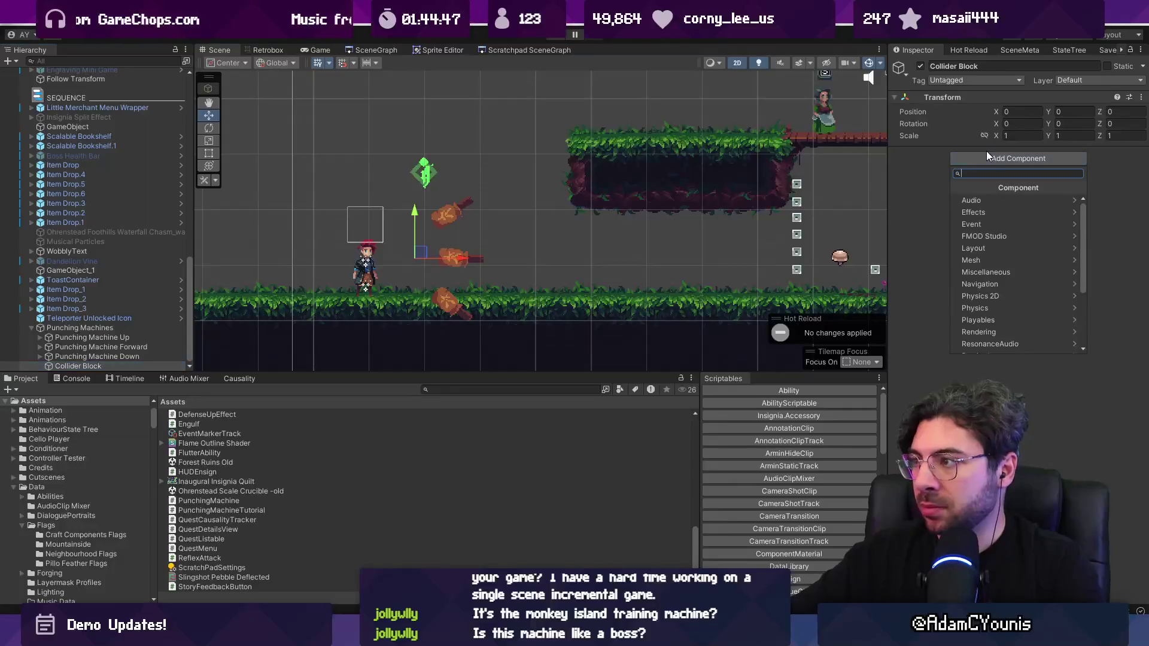
text(collider2)
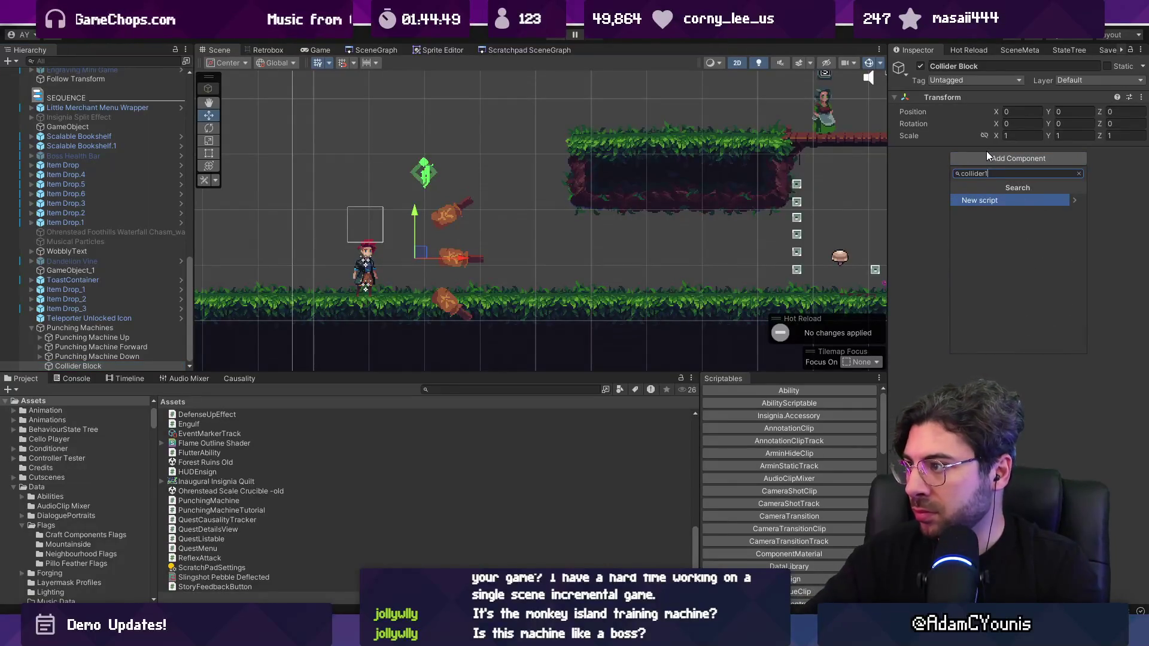
key(Return)
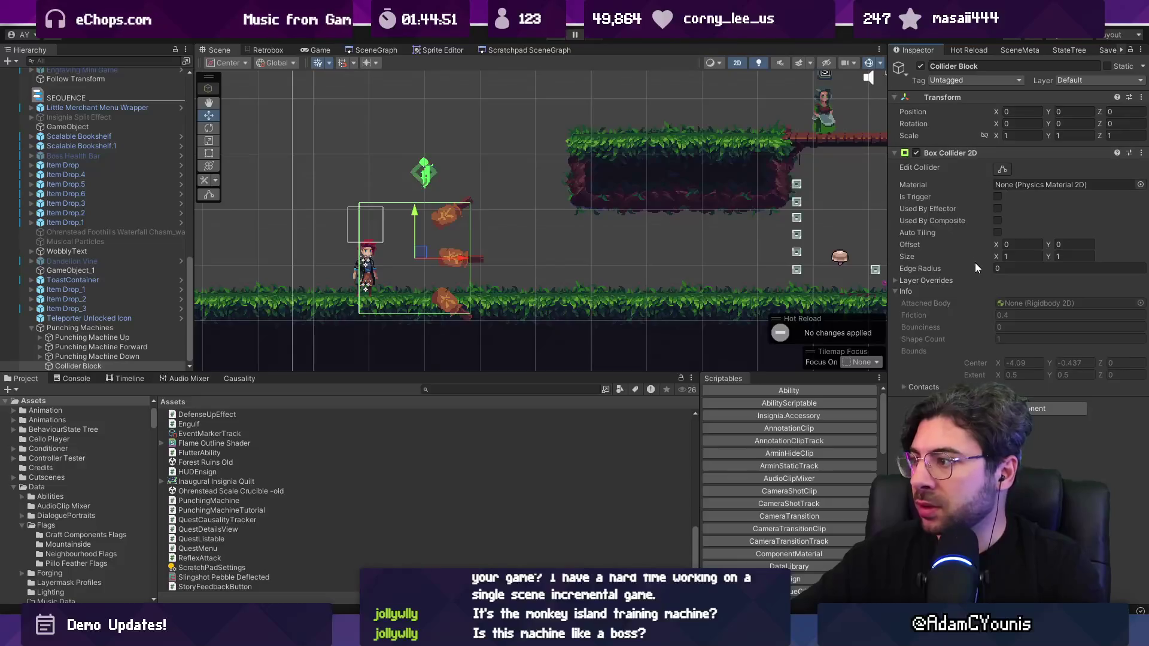
click(1081, 81)
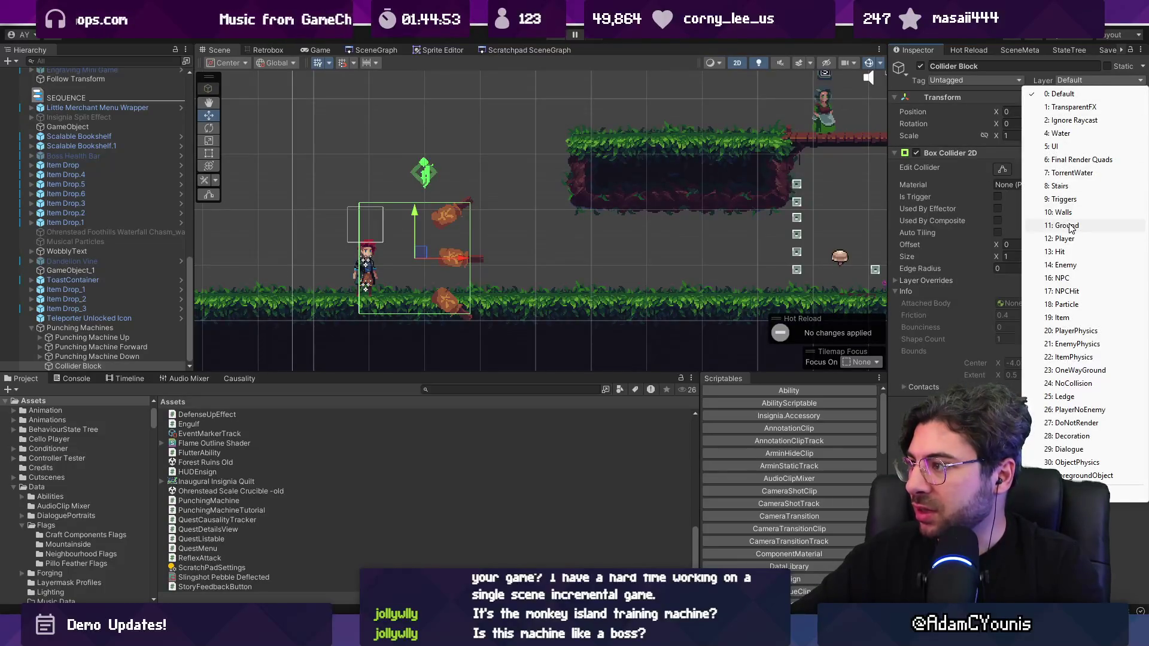
click(1001, 177)
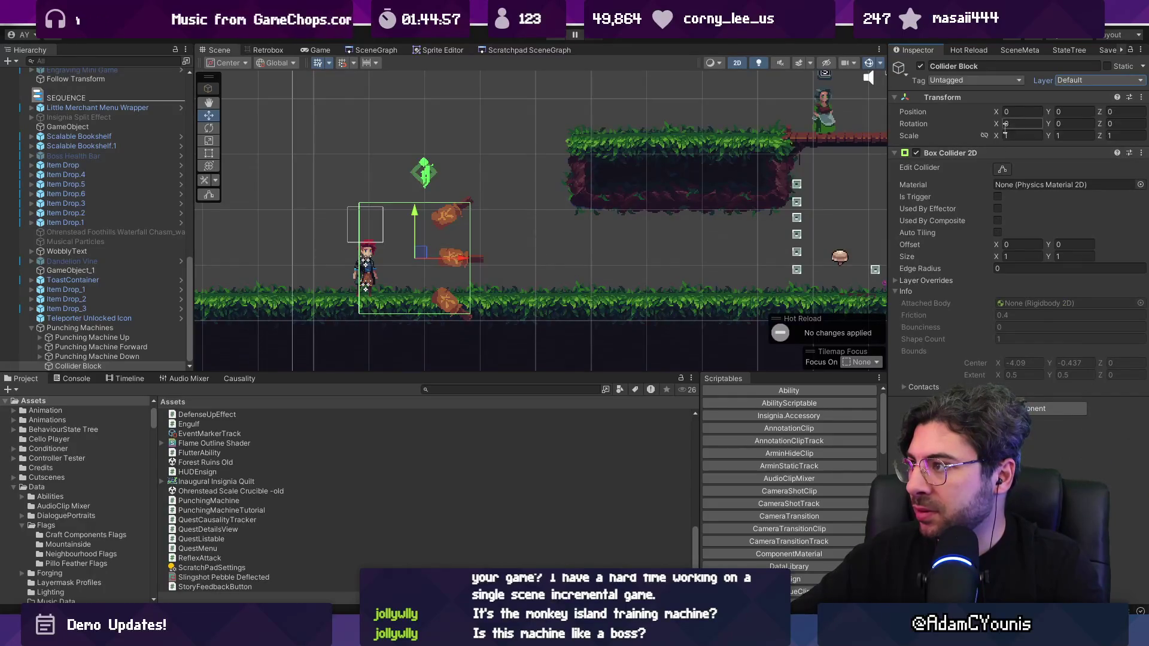
click(1002, 169)
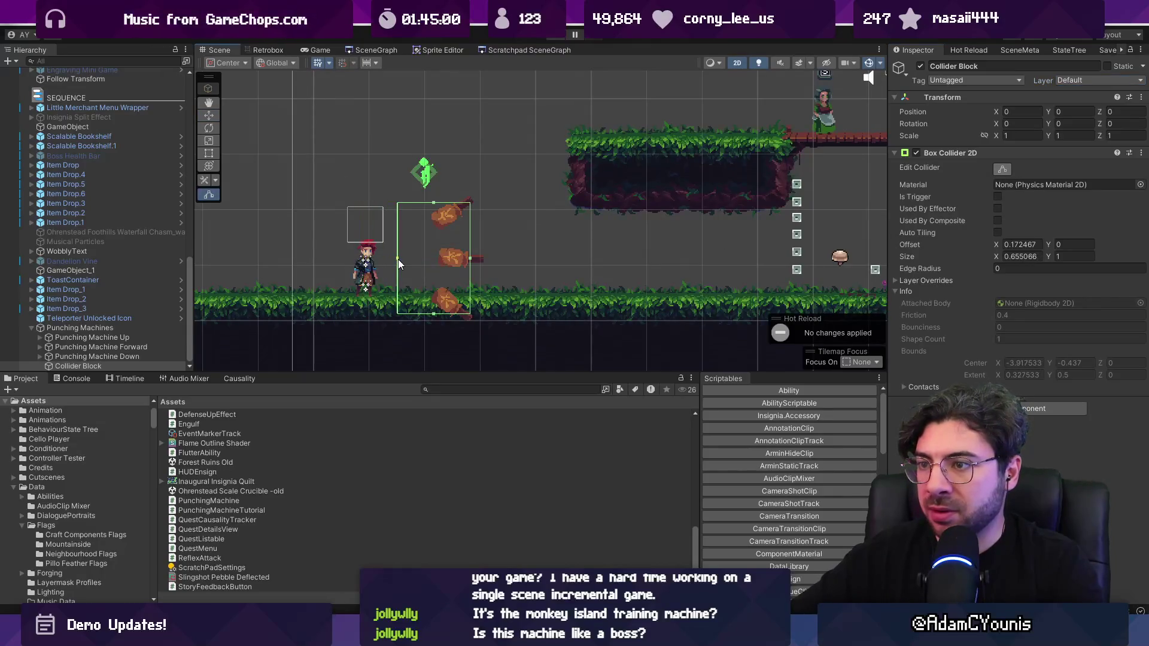
drag(469, 259, 461, 260)
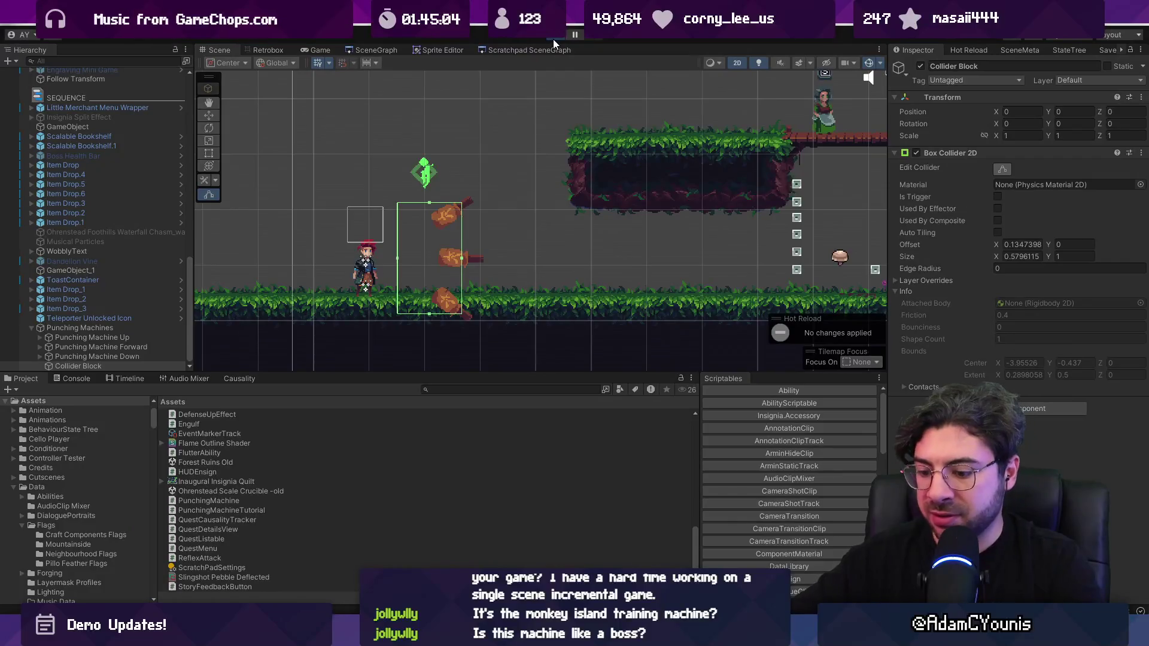
click(553, 38)
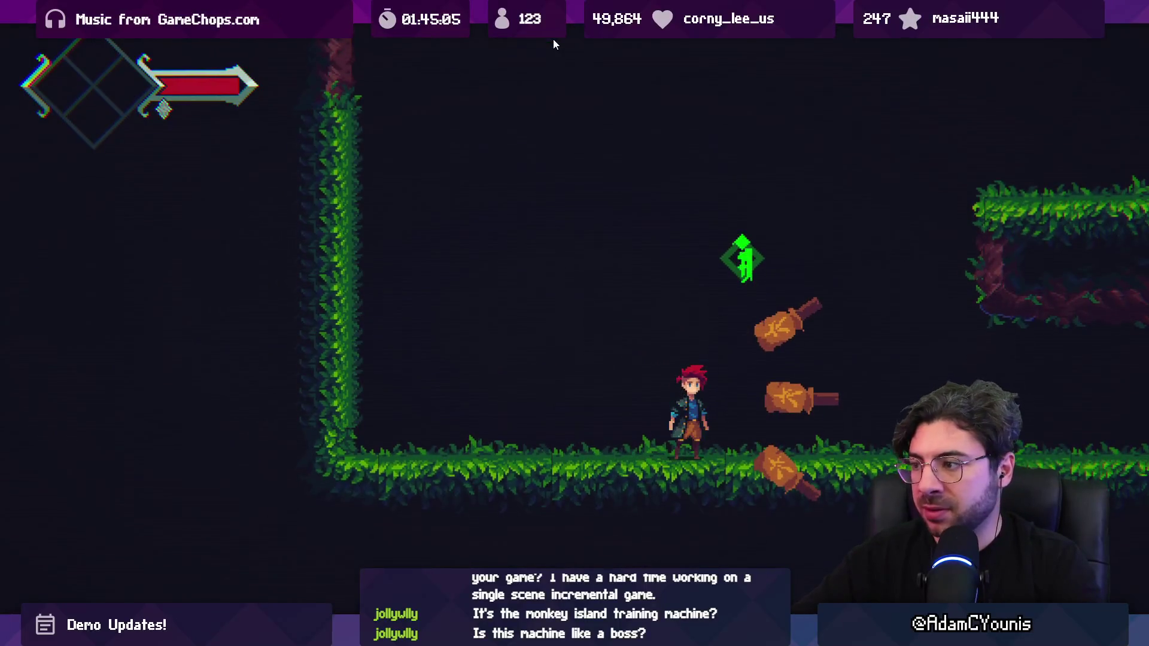
Slash at the punching machines four times with the sword in play mode.
key(j)
key(j)
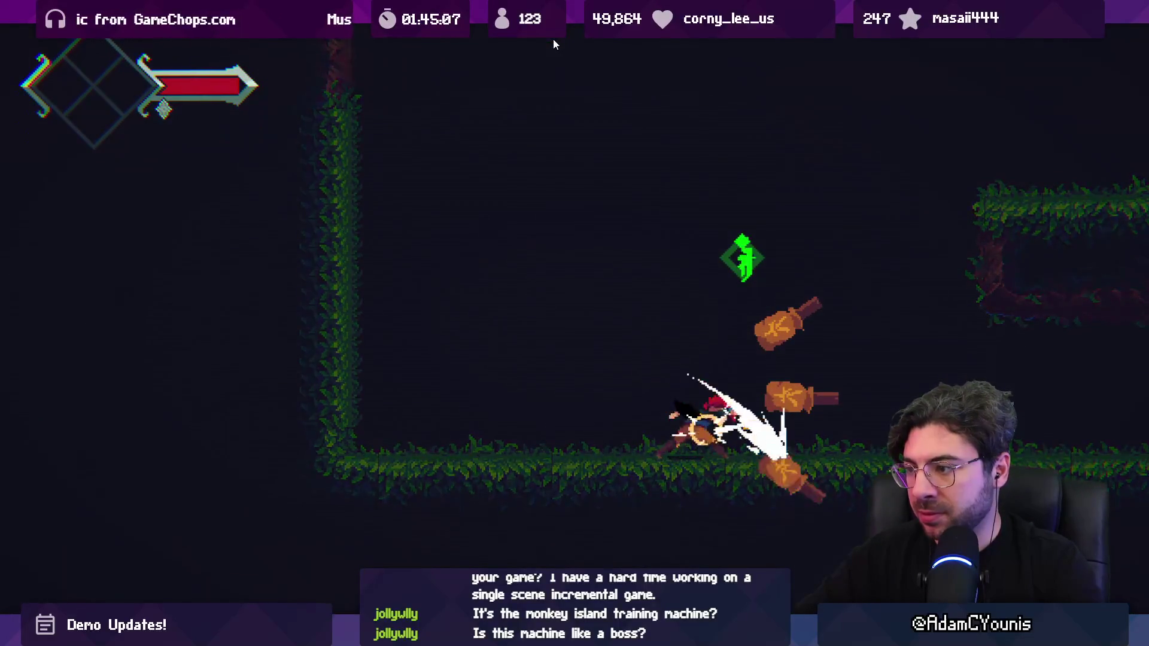
key(j)
key(j)
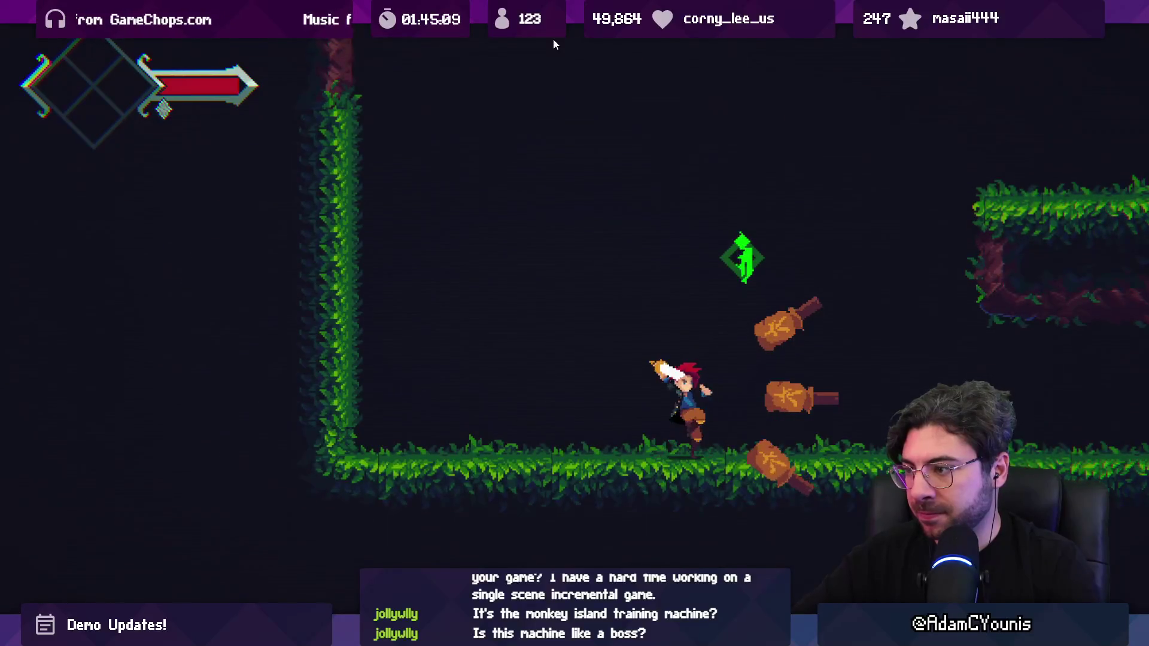
key(j)
key(j)
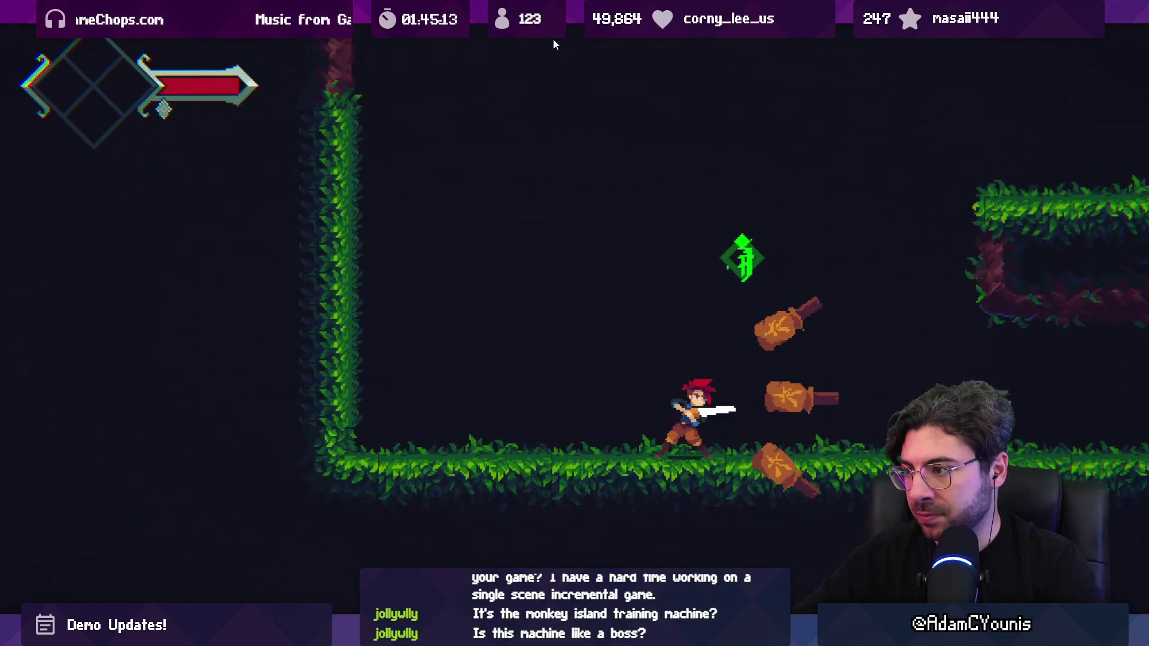
key(j)
Leave the maximized Game view and stop play mode.
key(shift+space)
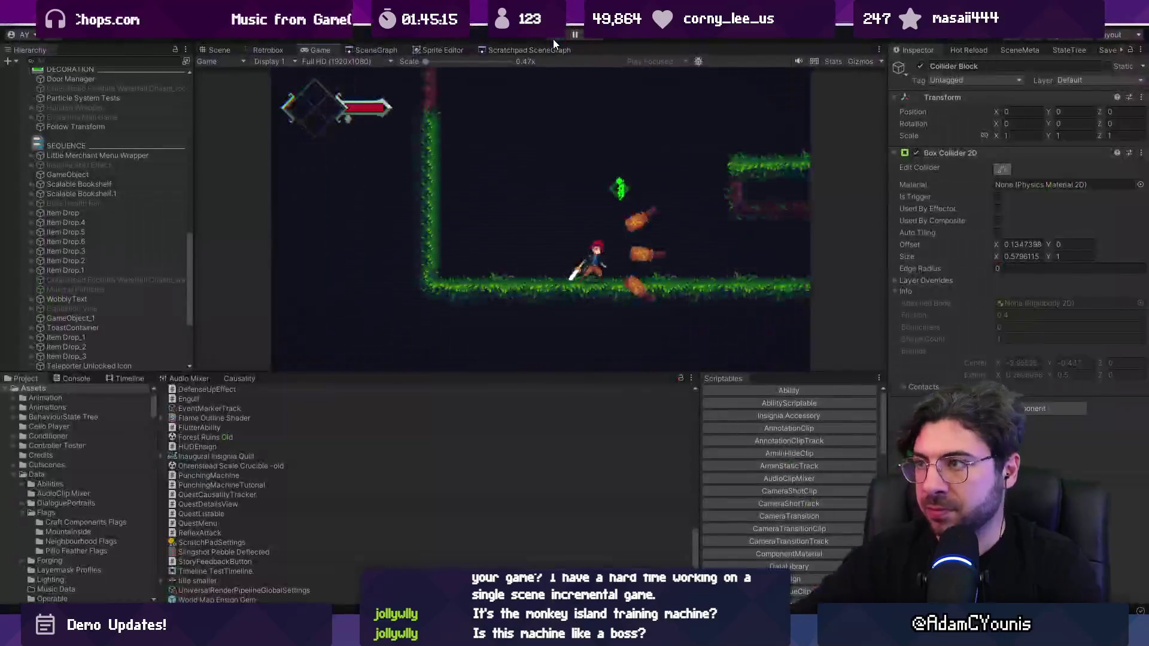
key(ctrl+1)
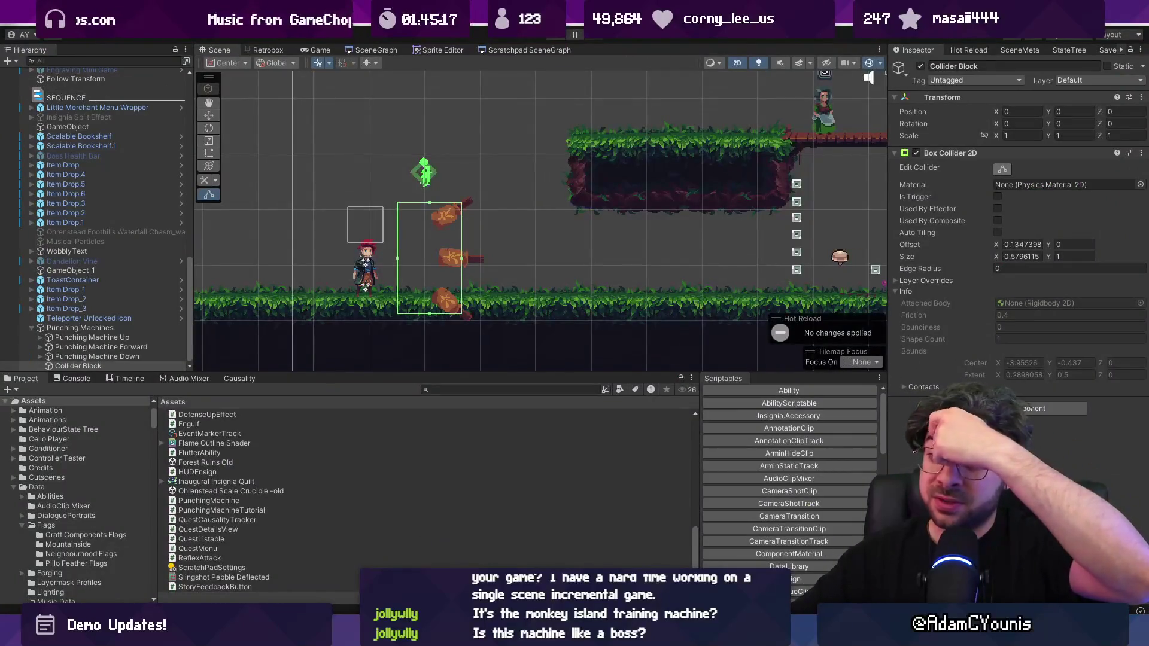
key(alt+Tab)
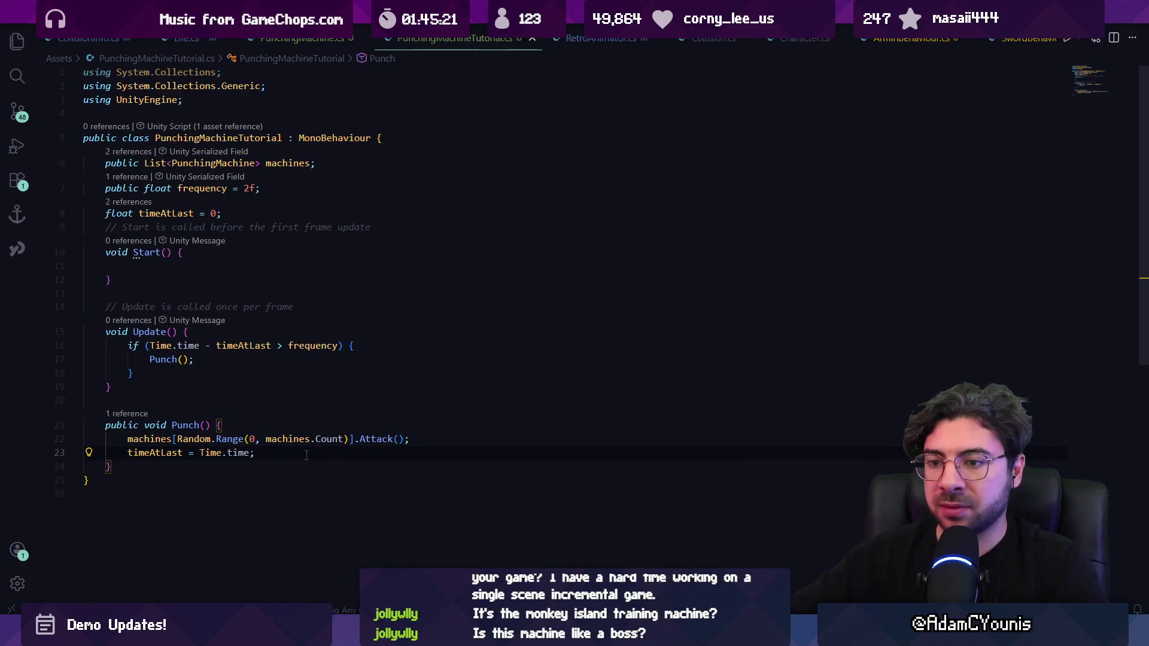
Append frequency -= 0.05f to Punch() in PunchingMachineTutorial.cs so punches speed up.
text(frequench)
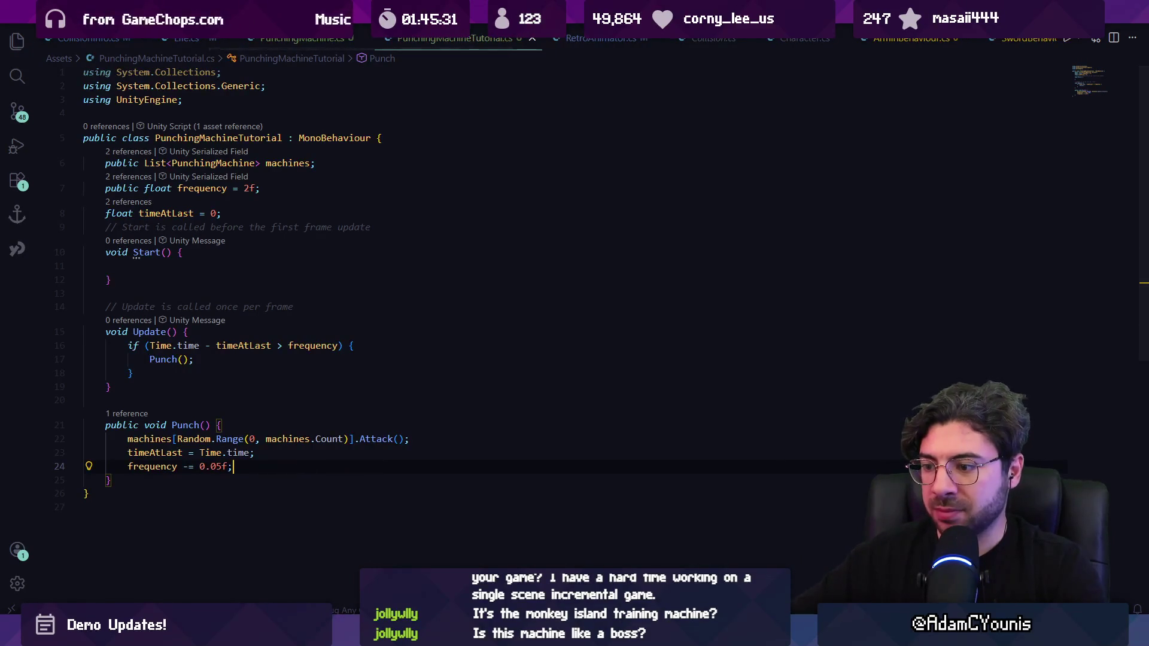
key(alt+Tab)
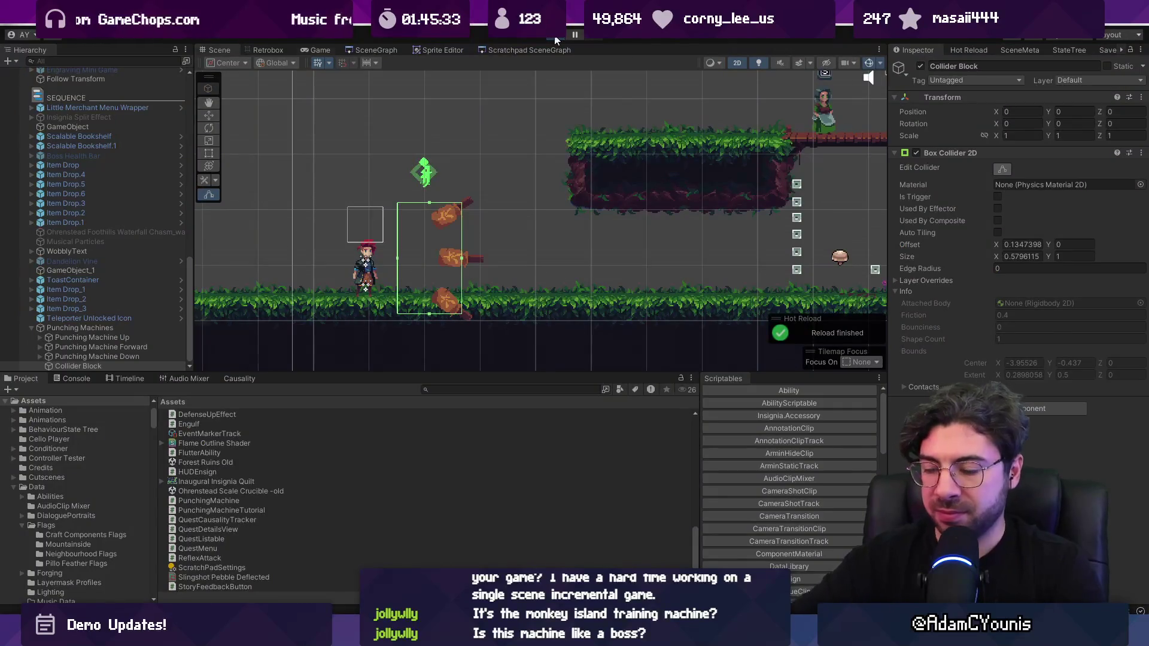
Playtest the speeding-up punches with spin-slashes, then exit the game view and open Retrobox.
click(555, 36)
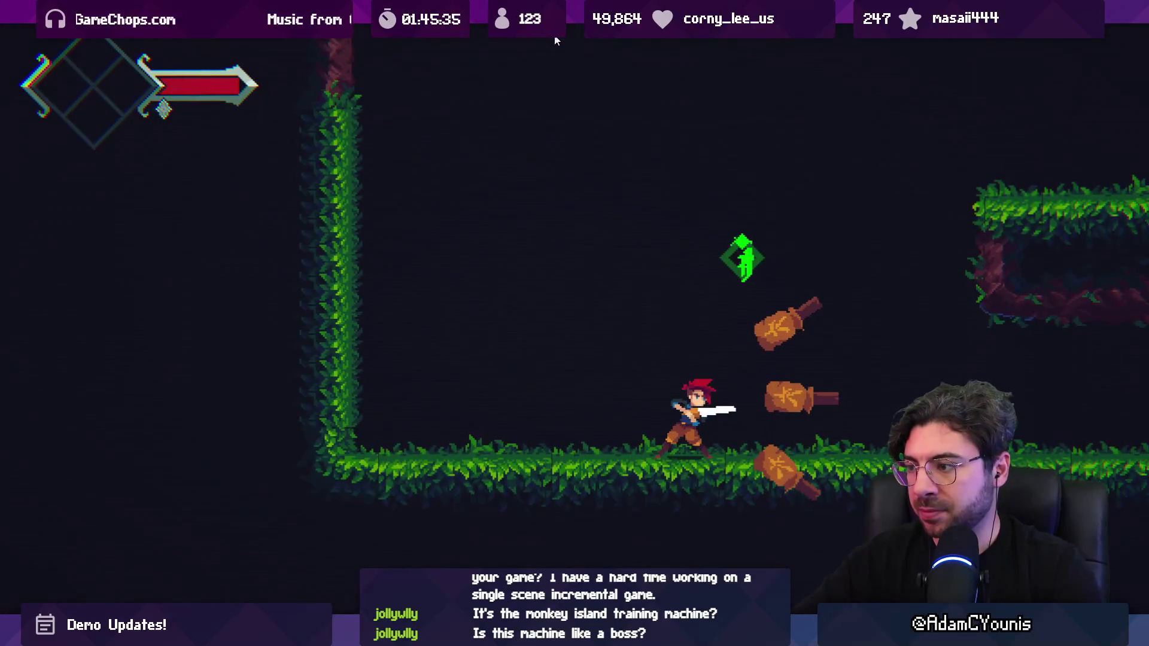
key(x)
key(Left)
key(x)
key(x)
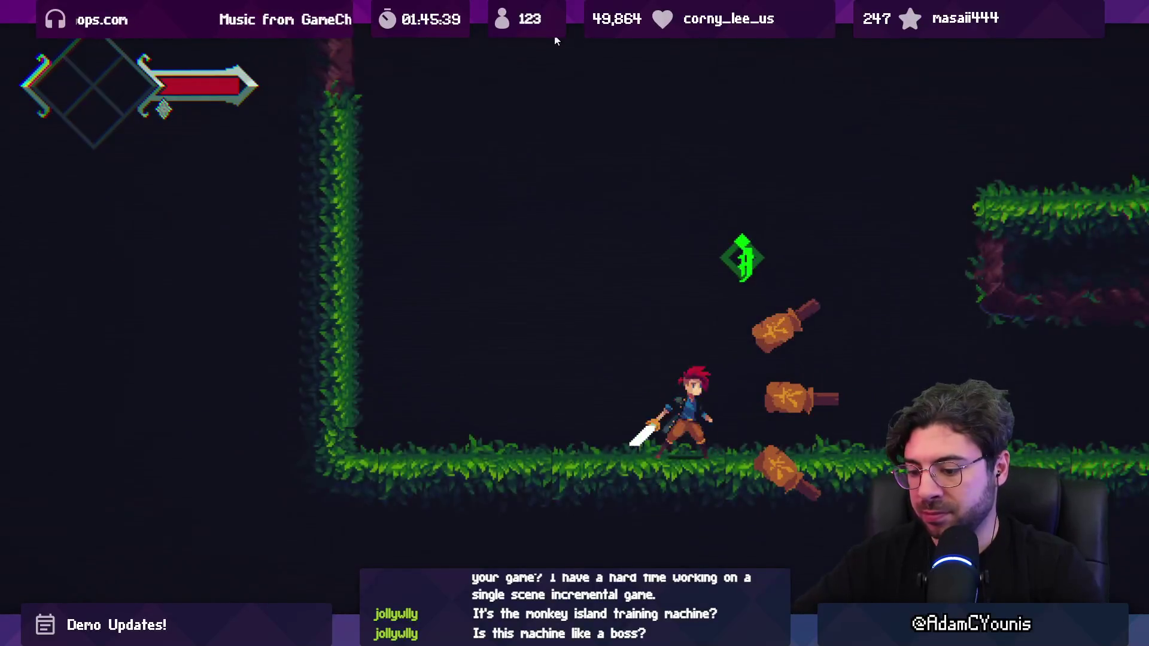
click(556, 40)
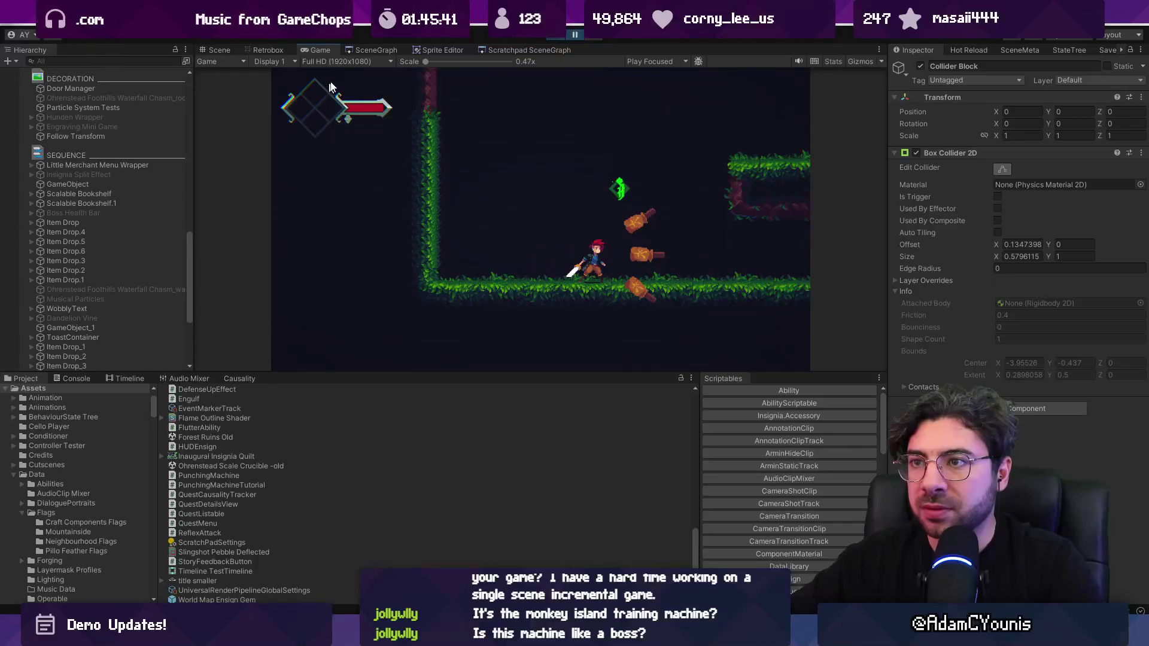
click(278, 54)
click(481, 391)
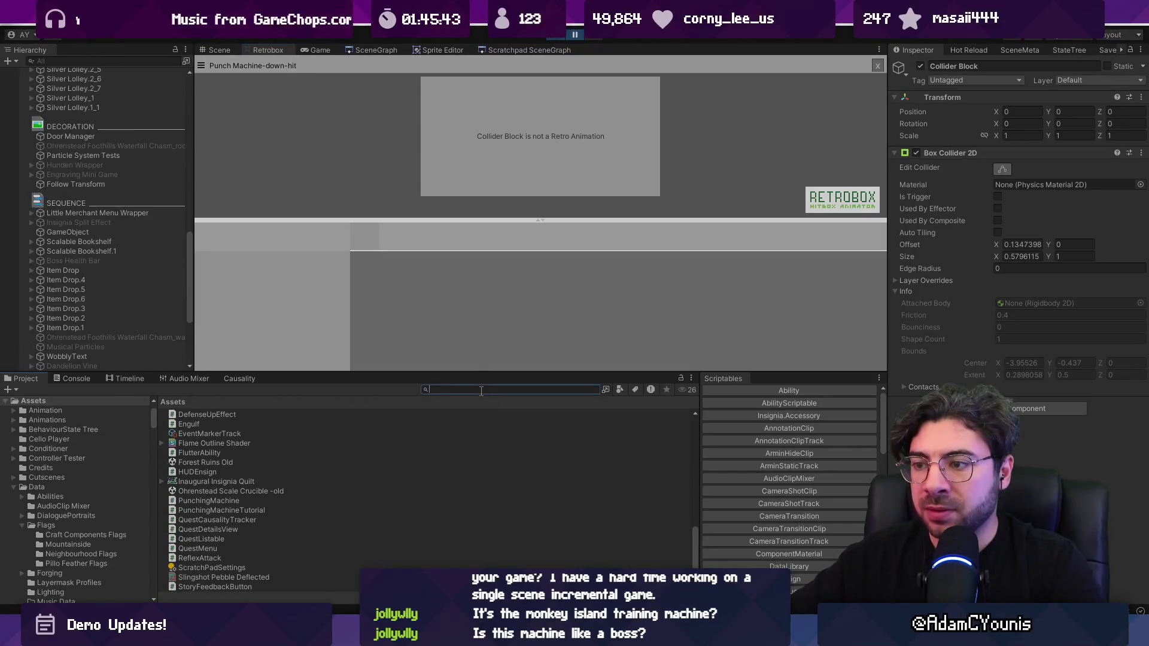
text(hit down)
Enlarge the frame 6 Hurt hitbox of Punch Machine-down-hit to cover the glove sprite.
click(237, 413)
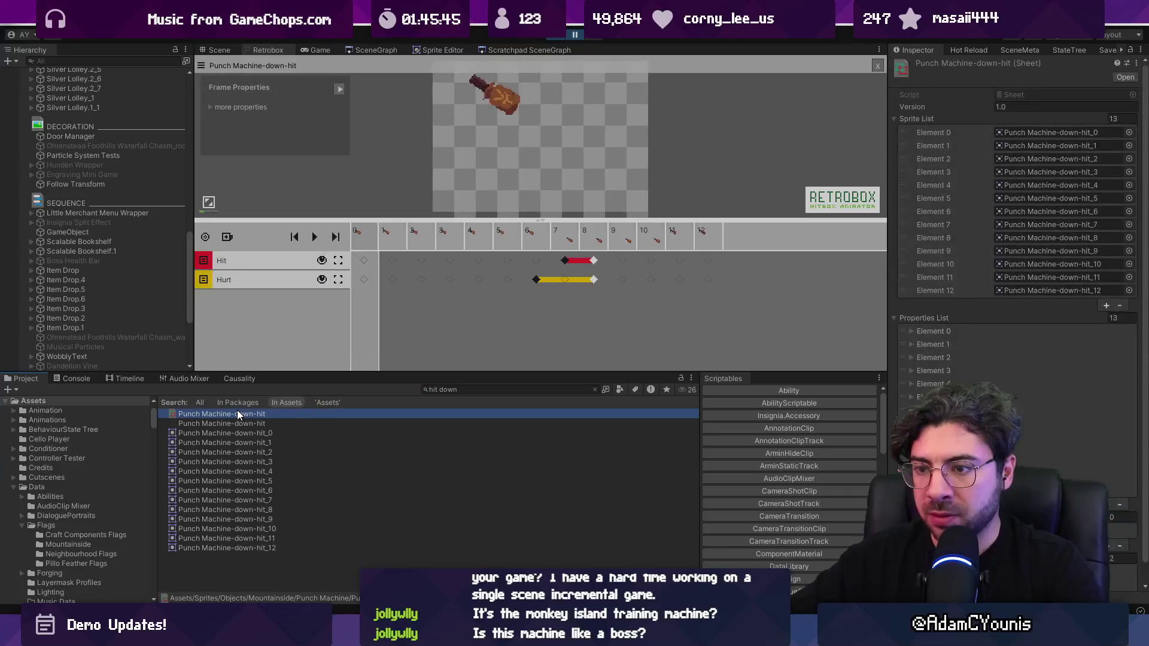
click(536, 279)
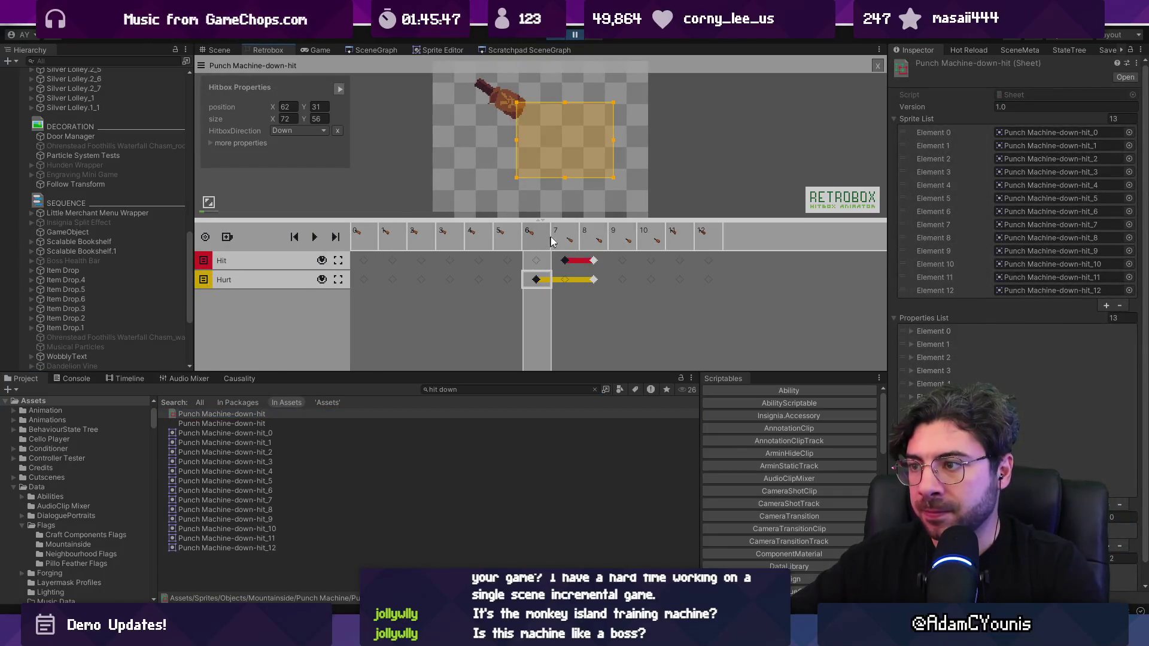
click(552, 239)
click(537, 279)
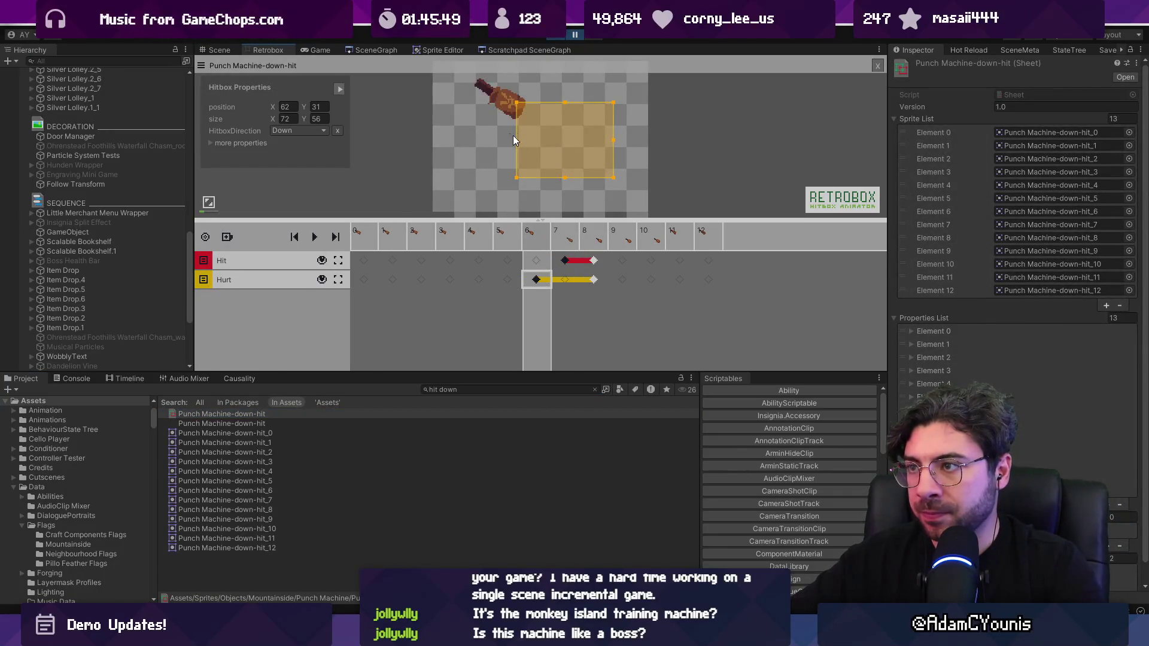
drag(511, 100, 463, 76)
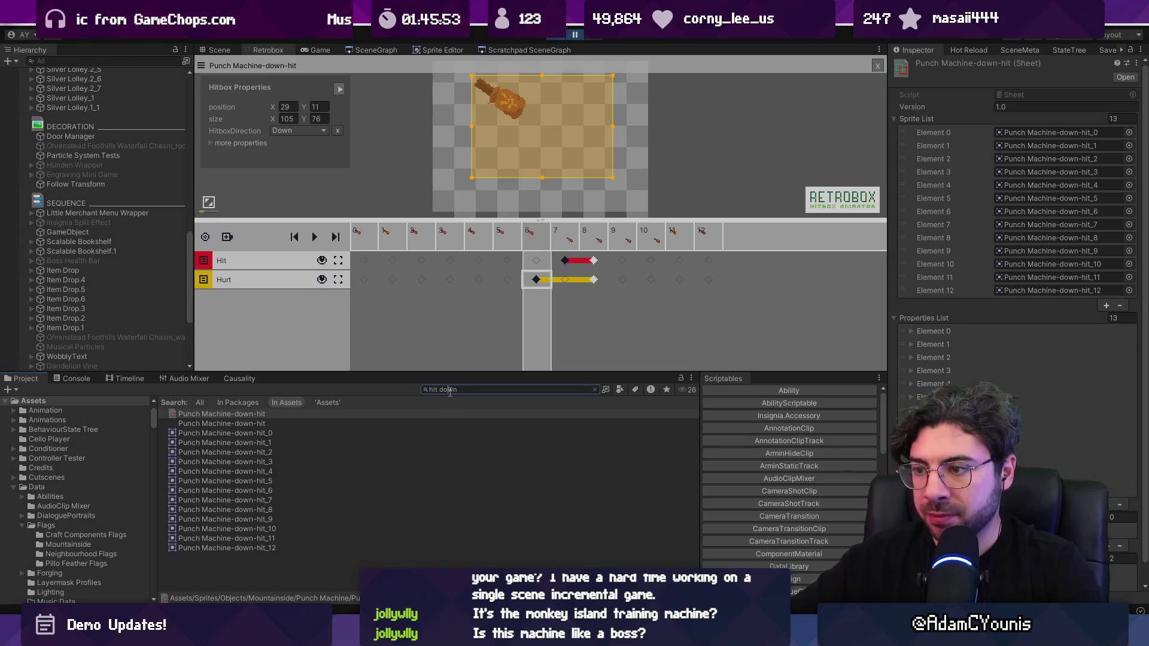
Widen the frame 7 Hurt hitbox of Punch Machine-up-hit over the glove sprite.
text(up)
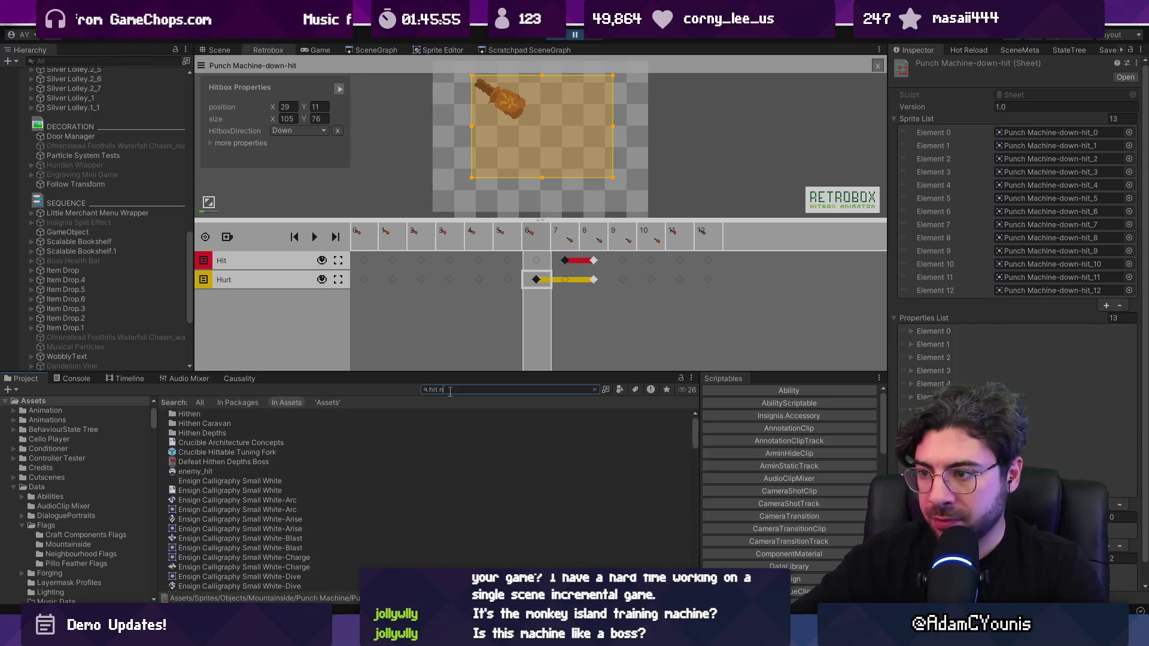
click(242, 433)
click(252, 423)
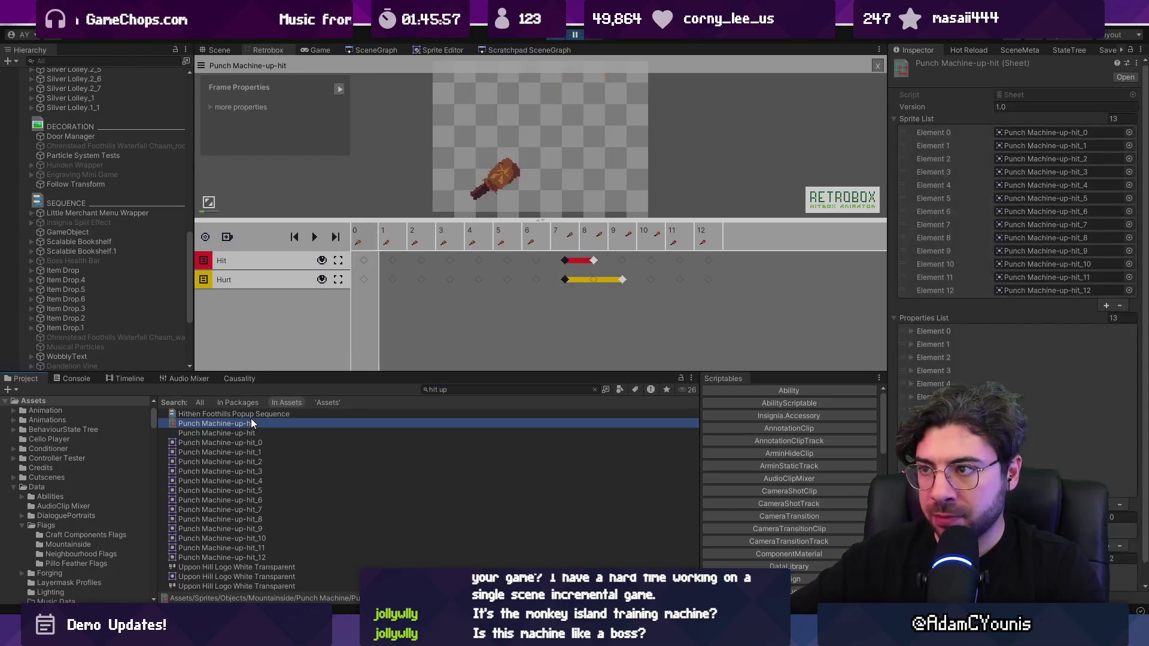
click(565, 279)
drag(514, 178, 483, 204)
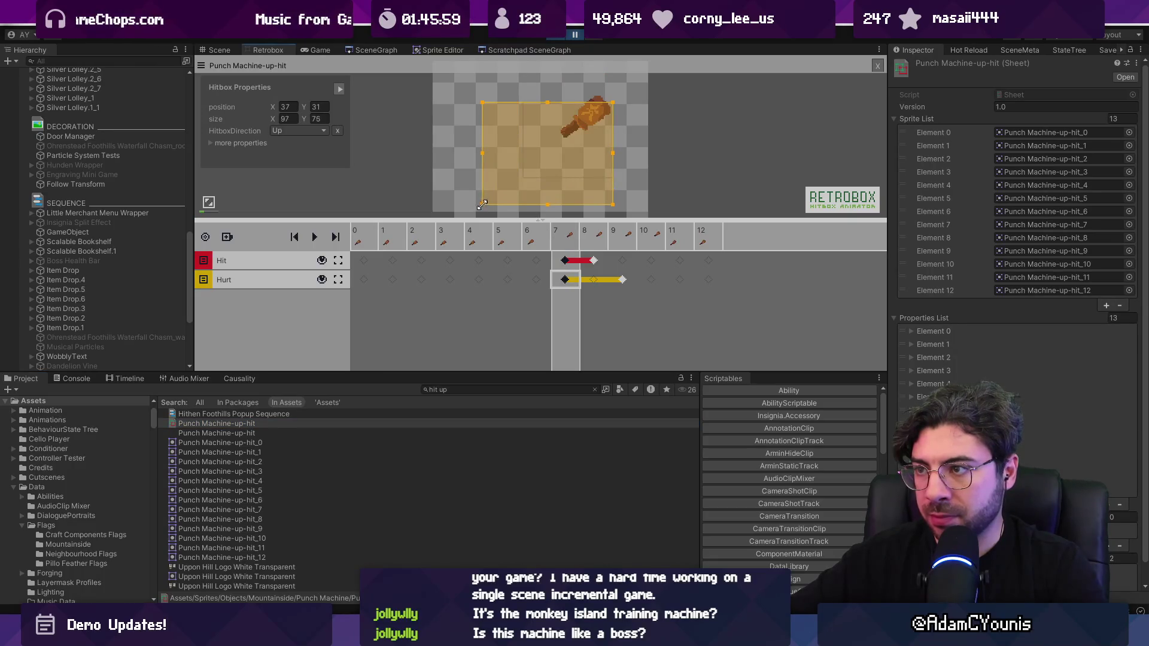
click(317, 50)
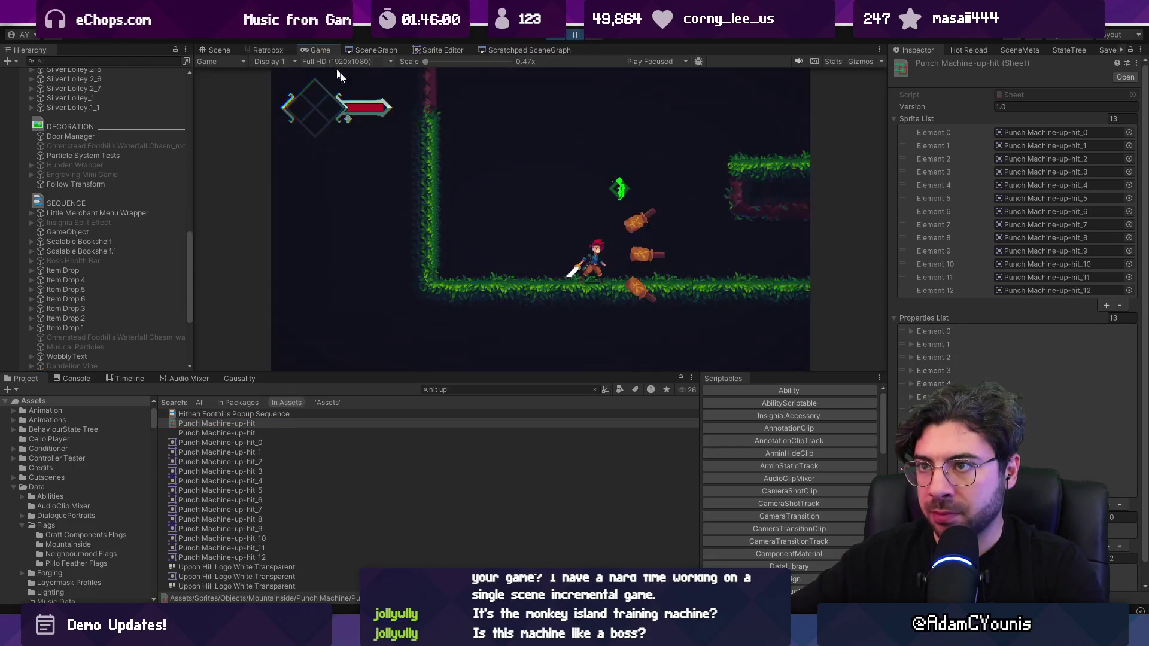
Playtest sword attacks against the punching machines, then stop the game.
click(573, 34)
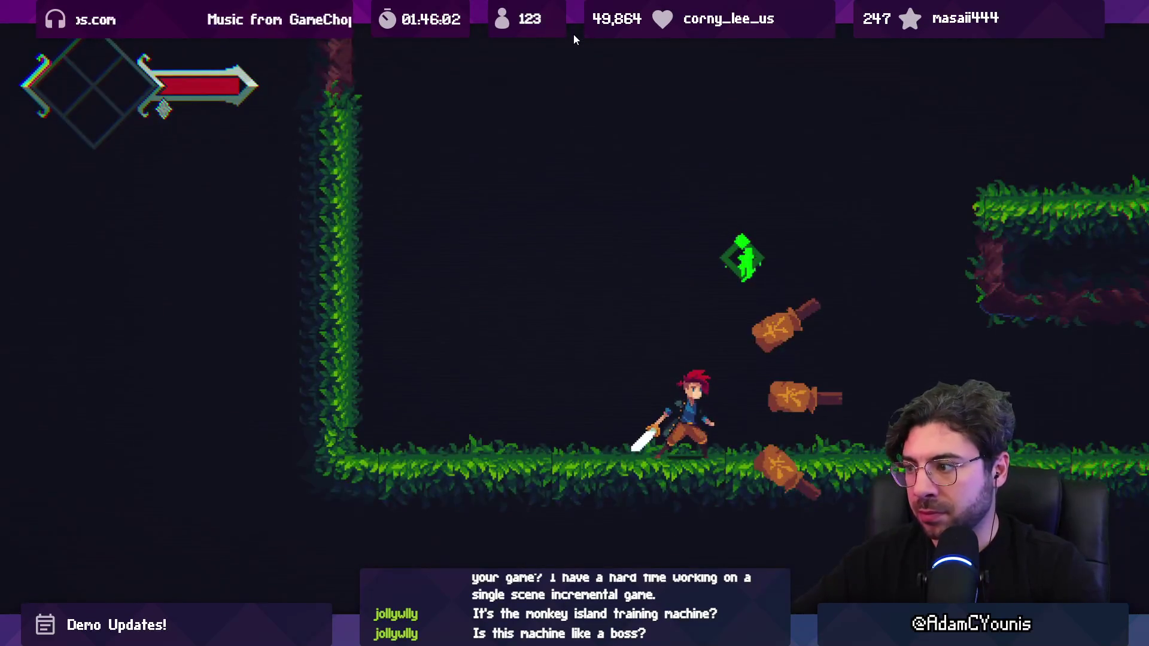
key(x)
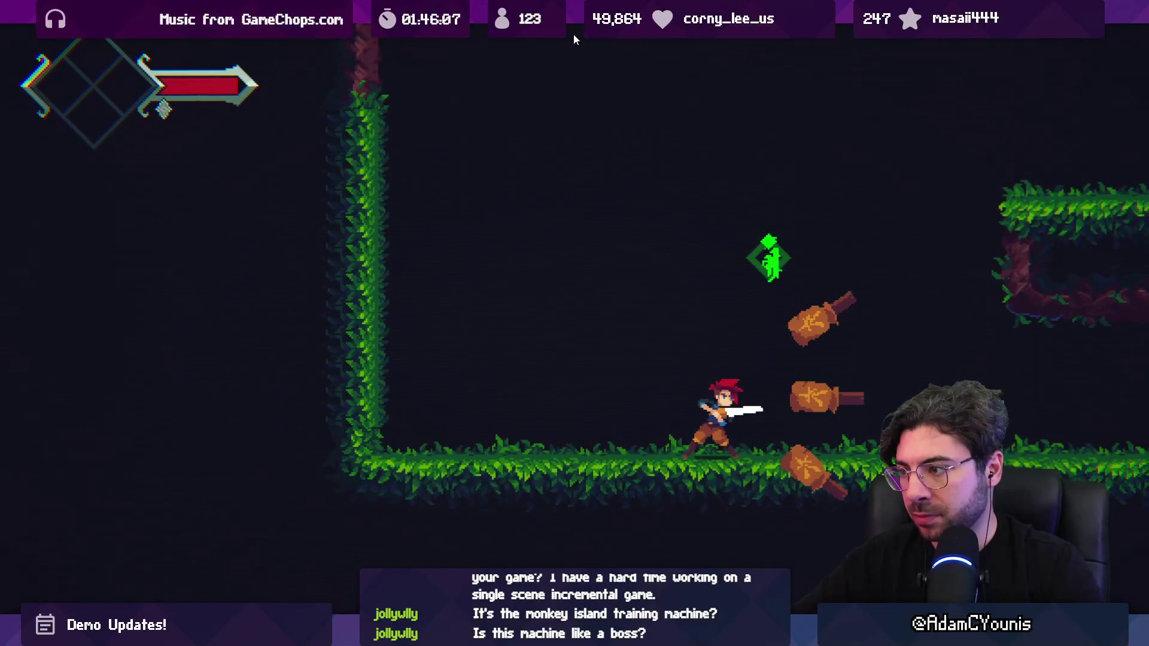
key(Left)
key(x)
key(x)
key(x)
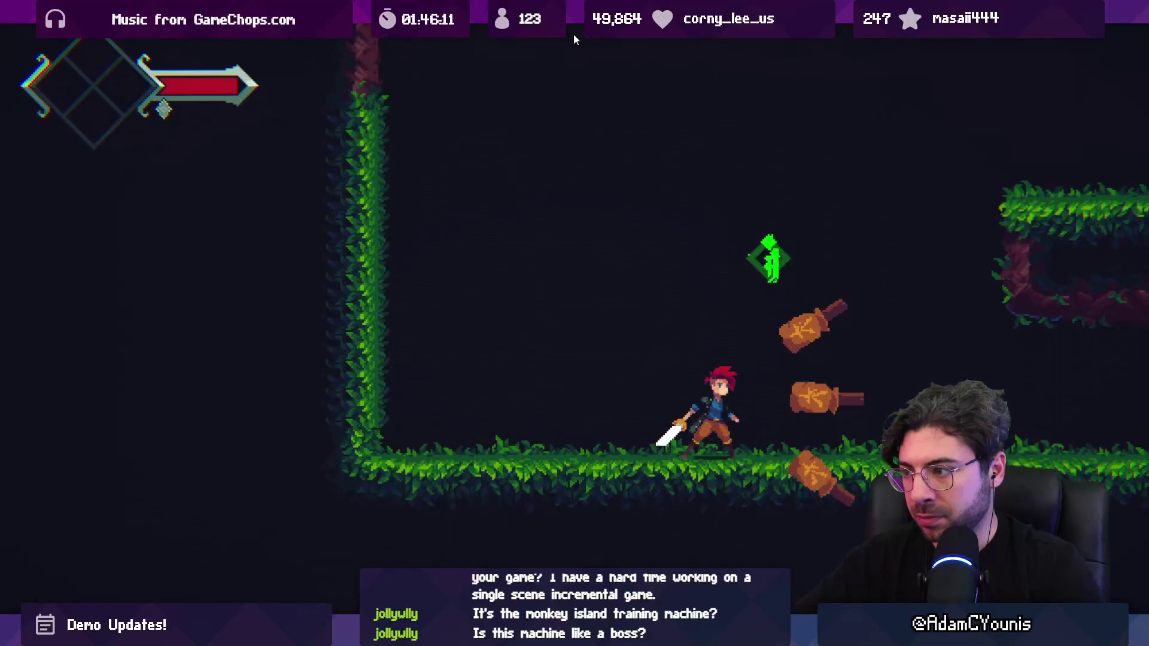
key(shift+space)
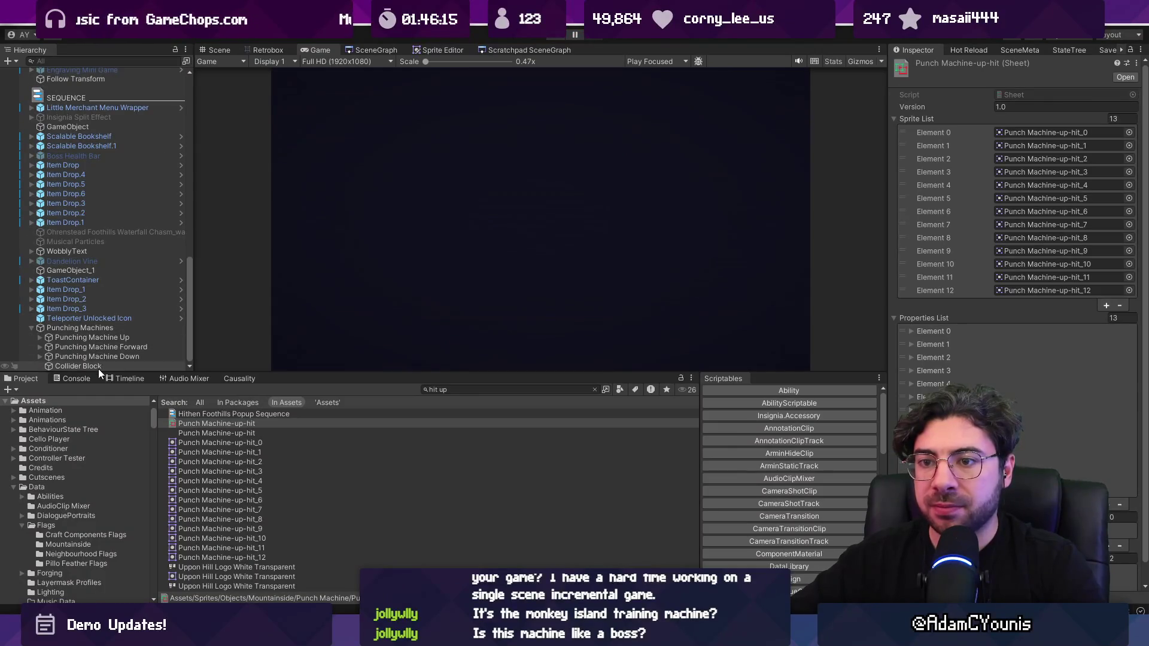
click(95, 366)
Nudge Collider Block left to X -0.248 and playtest again, pausing to inspect the scene.
drag(476, 262, 449, 261)
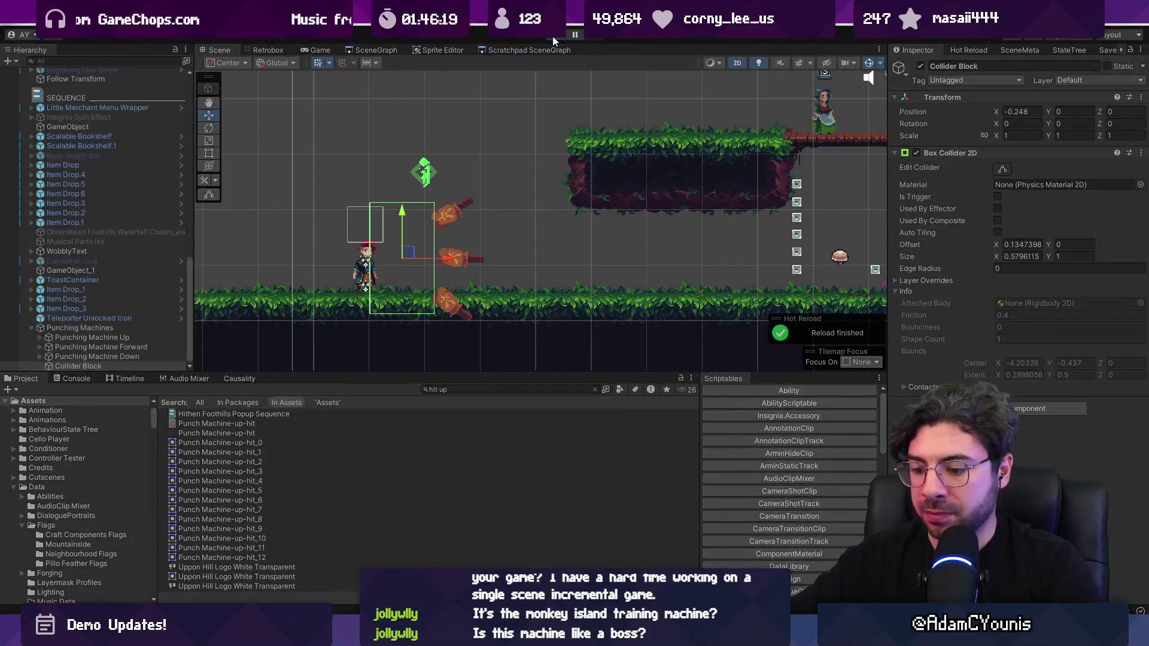
click(551, 36)
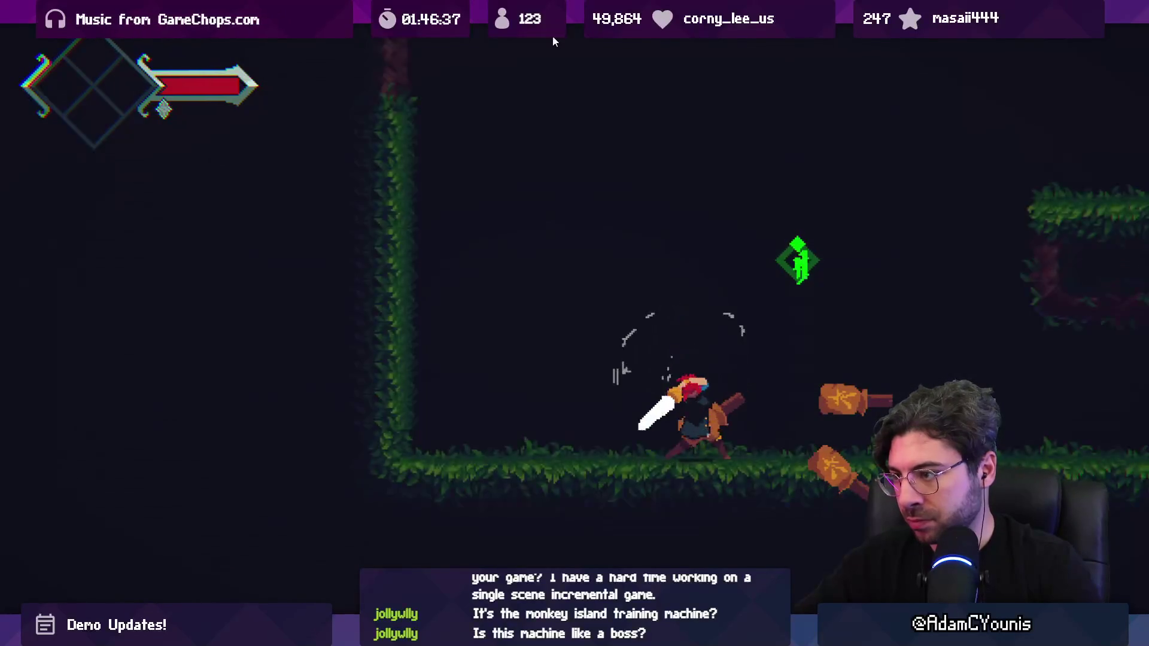
key(ctrl+shift+p)
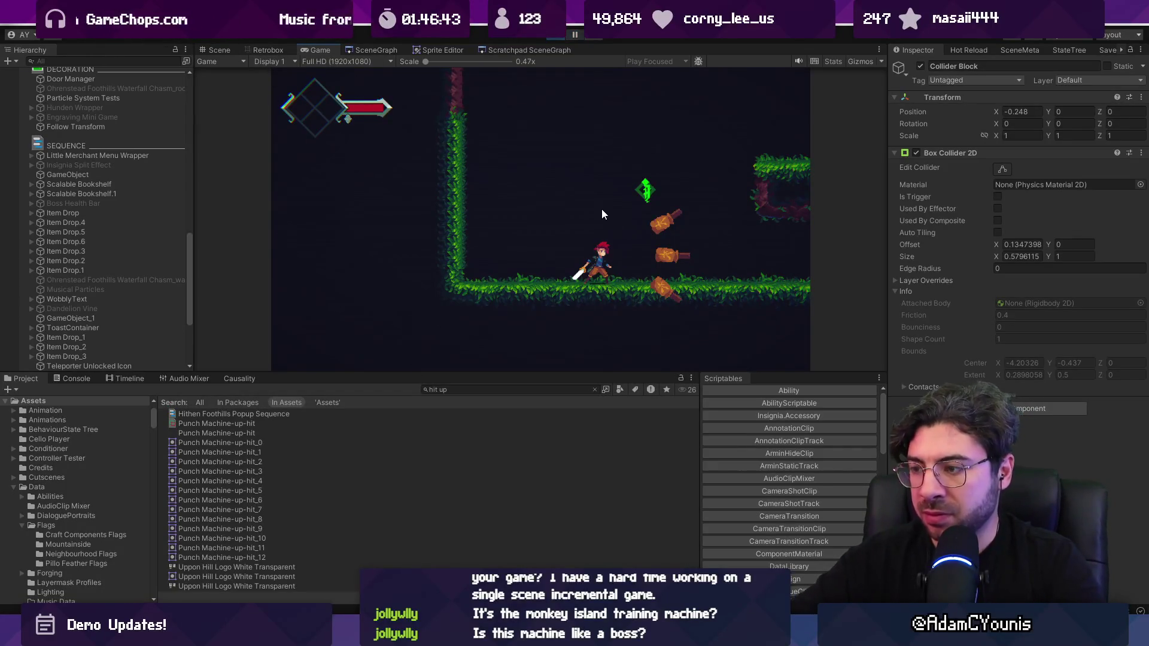
key(Tab)
key(Escape)
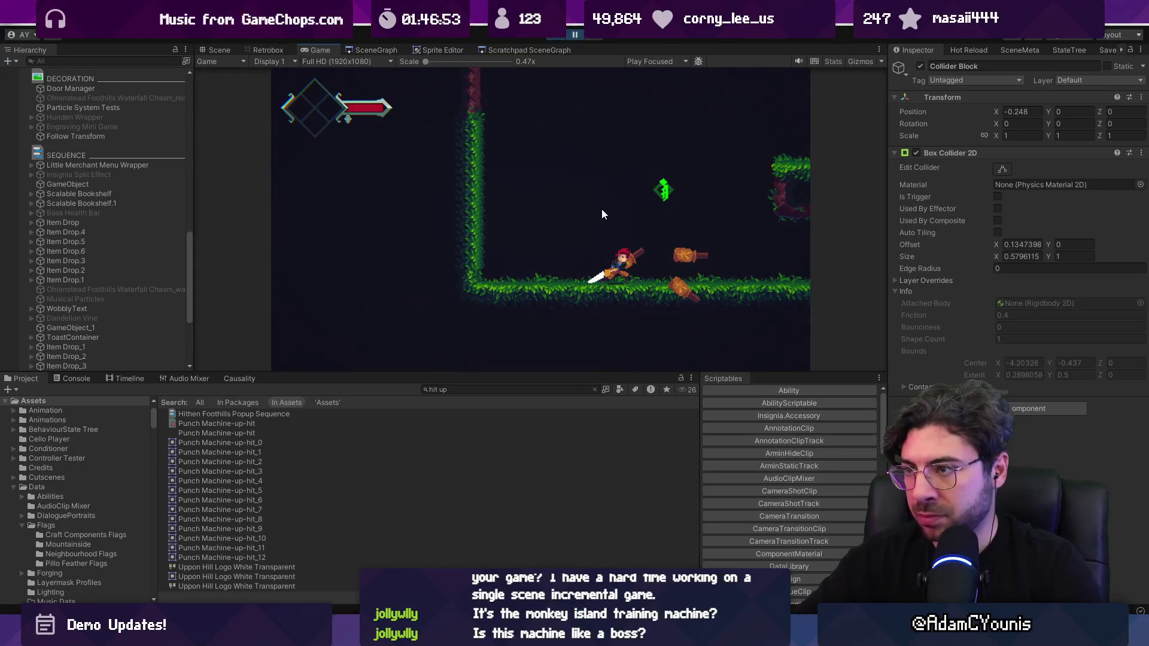
click(219, 49)
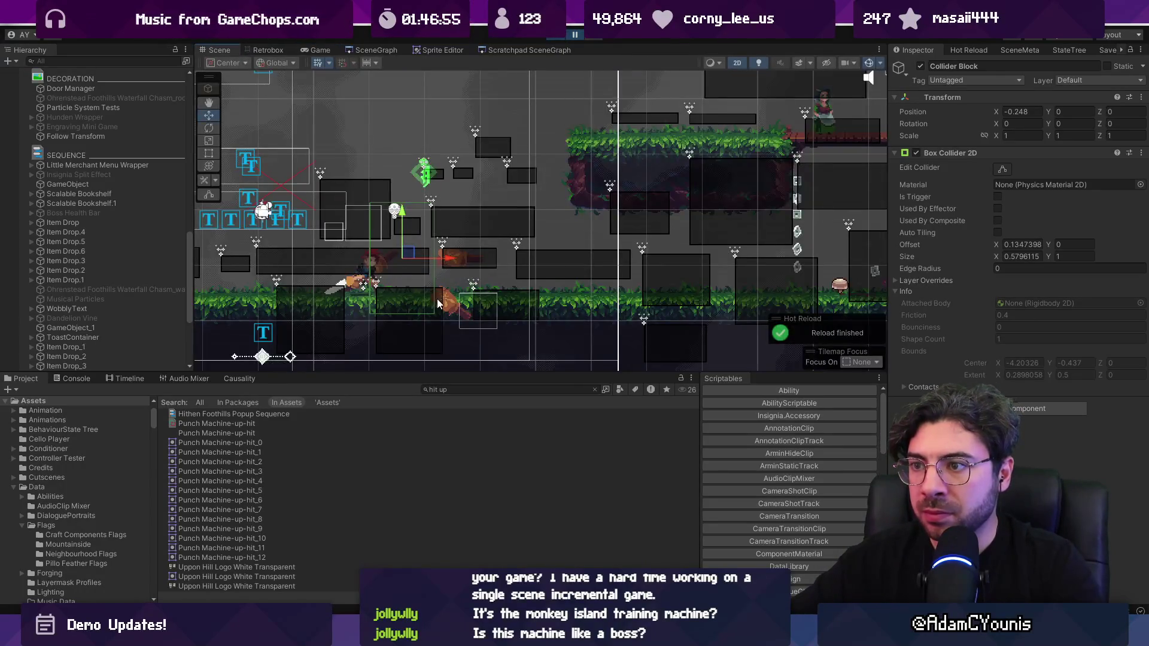
click(568, 39)
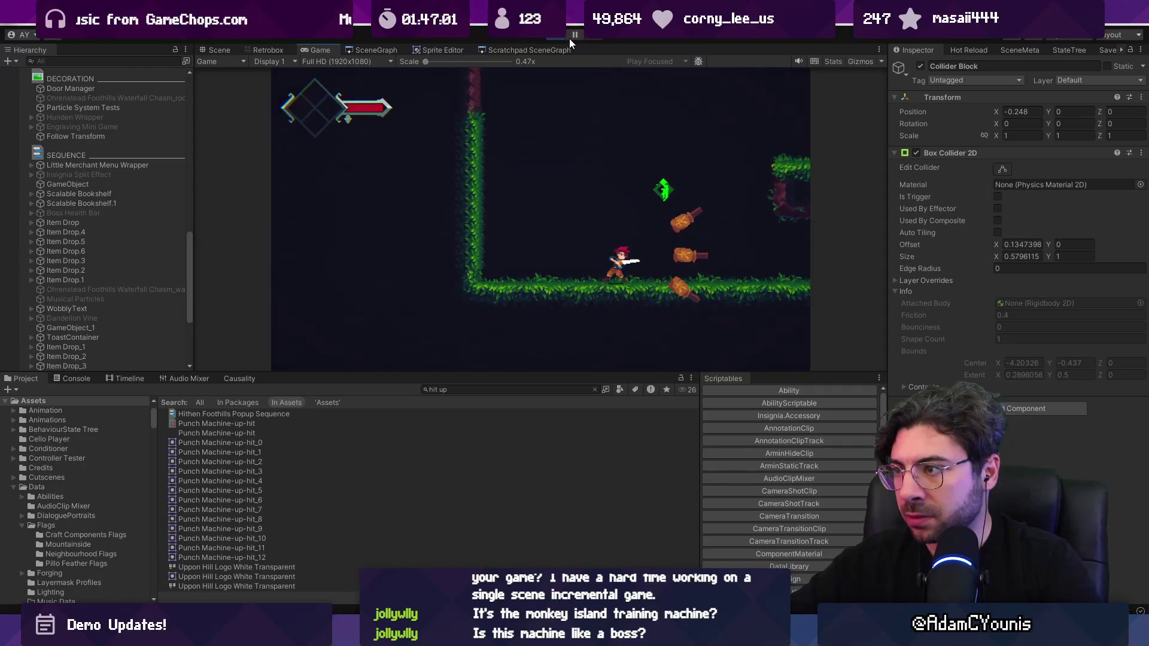
click(569, 38)
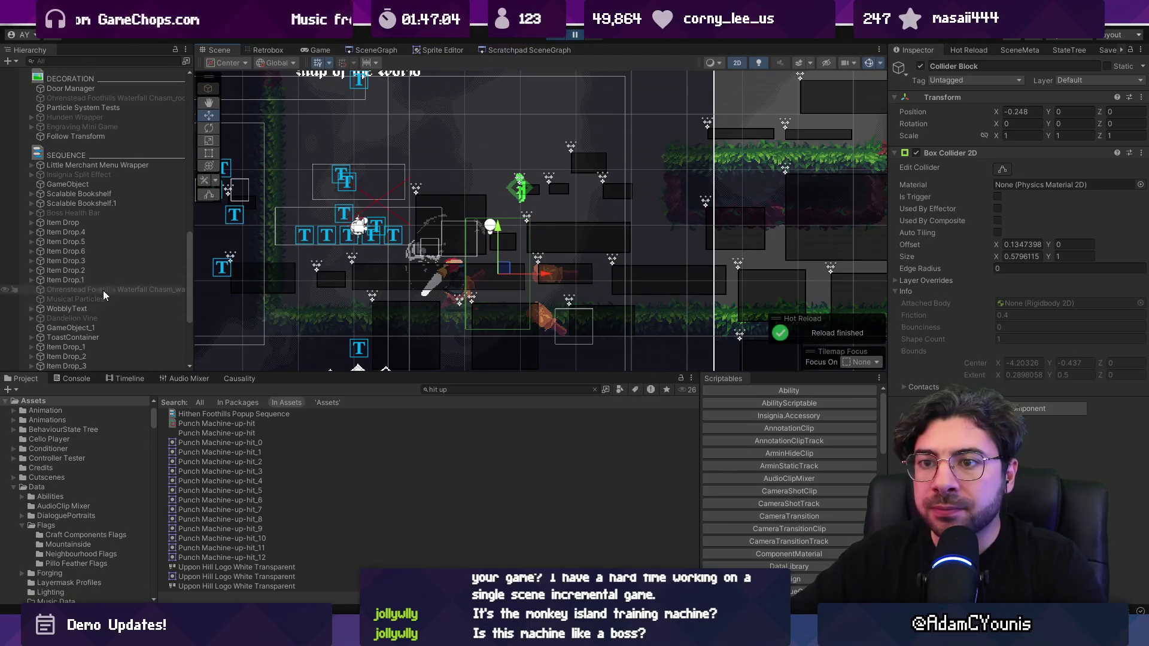
click(268, 49)
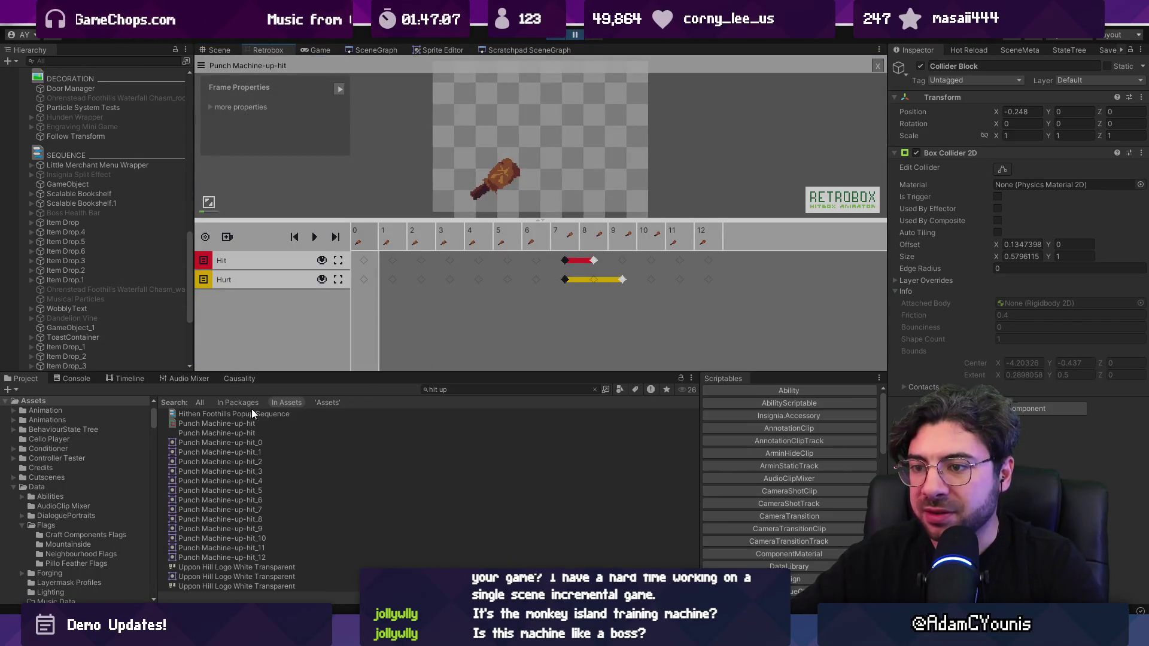
Inspect the Punch Machine-down-hit Hurt track across frames 6–9, undoing an added frame 9 key.
click(456, 389)
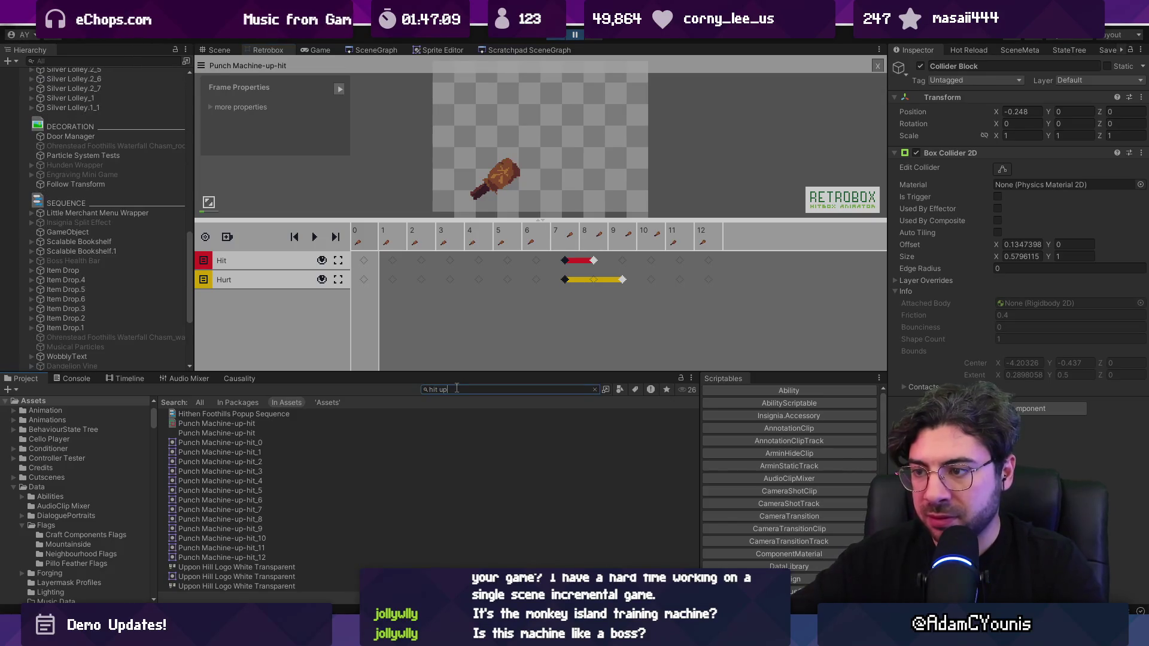
text(down)
click(197, 414)
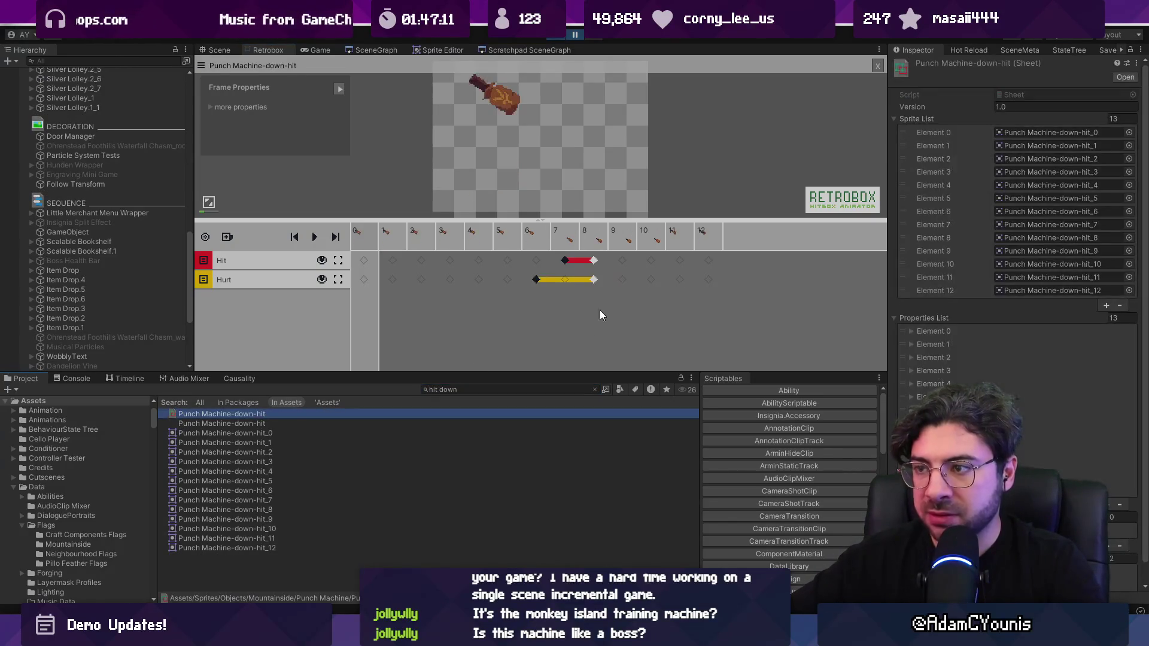
click(563, 279)
click(594, 280)
click(537, 279)
click(590, 281)
click(623, 281)
click(622, 281)
key(ctrl+z)
click(594, 281)
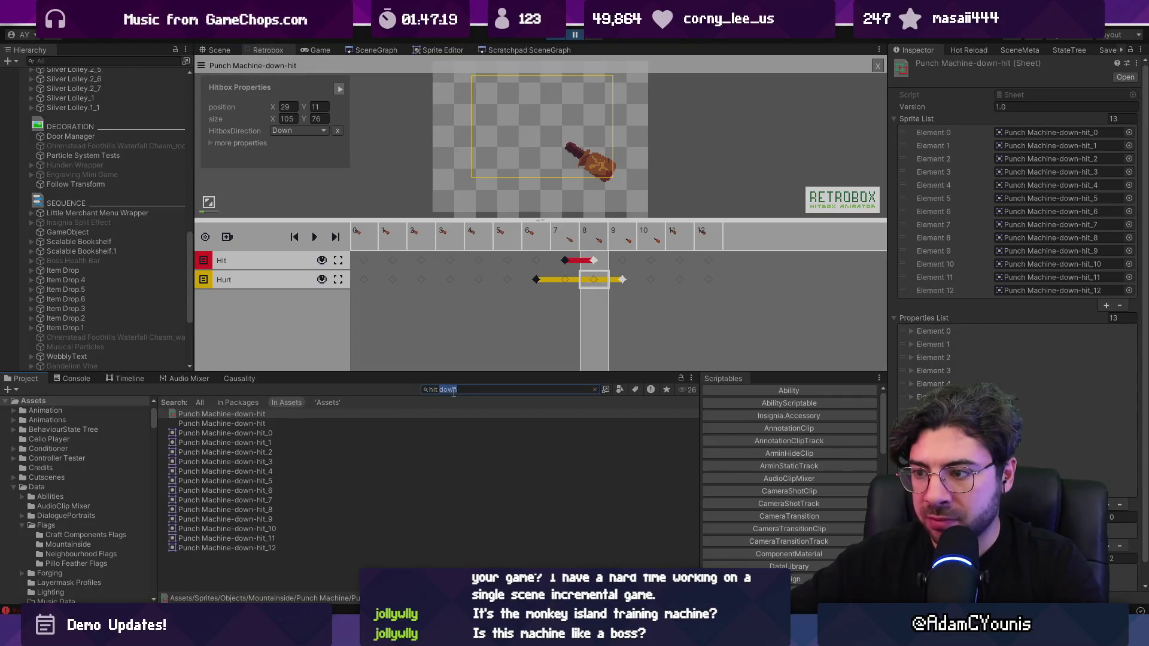
Adjust the Punch Machine-up-hit Hurt track so the hitbox ends at frame 10.
click(287, 423)
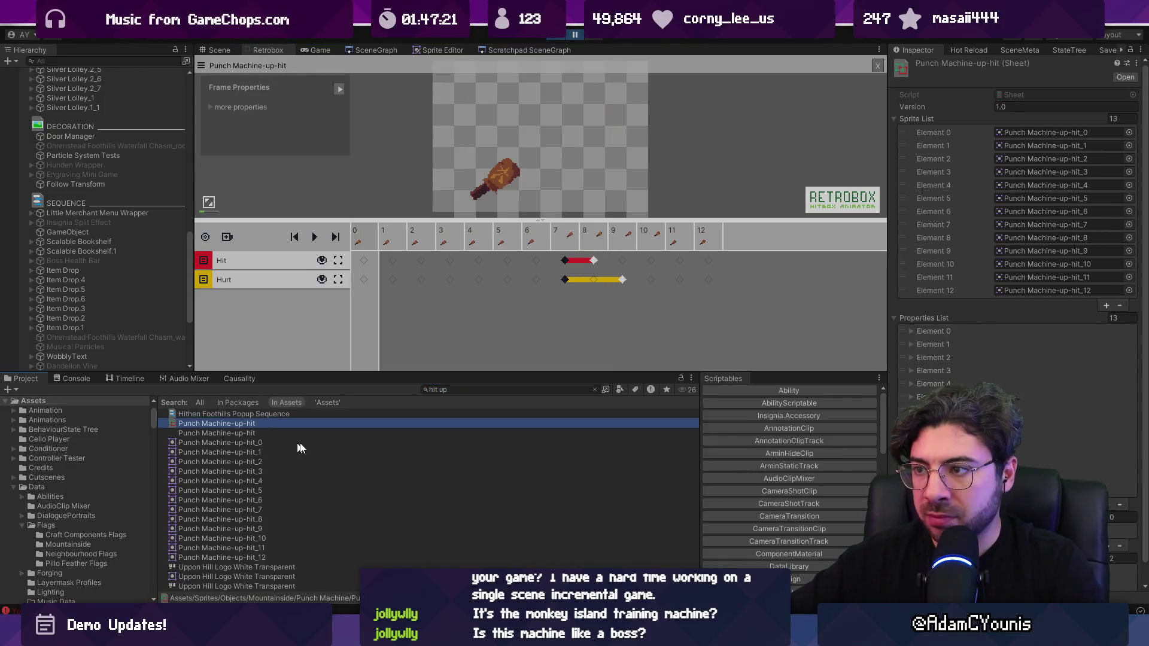
click(622, 280)
click(622, 280)
click(647, 280)
click(648, 280)
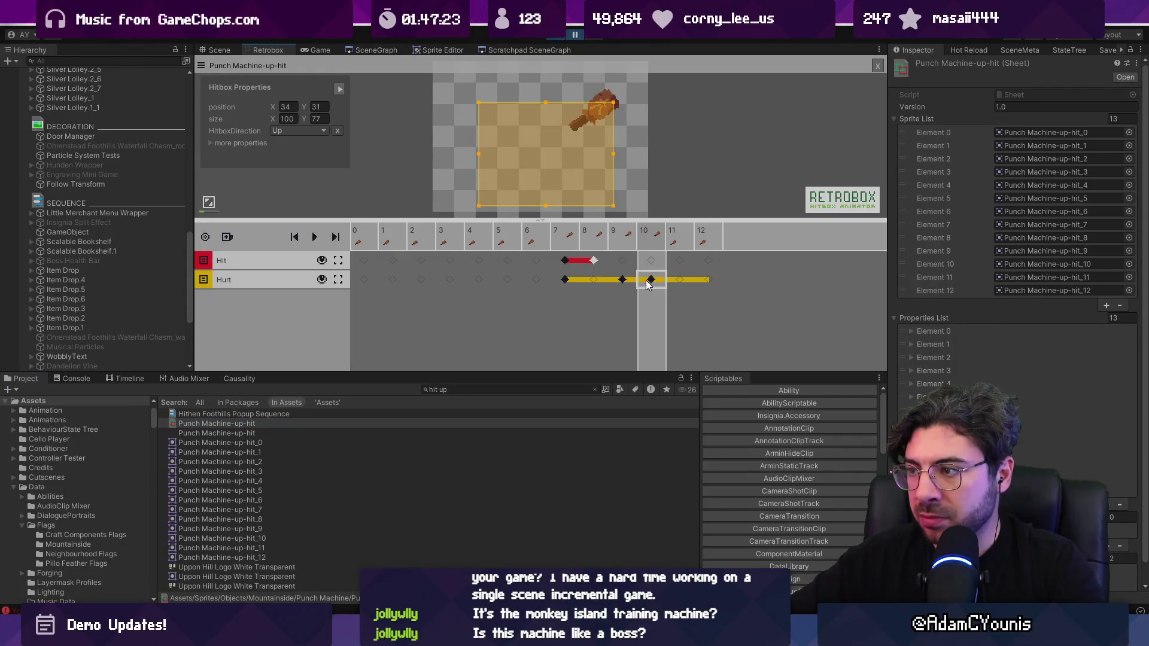
click(623, 278)
click(648, 279)
click(648, 279)
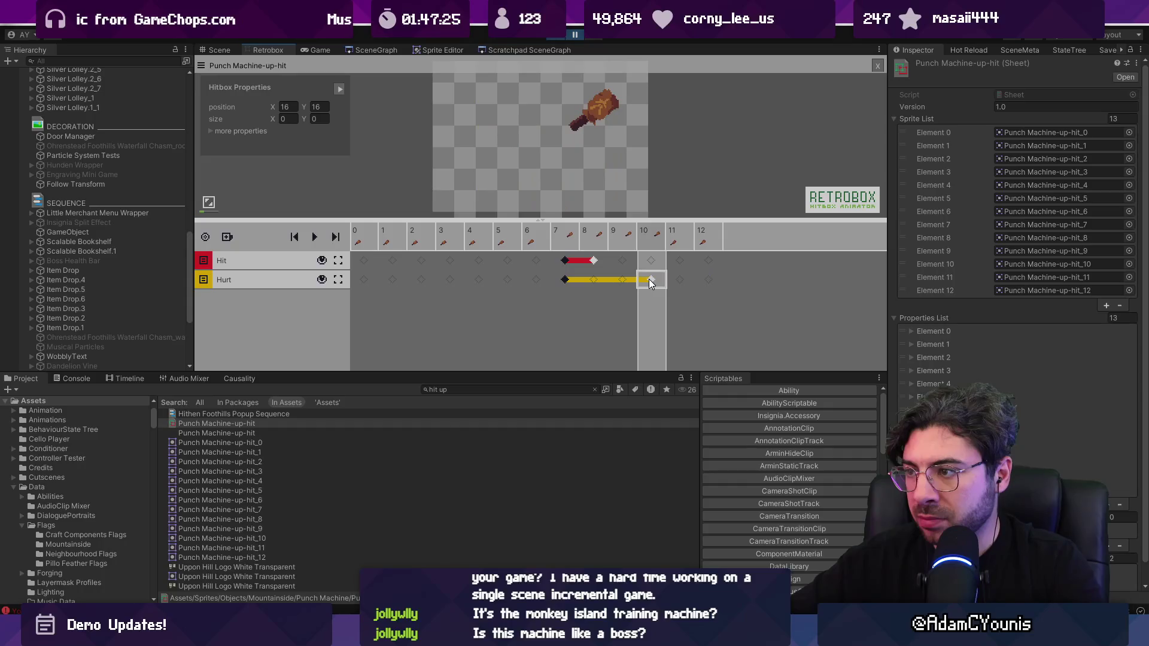
drag(649, 279, 565, 279)
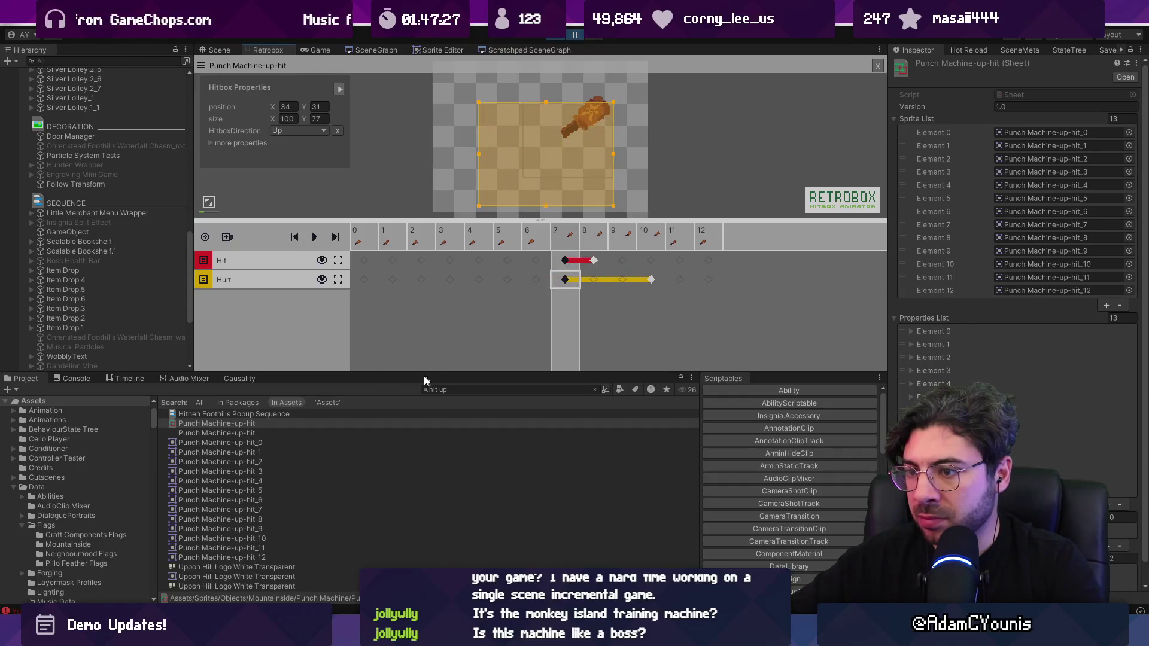
Open Punch Machine-forward-hit and set its Hit box to span frames 7–8 only.
text(fo)
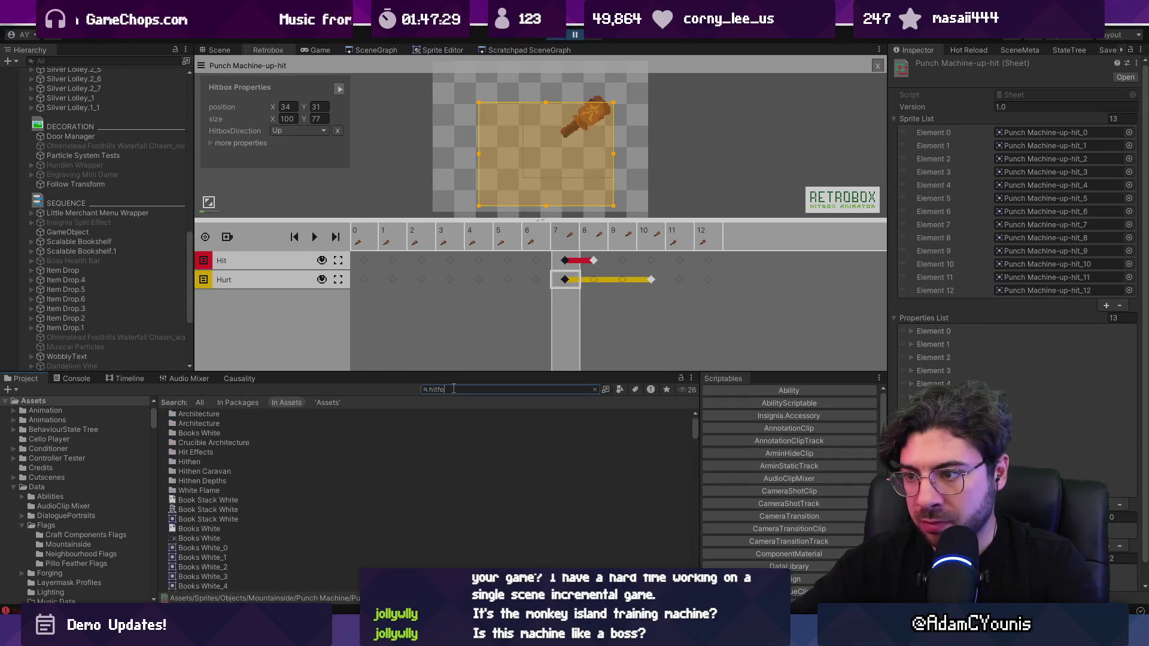
text(rward)
key(Down)
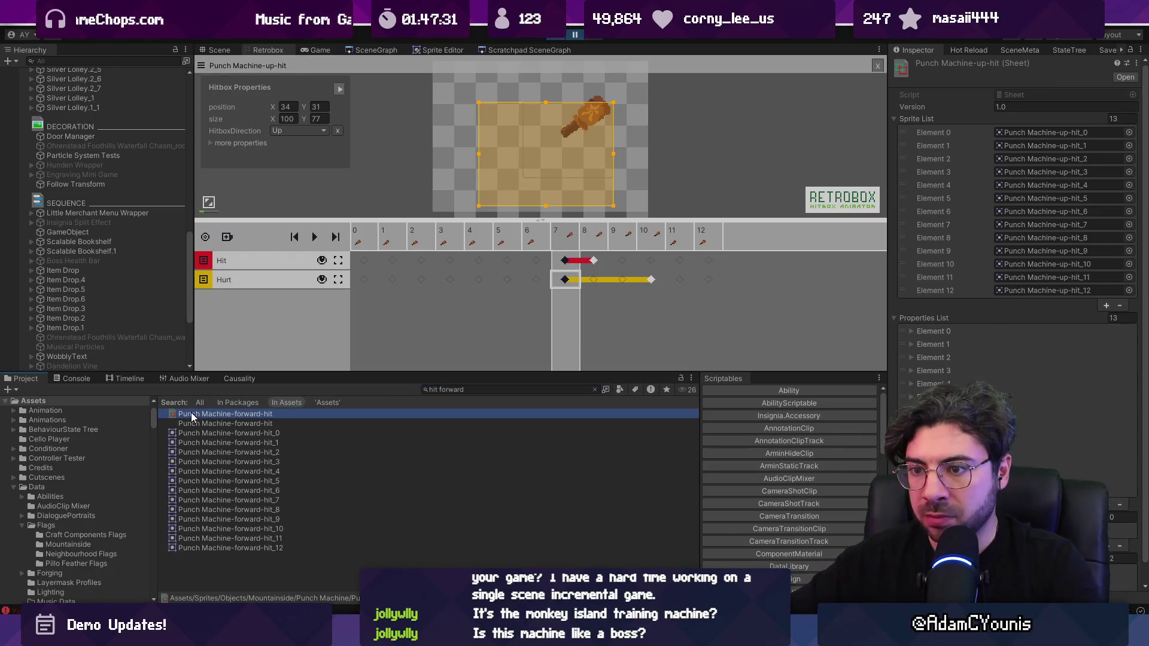
mouse_move(679, 279)
mouse_down()
mouse_move(602, 242)
mouse_move(544, 238)
mouse_move(557, 241)
mouse_up()
click(619, 242)
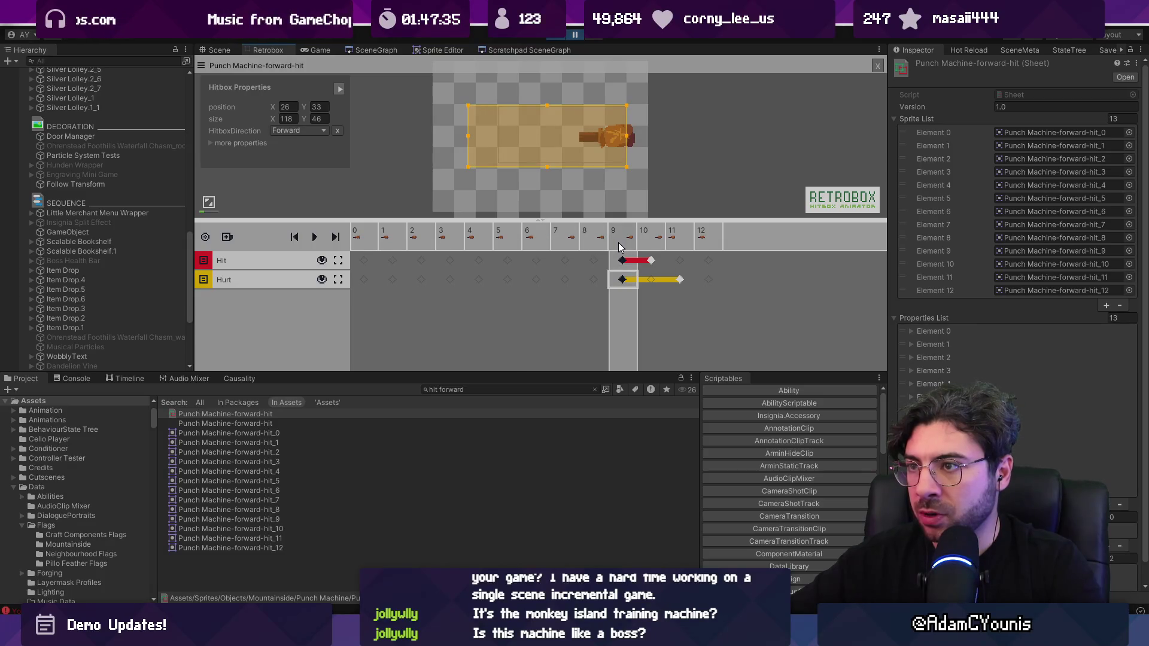
click(534, 235)
key(Right)
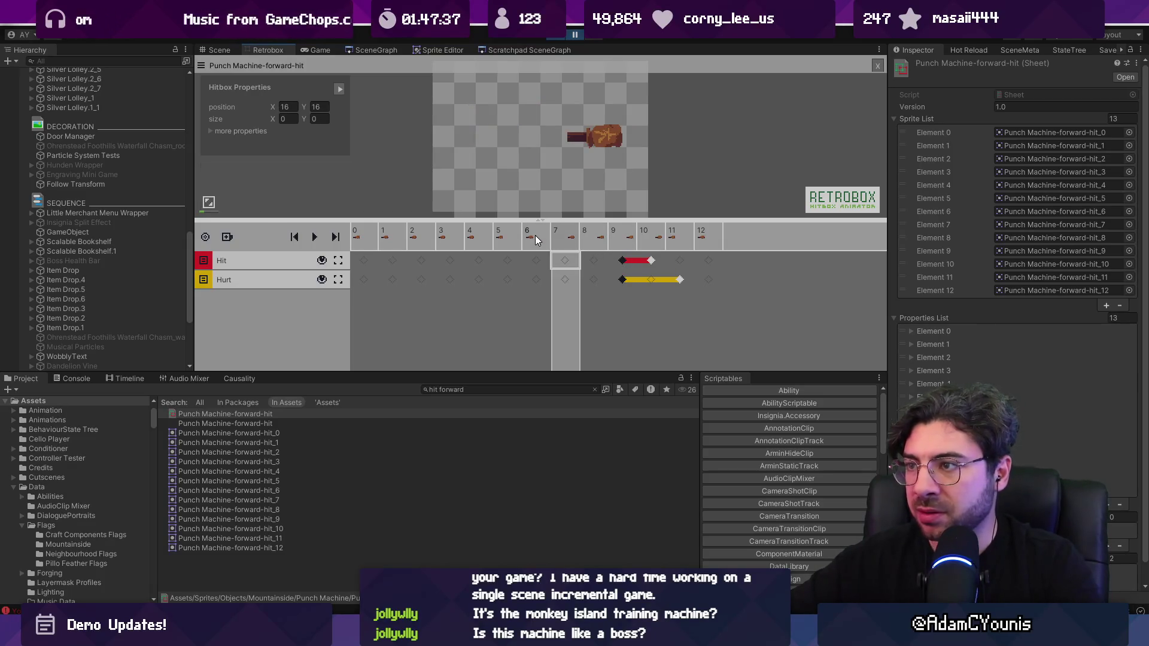
click(621, 263)
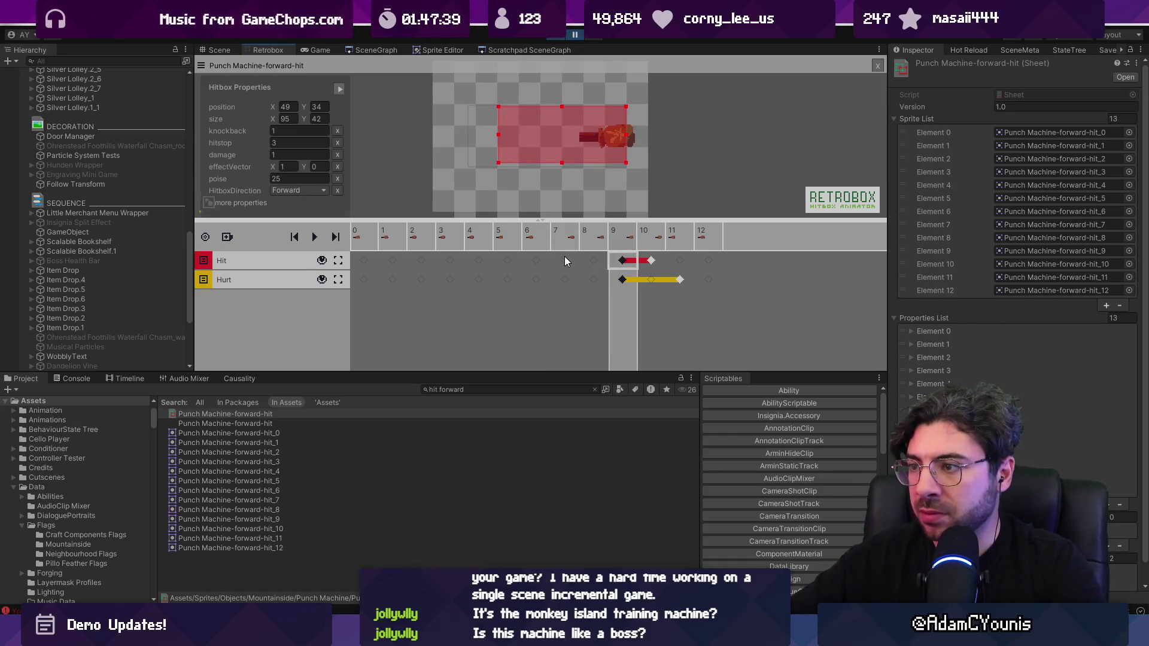
click(565, 261)
click(597, 259)
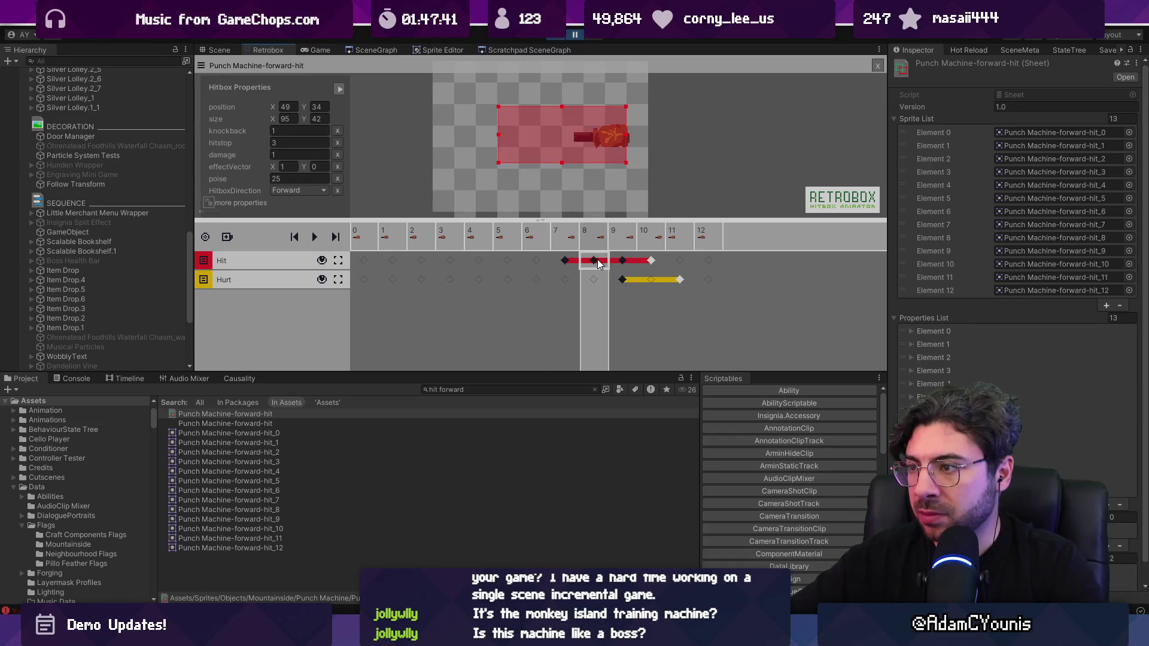
click(622, 260)
Extend the forward-hit Hurt box to span frames 6–9.
click(620, 278)
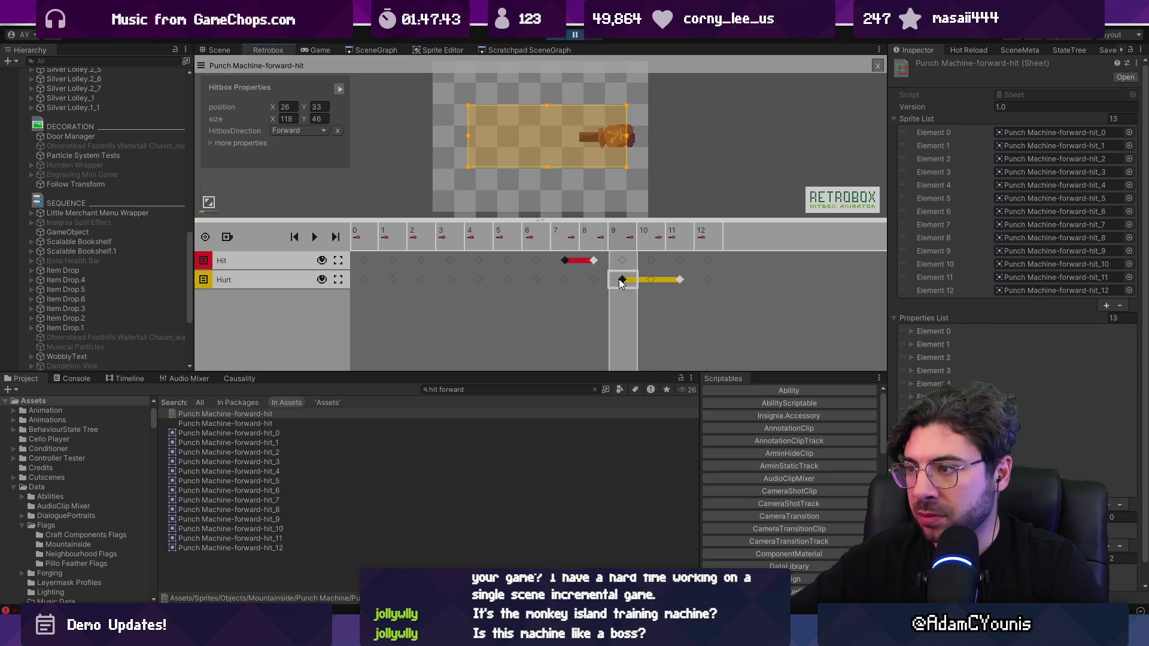
click(538, 280)
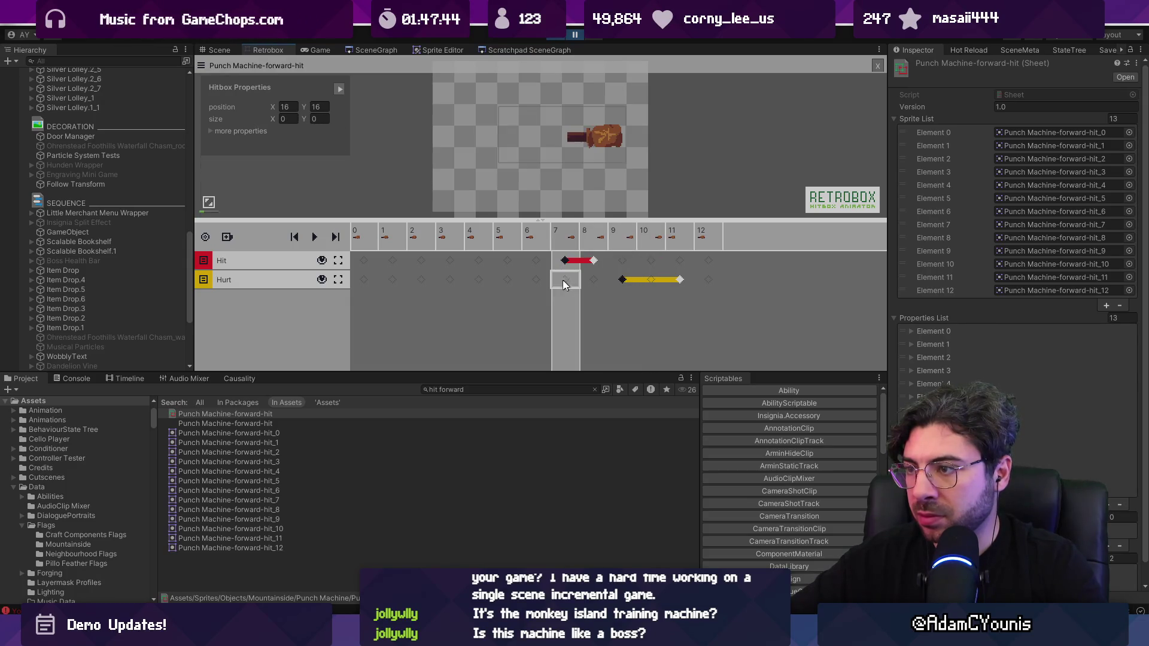
click(622, 279)
click(627, 279)
click(672, 279)
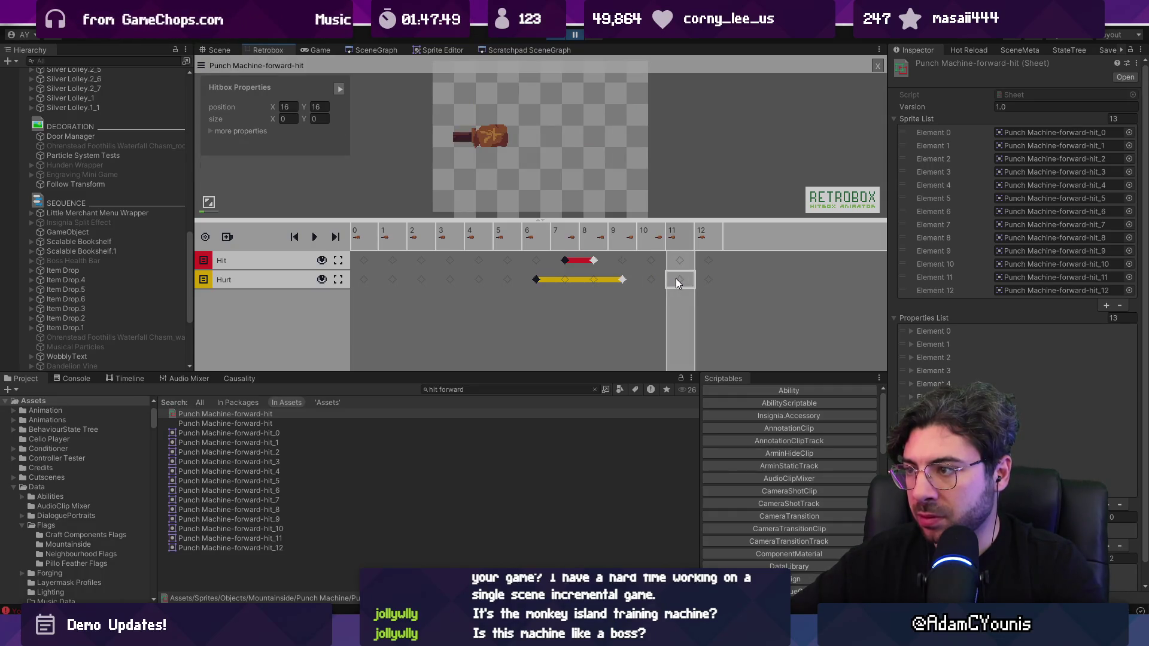
click(535, 279)
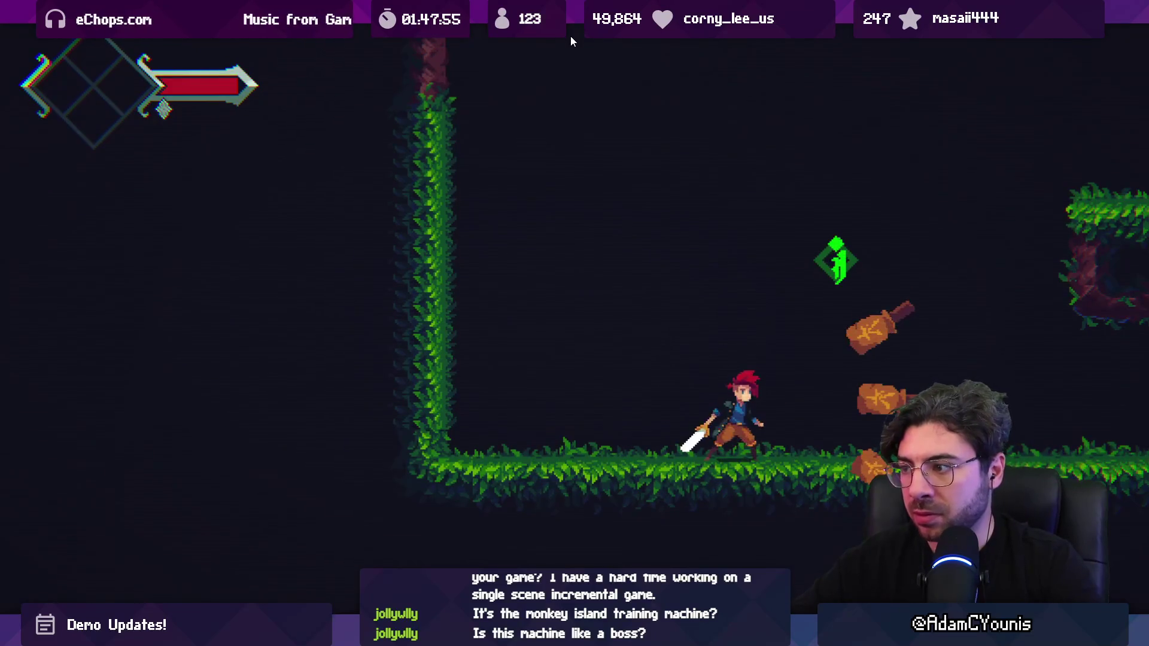
Move, jump and slash at the punching machines in full-screen play, then return to the editor.
key(Left)
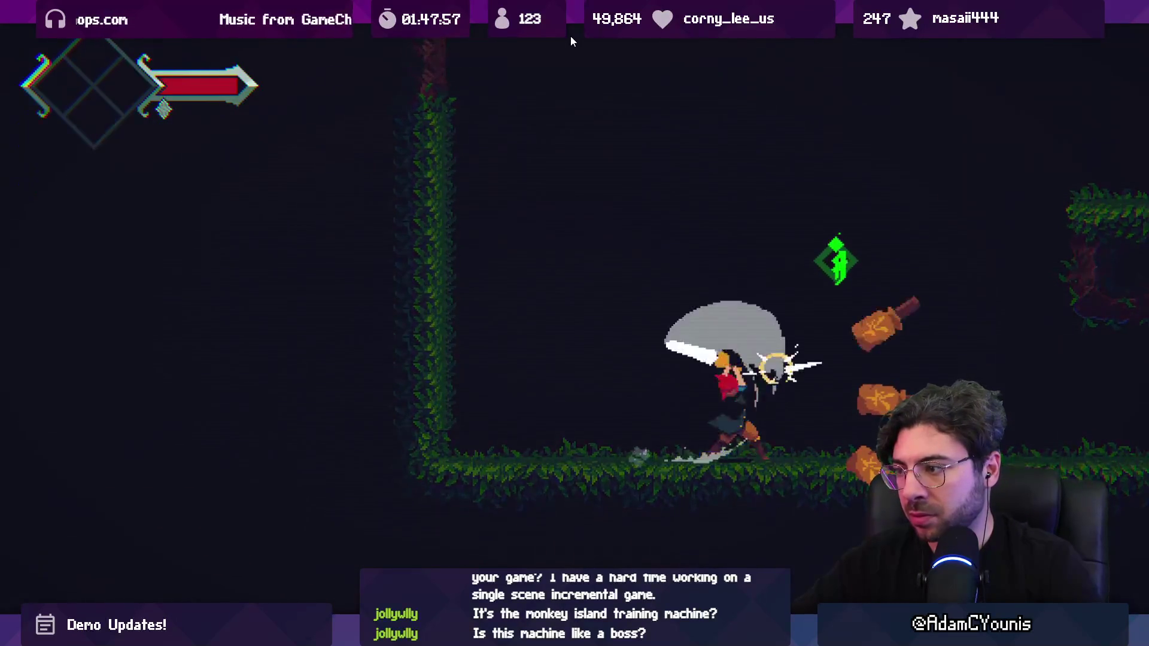
key(Right)
key(x)
key(x)
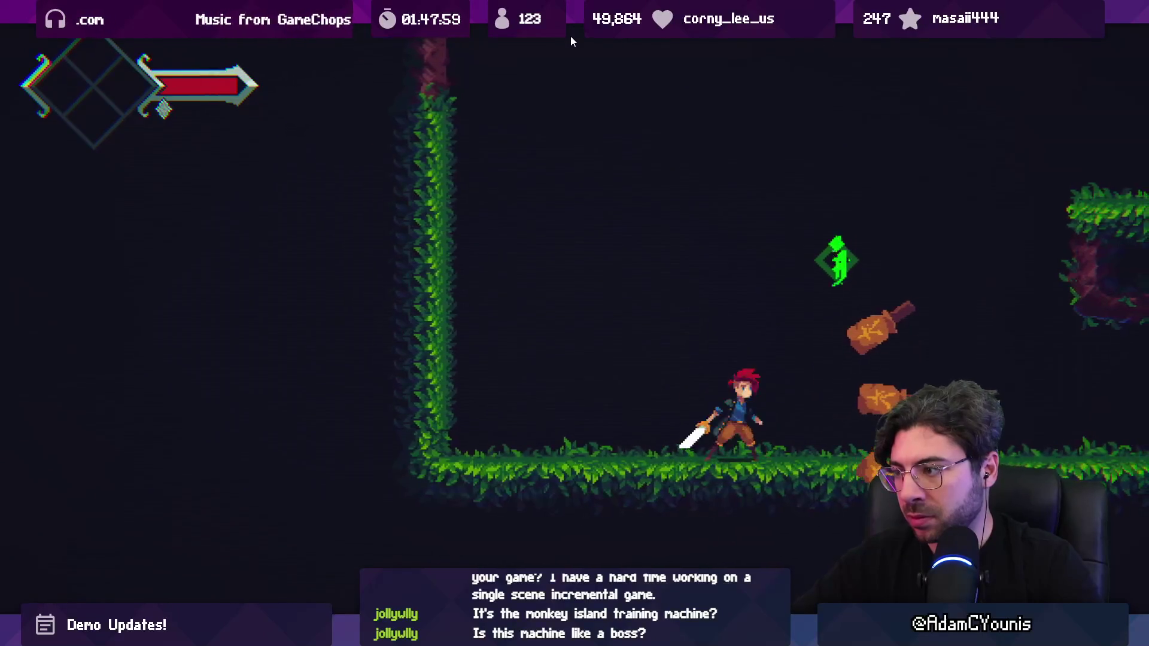
key(Left)
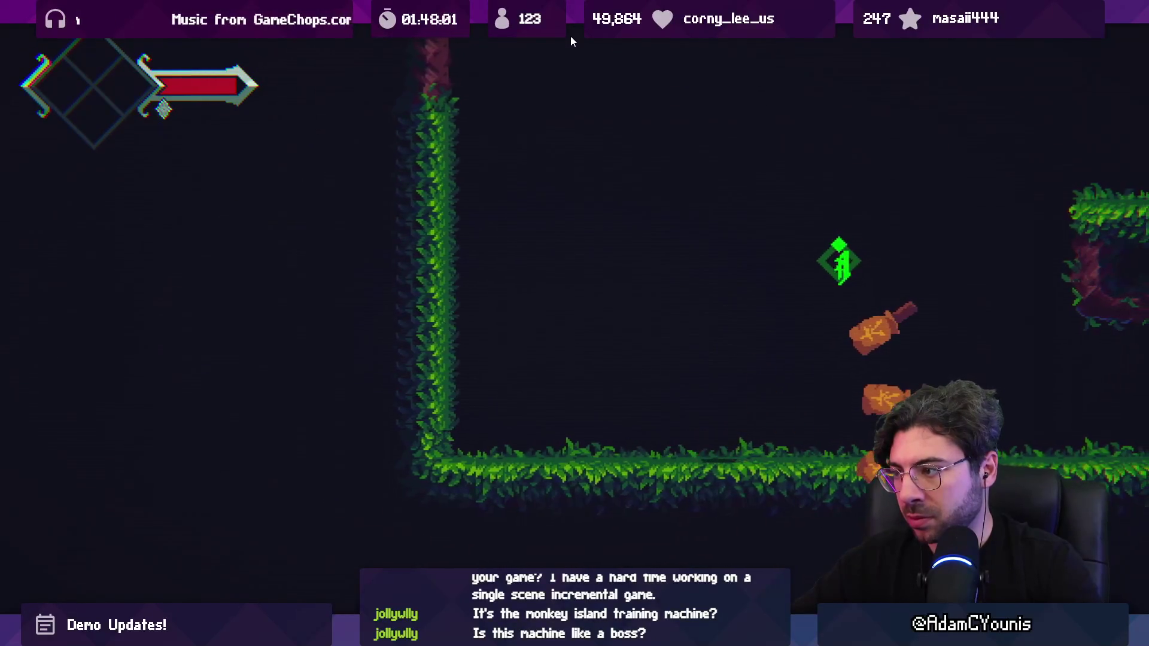
key(x)
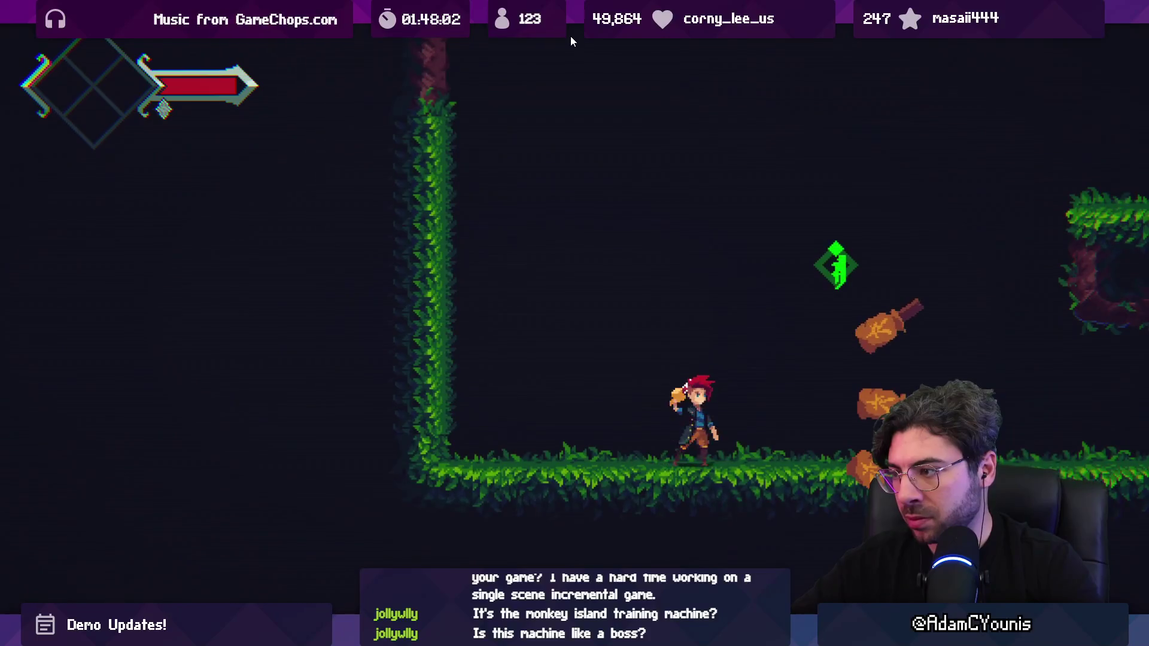
key(x)
key(Right)
key(x)
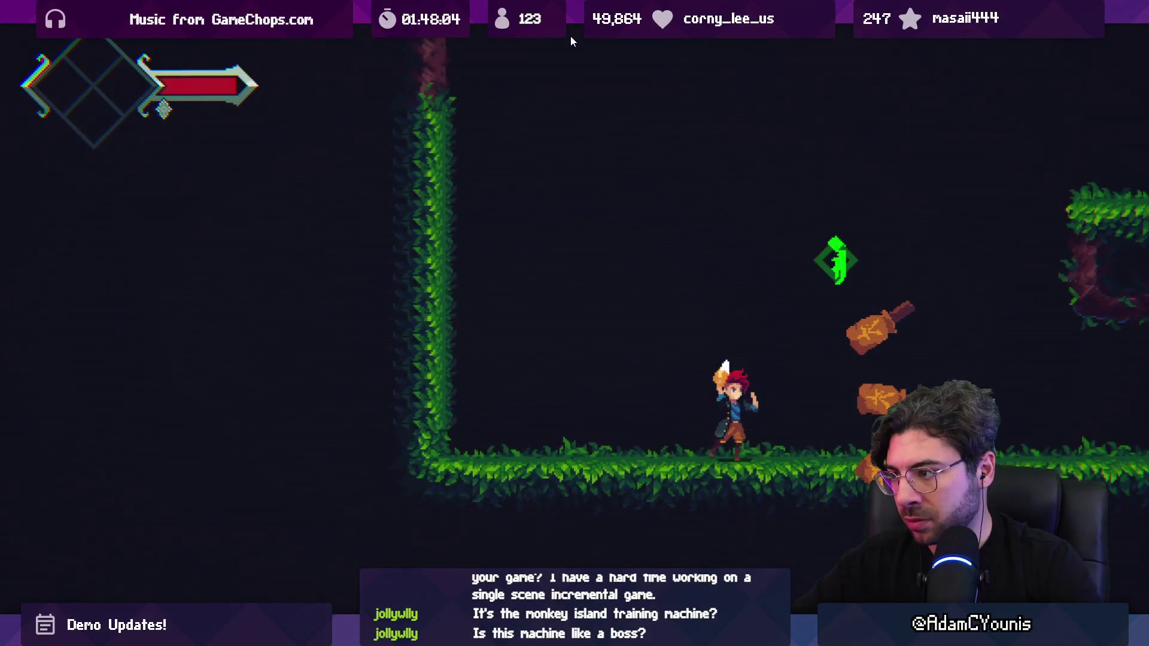
key(x)
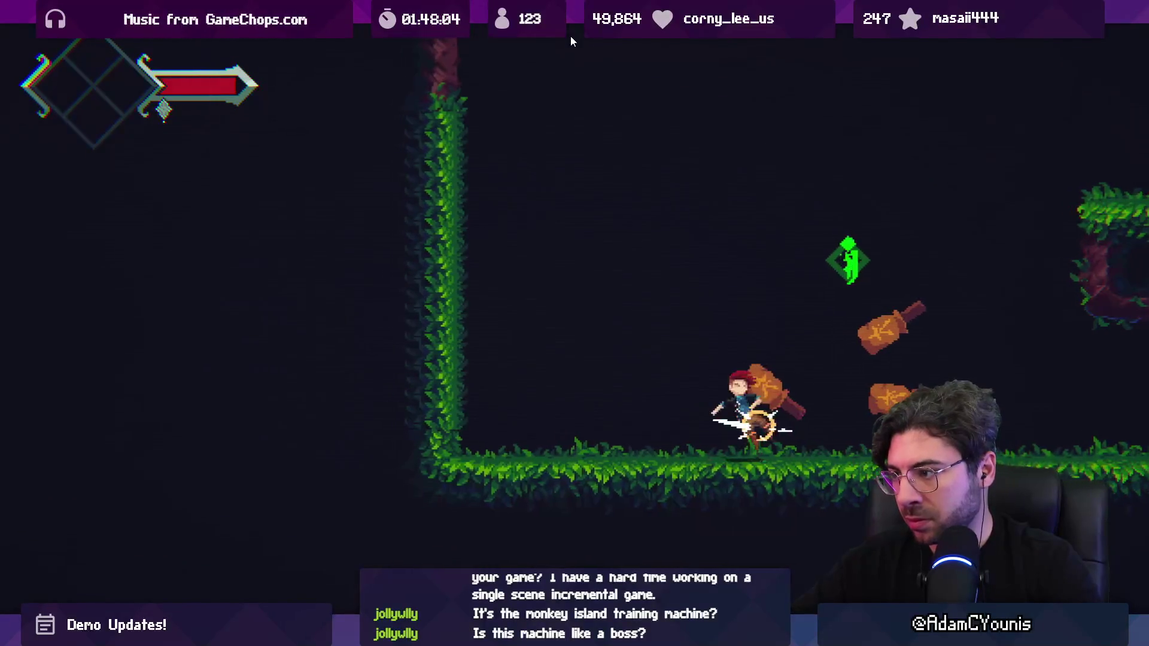
key(x)
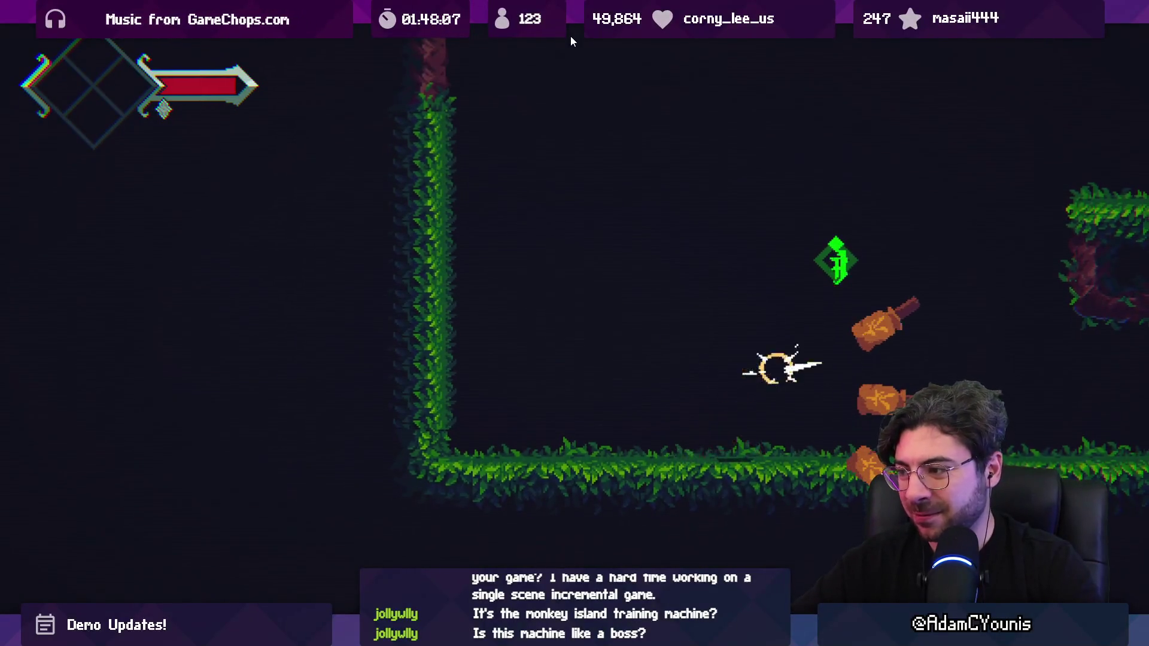
key(x)
key(x)
key(x)
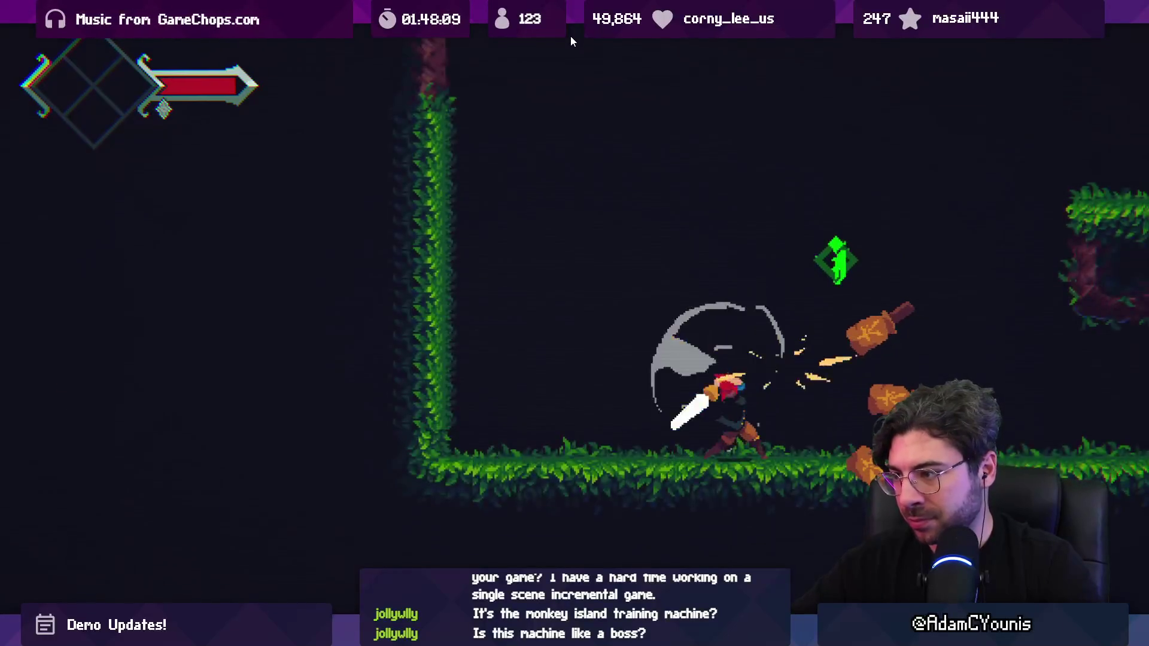
key(Left)
key(x)
key(x)
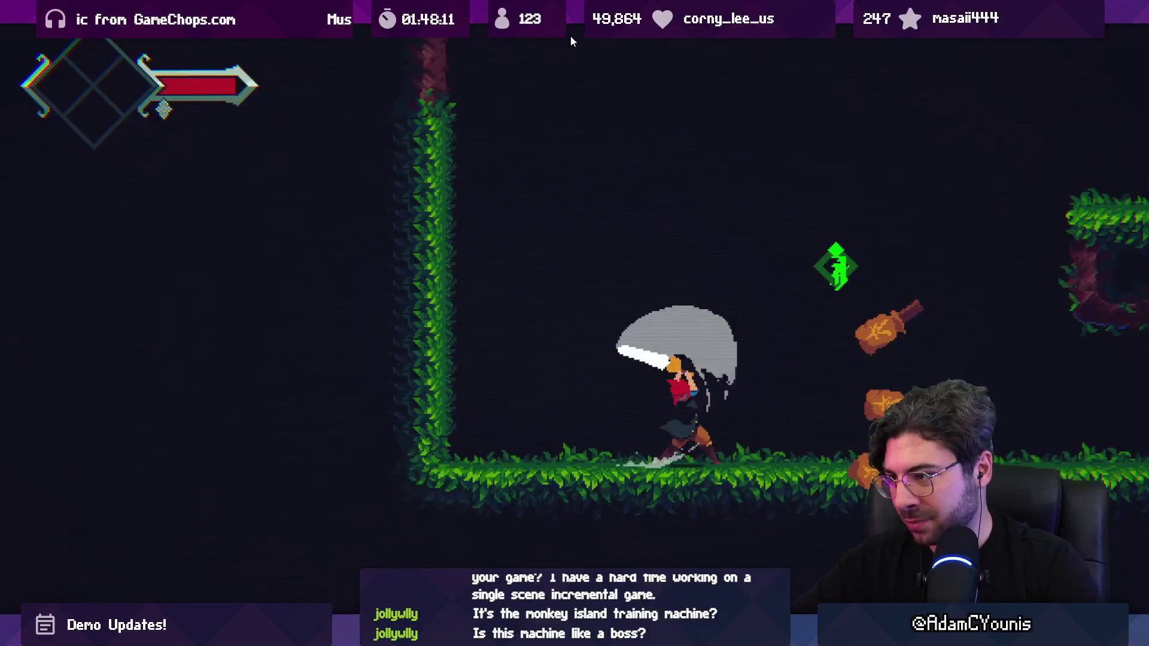
key(Right)
click(572, 35)
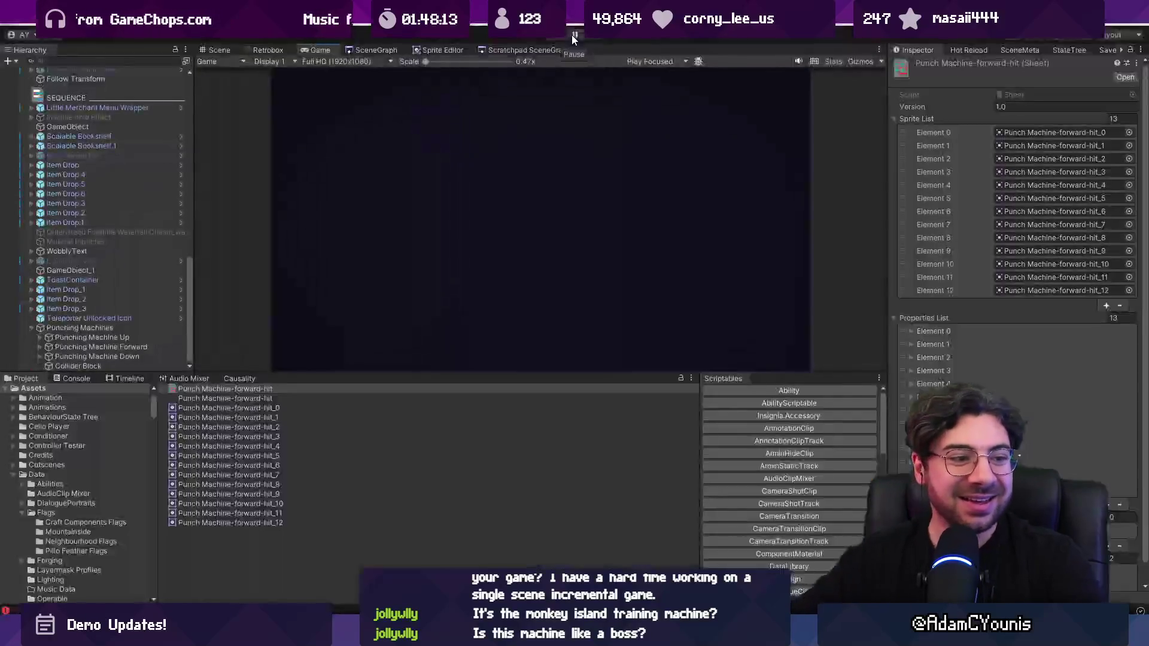
Add float minFrequency = 0.5f and decrease frequency only inside if (frequency > minFrequency).
key(alt+Tab)
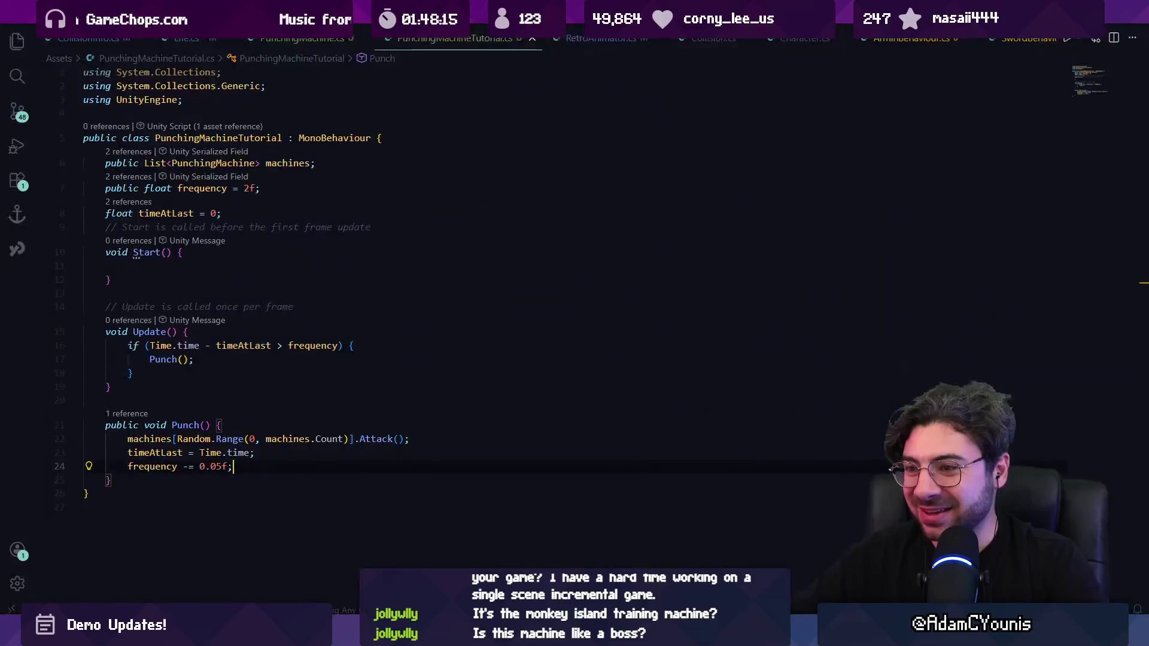
key(Return)
text(publ)
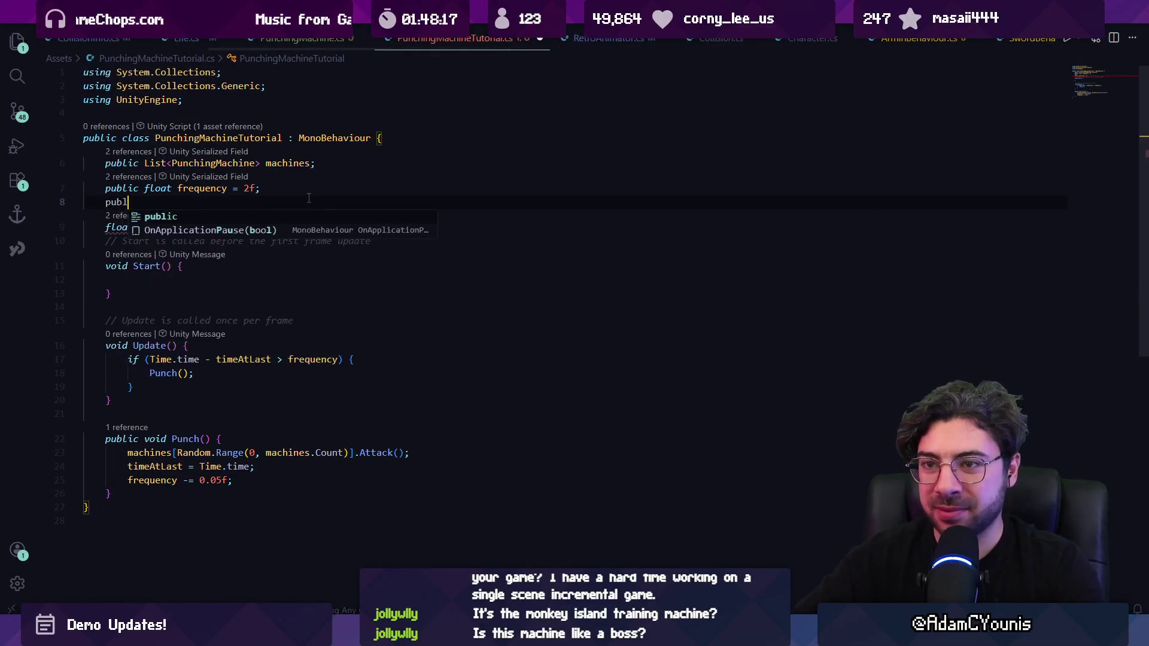
text(float min)
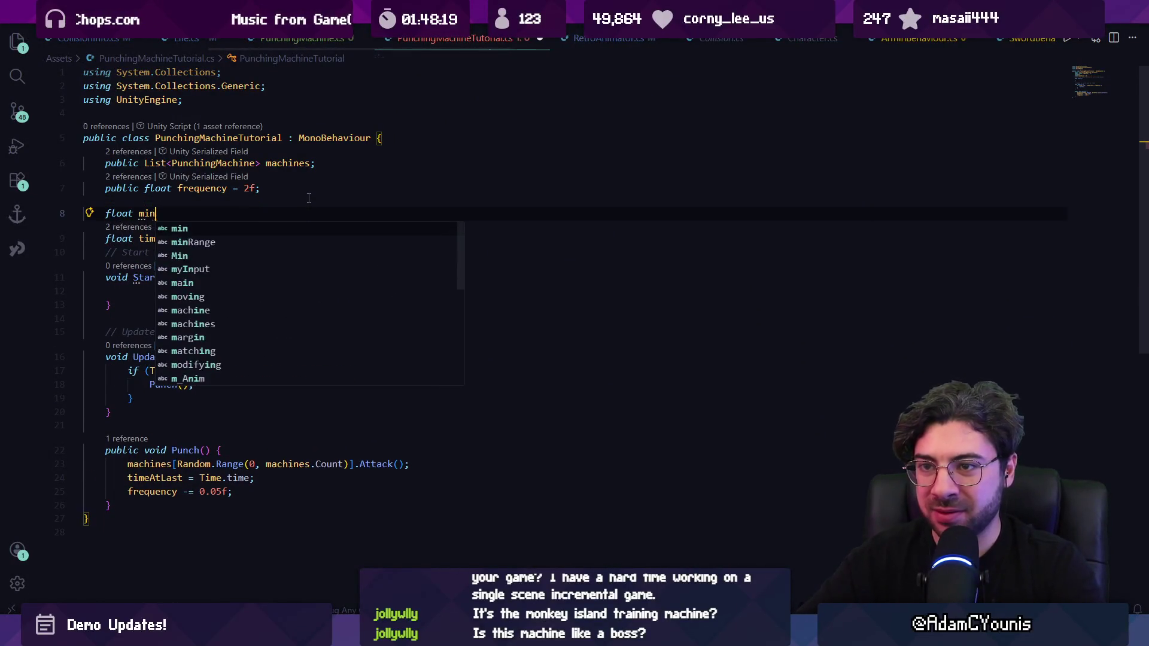
key(Tab)
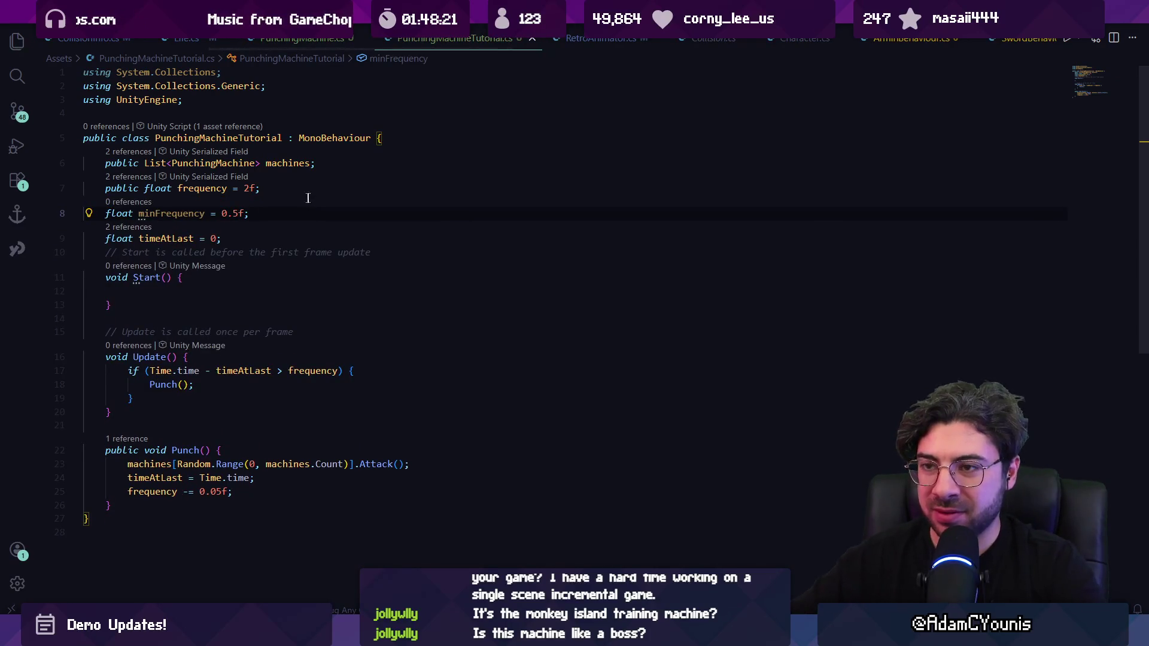
key(Return)
text(if)
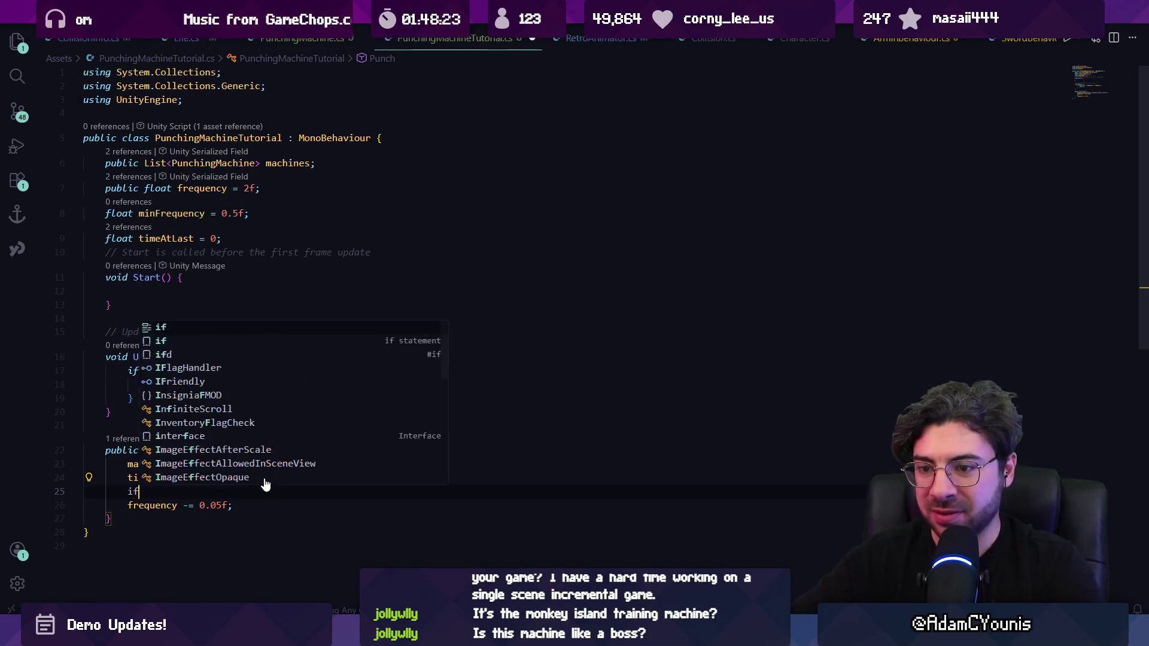
key(Tab)
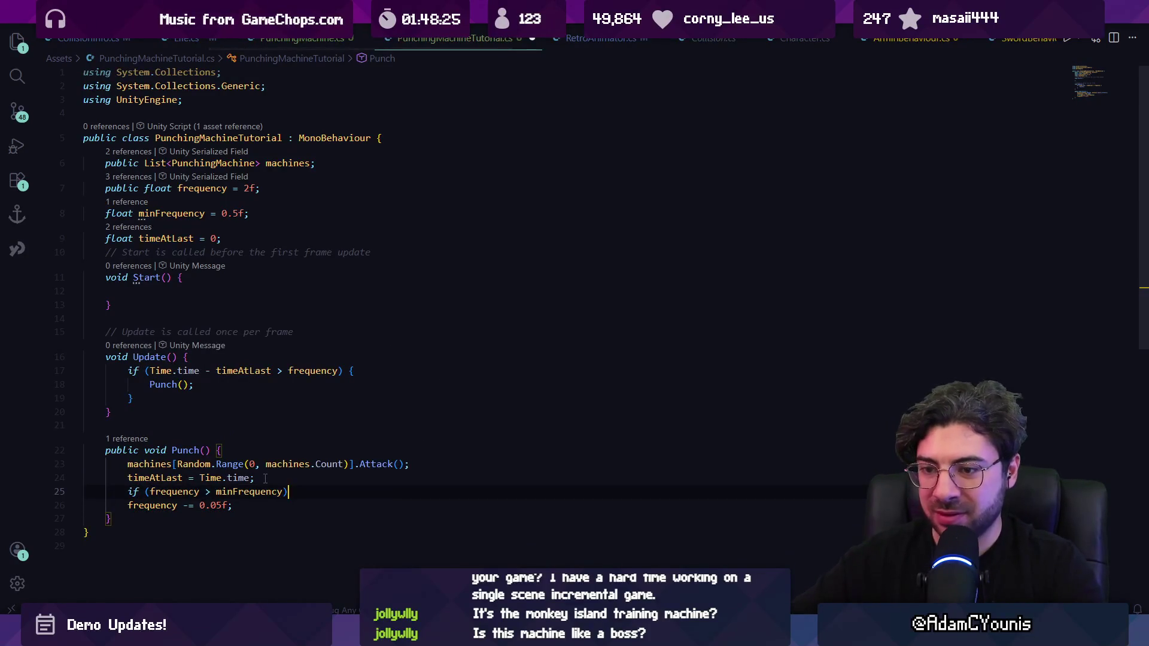
key(Return)
key(alt+Down)
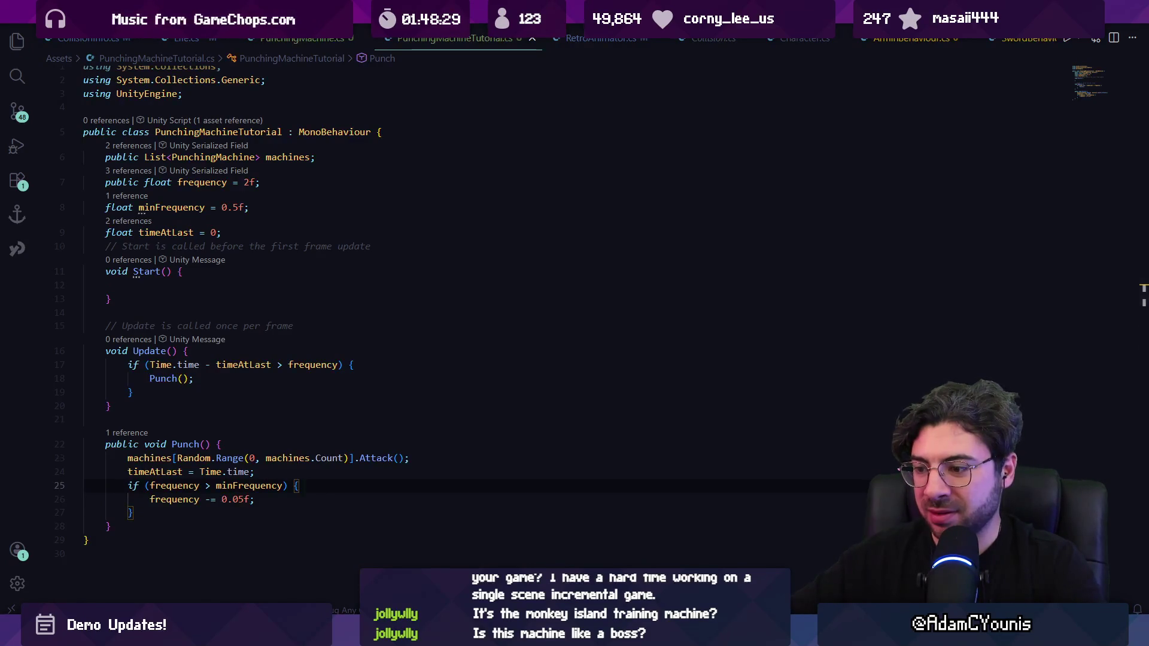
key(alt+Tab)
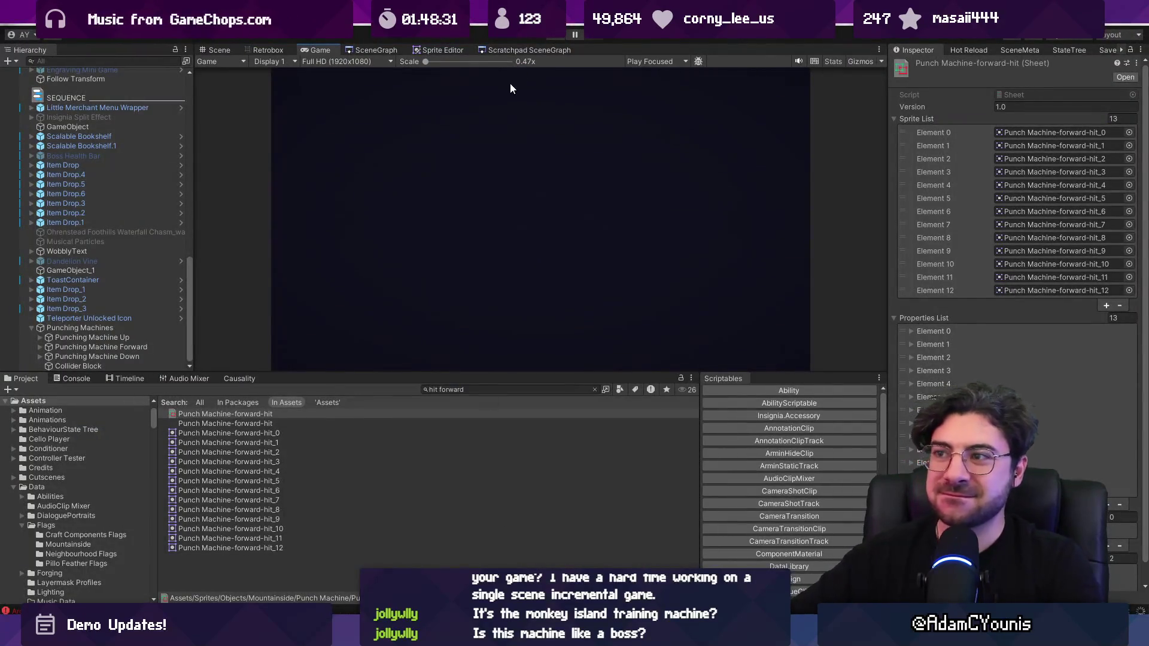
Lasso the fist on up-hit frame 6 in Layer 5 and repaint it with lighter shading.
key(alt+Tab)
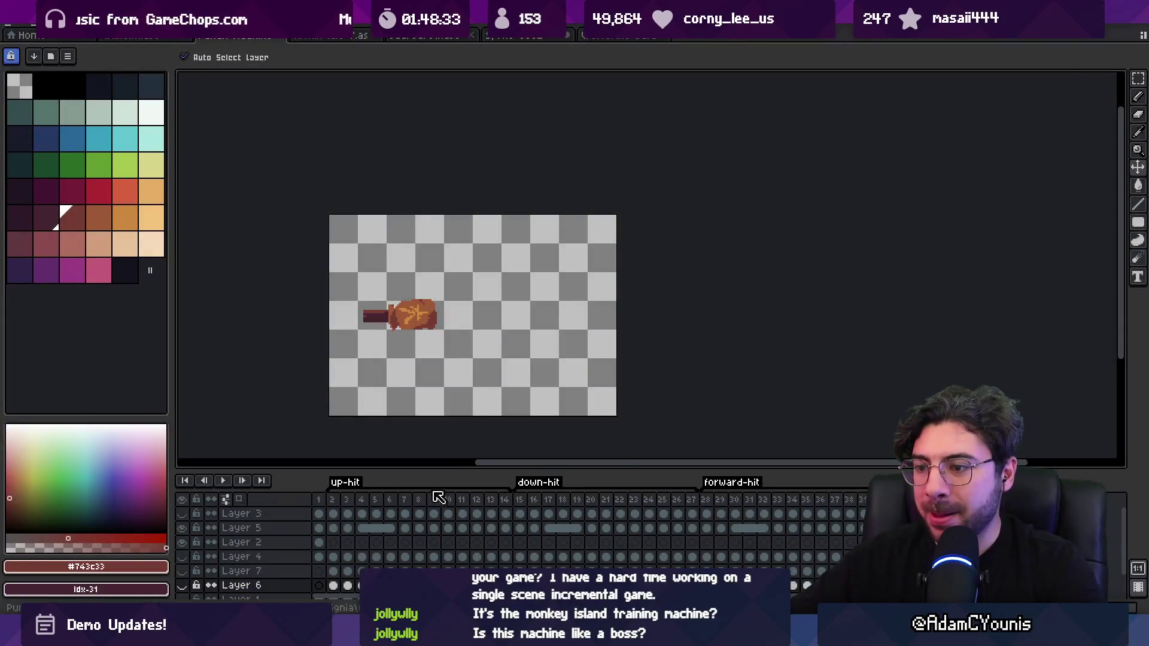
mouse_move(343, 501)
mouse_down()
mouse_move(406, 501)
mouse_move(391, 501)
mouse_up()
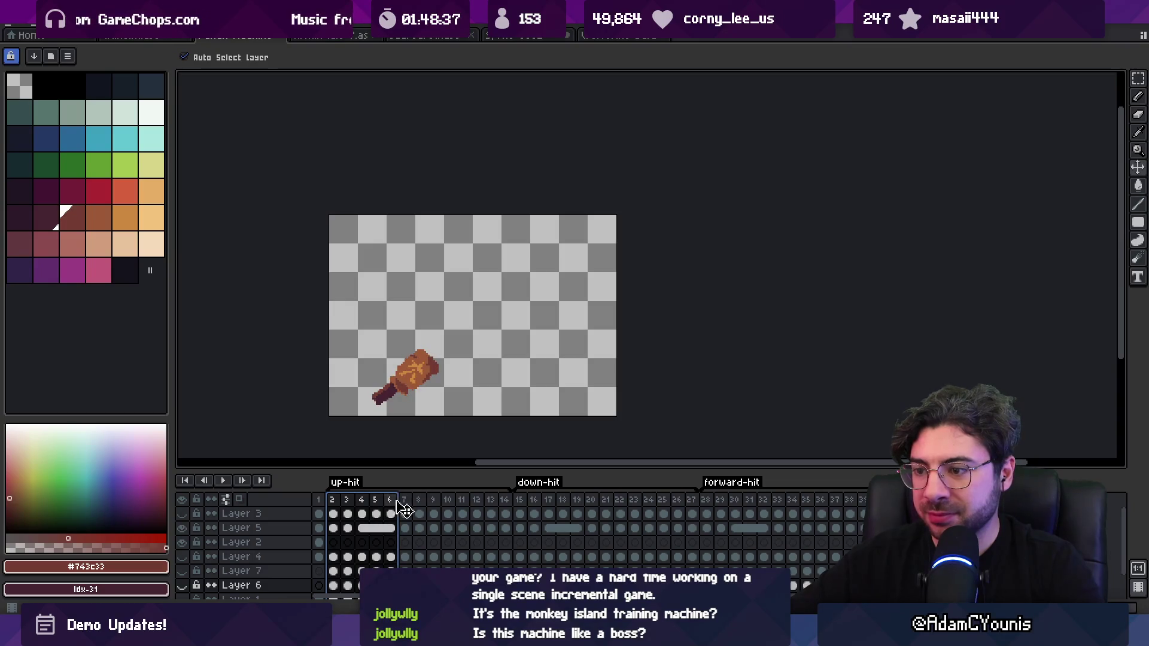
click(406, 503)
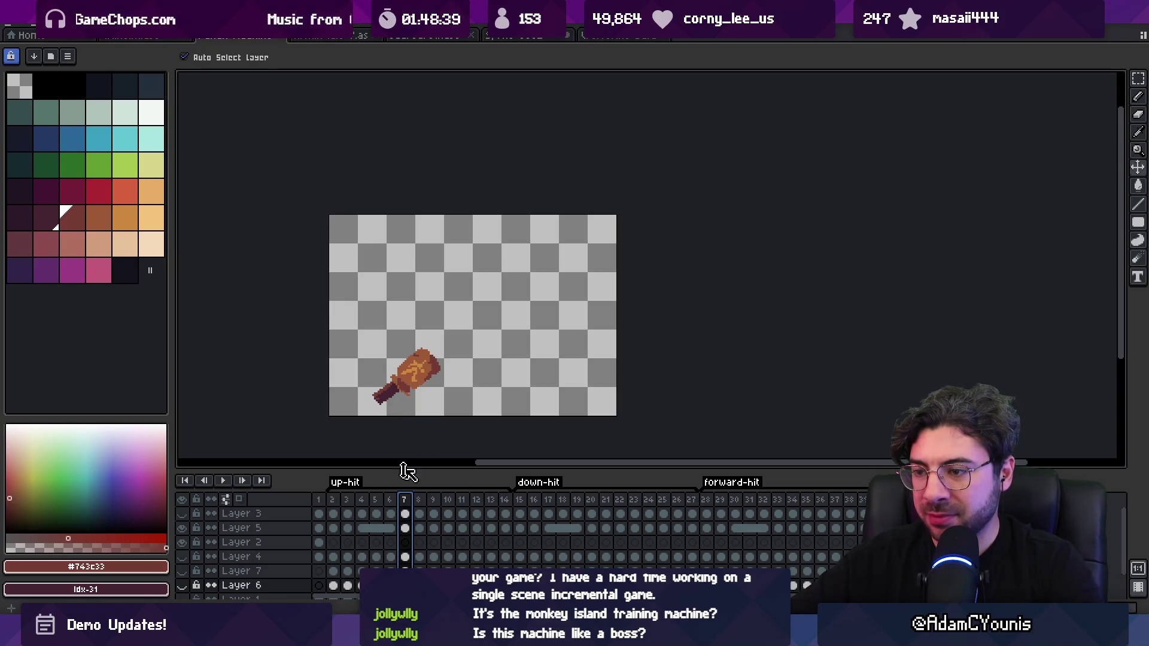
click(390, 500)
click(397, 399)
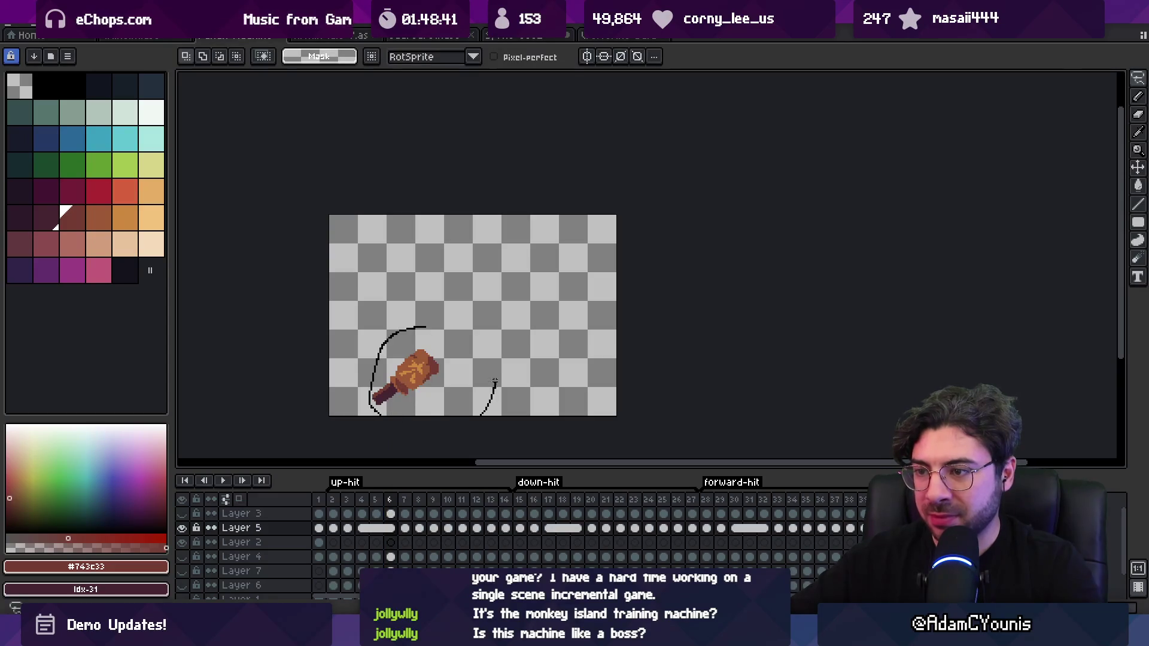
drag(495, 381, 475, 334)
scroll(414, 373, up, 2)
key(b)
scroll(427, 329, up, 5)
key(x)
mouse_move(407, 374)
mouse_down()
mouse_move(401, 382)
mouse_move(428, 362)
mouse_move(412, 397)
mouse_move(521, 383)
mouse_up()
key(ctrl+z)
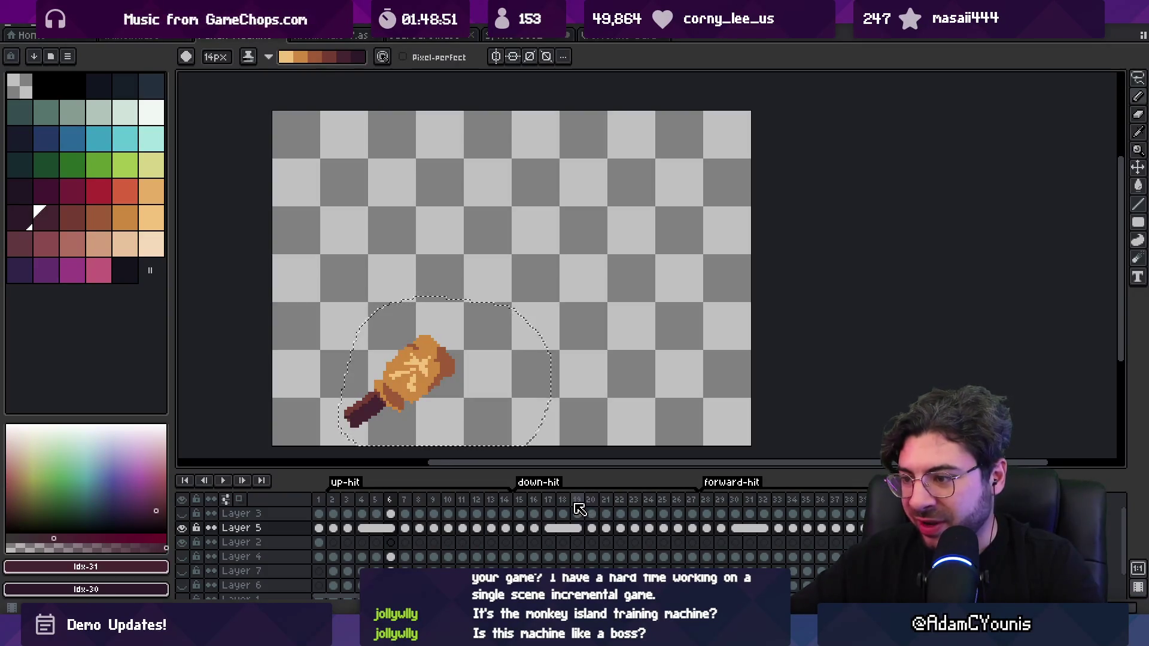
Paste the lighter fist shading onto down-hit frame 19 and forward-hit frame 32.
click(577, 512)
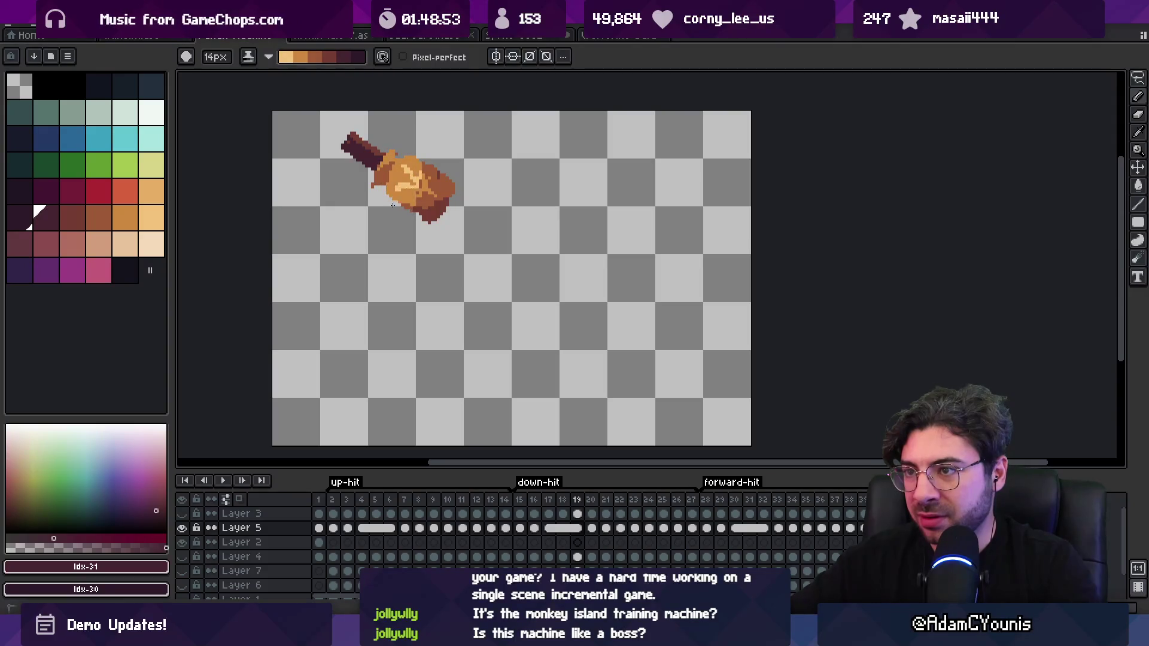
key(ctrl+v)
click(763, 529)
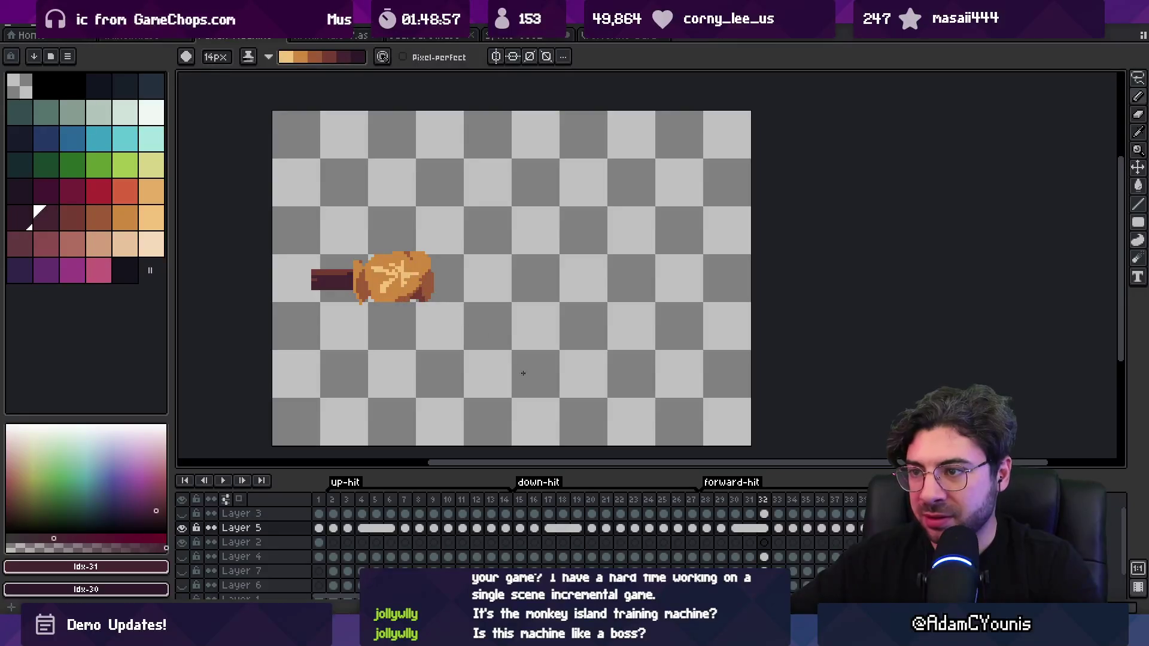
key(ctrl+v)
key(Return)
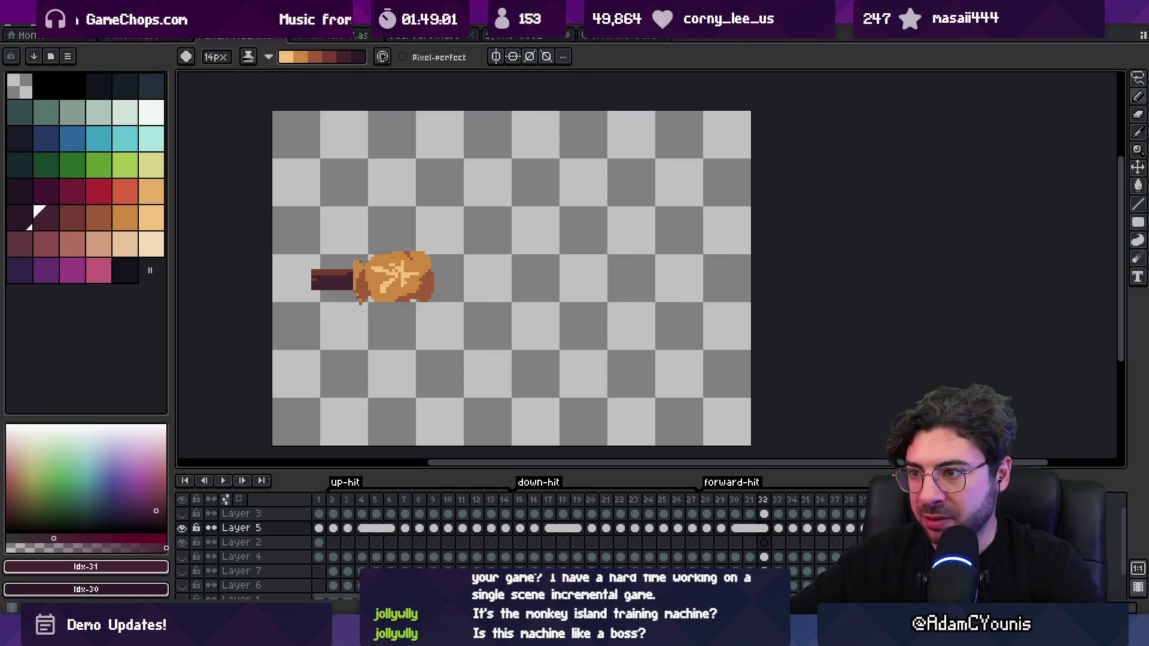
Re-export the up, down and forward hit sprite sheets, overwriting the existing files.
key(alt+Tab)
key(alt+Tab)
key(ctrl+shift+x)
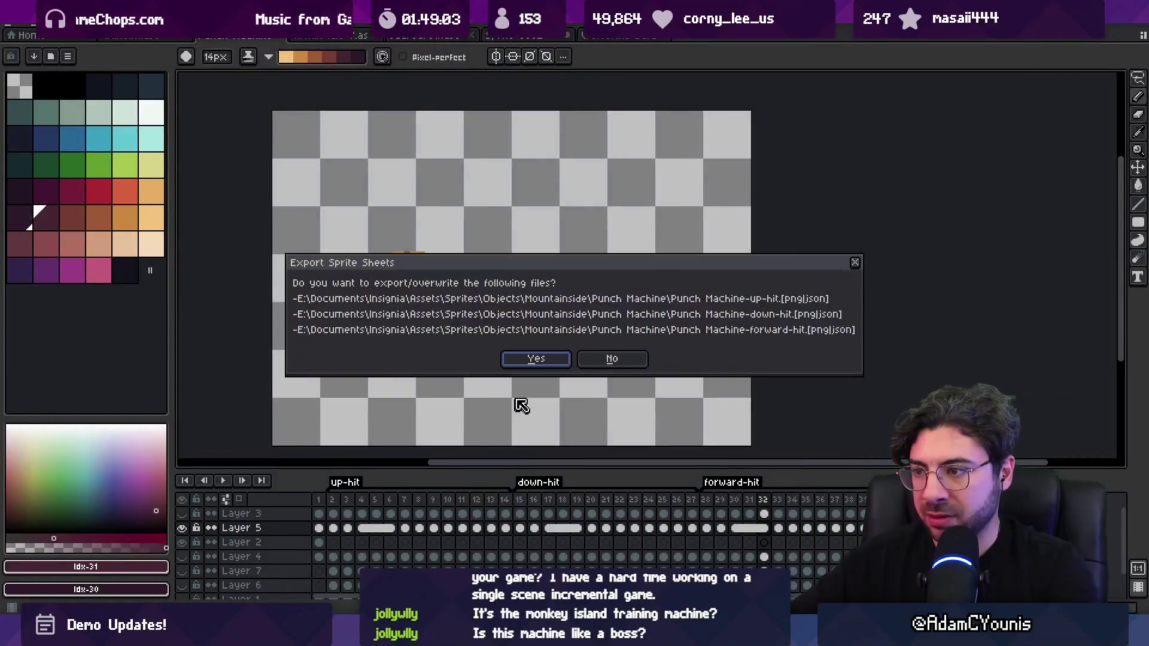
key(Return)
key(alt+Tab)
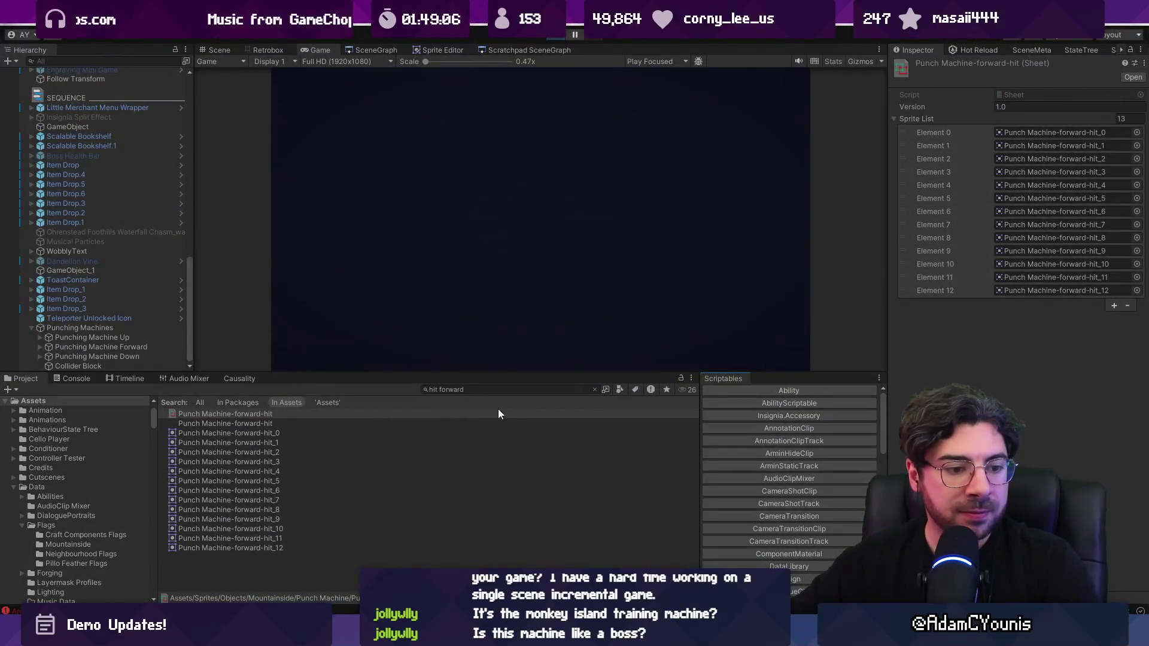
Run the game full screen, stop play mode, and clear the 'hit forward' project search.
key(alt+Tab)
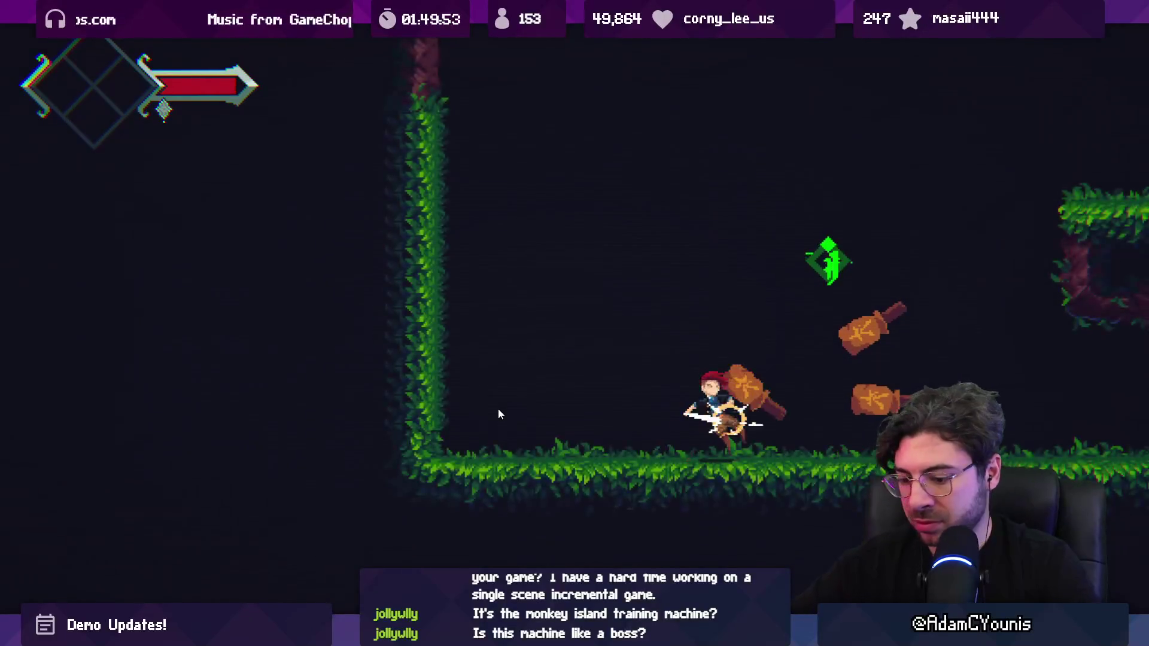
key(ctrl+shift+p)
click(559, 36)
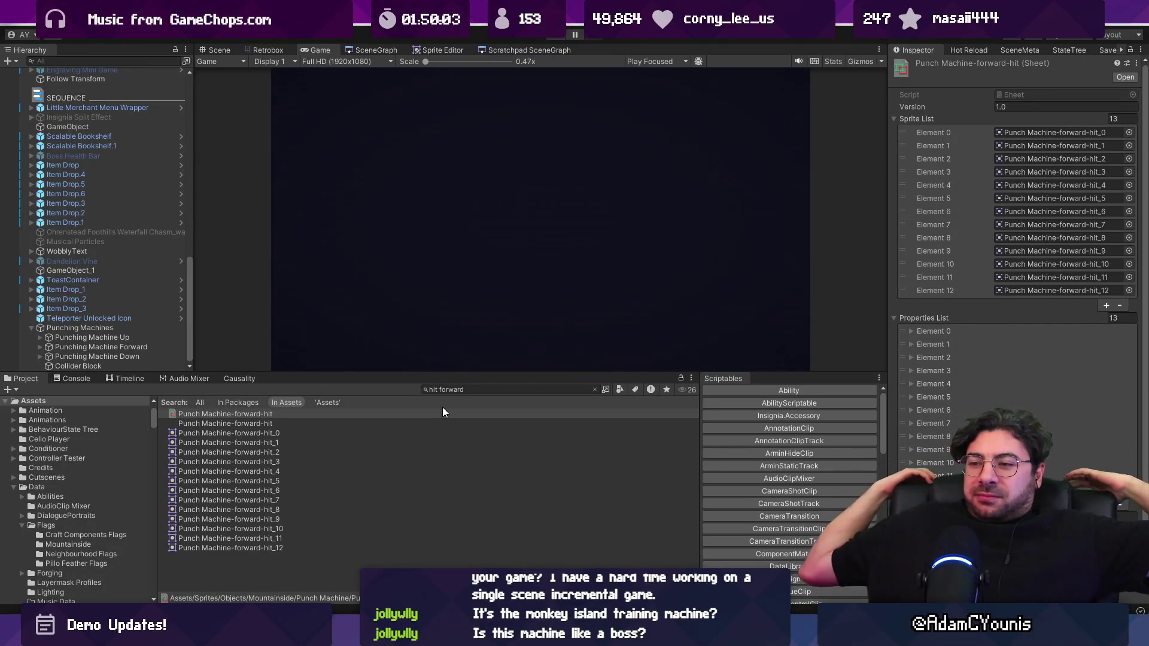
click(595, 389)
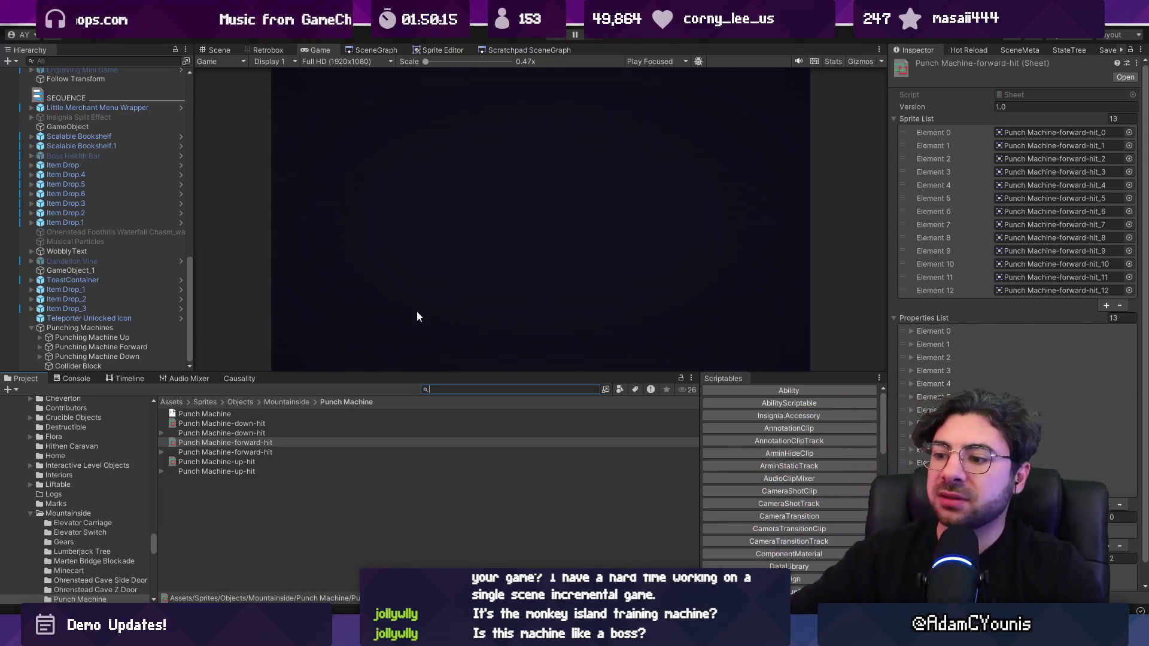
key(alt+Tab)
Open ReflexAttack.cs via the quick file search for 'reflex'.
click(443, 364)
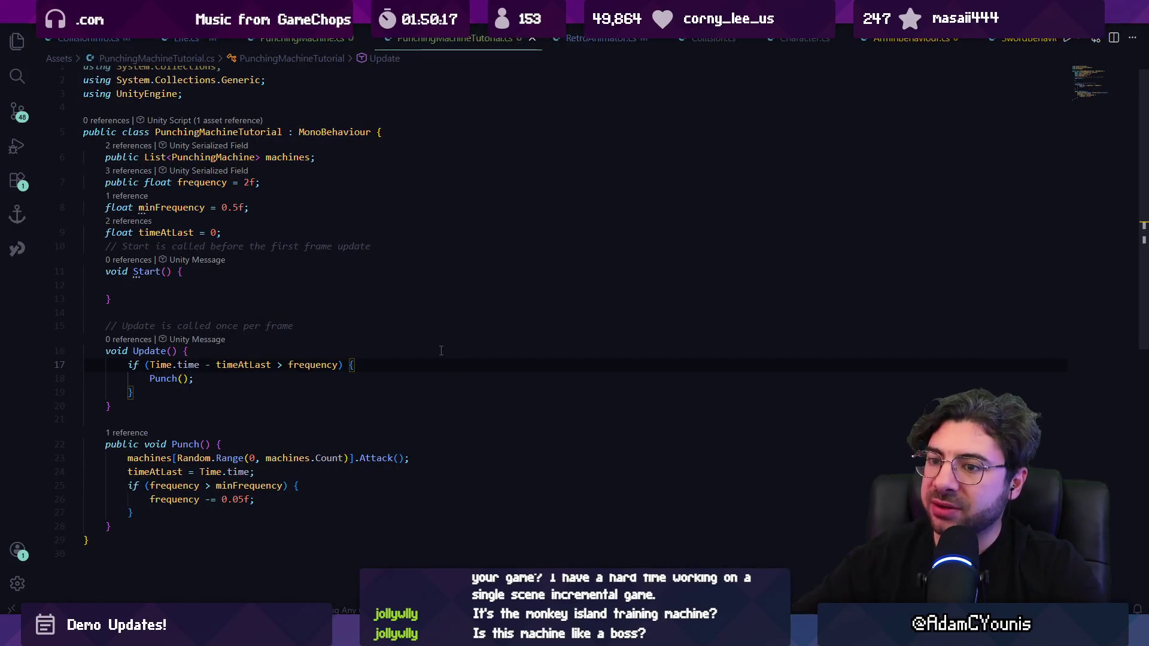
key(ctrl+p)
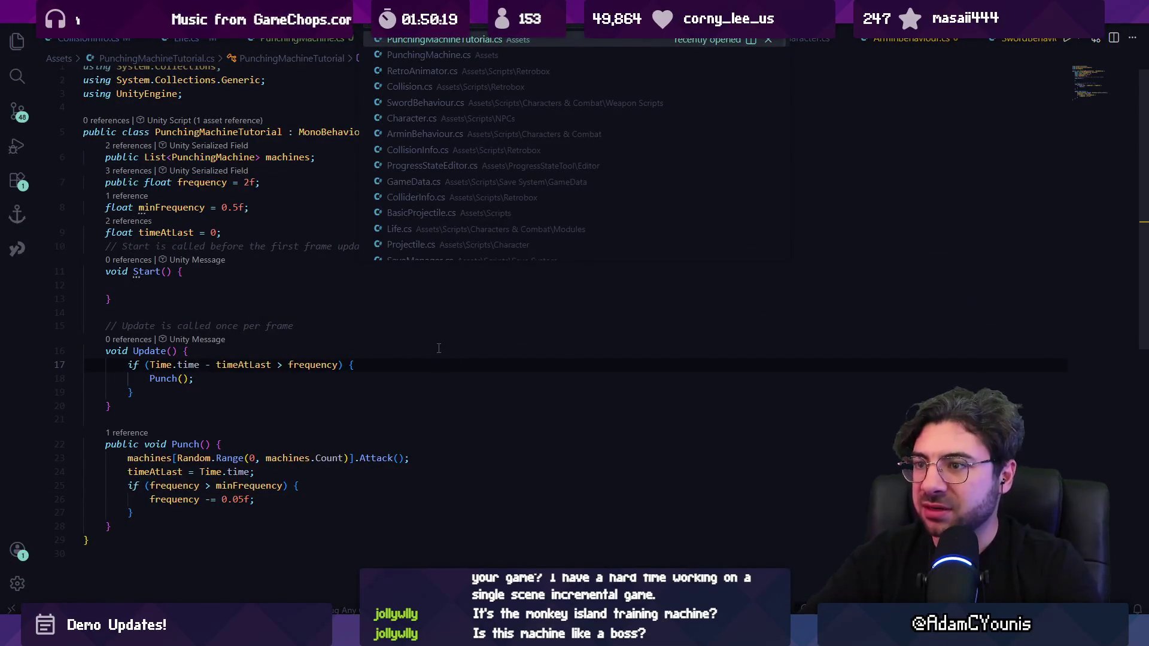
text(reflex)
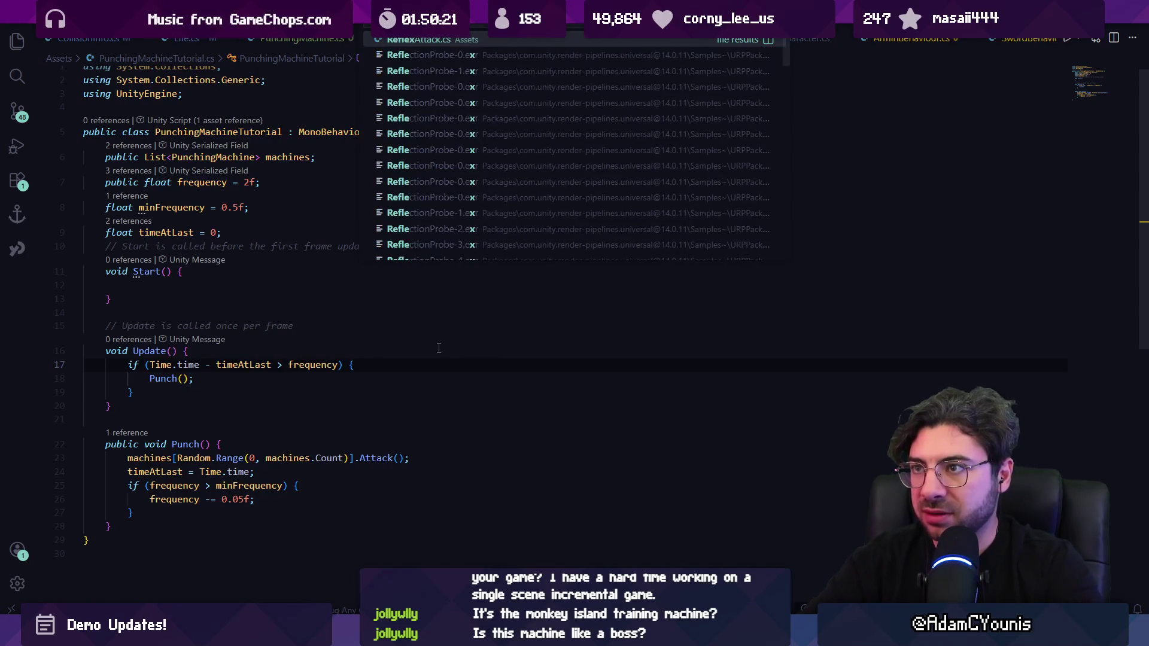
key(Return)
Search ReflexAttack.cs for 'time' to inspect the timeAtReflex reset and Do's if block.
key(ctrl+f)
text(time)
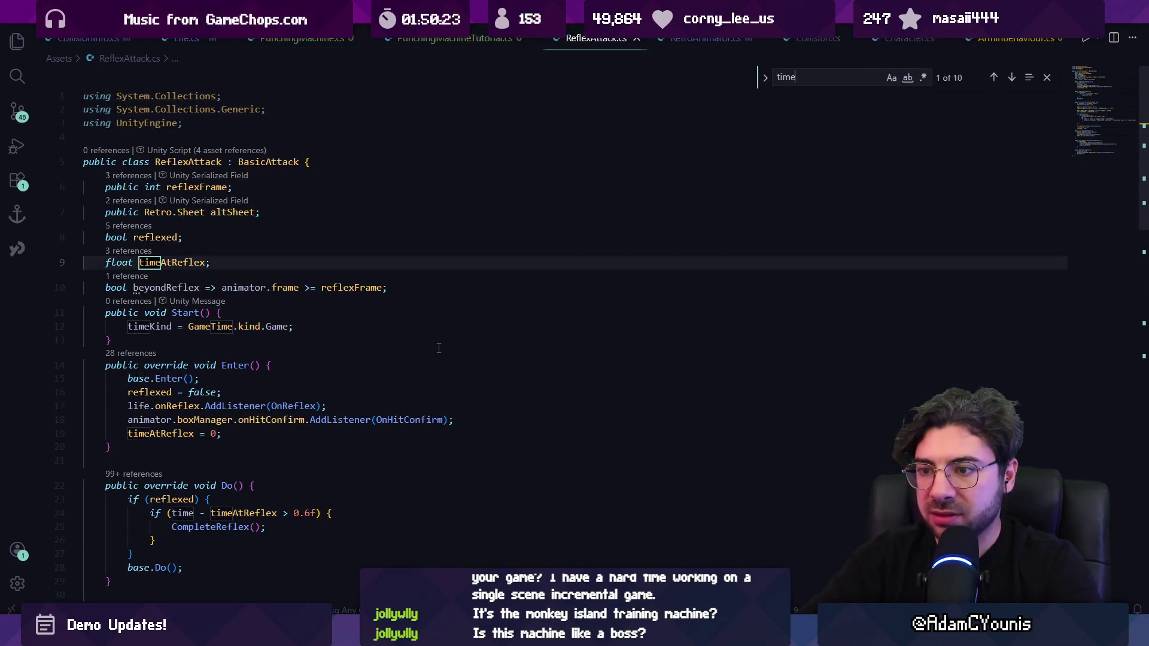
scroll(406, 357, down, 15)
scroll(230, 310, up, 15)
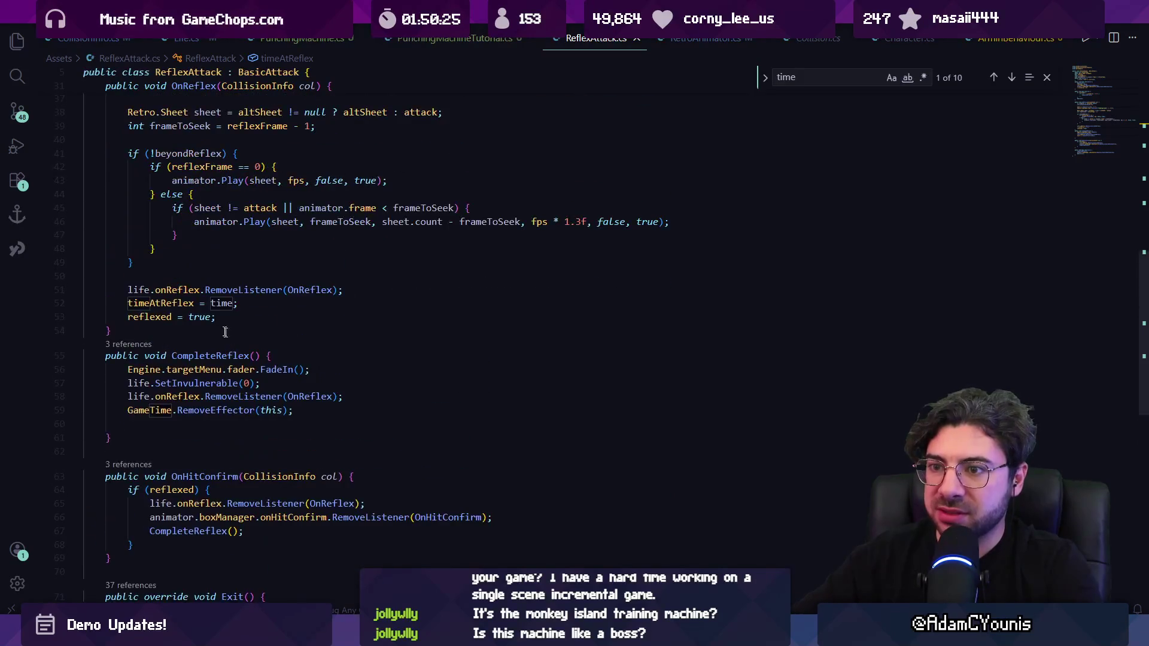
click(229, 311)
key(Escape)
scroll(280, 359, down, 3)
click(207, 338)
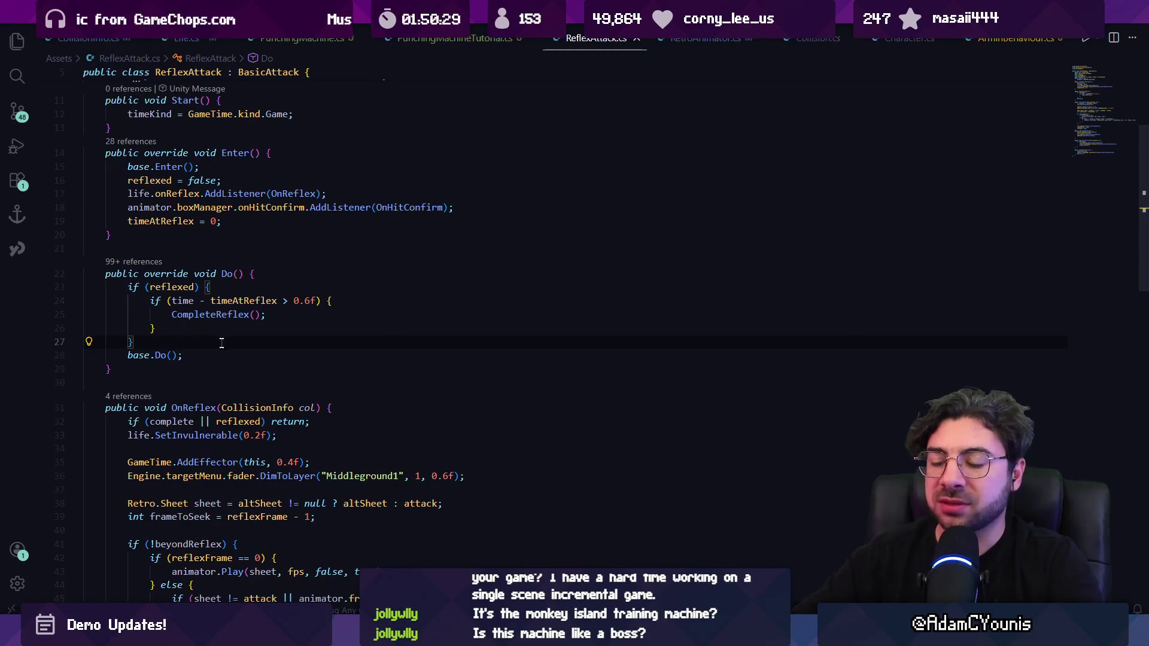
Inspect the CompleteReflex calls and the AddEffector line in OnReflex.
scroll(221, 342, down, 5)
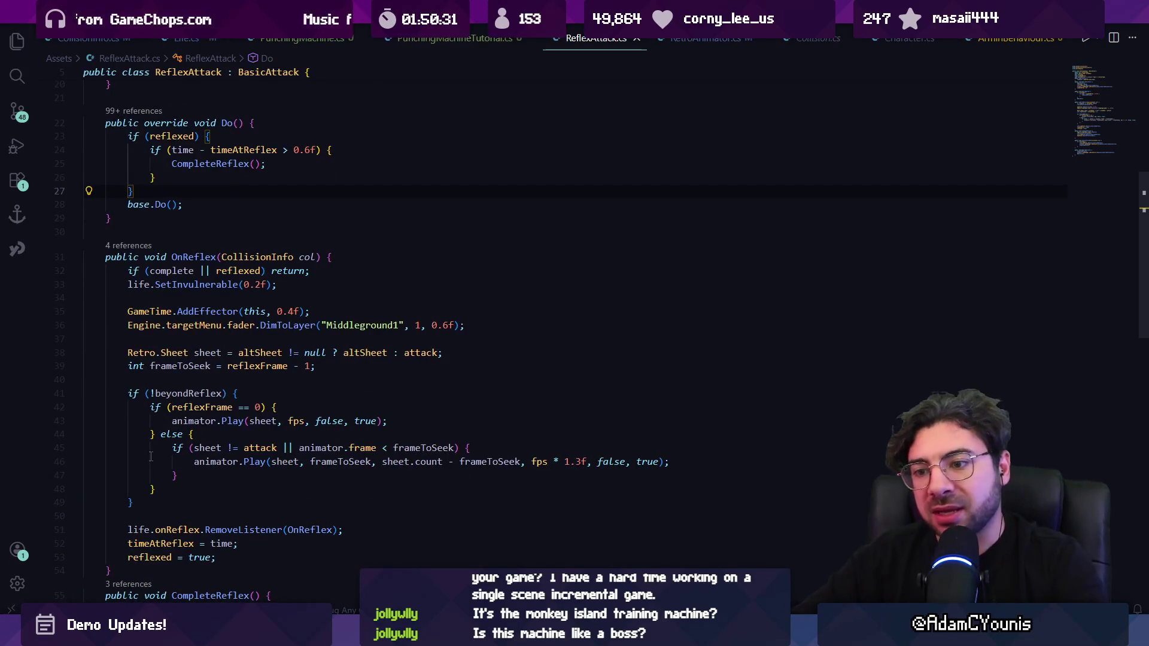
scroll(151, 457, down, 4)
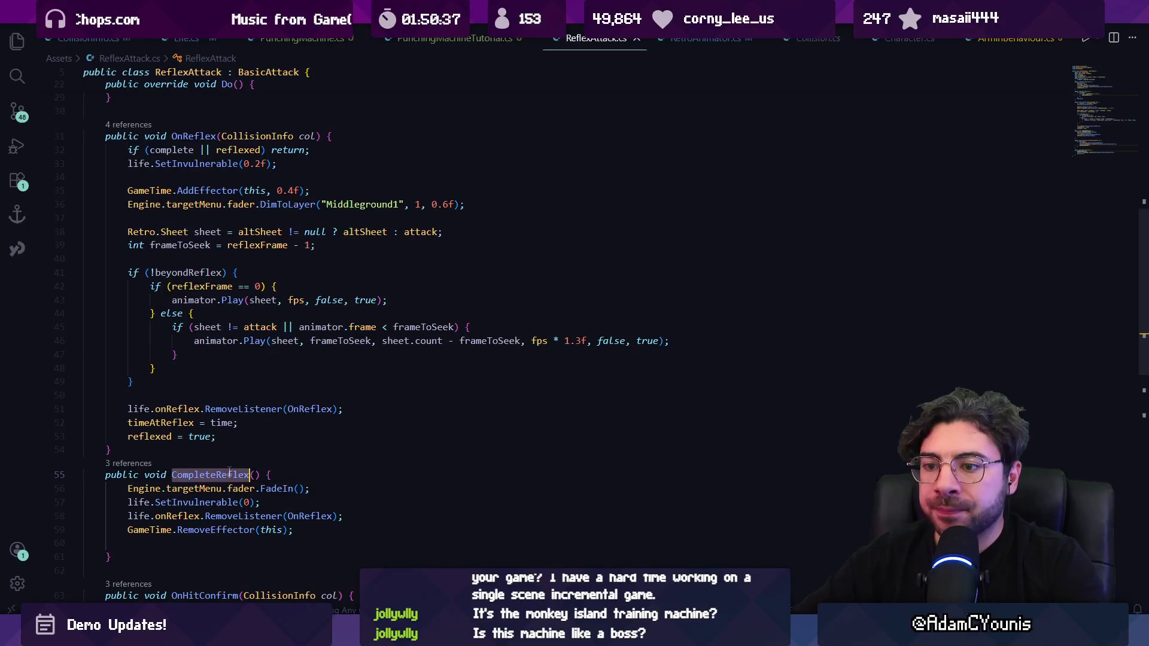
scroll(229, 473, down, 10)
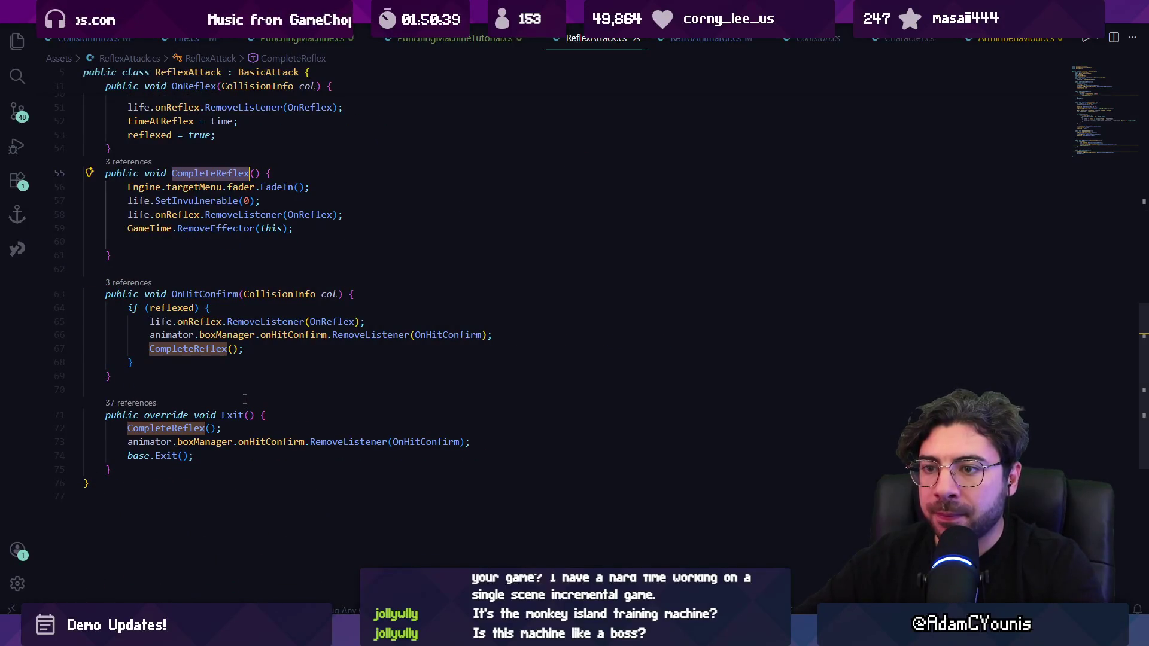
click(200, 348)
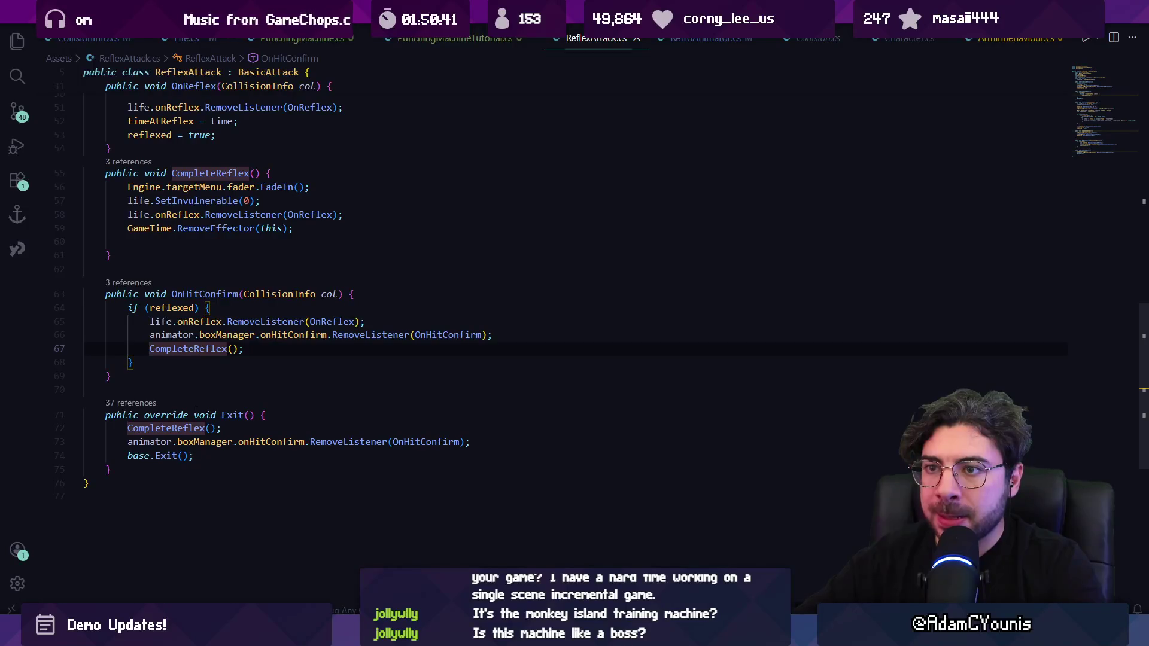
scroll(194, 326, up, 10)
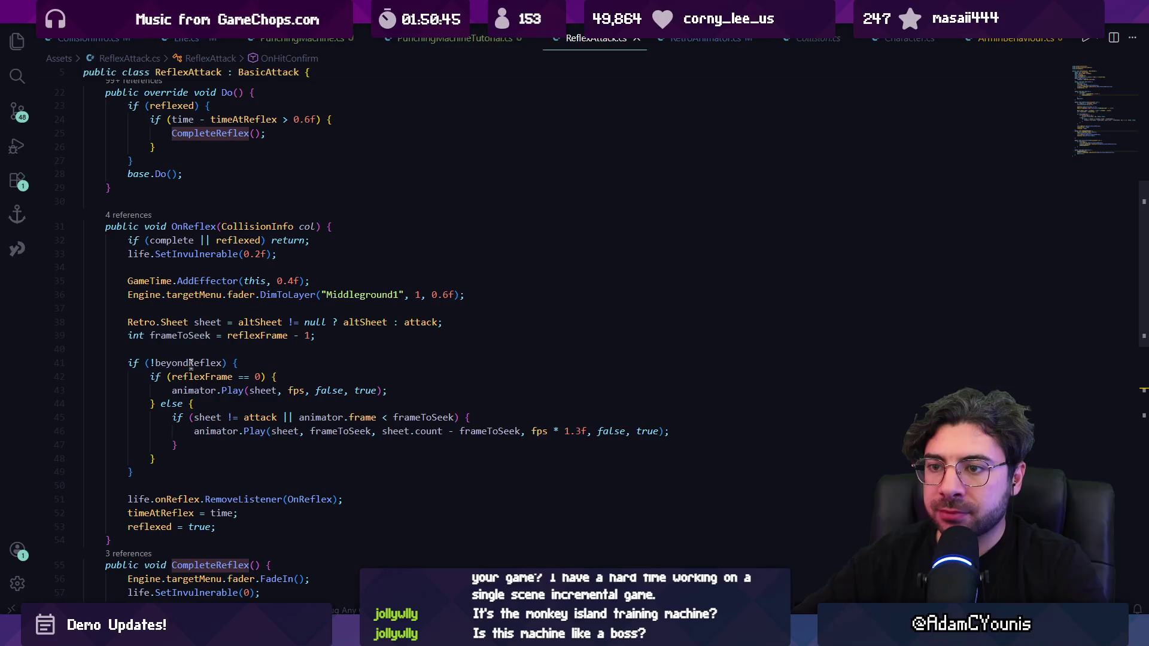
click(217, 281)
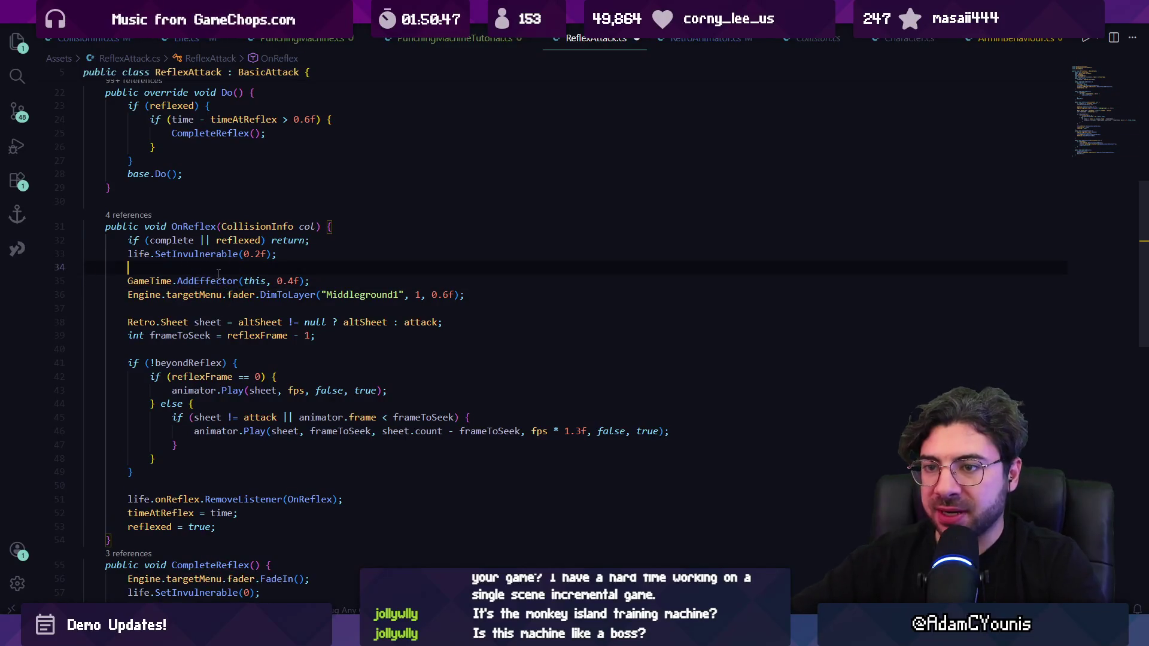
Wrap OnReflex's AddEffector and DimToLayer lines in a /* */ block comment and save ReflexAttack.cs.
key(Return)
text(/)
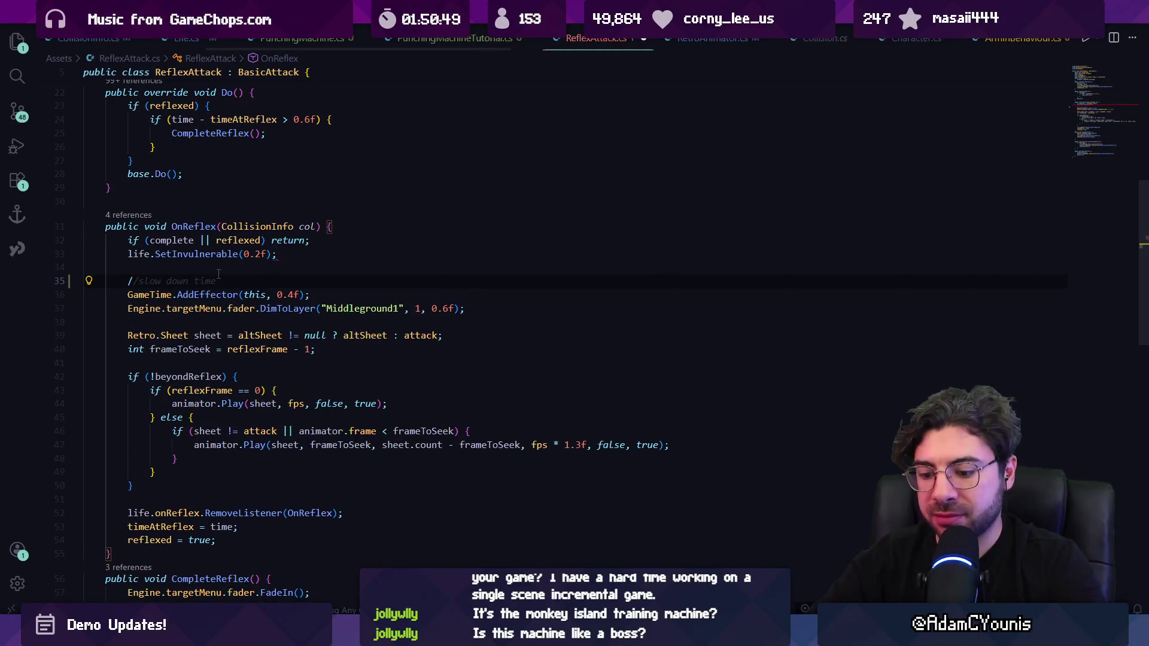
text(*)
key(Escape)
key(Down)
key(Down)
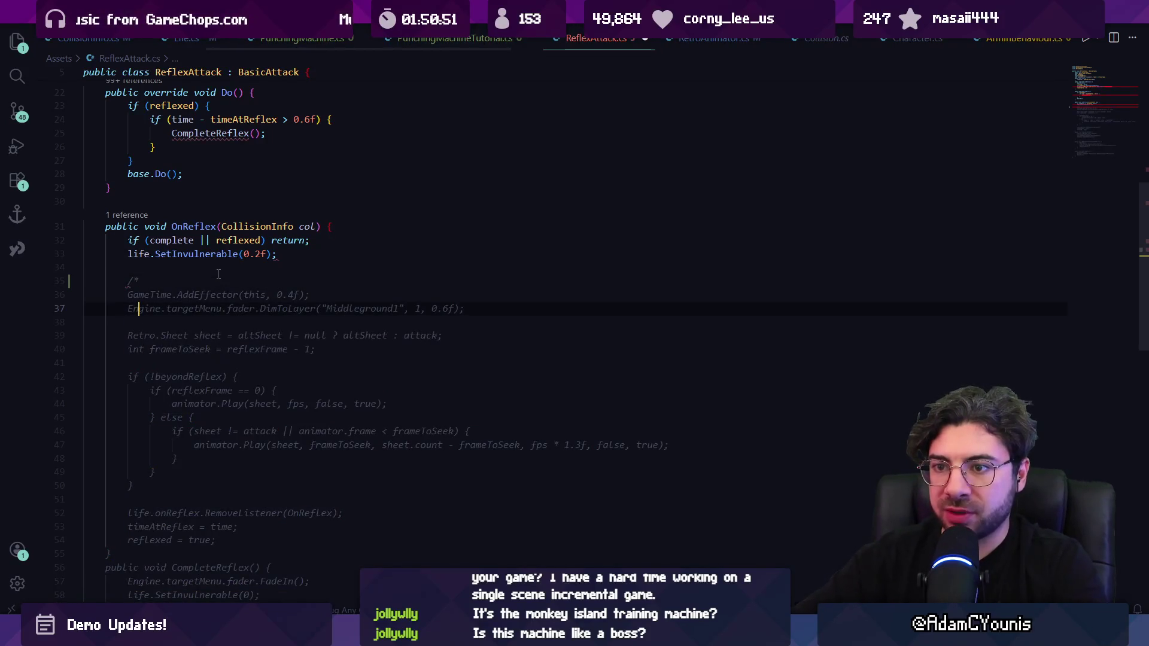
text(*)
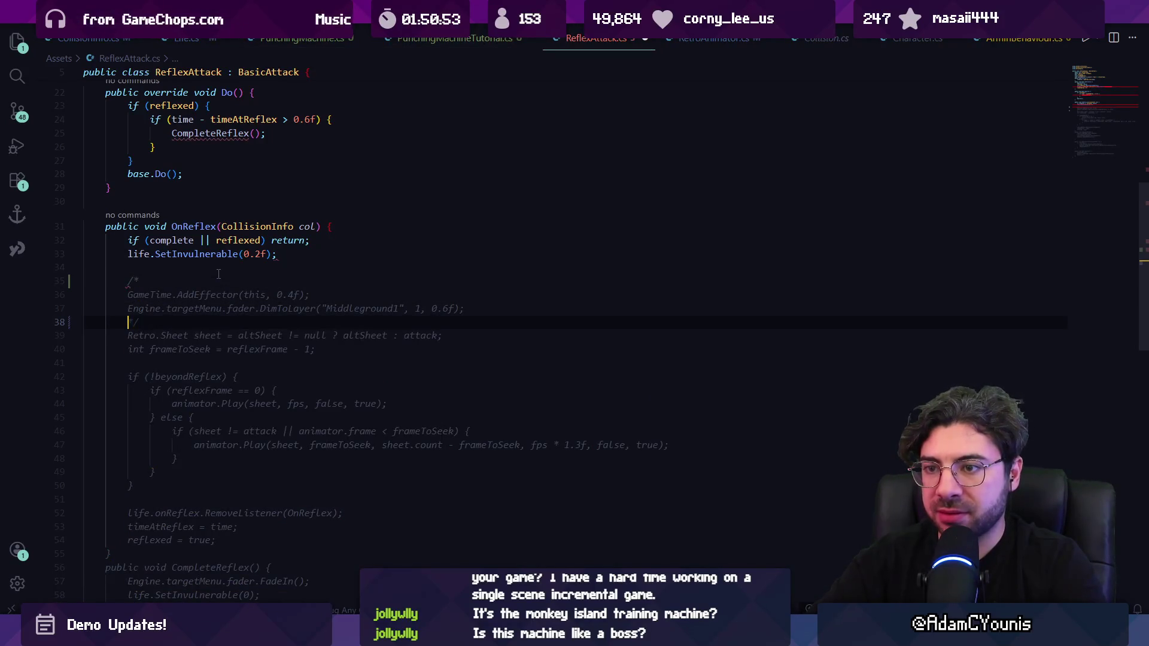
text(/)
key(ctrl+s)
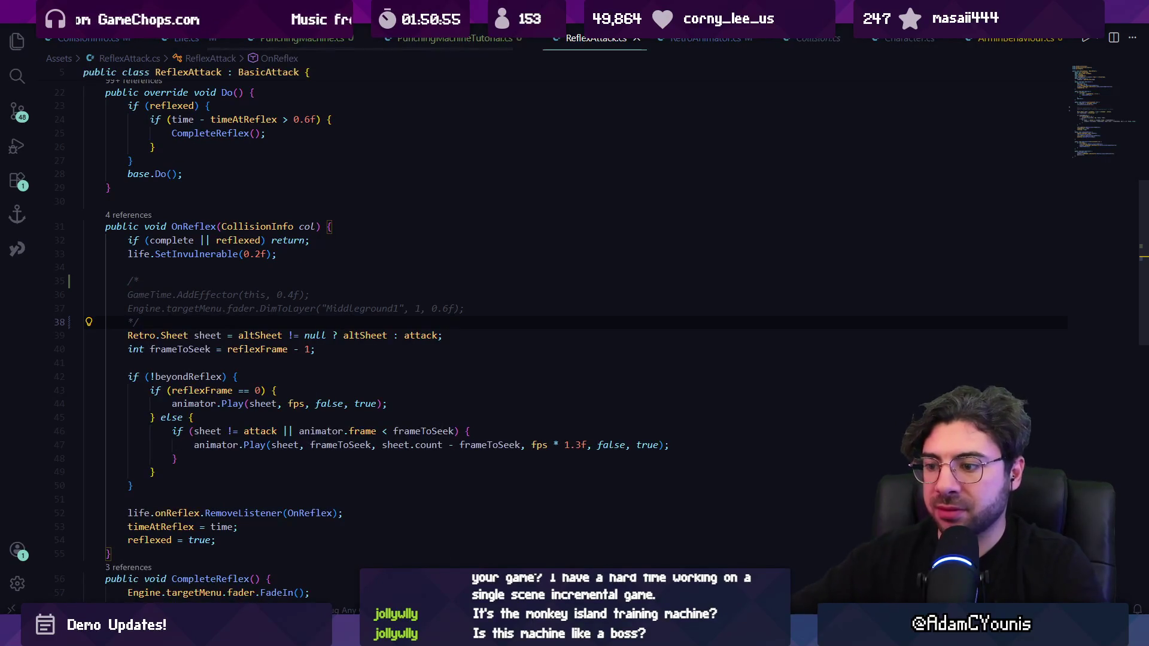
key(alt+Tab)
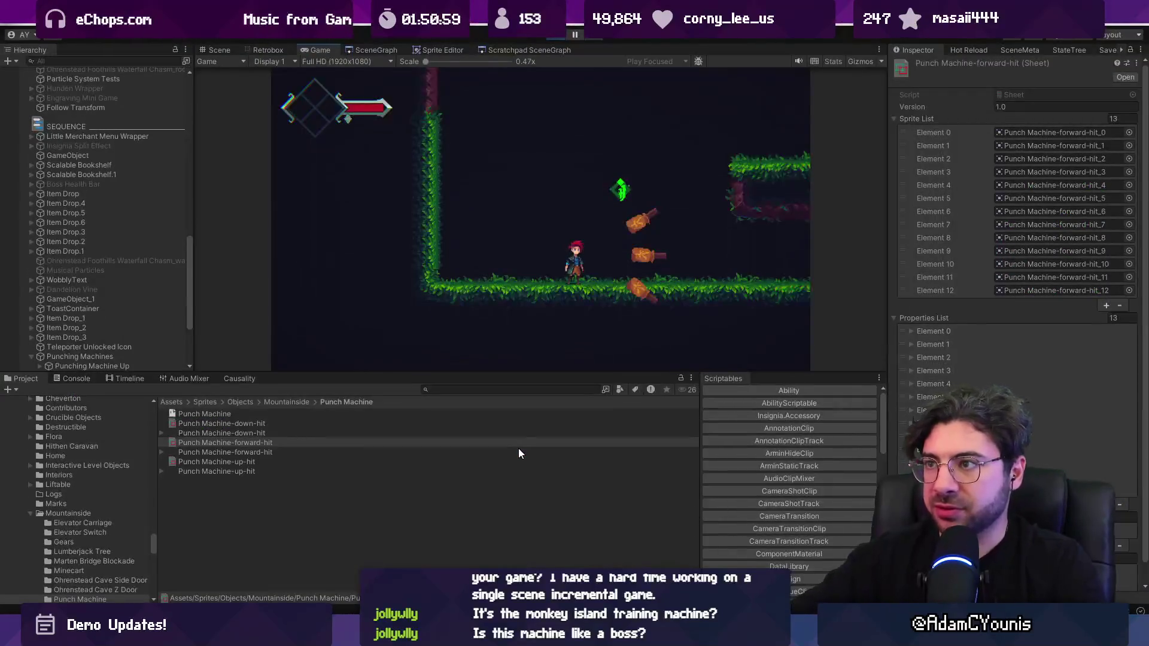
Duplicate the Collider Block and move the copy left to X -1.272.
key(ctrl+p)
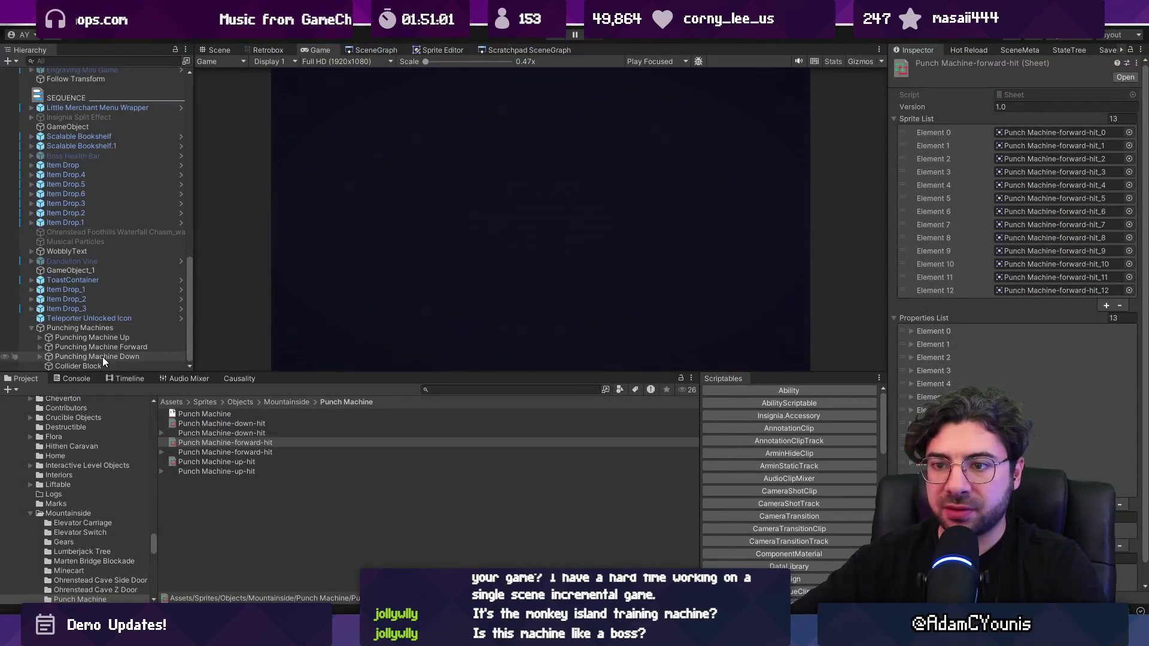
click(103, 359)
key(ctrl+d)
click(223, 50)
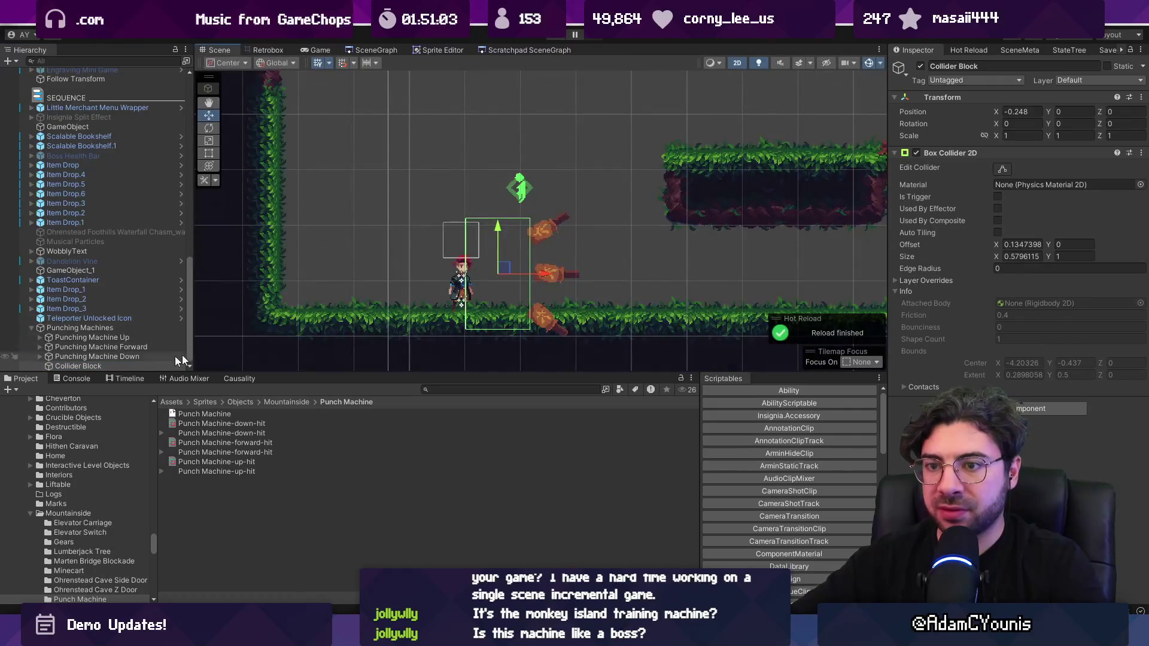
mouse_move(544, 279)
mouse_down()
mouse_move(429, 278)
mouse_move(449, 274)
mouse_up()
Play the game and slash the training dummy and punching machines with the sword.
key(ctrl+p)
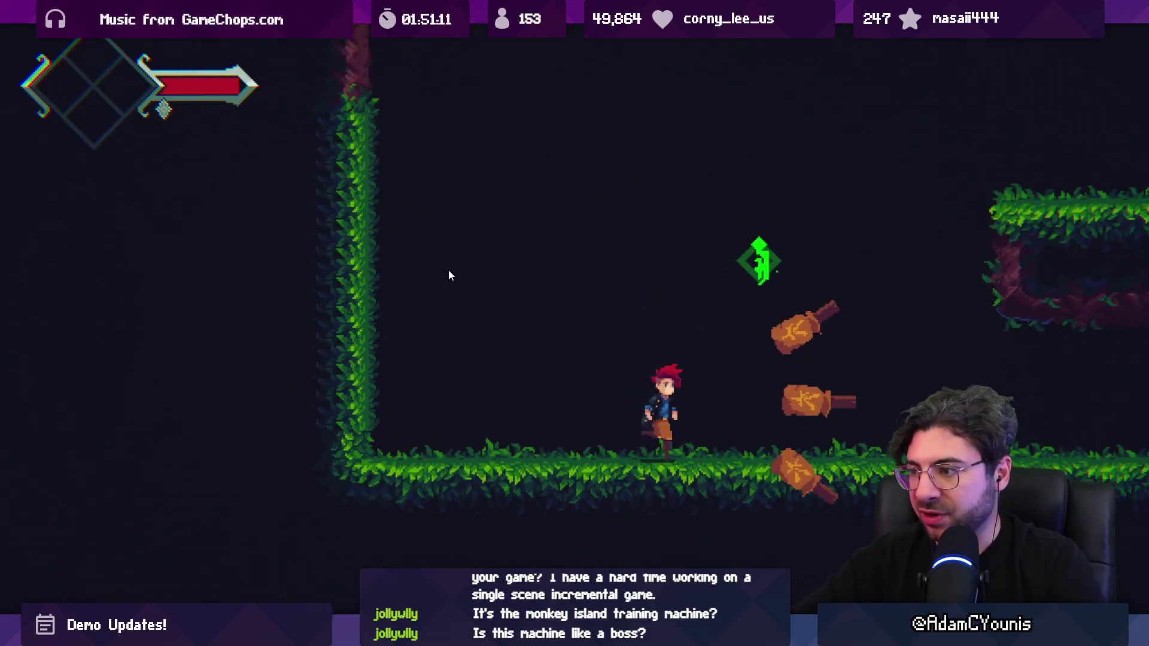
key(x)
key(x)
key(x)
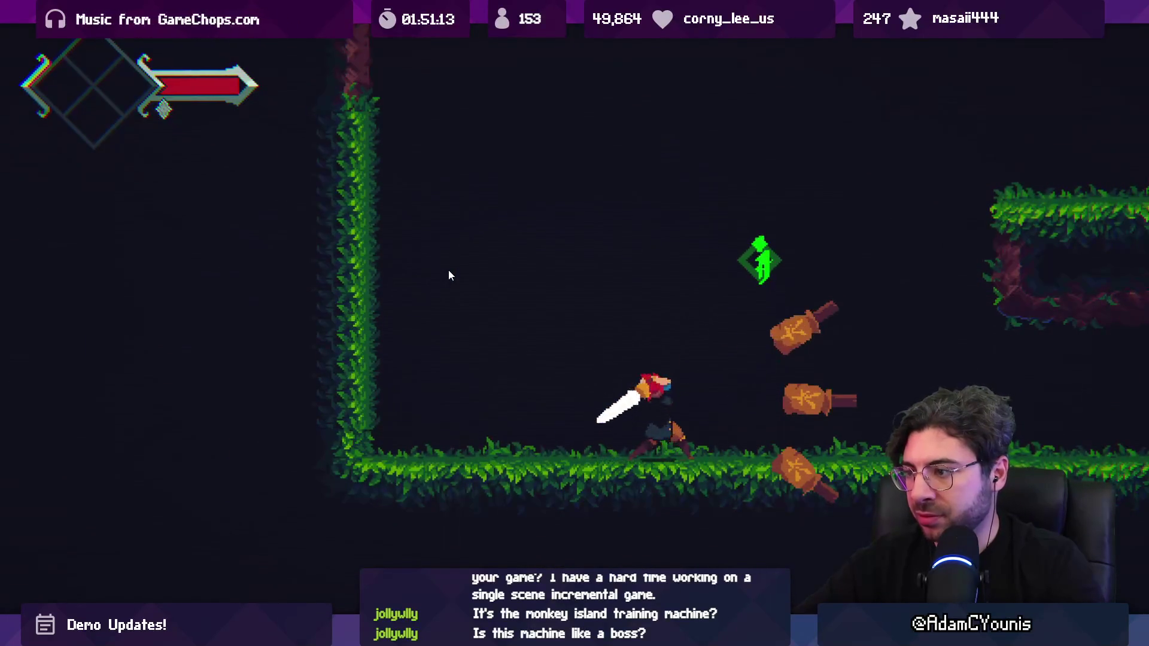
key(x)
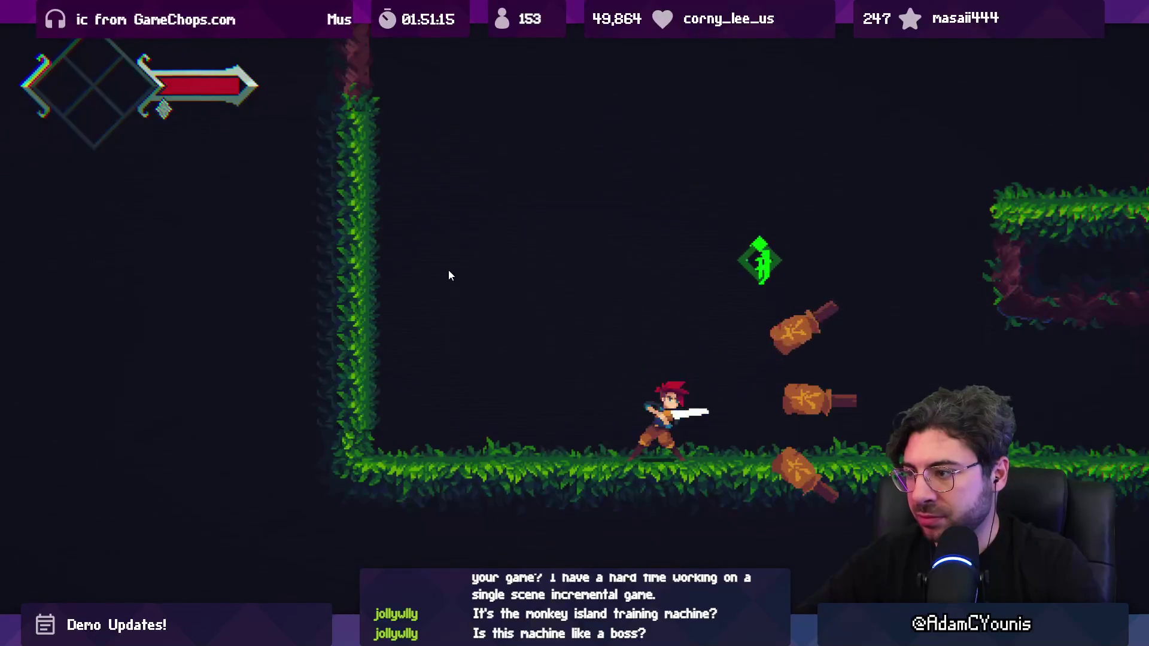
key(x)
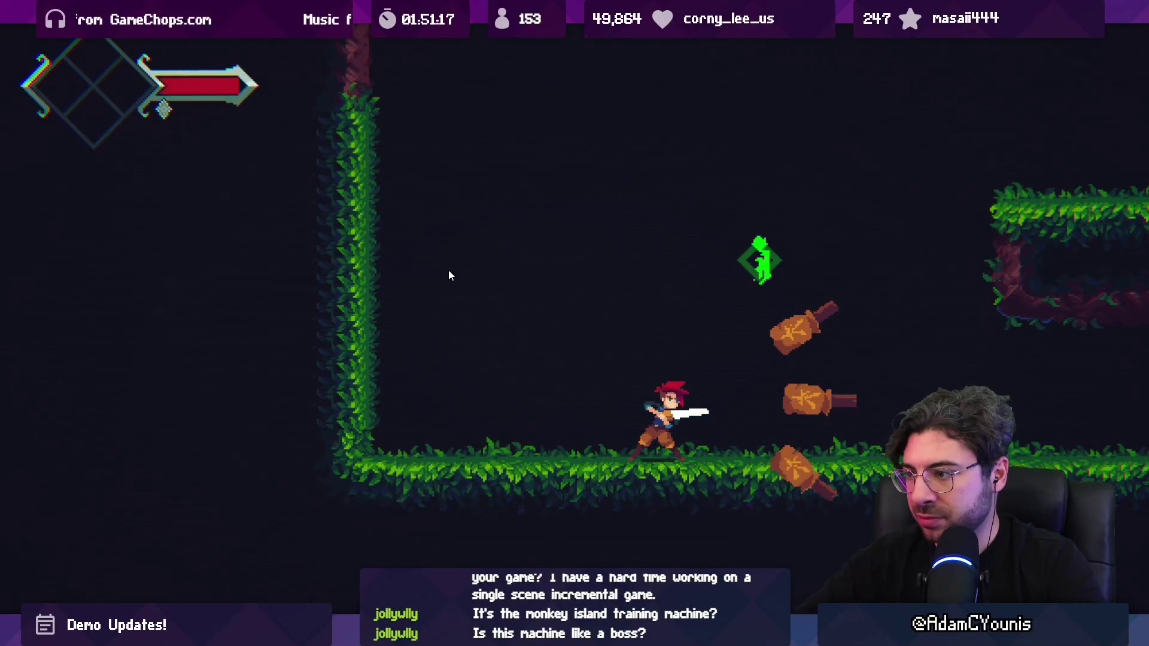
key(x)
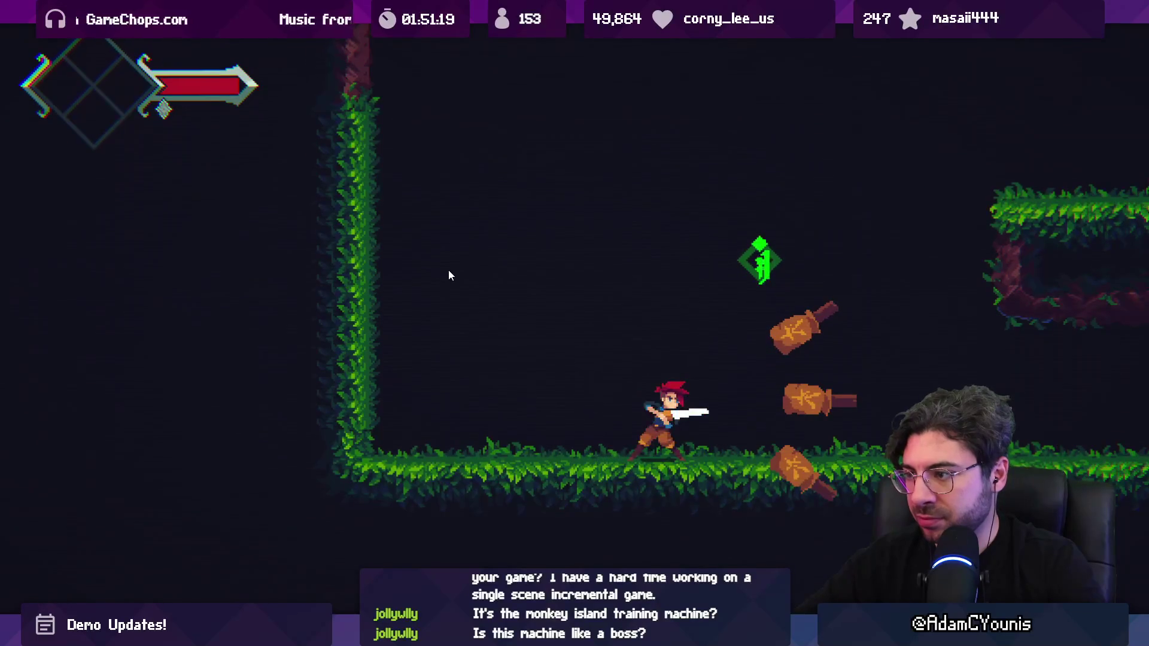
key(Left)
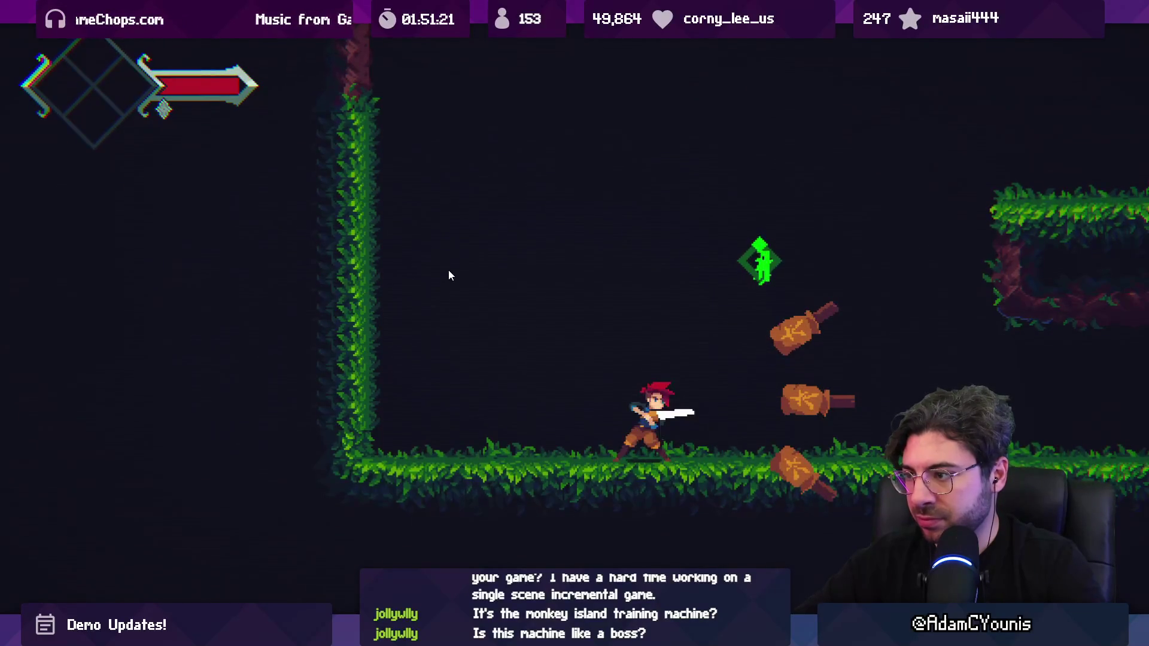
key(x)
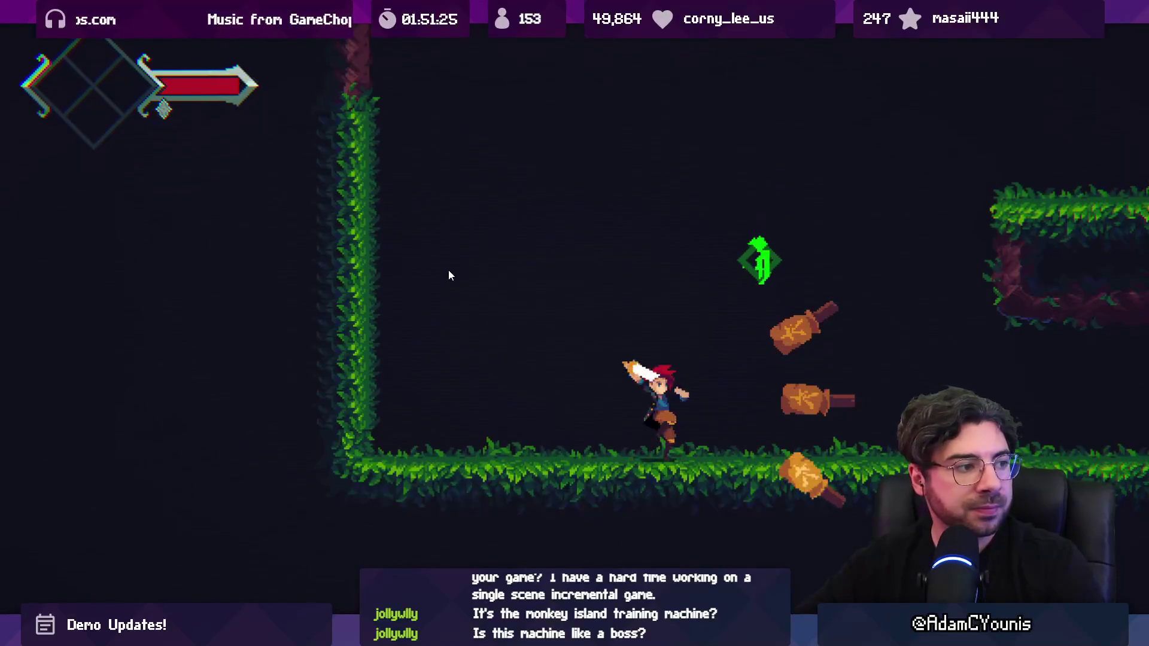
key(x)
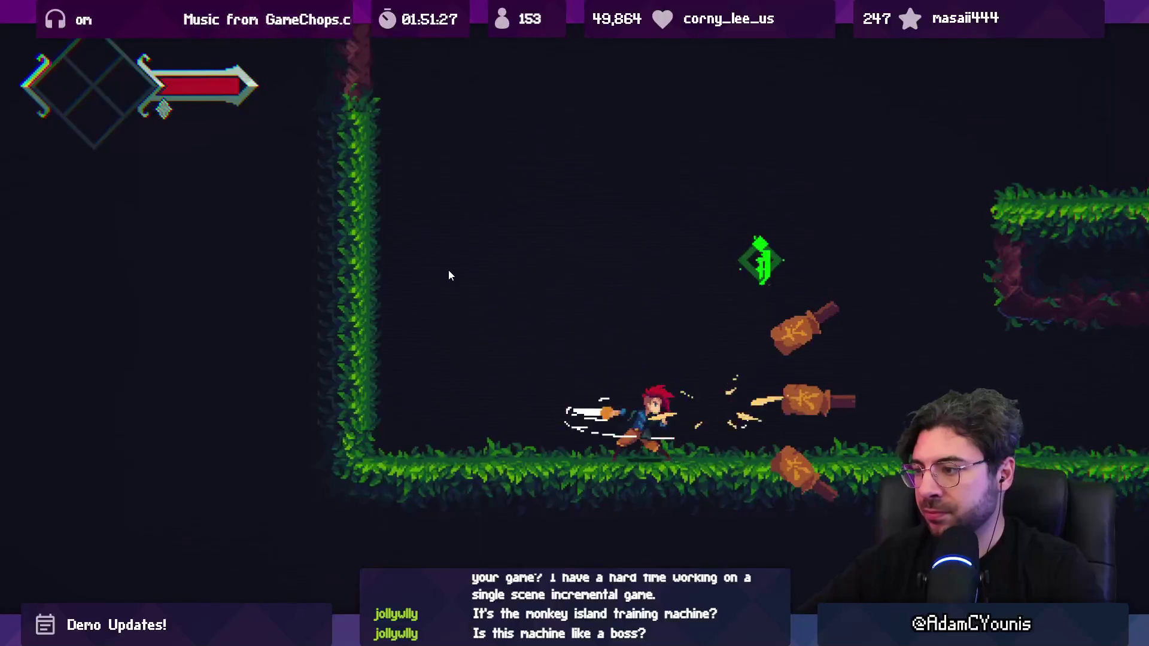
key(x)
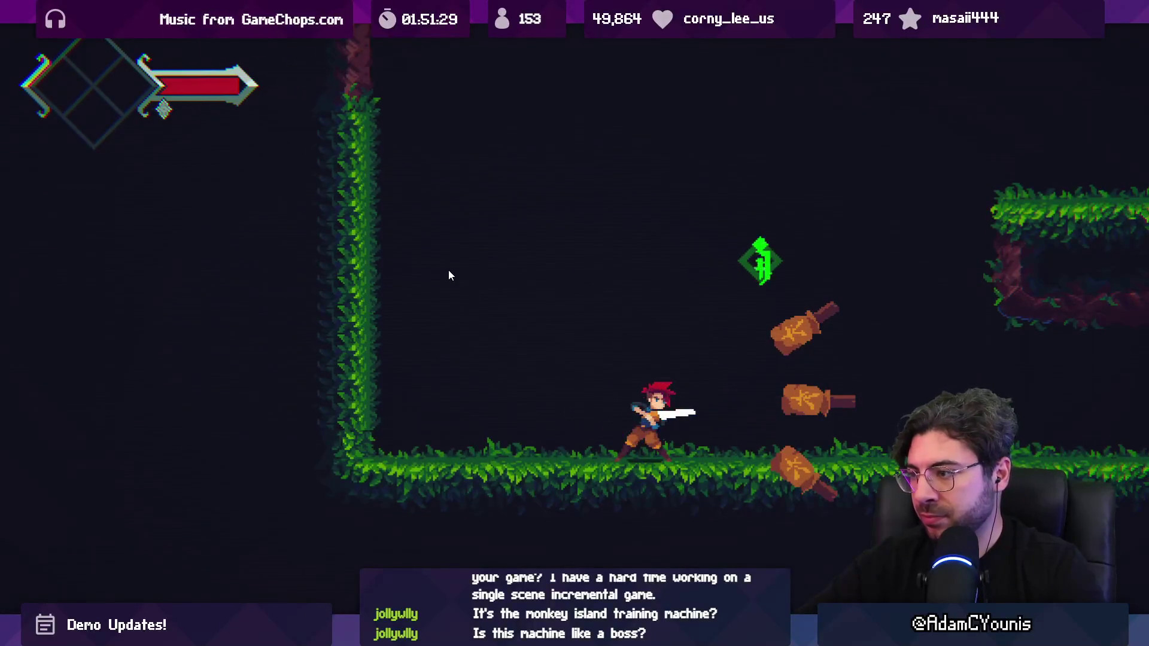
key(x)
key(x)
key(x)
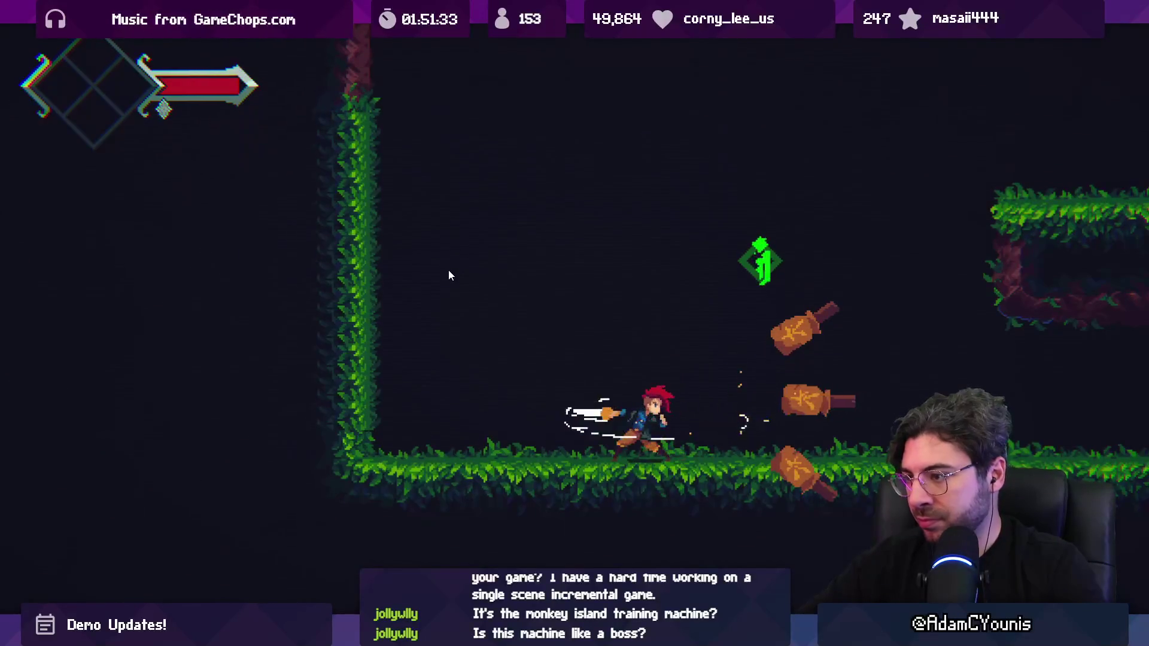
key(x)
key(x)
key(x)
key(x)
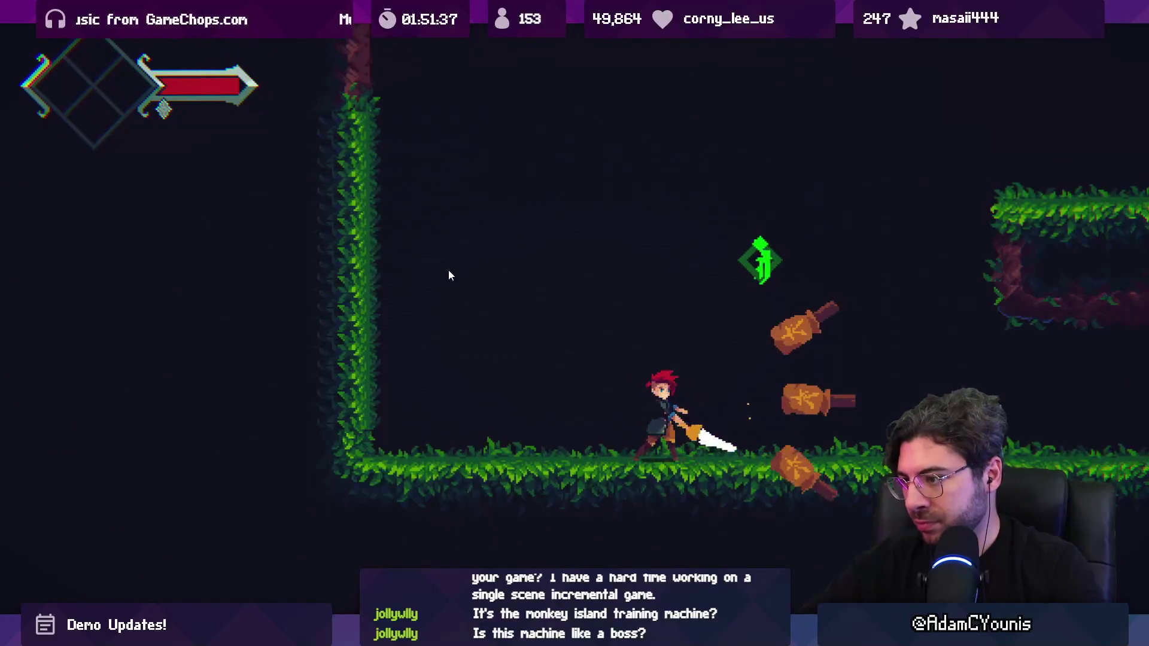
key(x)
key(x)
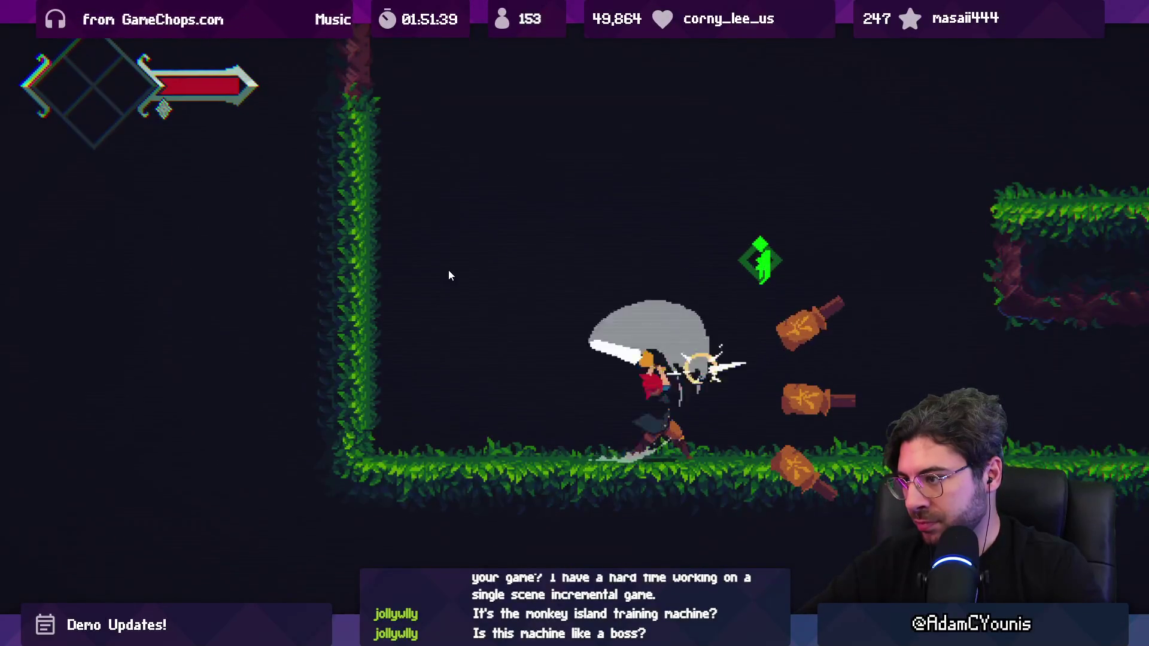
key(x)
key(x)
key(x)
key(x)
key(x)
key(x)
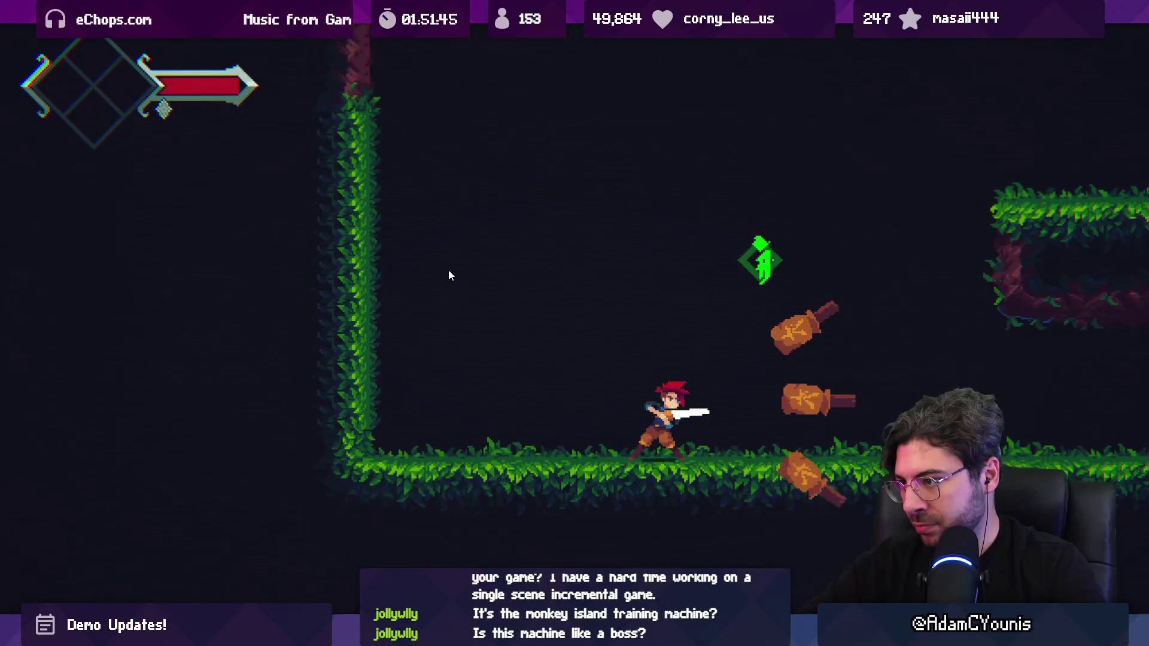
key(x)
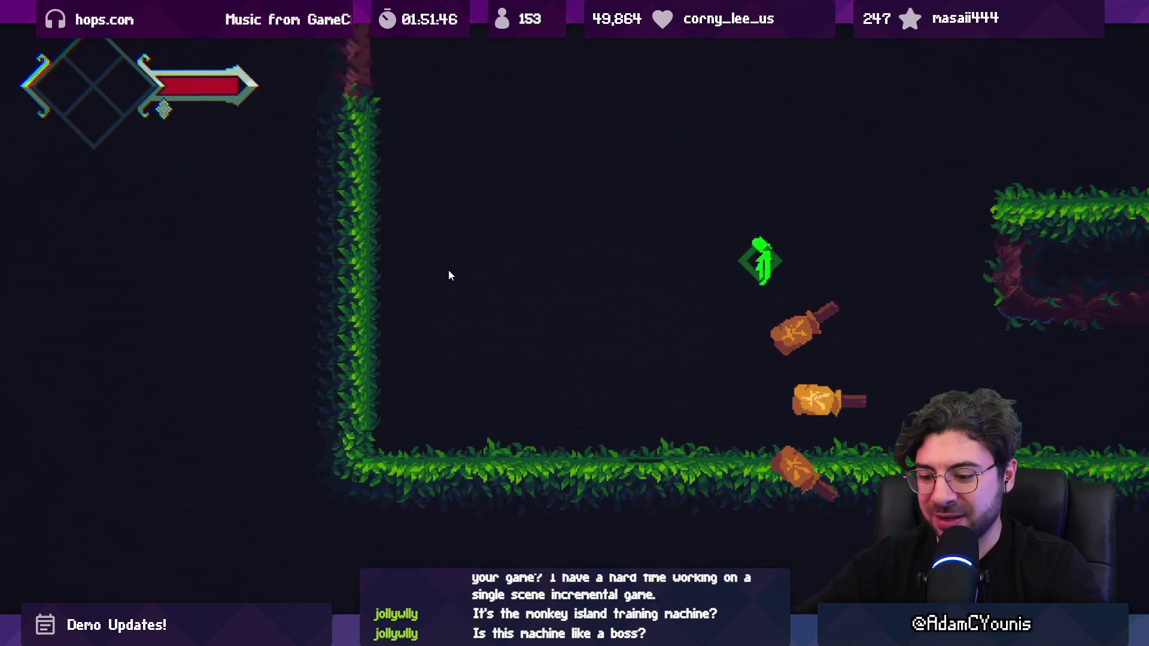
Restore the normal game view, attack a few more times, and stop play mode.
key(shift+space)
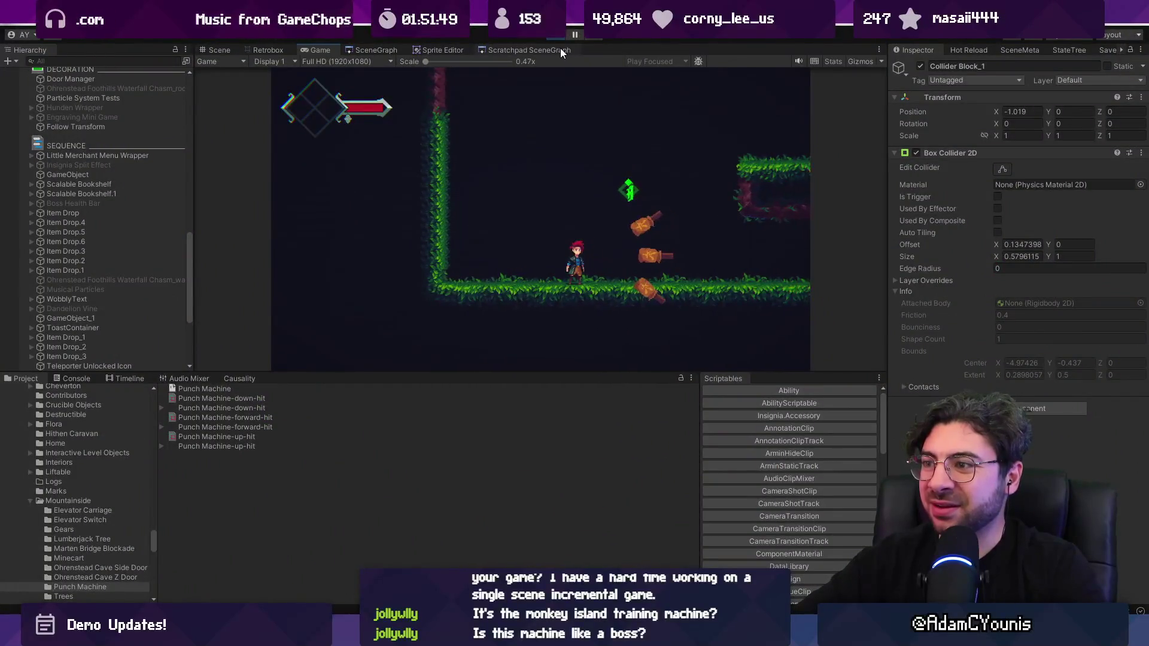
key(x)
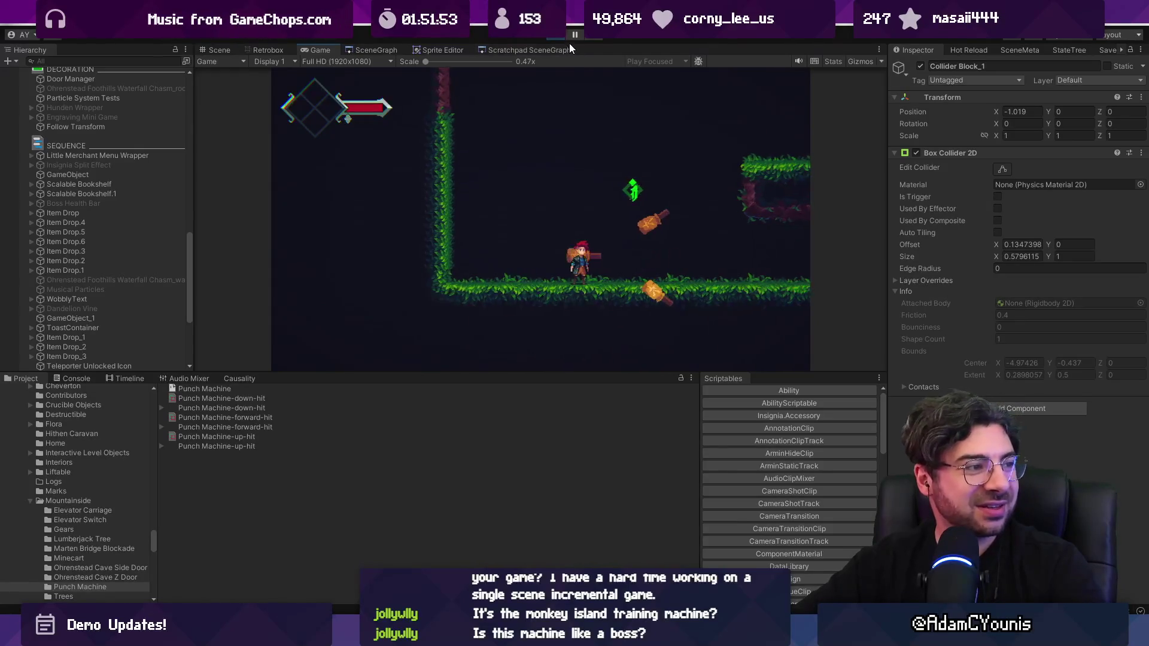
key(x)
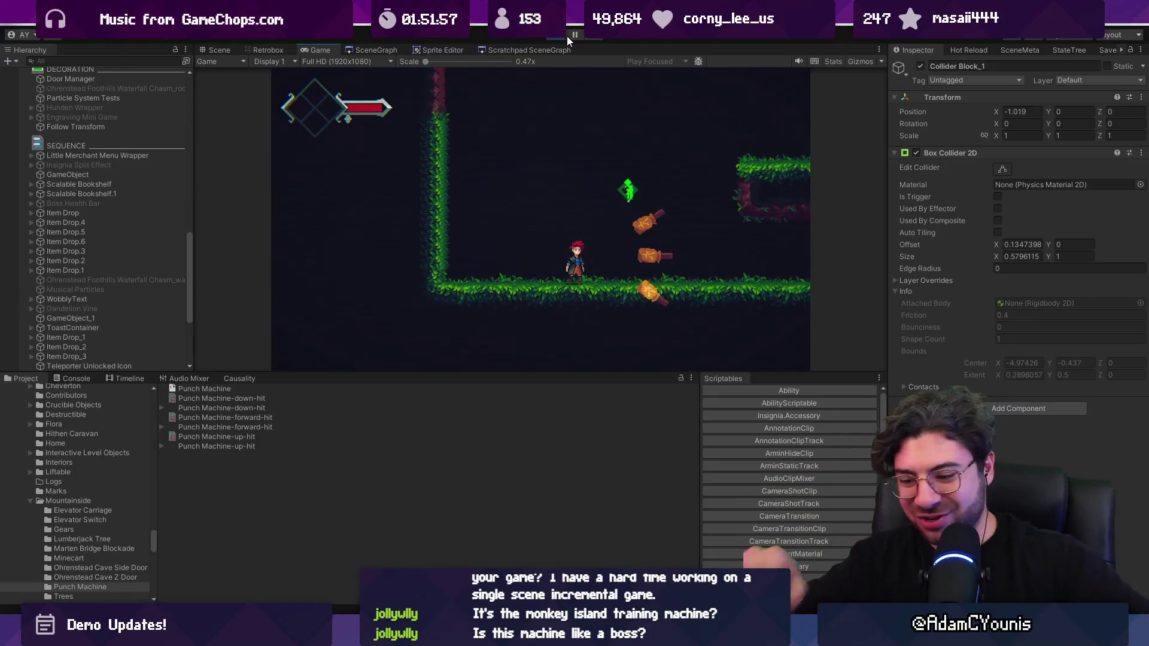
click(587, 469)
key(ctrl+p)
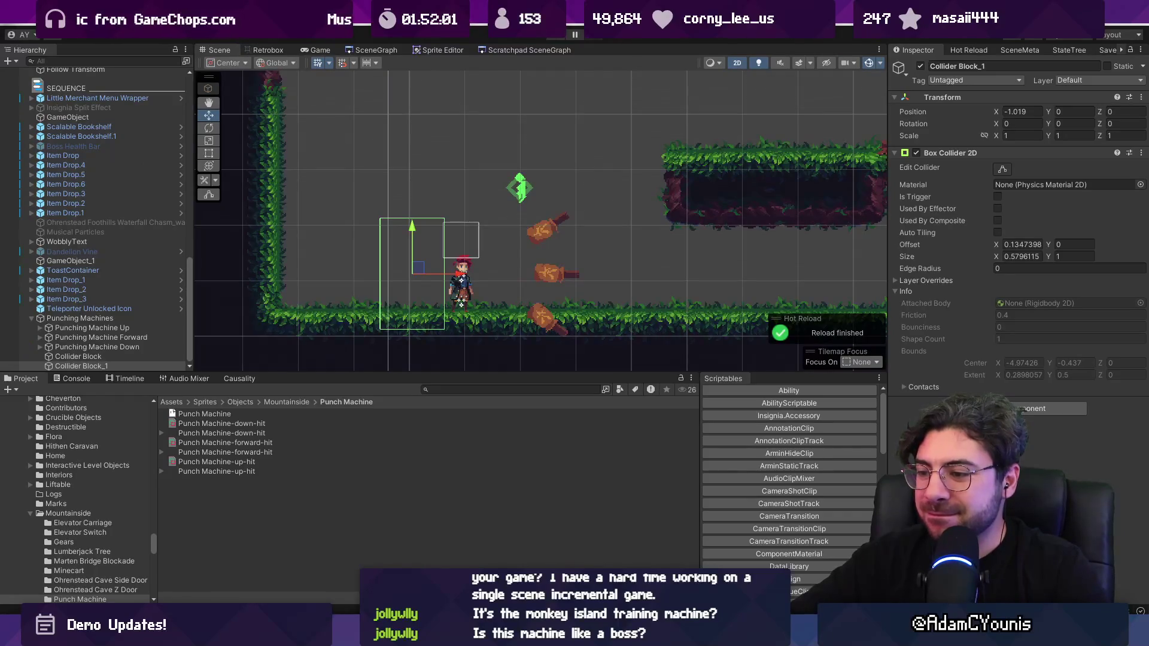
key(alt+Tab)
scroll(398, 365, up, 10)
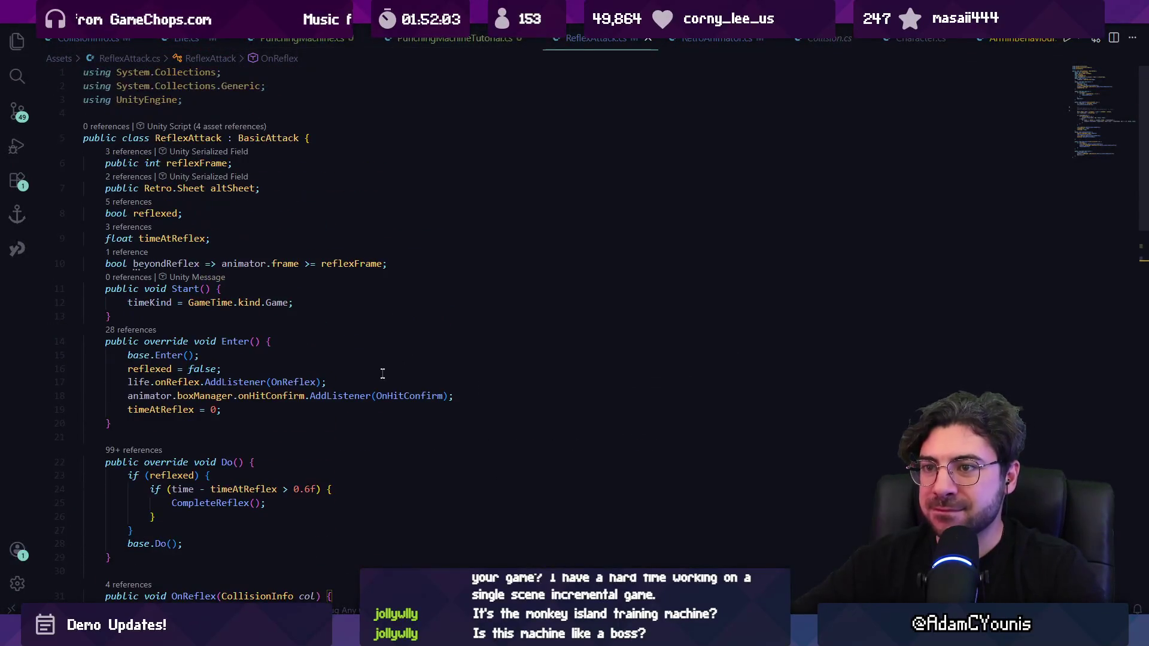
Start a new public field declaration below the beyondReflex line.
click(432, 270)
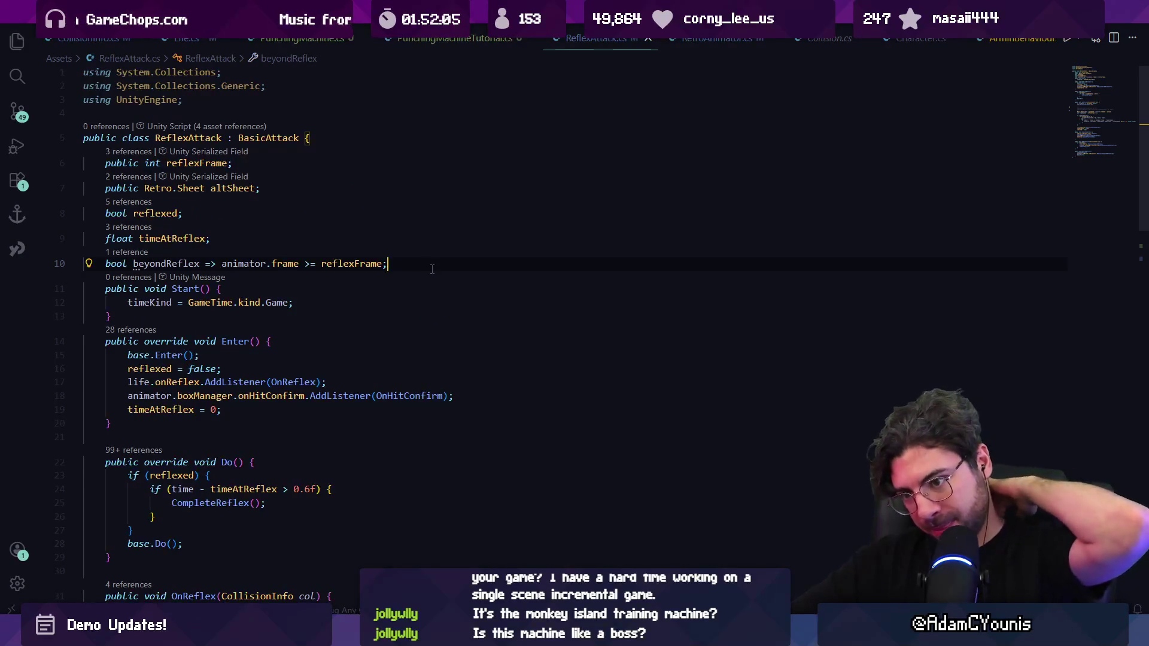
mouse_move(509, 636)
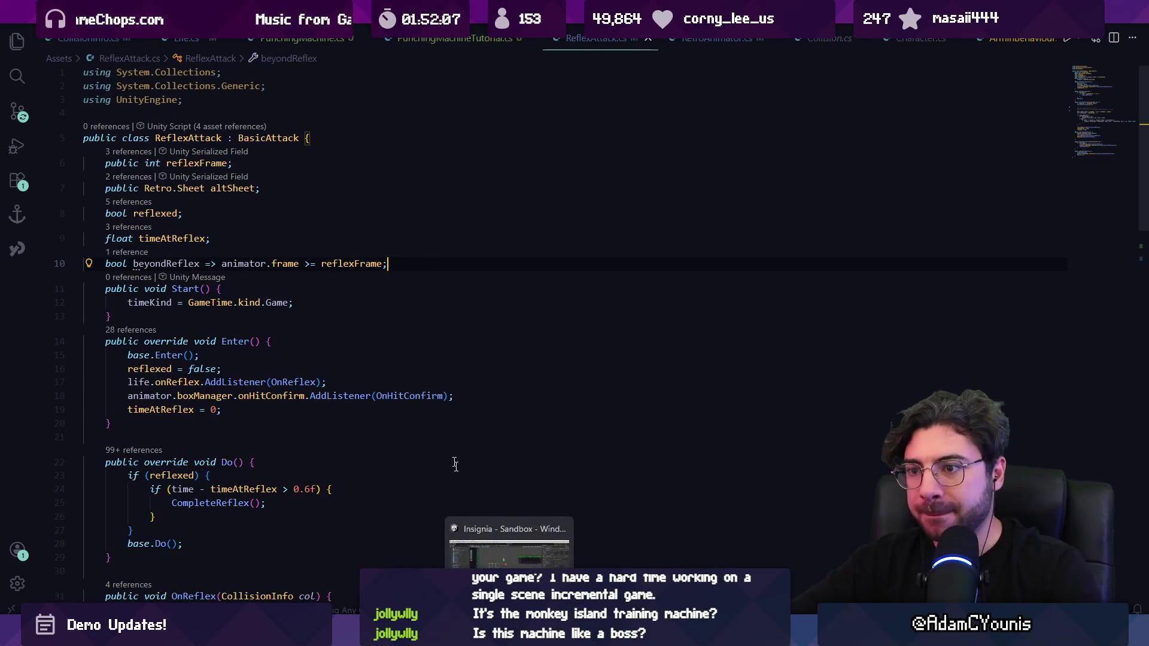
key(Return)
key(Return)
text(pub lic)
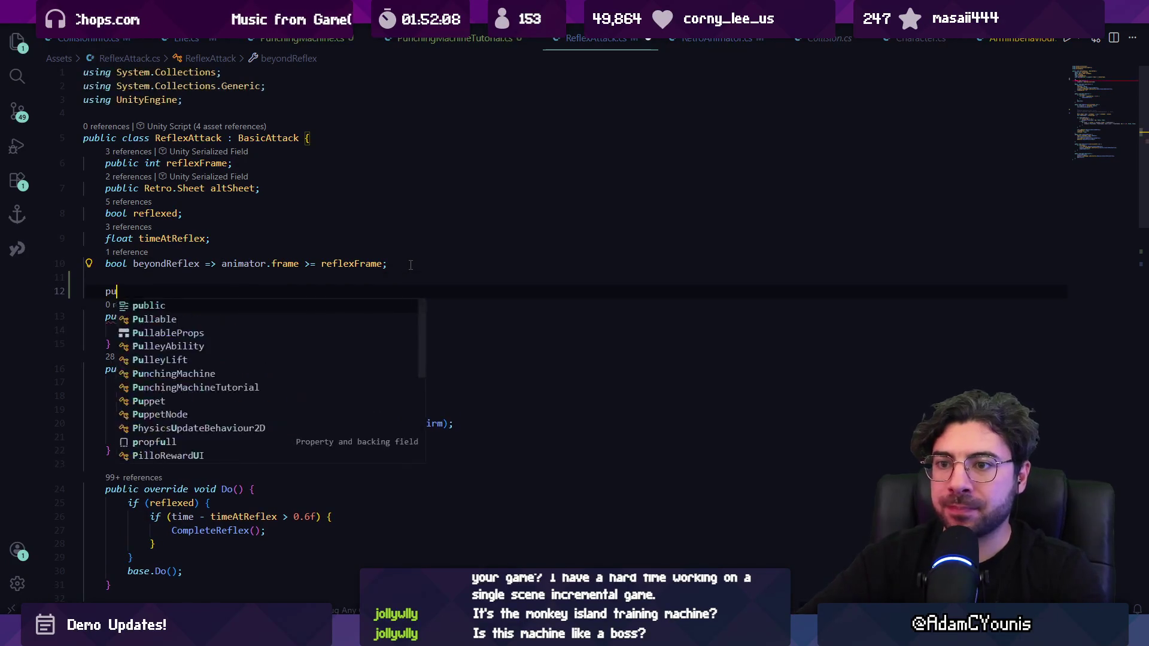
key(BackSpace)
key(BackSpace)
key(BackSpace)
text(lic)
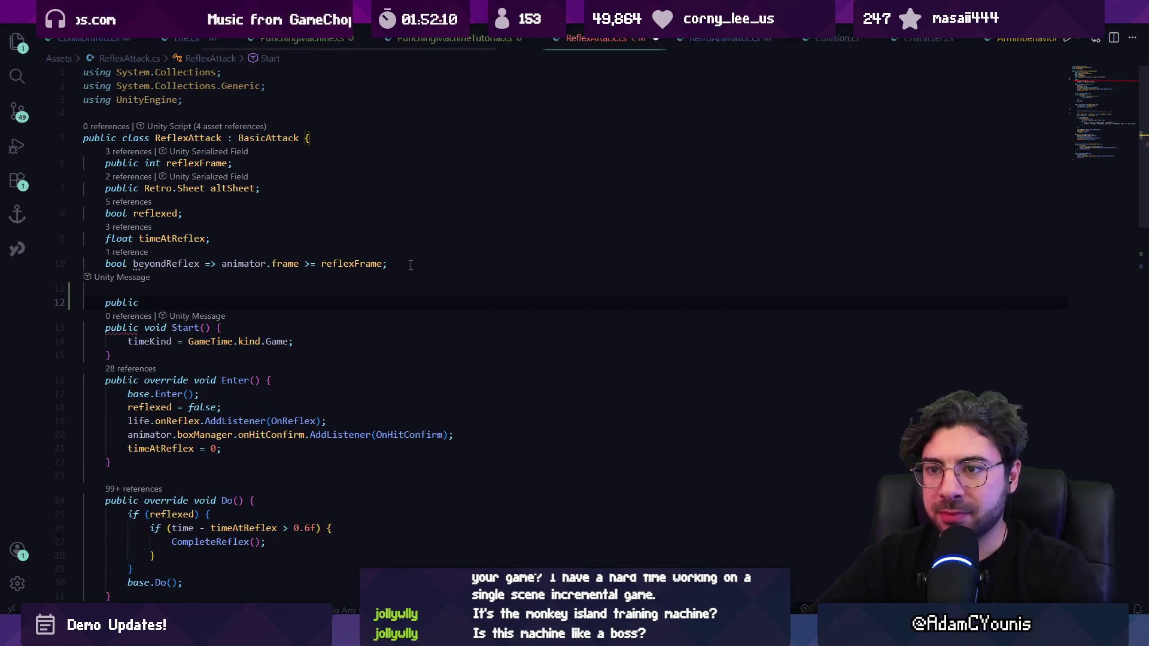
key(Tab)
text(fmodeven)
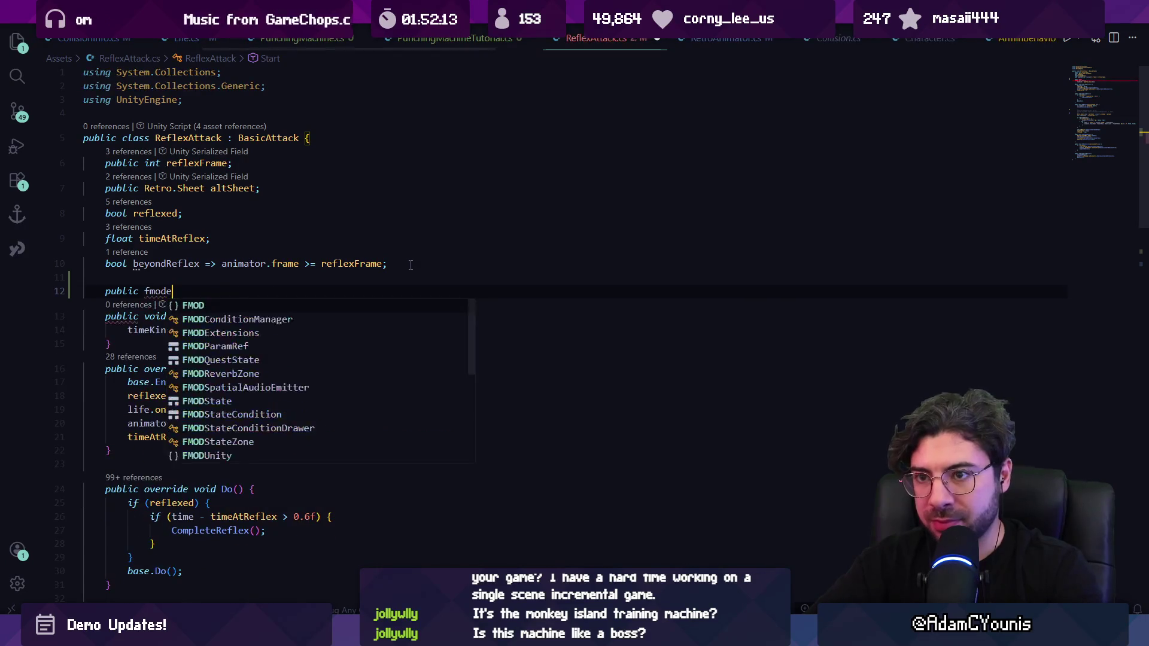
Add 'using FMODUnity;' and an FMOD.Studio import to ReflexAttack.cs.
click(232, 112)
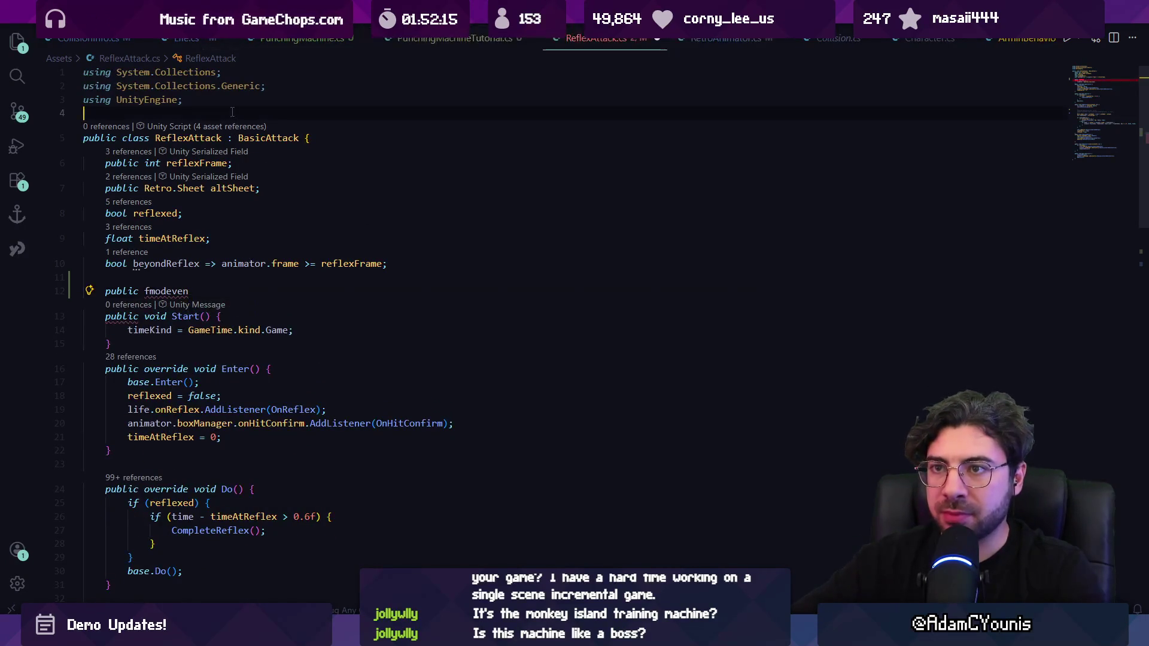
text(using FMODu)
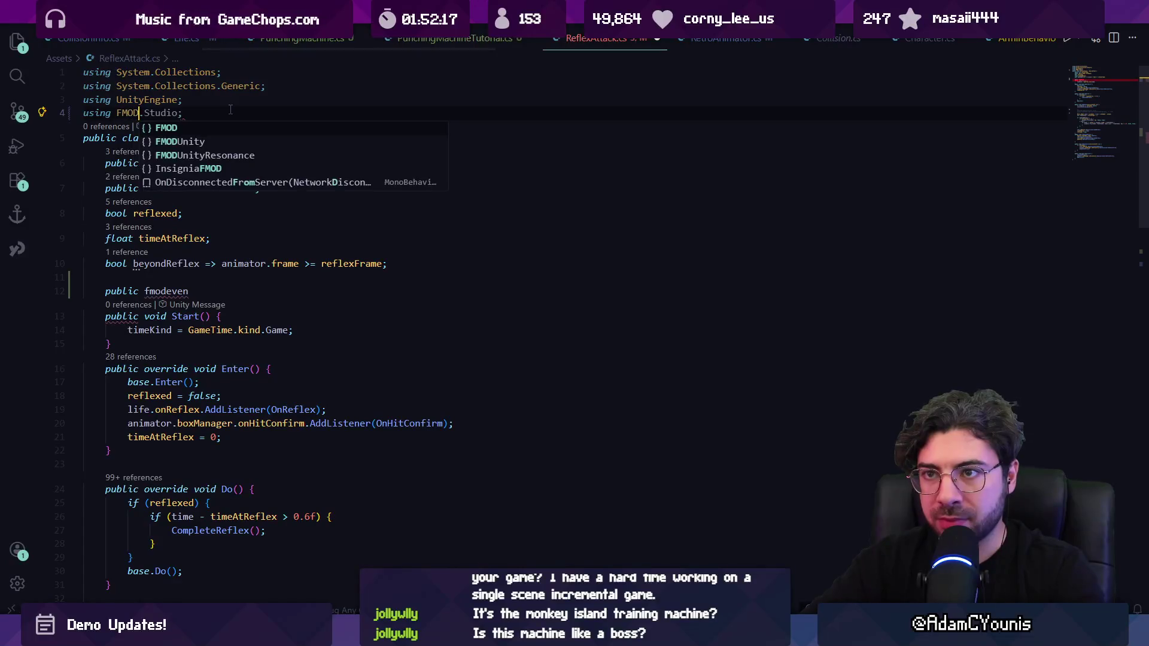
key(Tab)
text(;)
key(Return)
text(using fmod.st)
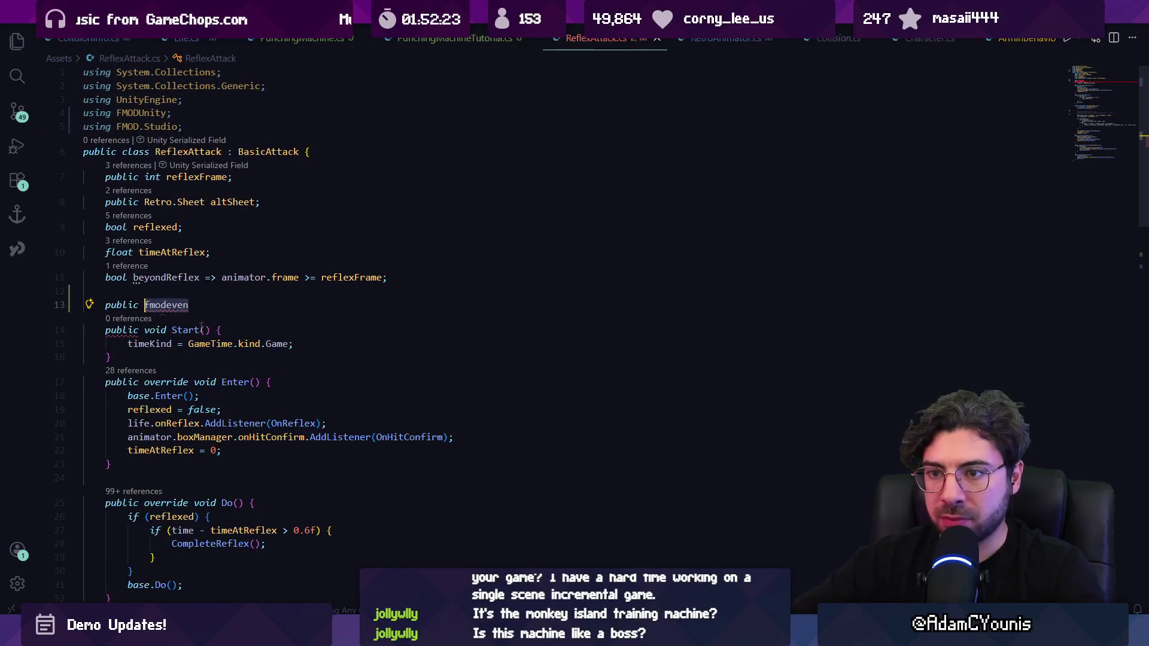
Declare public EventReference fields successSound and failSound.
key(ctrl+BackSpace)
text(eventre)
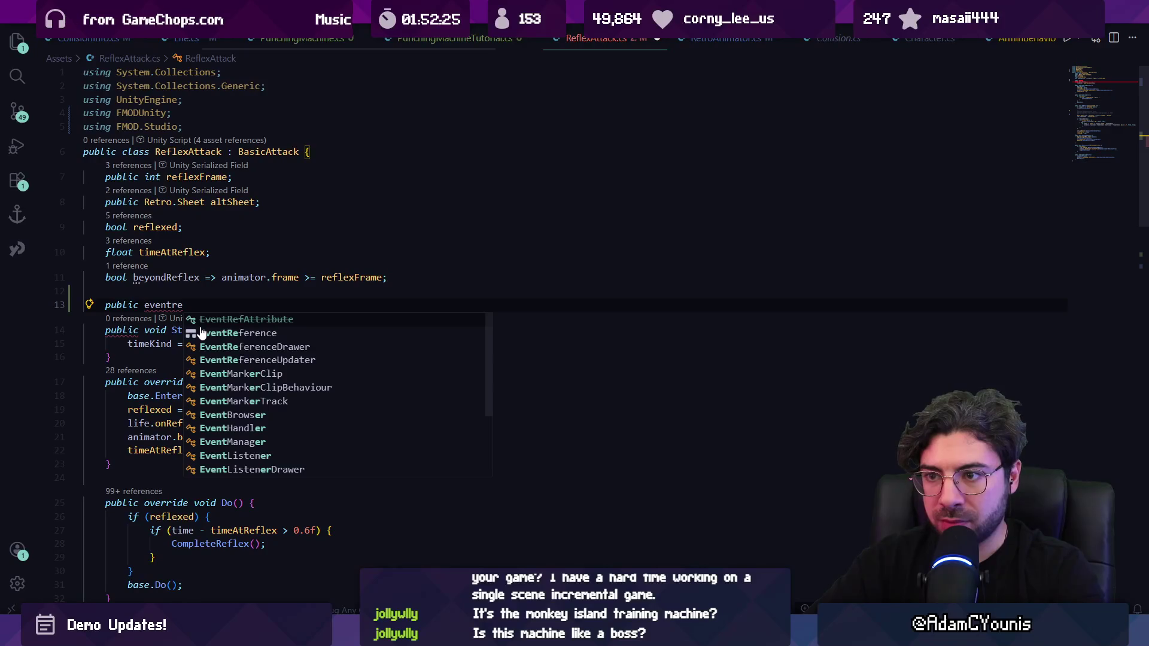
key(Tab)
key(ctrl+shift+Left)
text(eve)
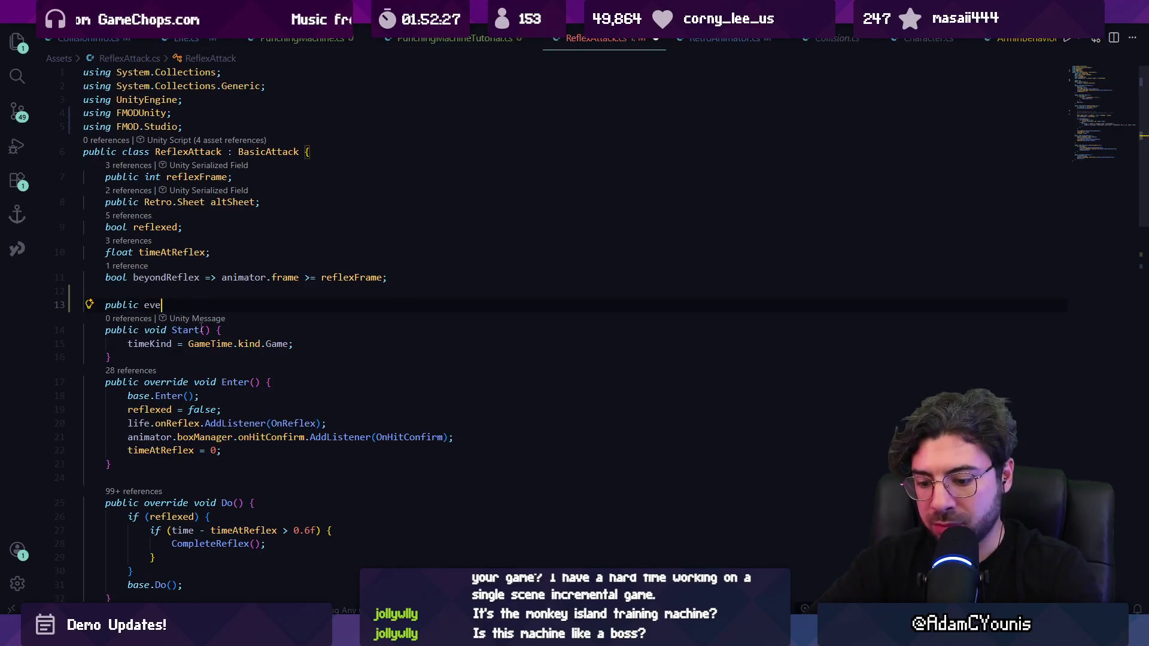
text(ntrefe)
key(Tab)
text(successSound)
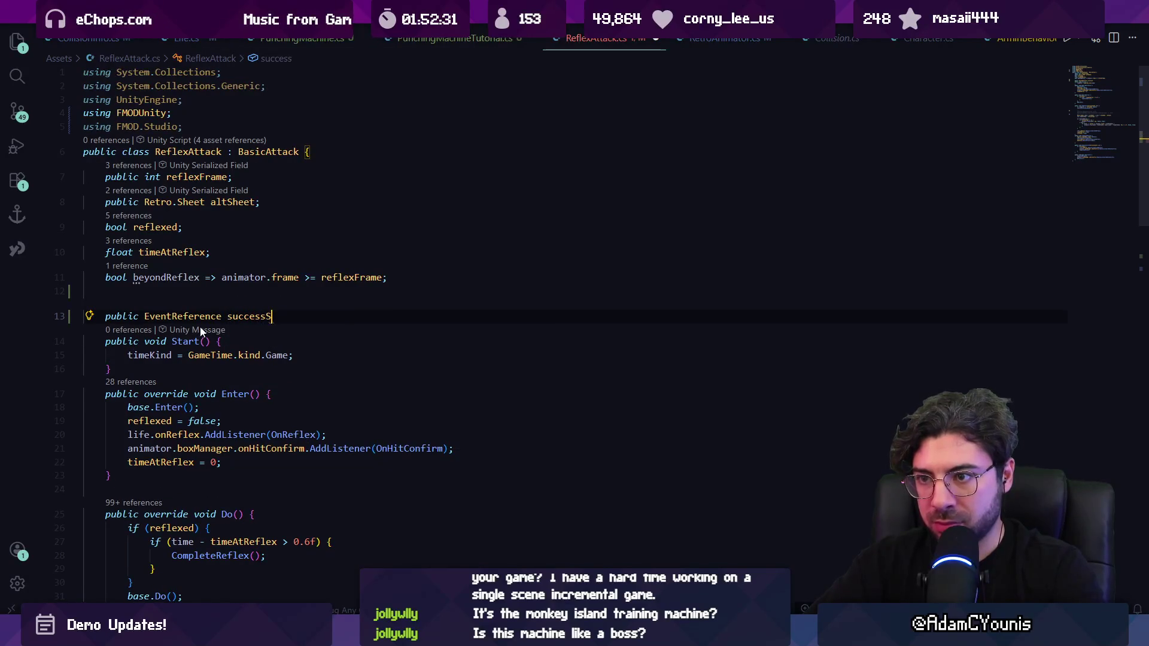
text(;)
key(Return)
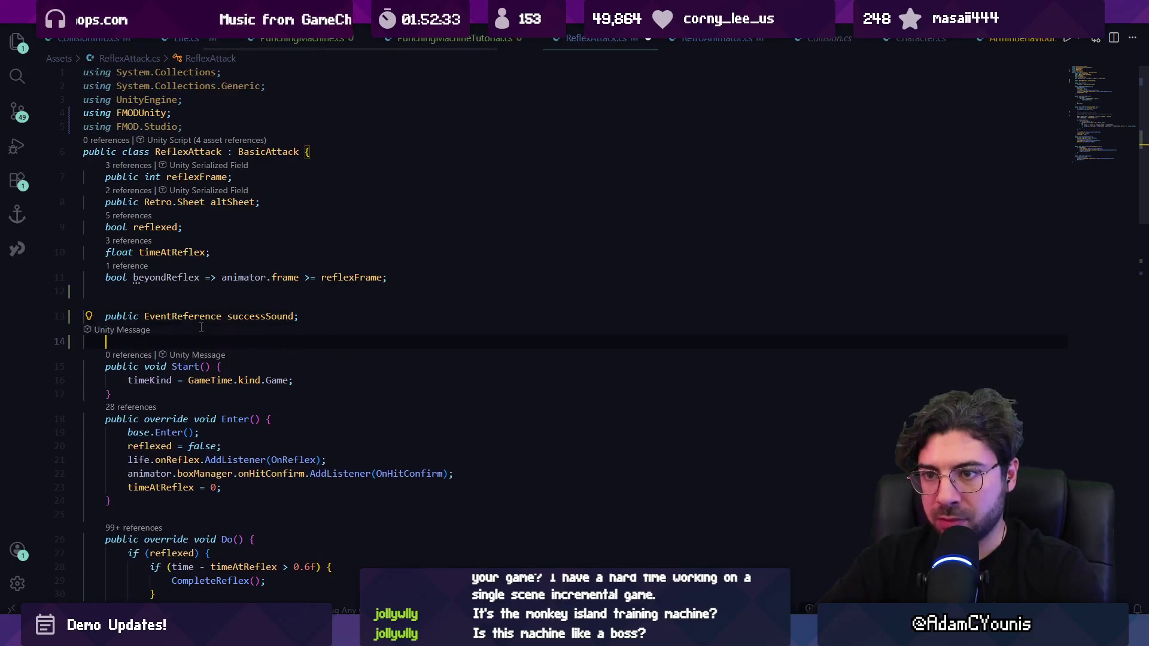
text(public EventReference failSound;)
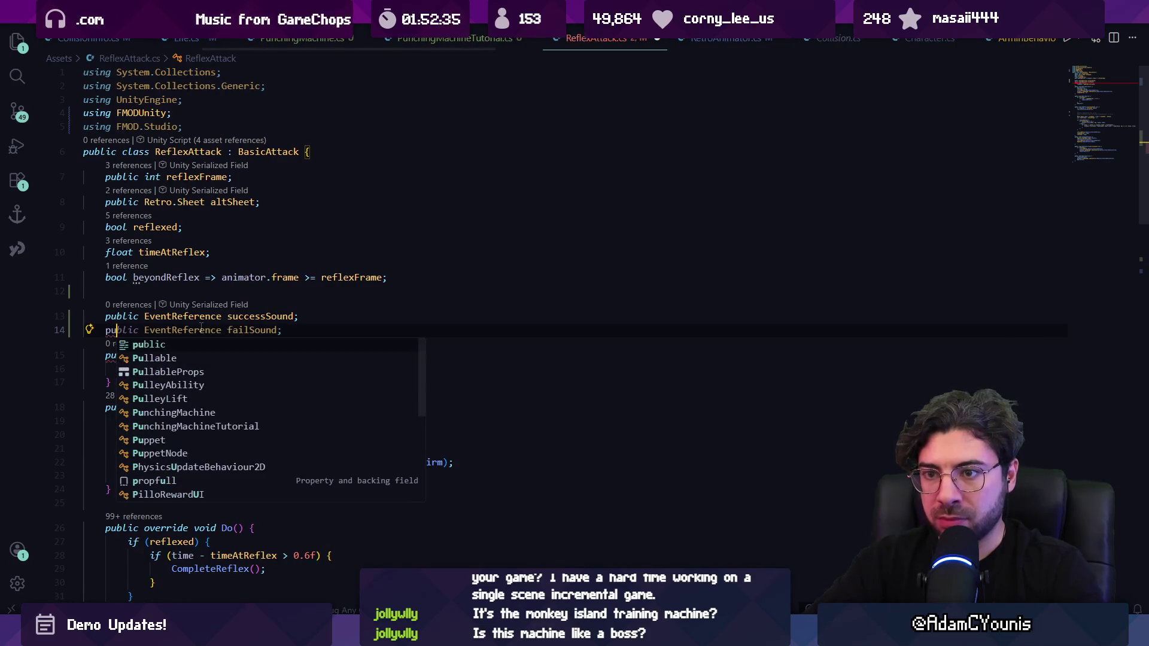
key(Return)
Scroll down to inspect the Exit method and where reflexed is used.
scroll(281, 336, down, 5)
scroll(281, 336, down, 12)
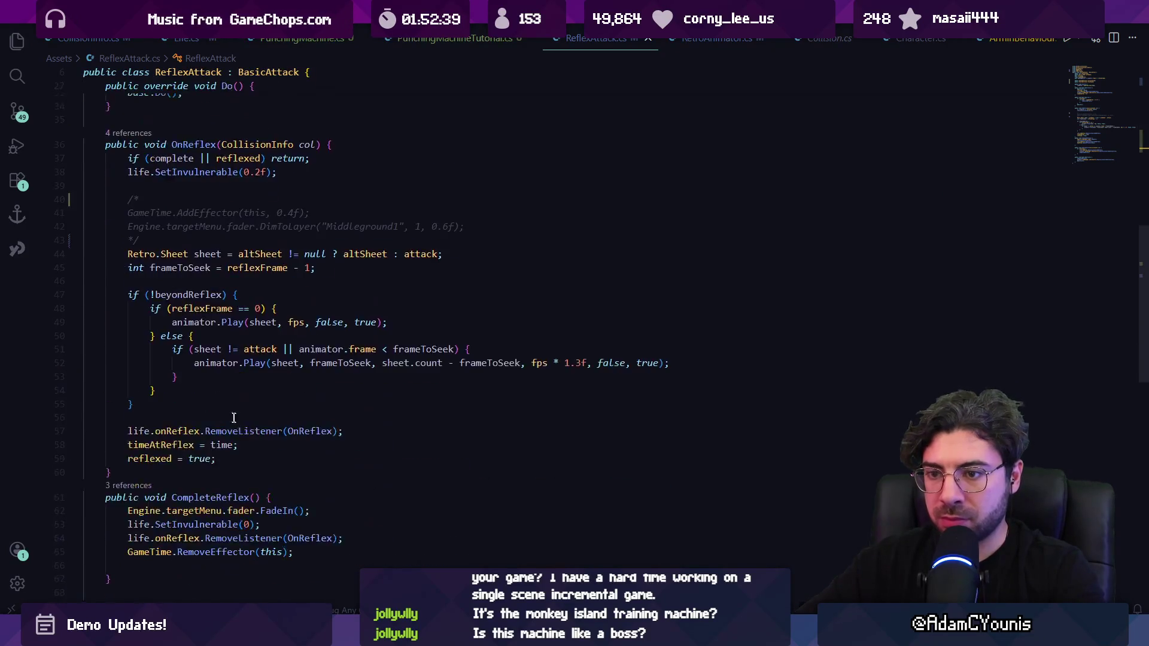
scroll(204, 435, down, 2)
click(234, 457)
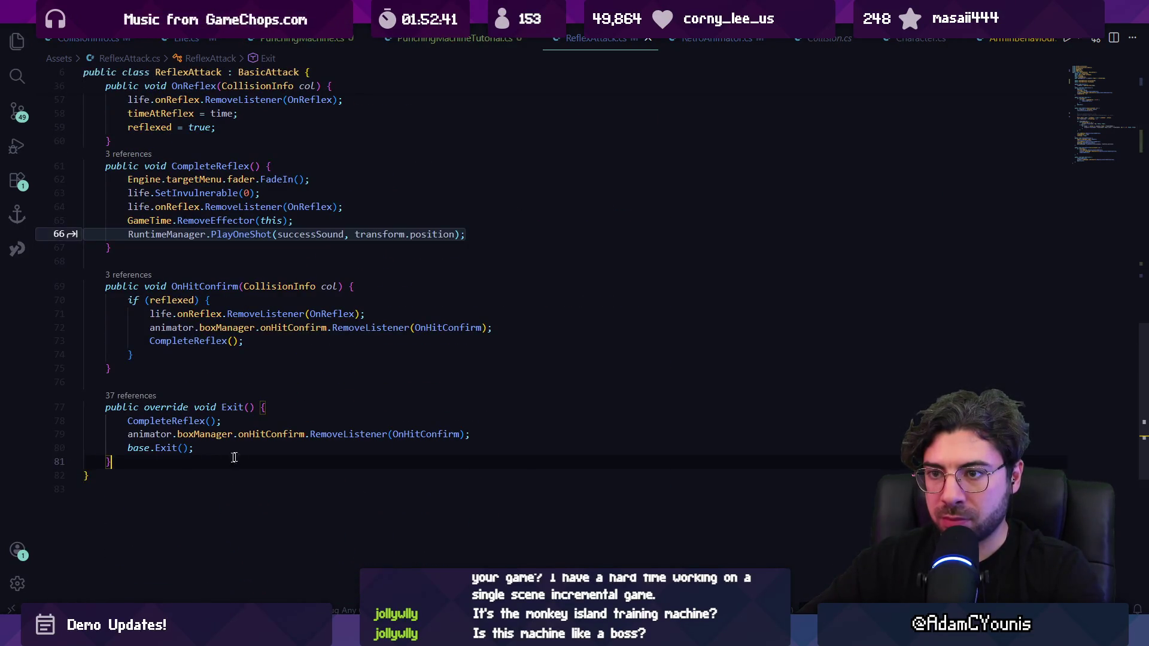
key(Escape)
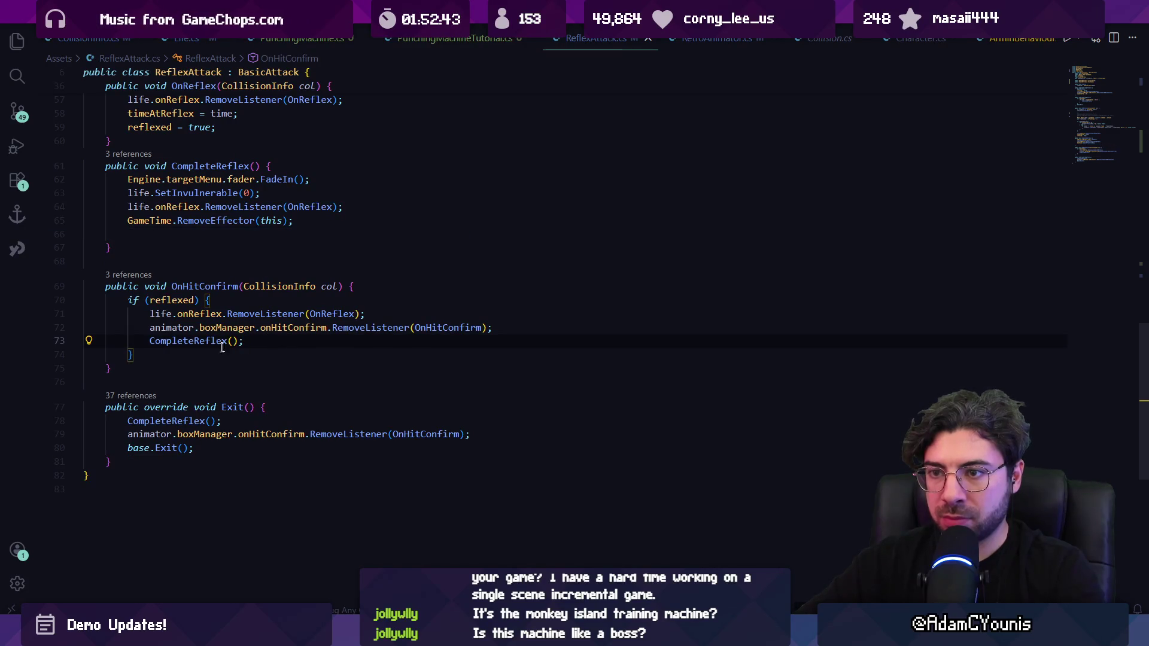
click(178, 299)
Delete the successSound and failSound fields and move to PunchingMachineTutorial.cs after timeAtLast.
scroll(270, 299, up, 15)
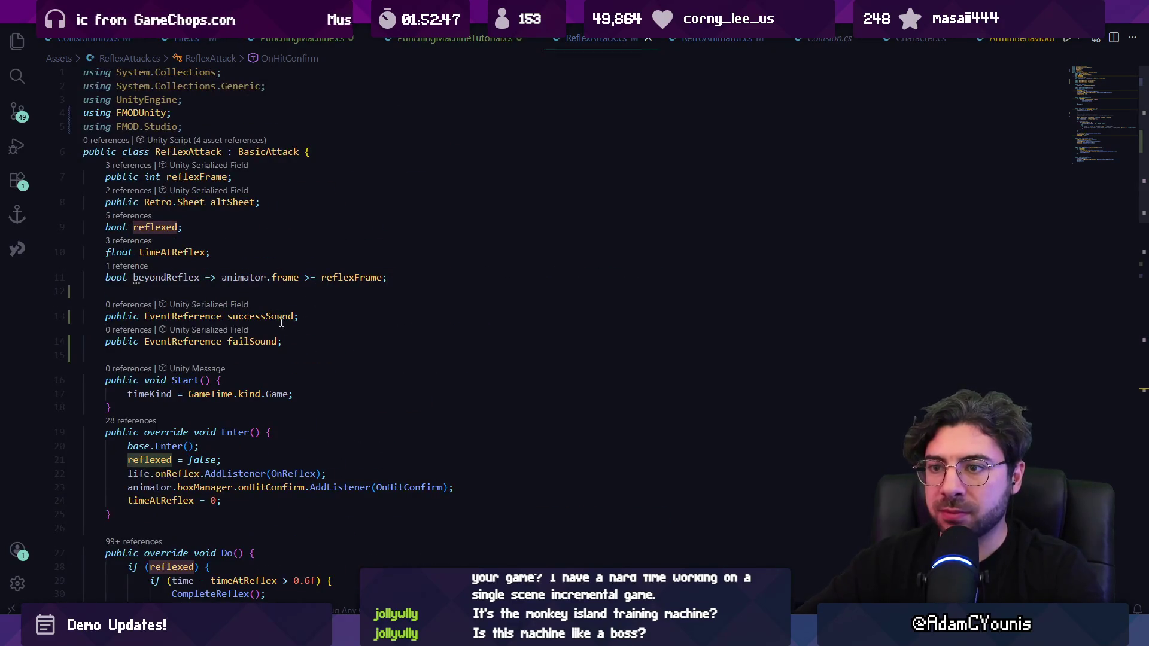
click(281, 341)
shift+click(202, 292)
key(BackSpace)
key(BackSpace)
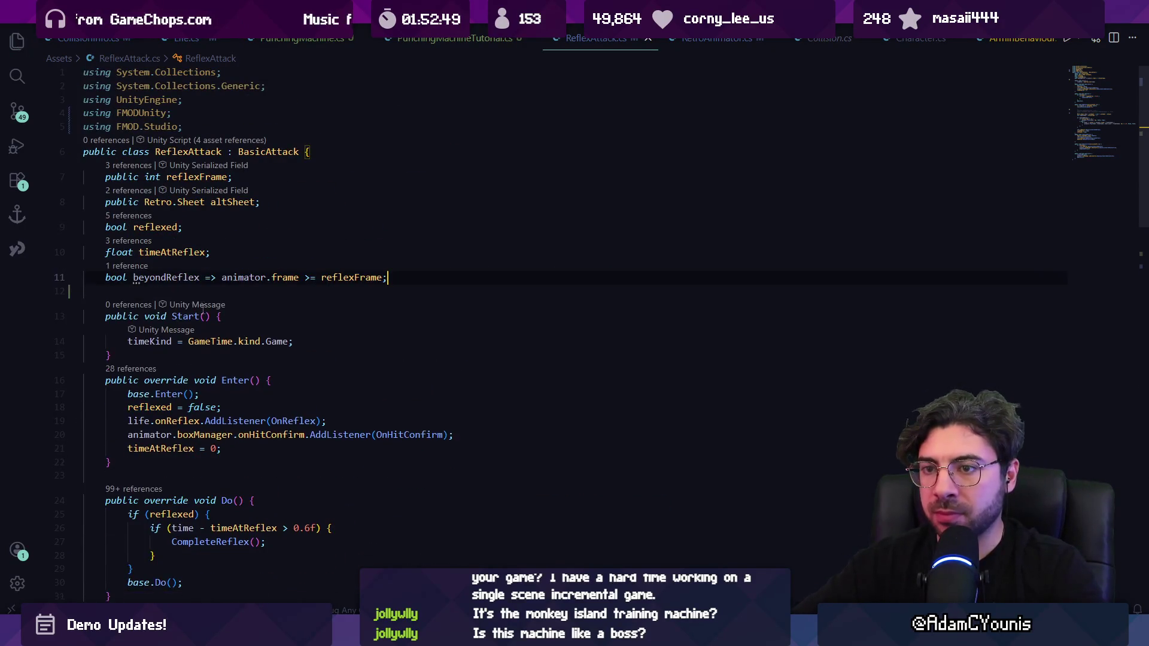
click(317, 39)
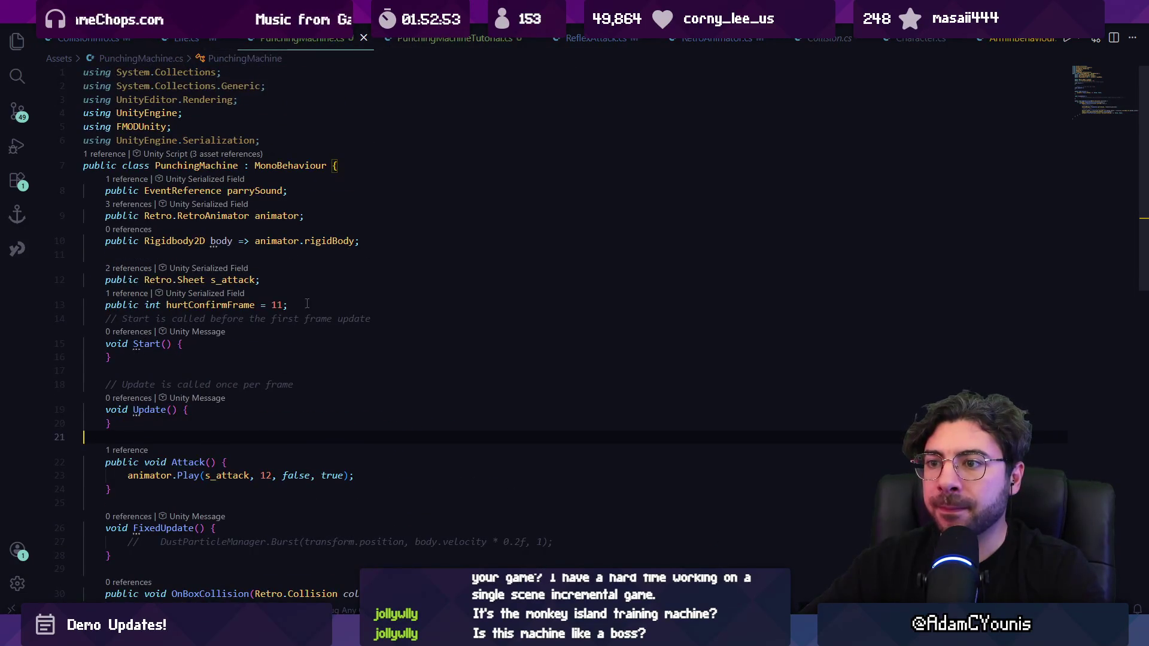
key(ctrl+Page_Down)
click(278, 238)
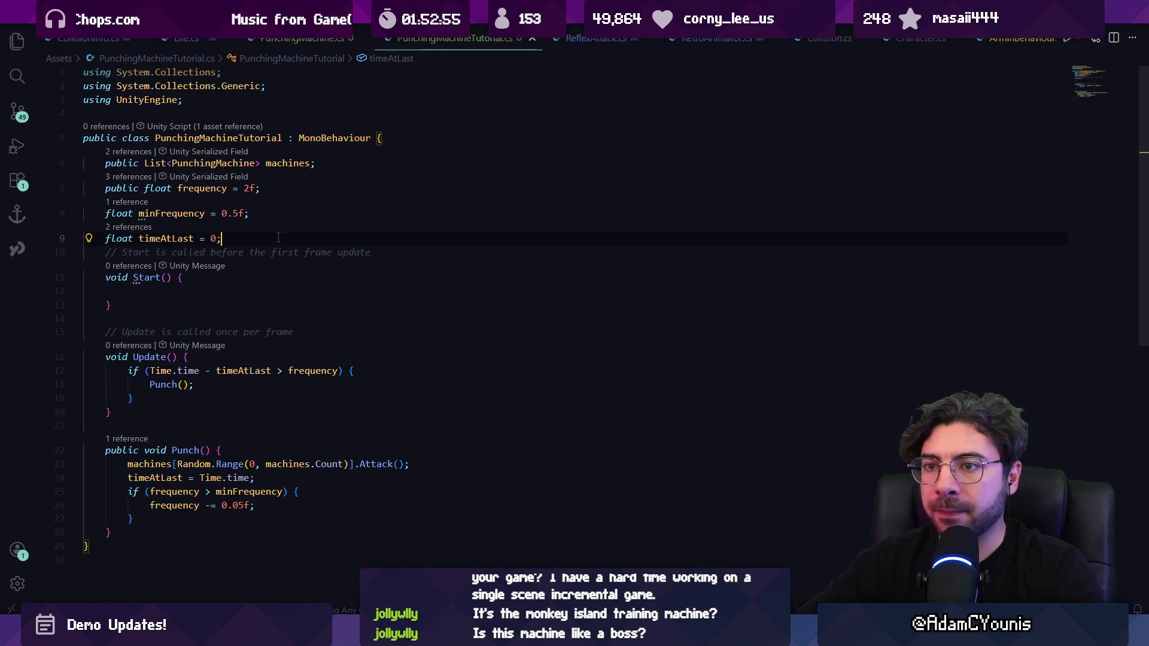
Paste the two sound fields into PunchingMachineTutorial and move the FMOD imports there from ReflexAttack.
key(ctrl+v)
click(279, 238)
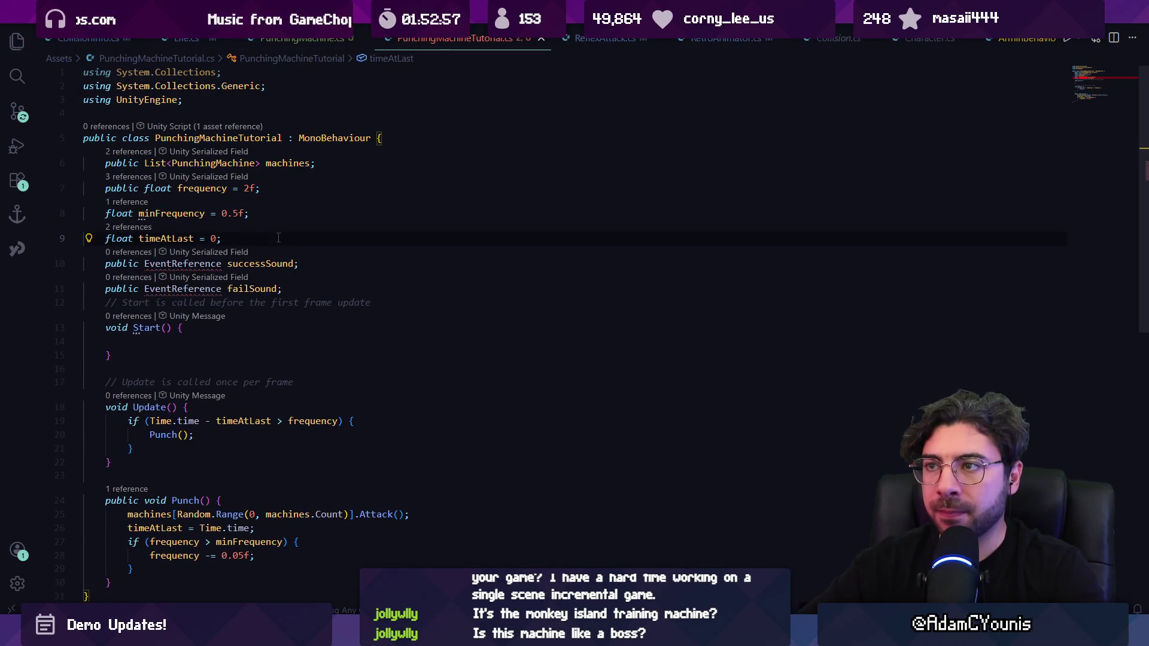
click(576, 40)
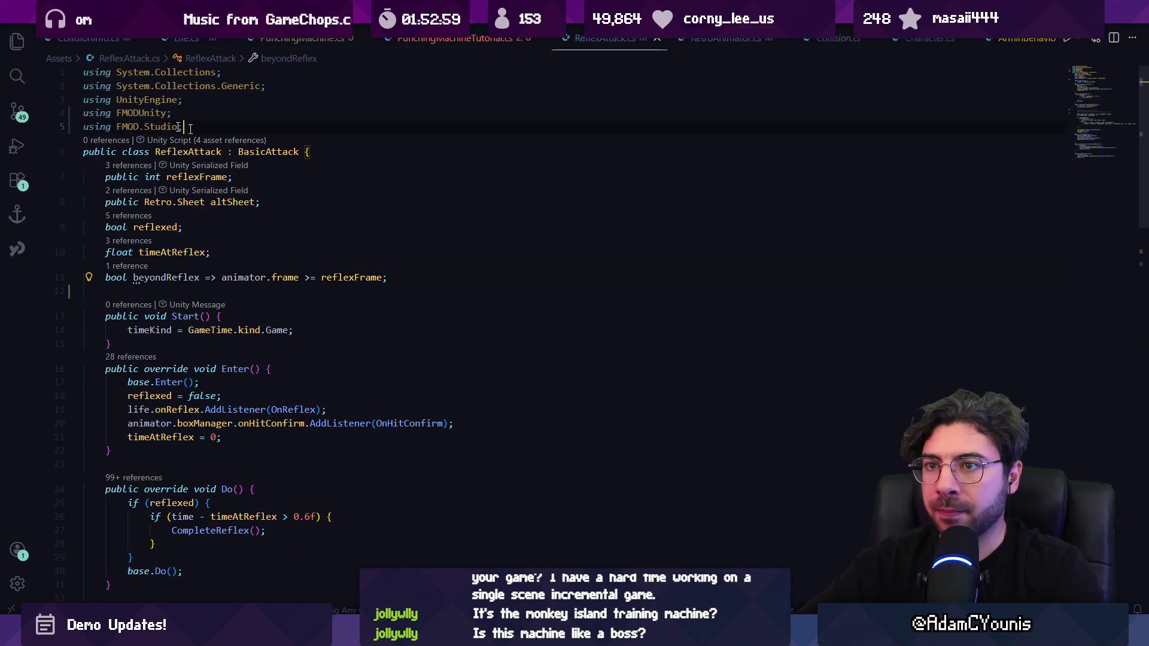
drag(190, 127, 82, 112)
key(ctrl+x)
key(ctrl+Tab)
key(ctrl+v)
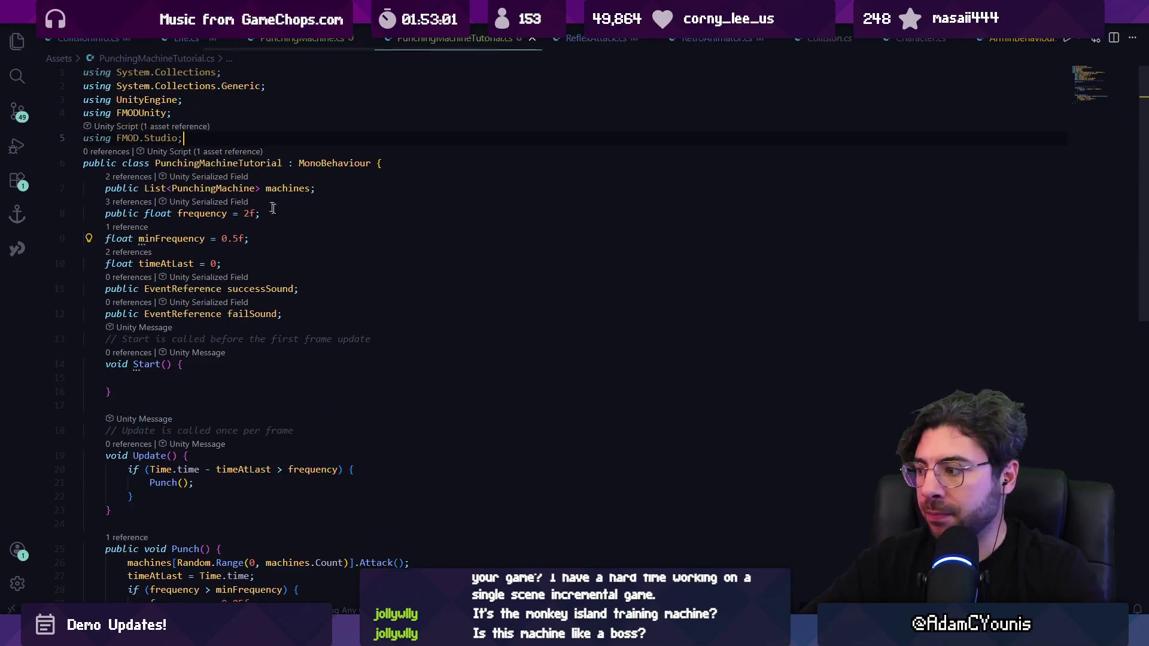
Declare 'public int streak;' below the failSound field.
scroll(287, 275, down, 3)
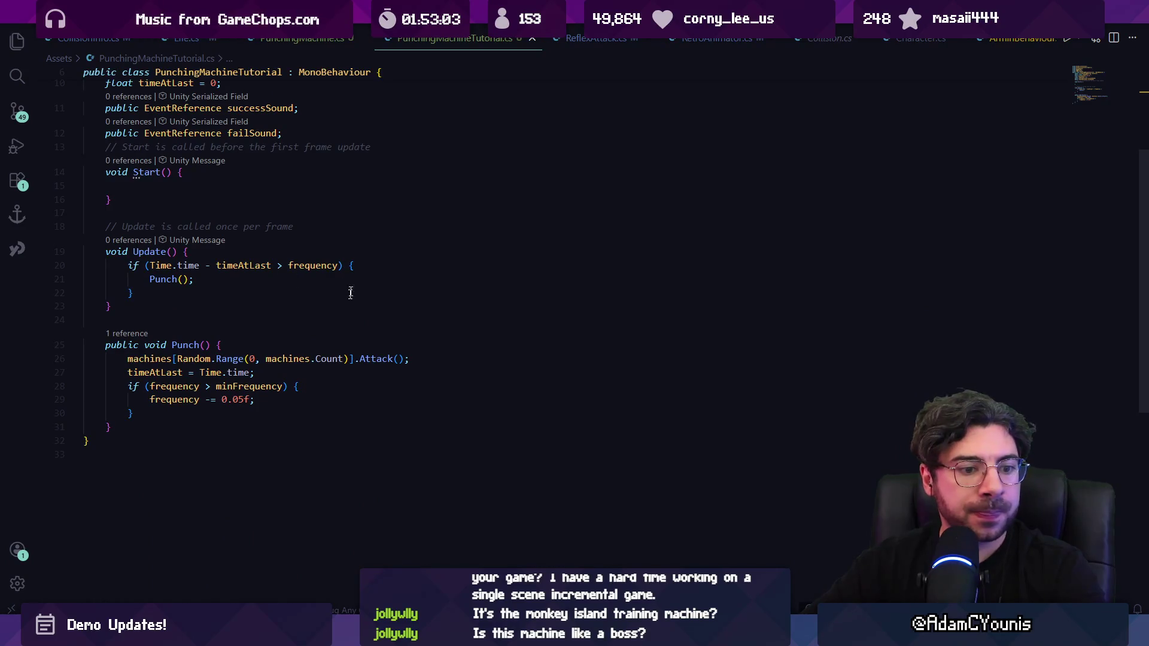
scroll(307, 273, up, 4)
scroll(299, 276, down, 4)
scroll(281, 278, up, 4)
key(Return)
key(Return)
text(publ)
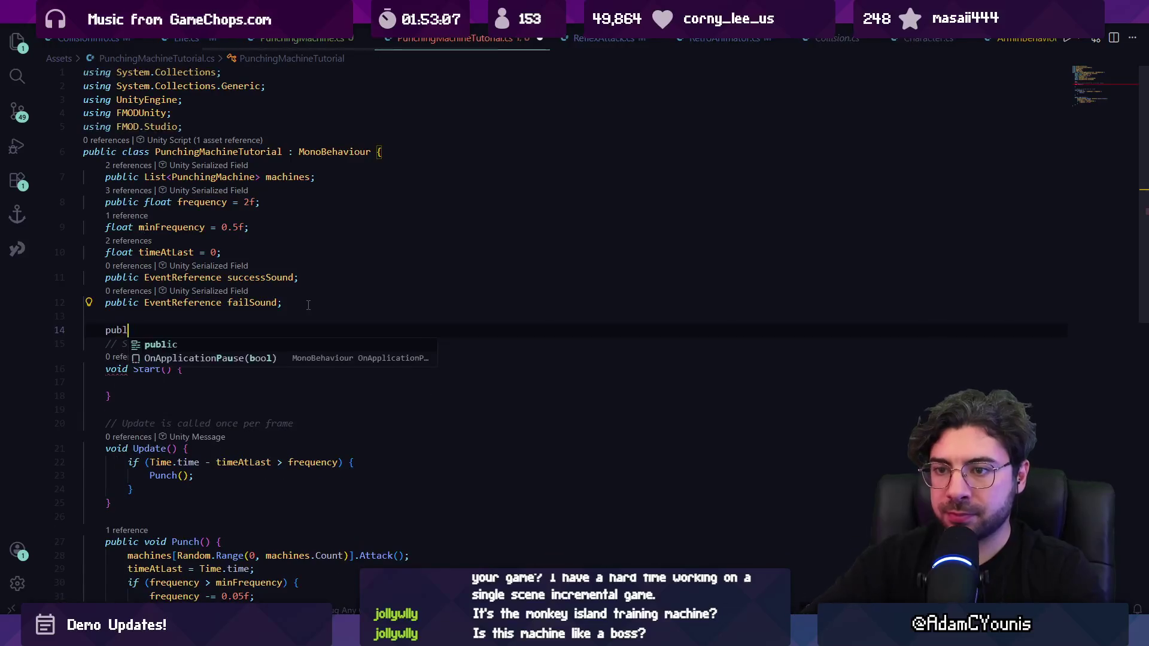
text(ic int streak;)
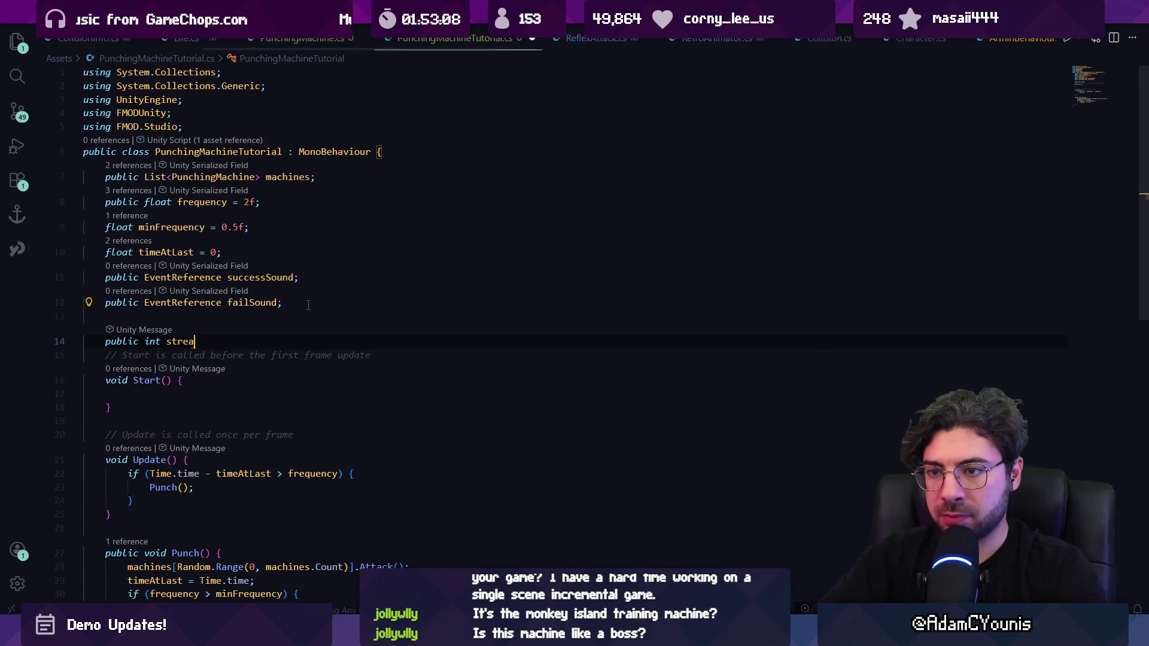
key(Return)
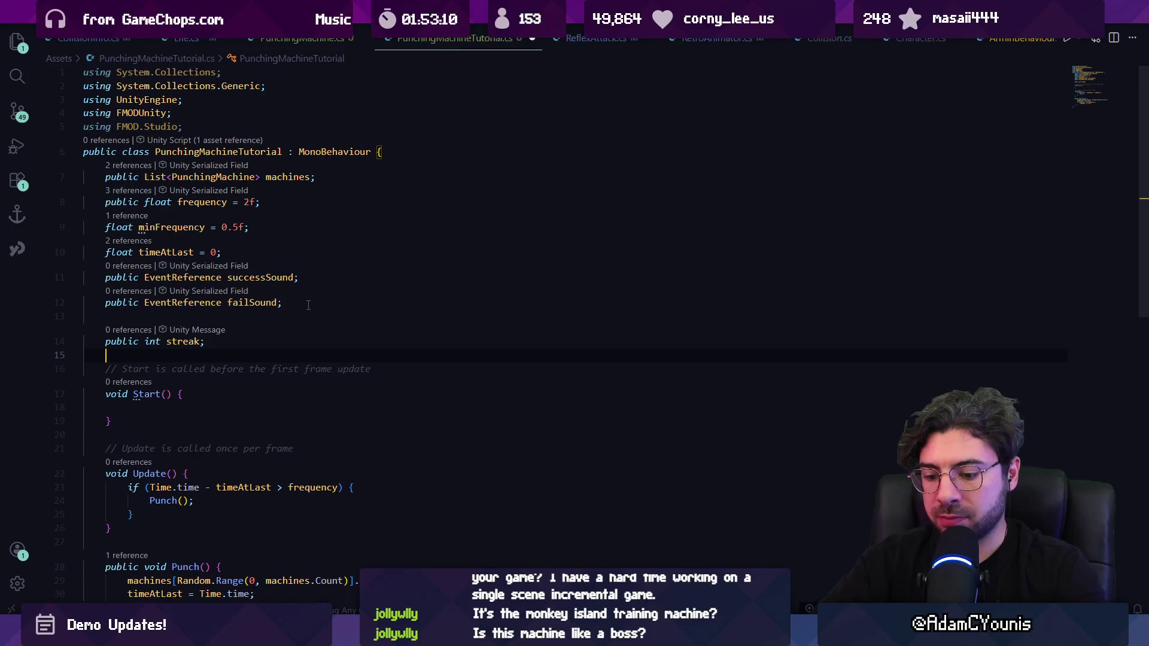
Add a foreach loop in Start calling Attack on every machine, then go to PunchingMachine's definition.
scroll(315, 388, down, 3)
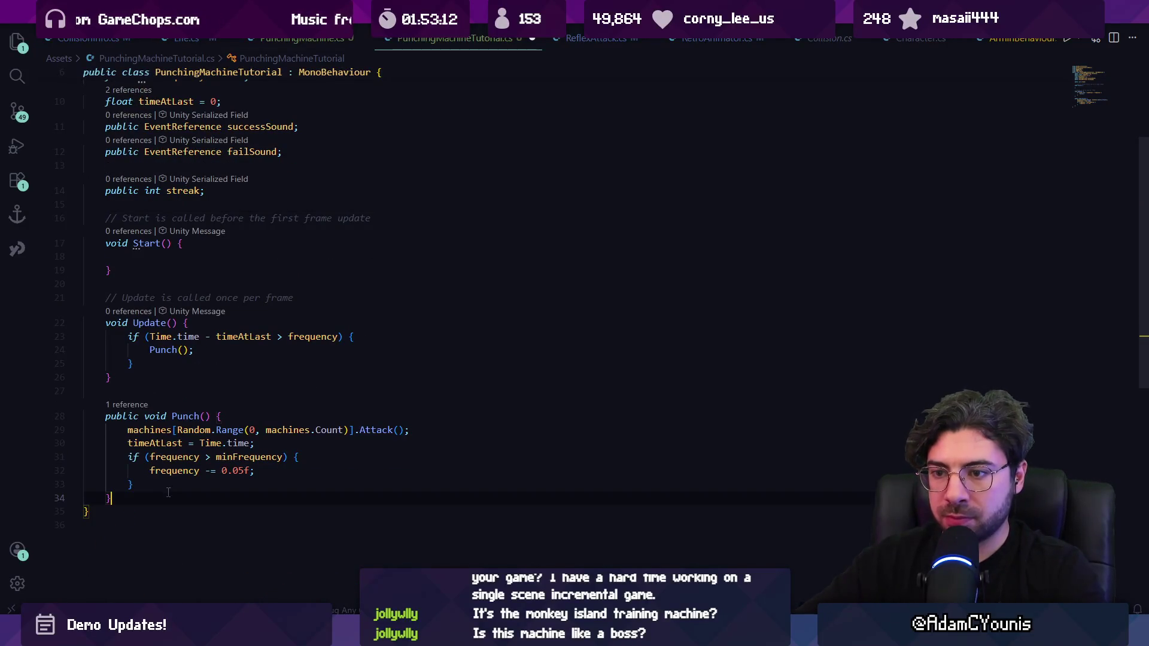
scroll(201, 432, up, 1)
scroll(215, 335, up, 2)
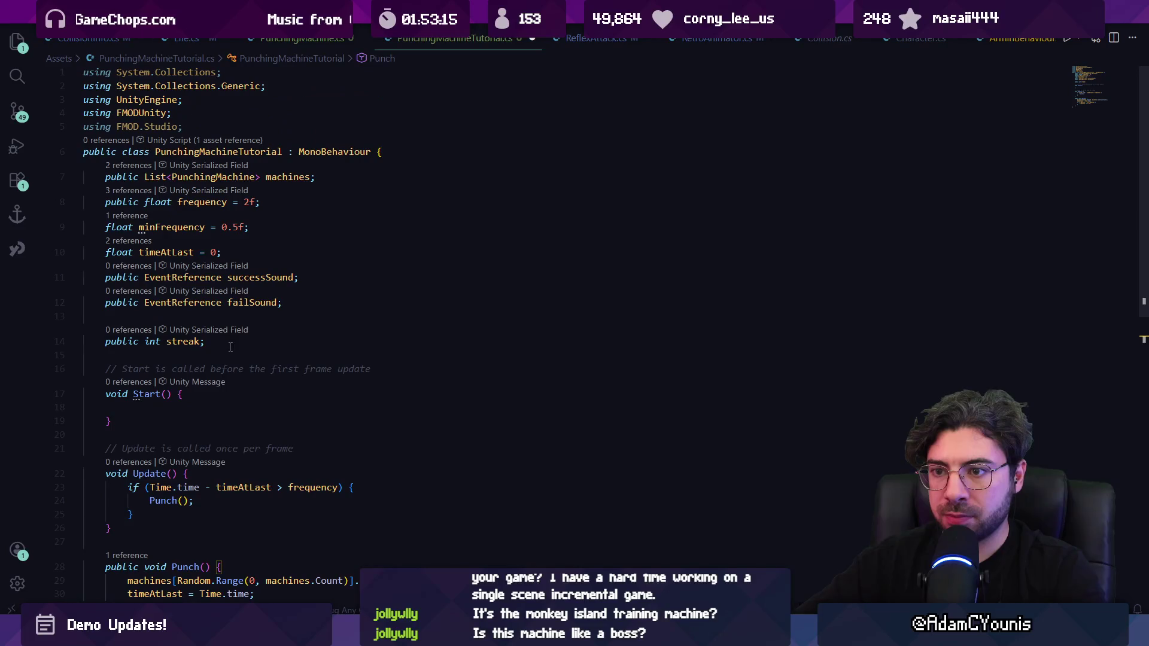
text(foreach)
key(Tab)
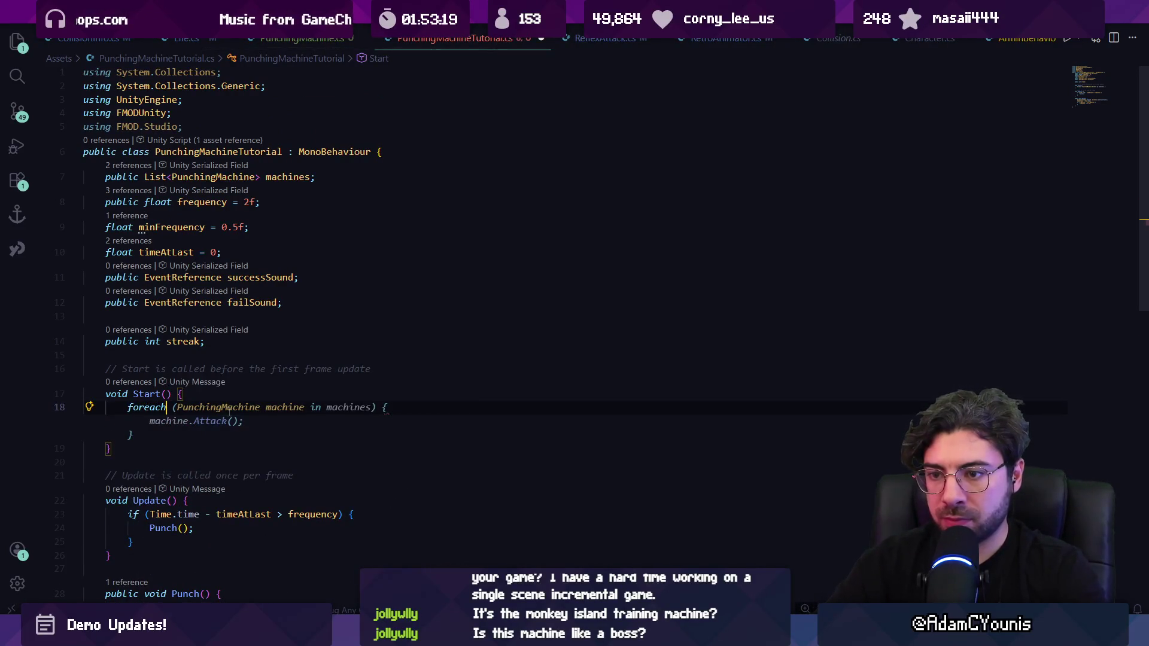
click(228, 421)
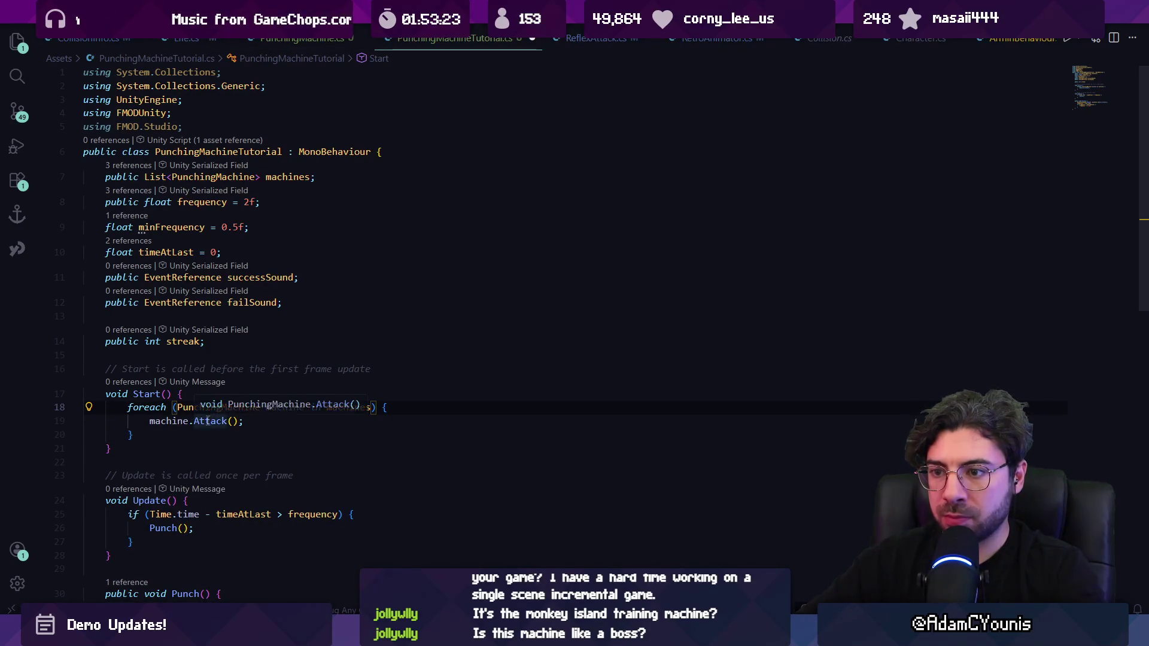
click(278, 409)
ctrl+click(219, 407)
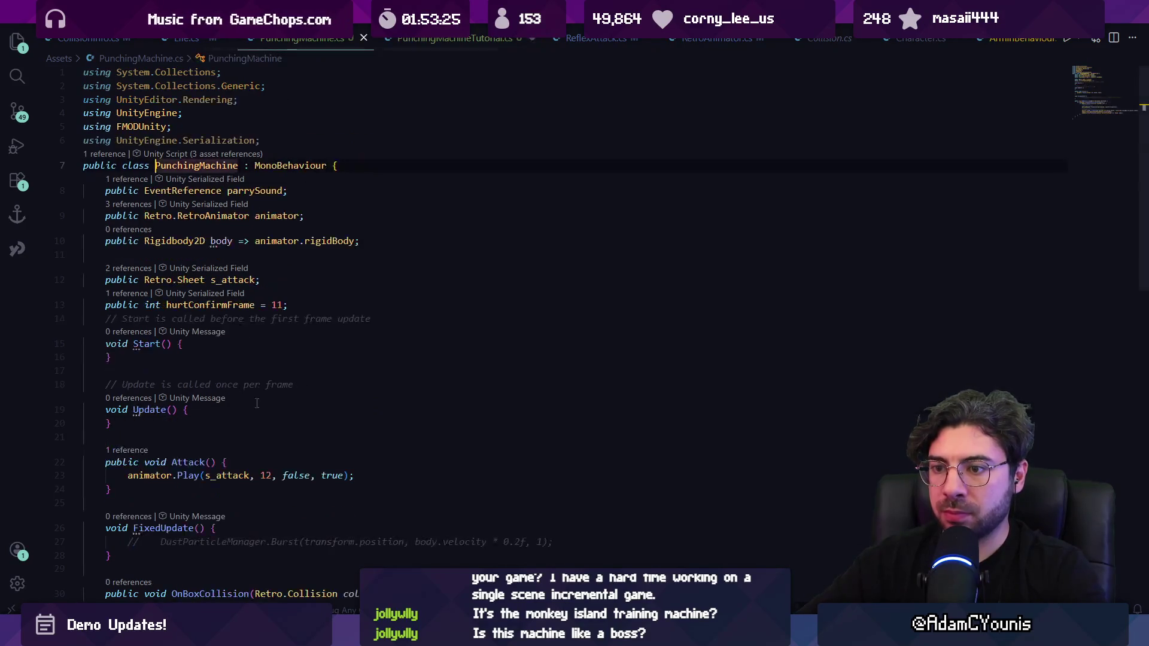
Begin a new public field line below hurtConfirmFrame in PunchingMachine.cs.
scroll(314, 269, down, 5)
scroll(317, 281, up, 5)
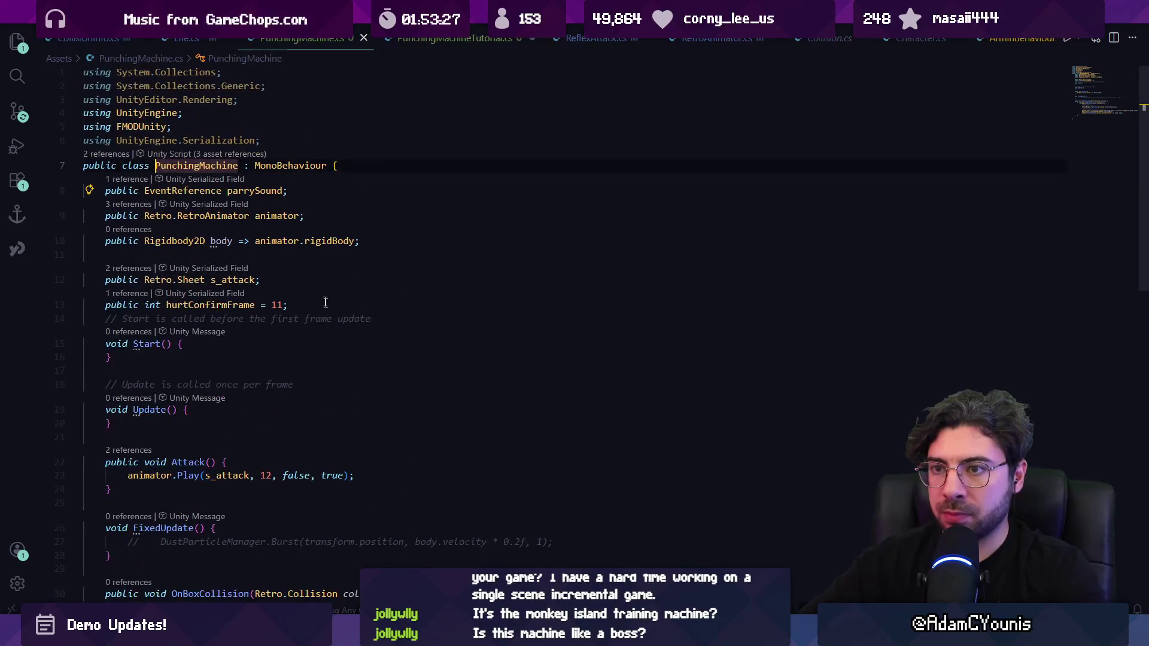
click(302, 306)
key(Return)
text(public Collider2D collider;)
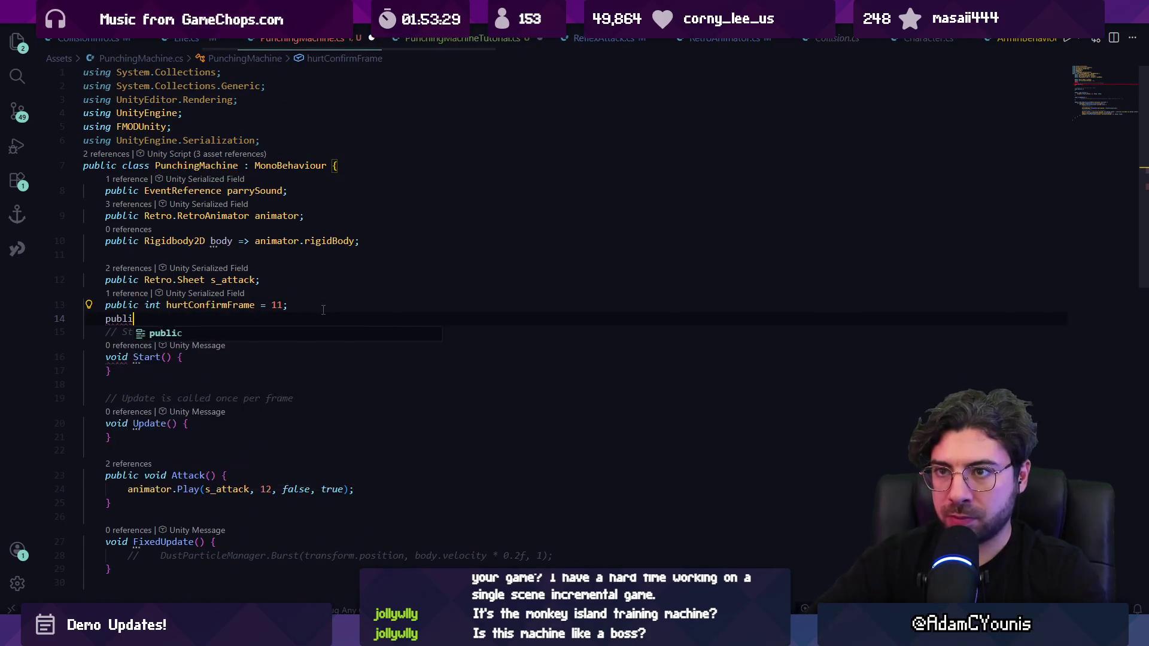
key(BackSpace)
Add 'using UnityEngine.Events;' under the existing using lines.
click(357, 141)
key(Return)
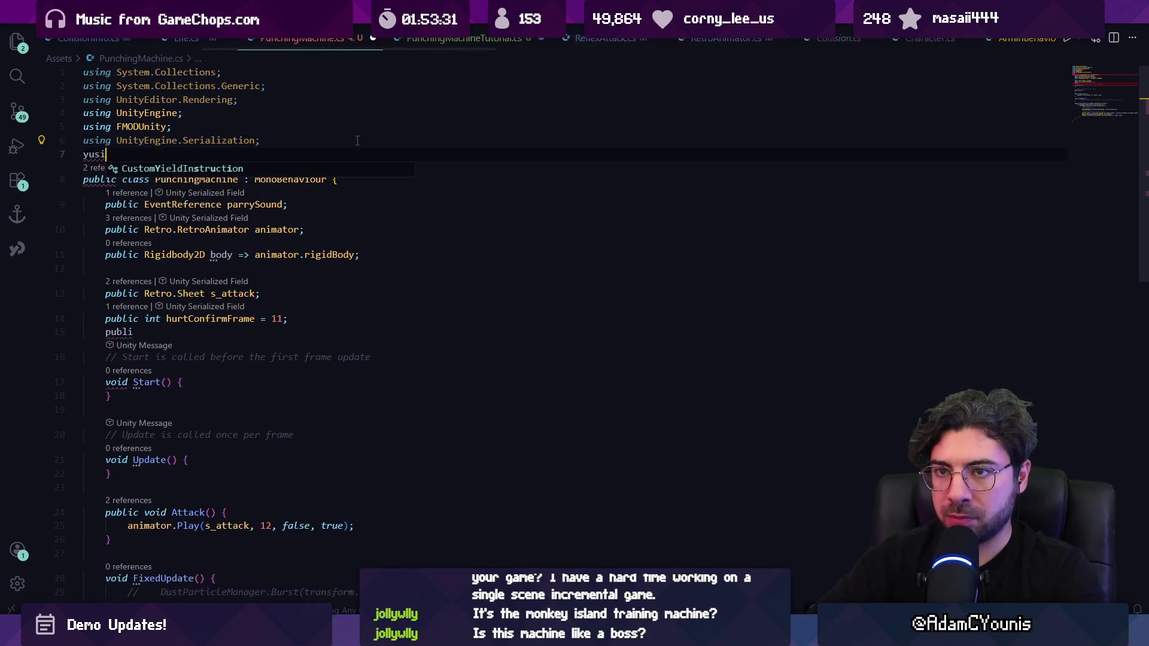
text(using UnityEngine.ev)
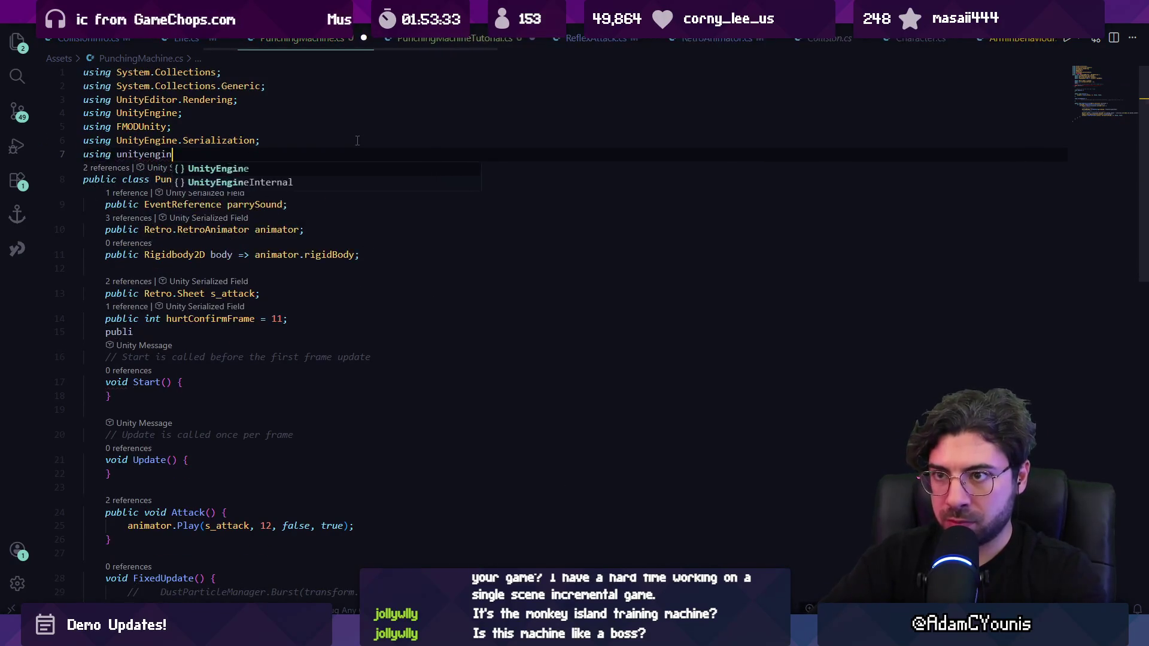
key(Tab)
text(;)
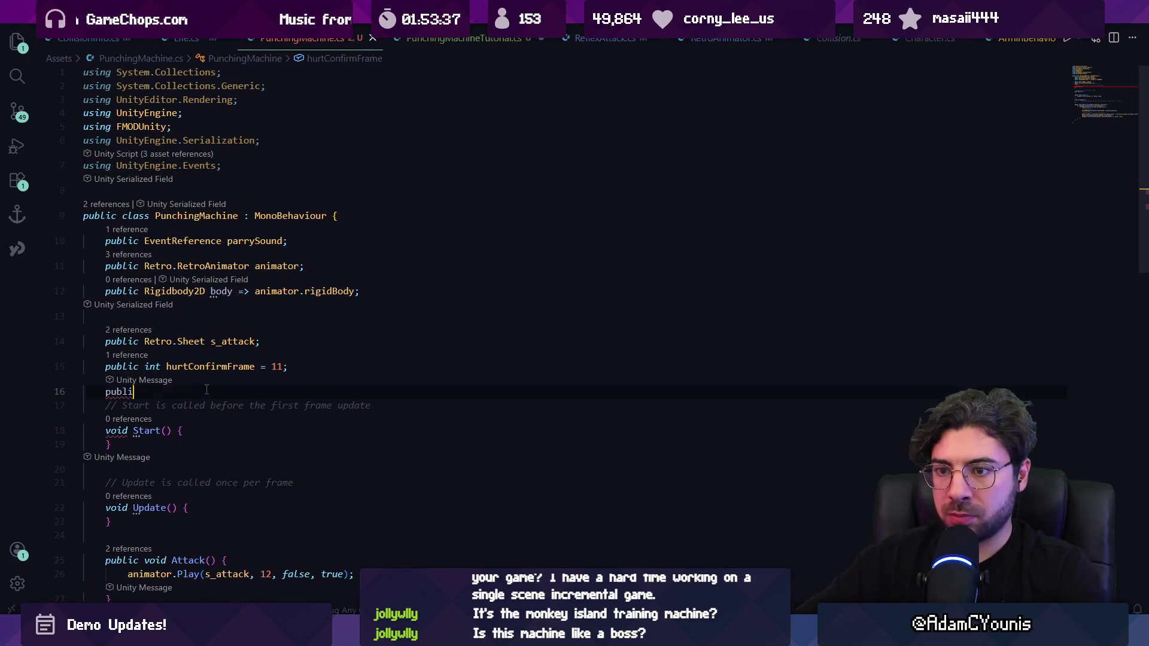
Declare public UnityEvent fields onHitConfirm and onHurtConfirm and save the file.
click(204, 391)
text(c UnityEvent )
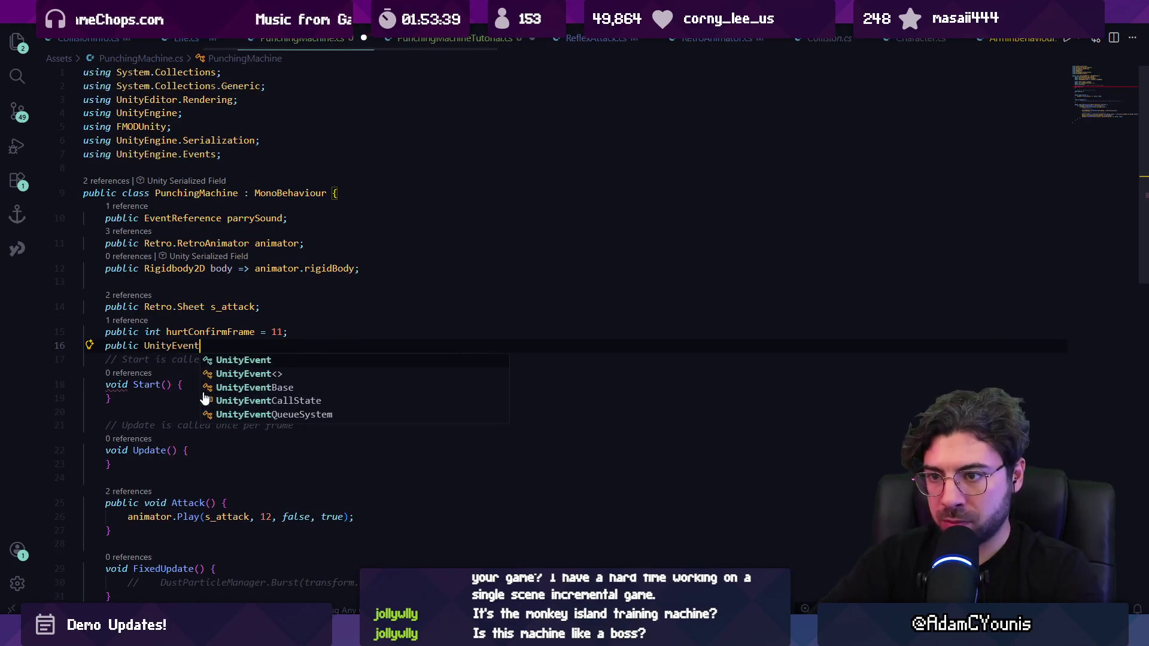
text(onHi)
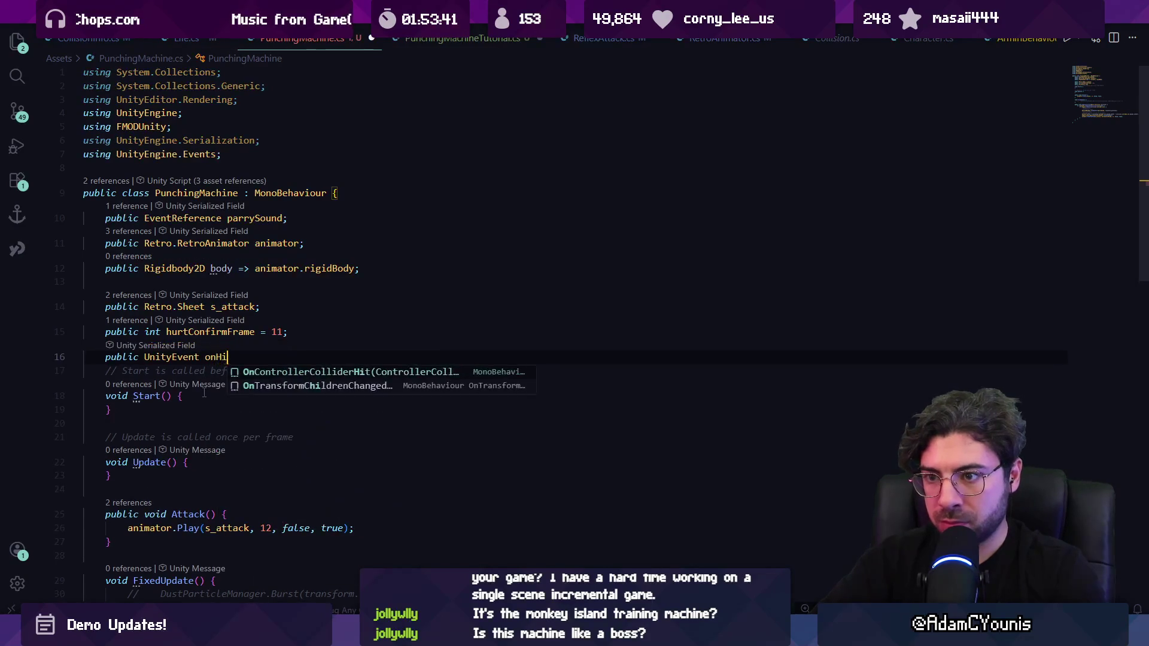
text(tConfirm;)
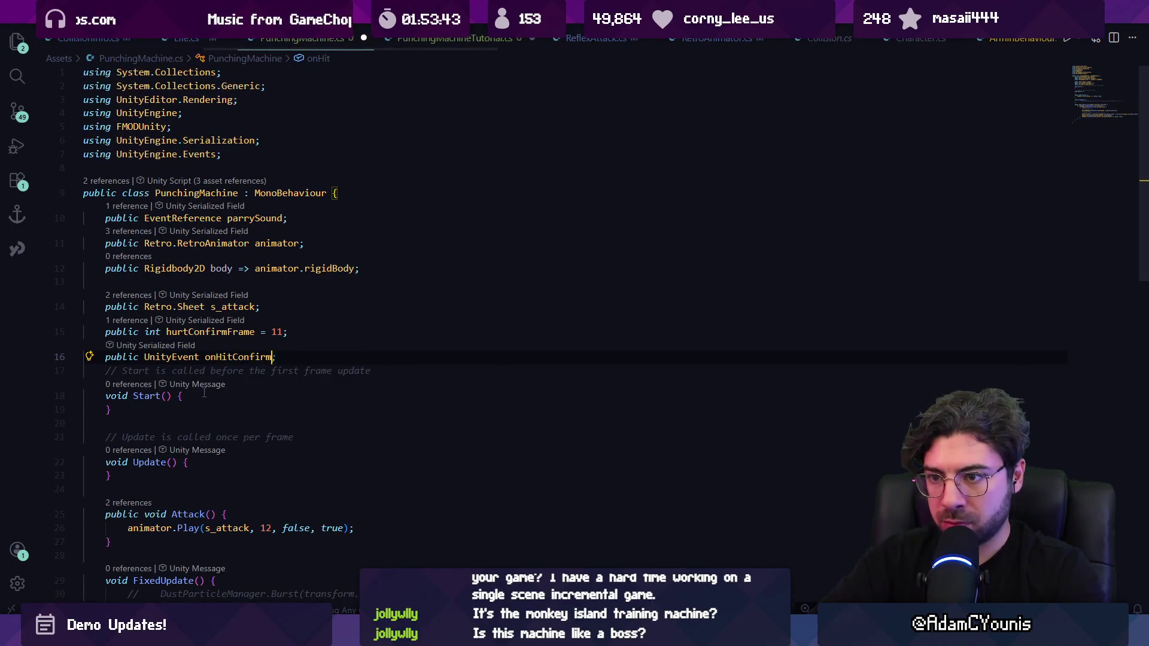
key(Return)
text(public U)
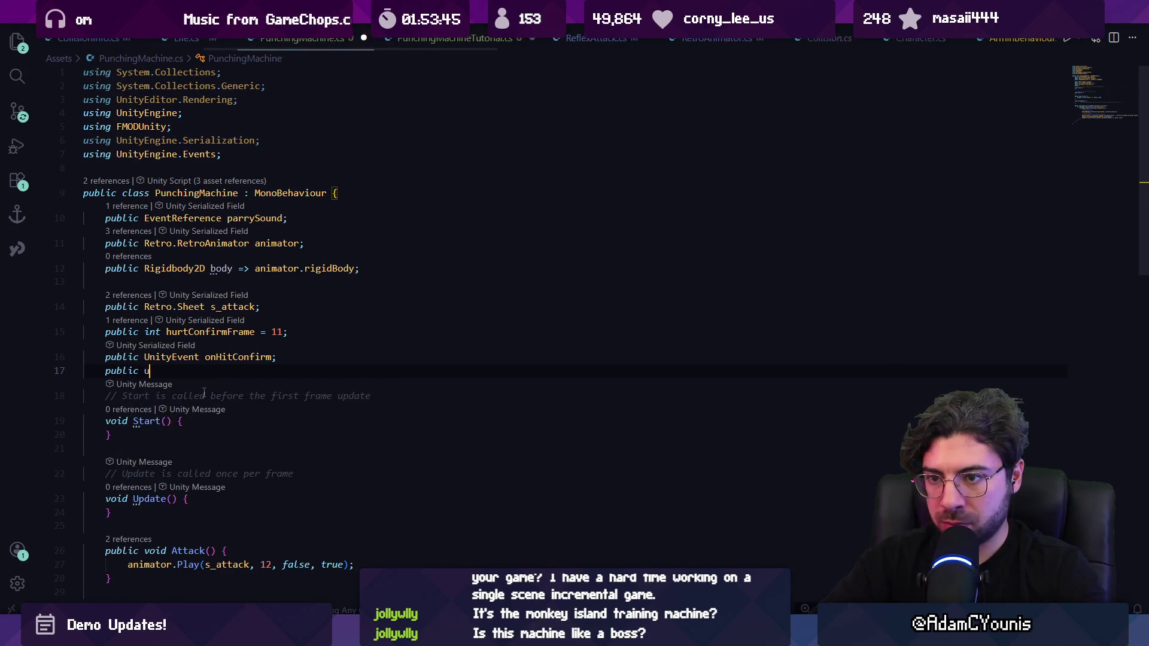
text(nity)
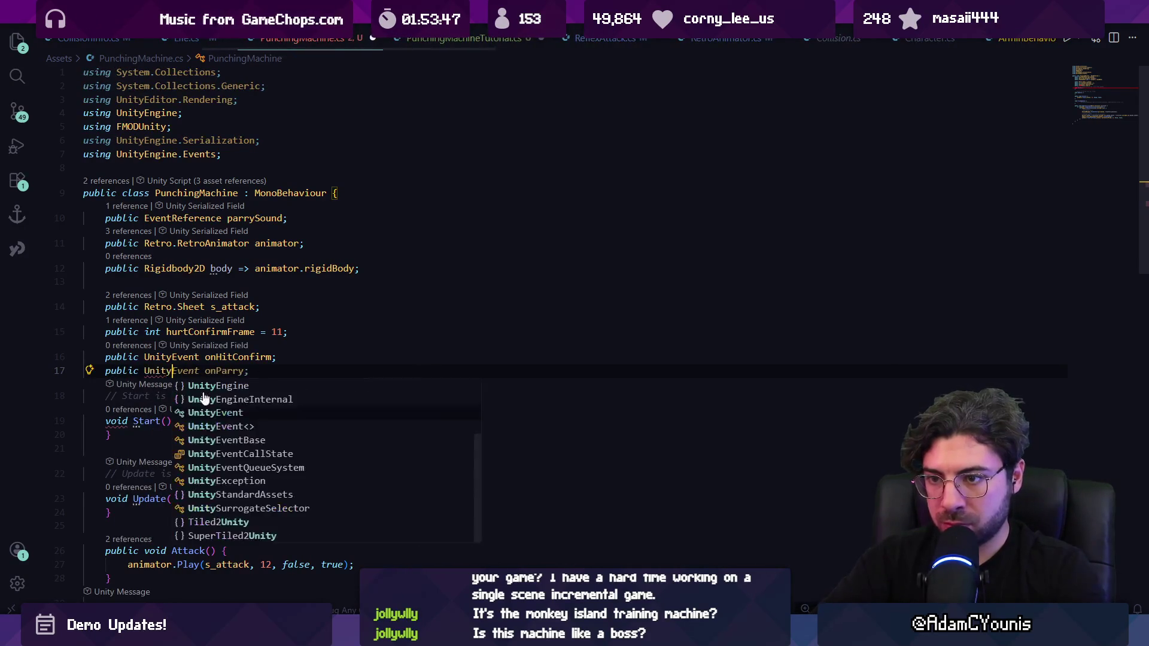
text(Event onHurtConfirm)
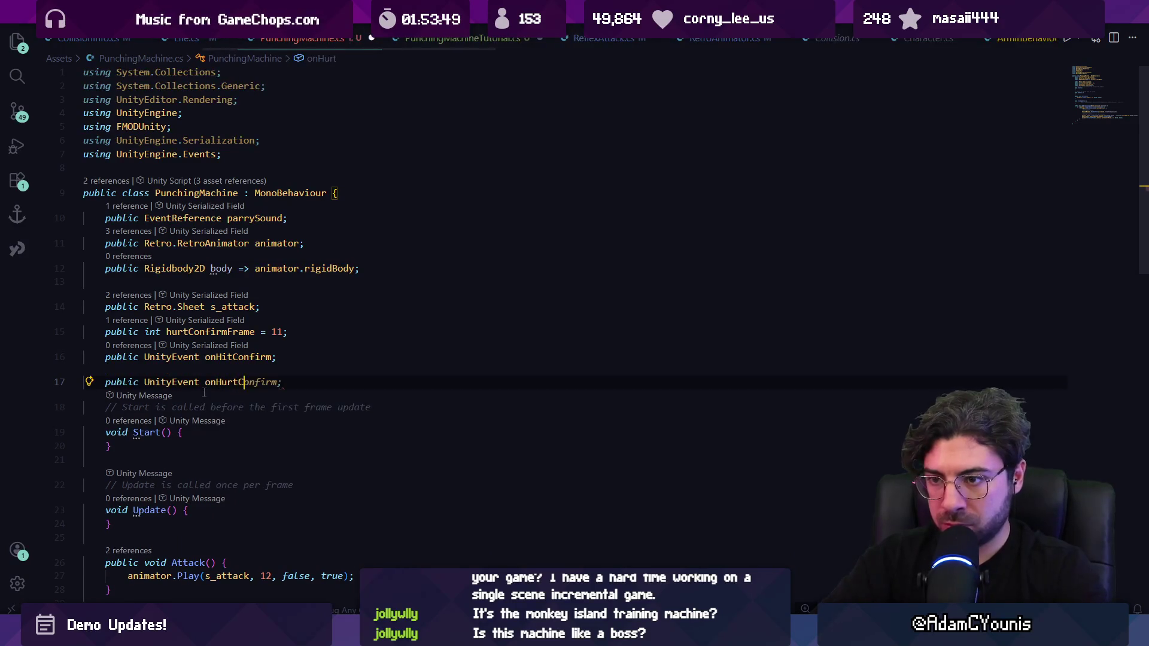
key(ctrl+s)
scroll(270, 359, down, 5)
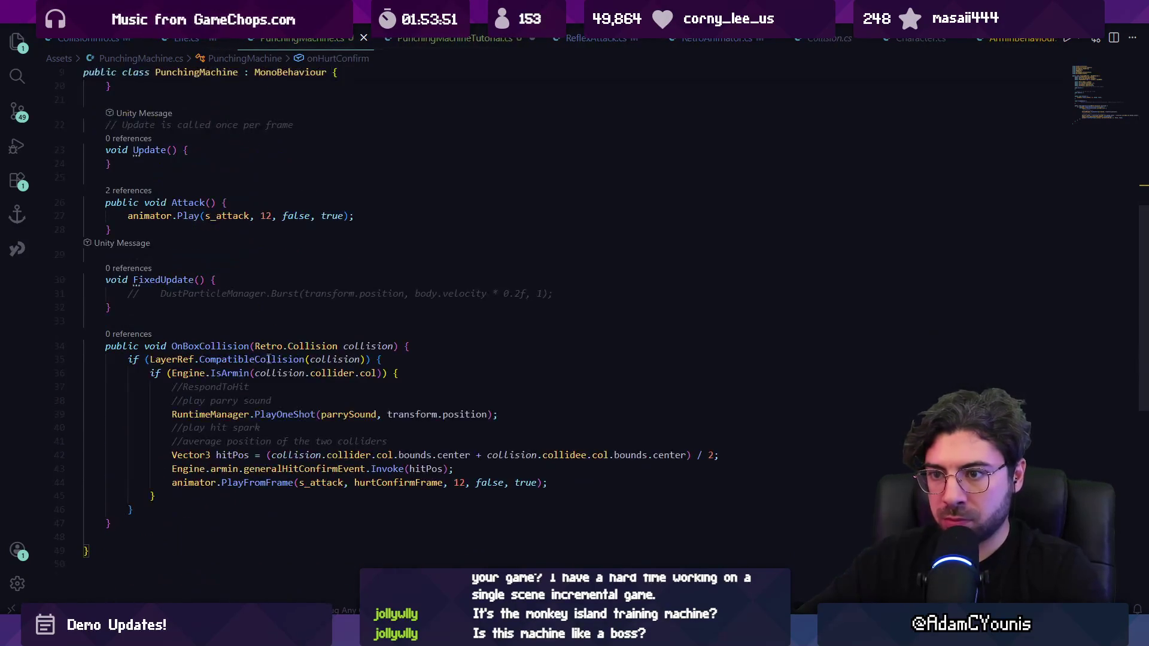
Initialize onHitConfirm and onHurtConfirm with '= new UnityEvent();' and save the script.
scroll(270, 359, up, 8)
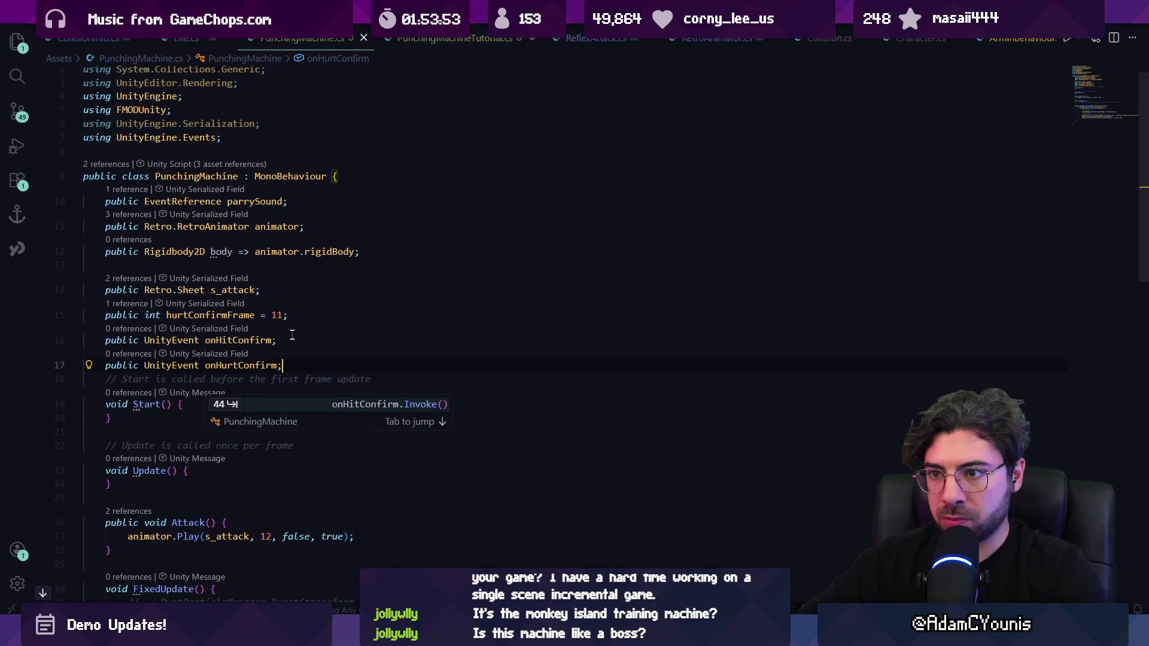
key(BackSpace)
text(= new UnityEvent();)
key(Down)
key(BackSpace)
text(=)
key(Tab)
key(ctrl+s)
Add an extra && condition to the Armin check in OnBoxCollision, then delete it.
scroll(270, 374, down, 5)
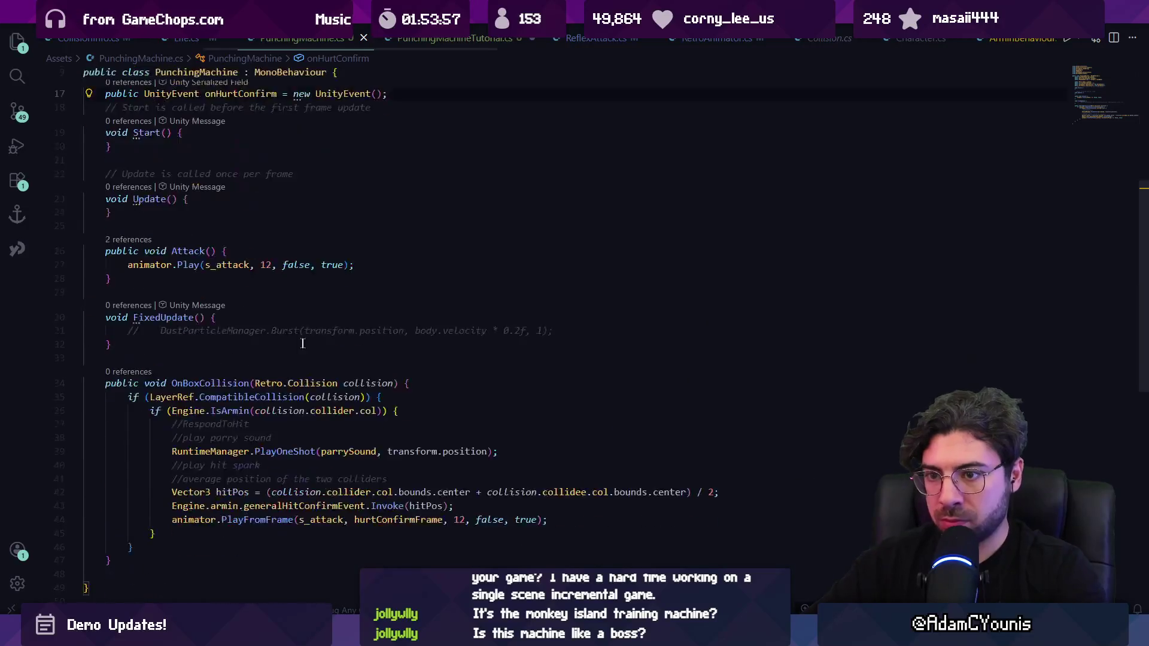
click(413, 261)
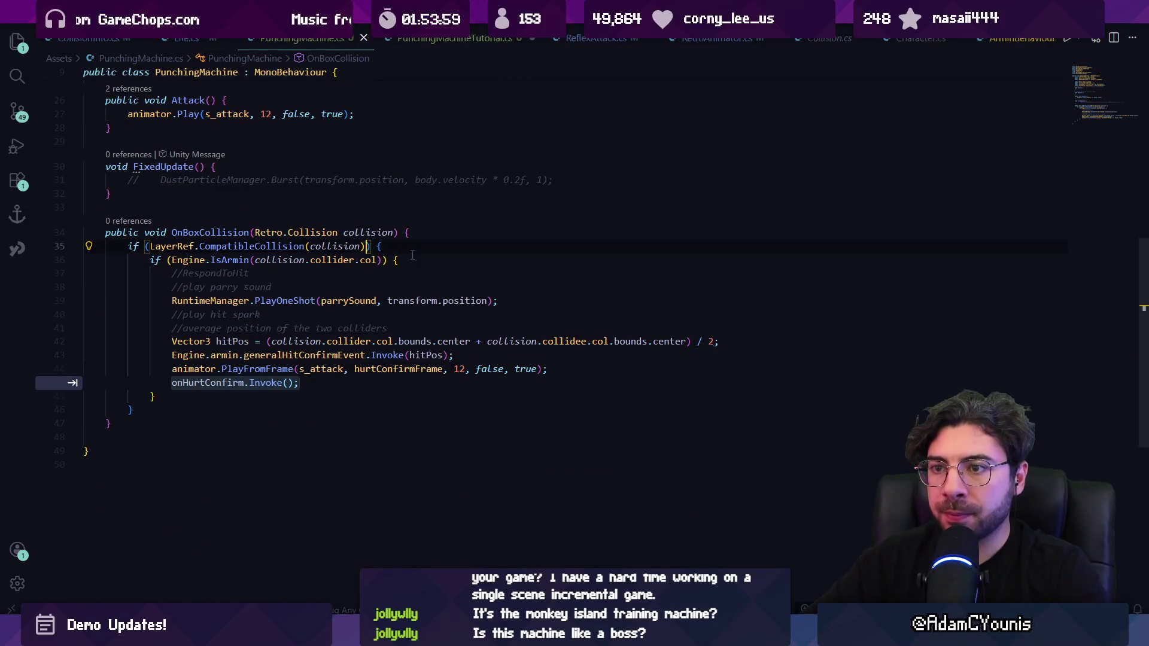
key(Left)
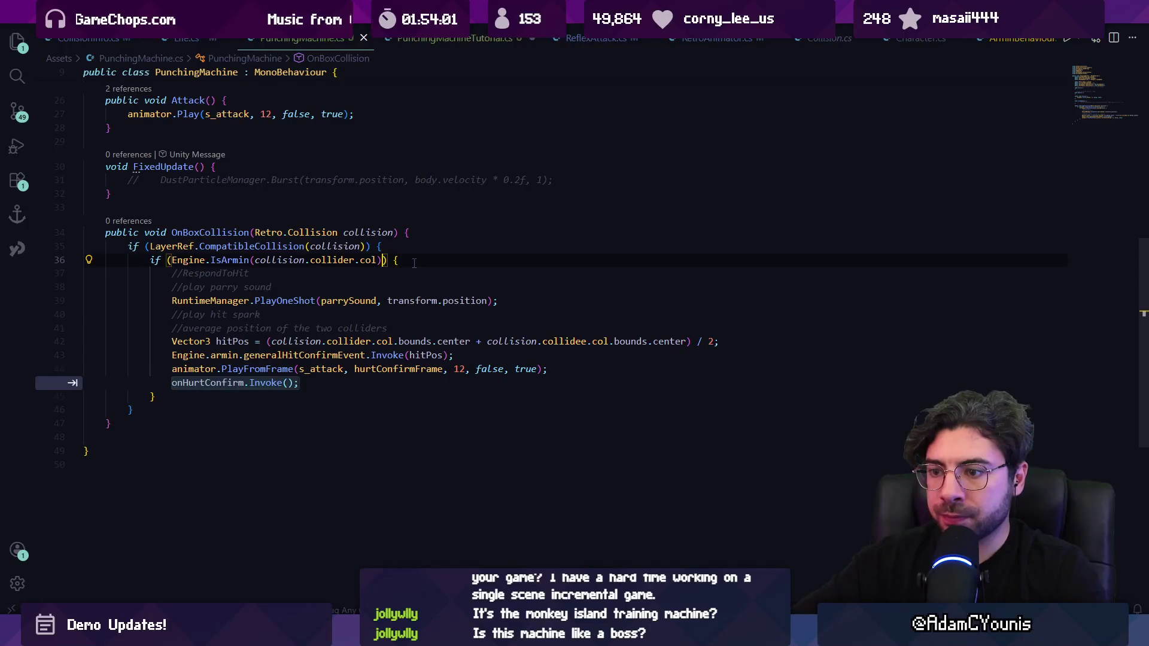
text(&&)
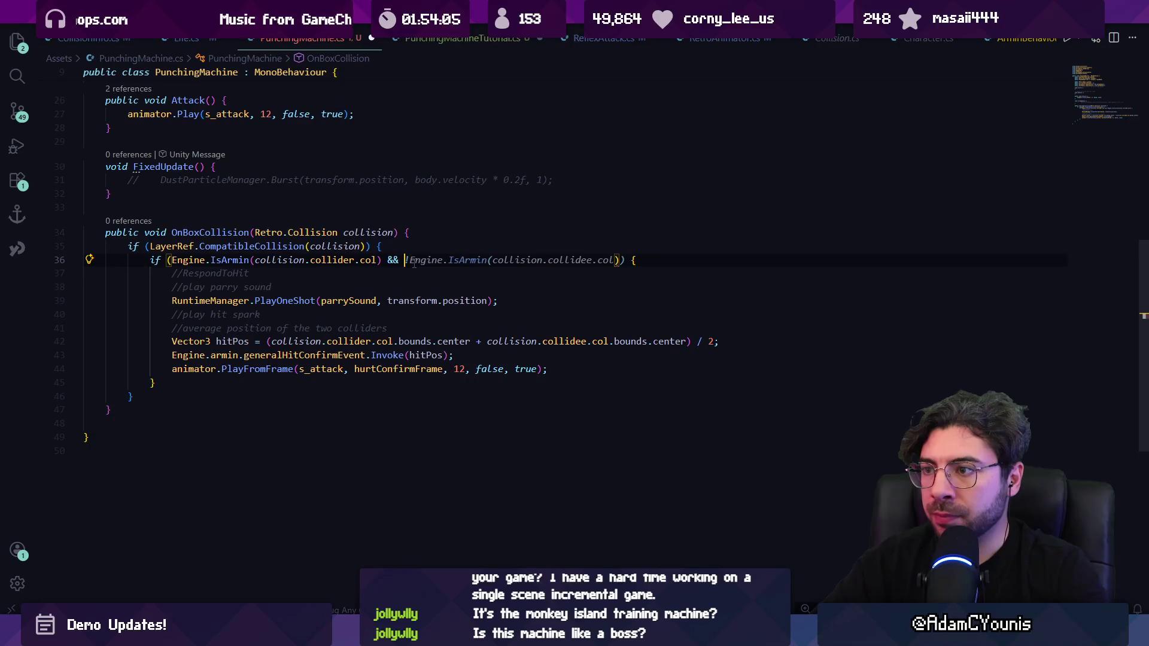
key(Left)
key(Left)
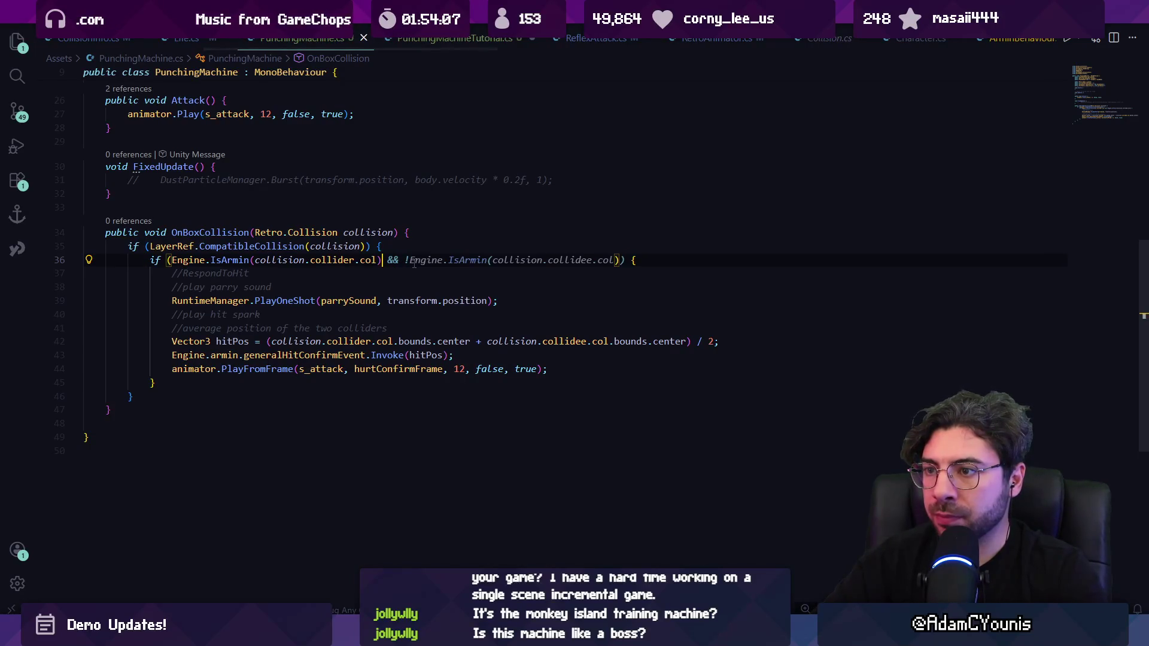
key(Delete)
key(Delete)
key(Delete)
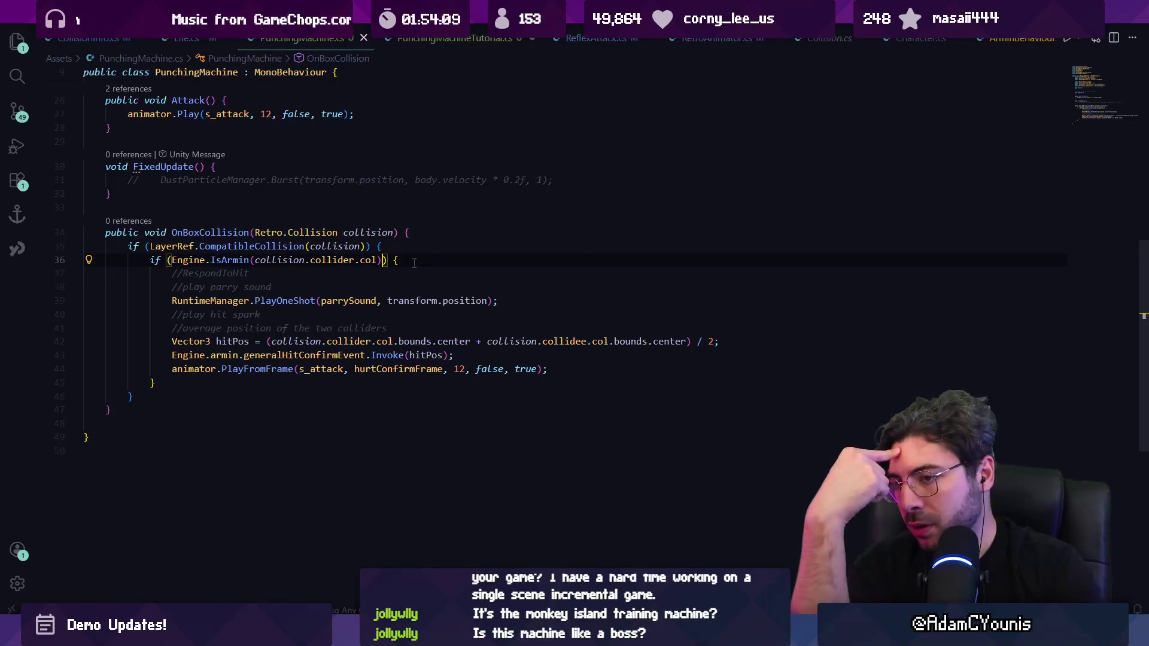
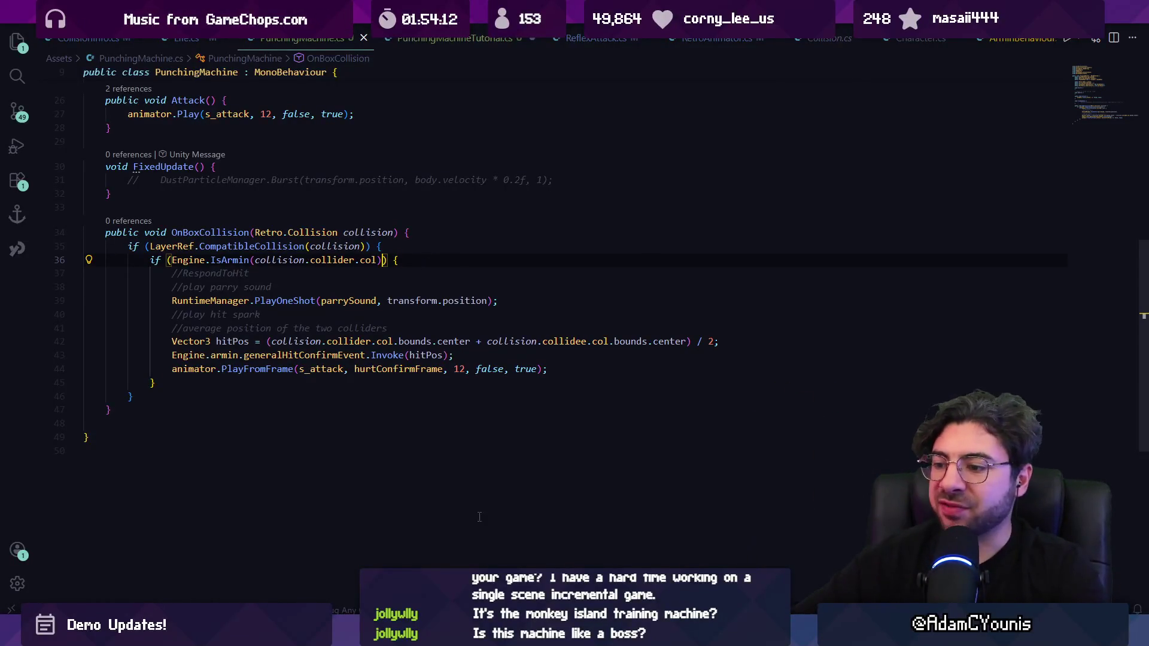
Add a public HitboxDirection attackDirection field below onHurtConfirm using IntelliSense.
mouse_move(509, 634)
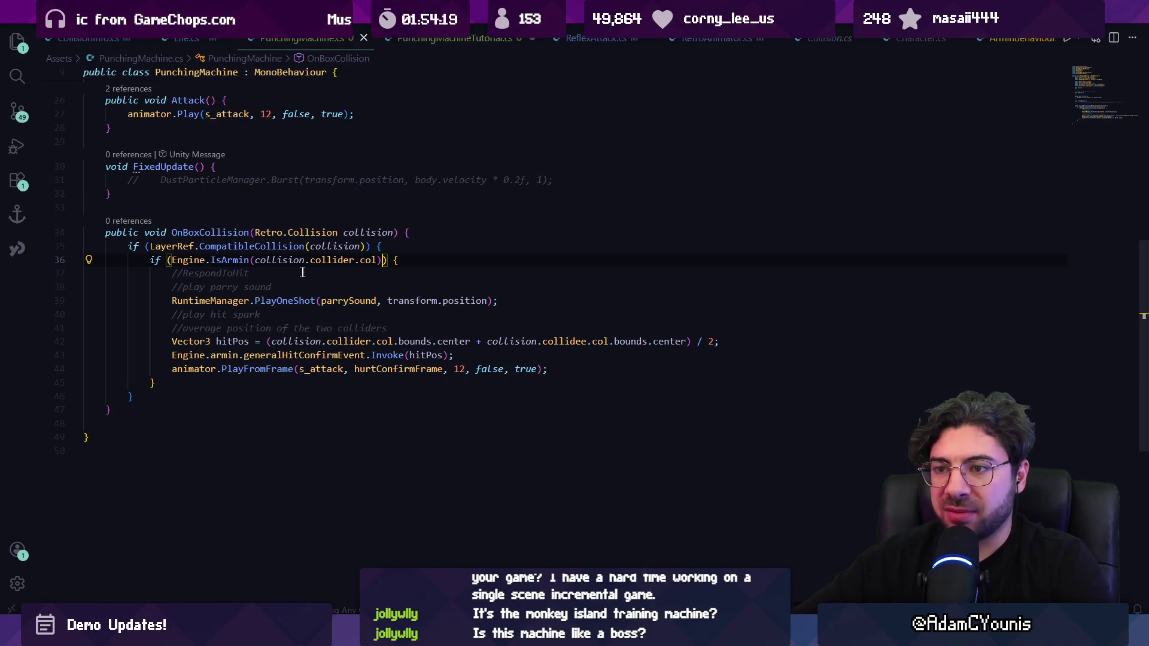
scroll(268, 304, up, 10)
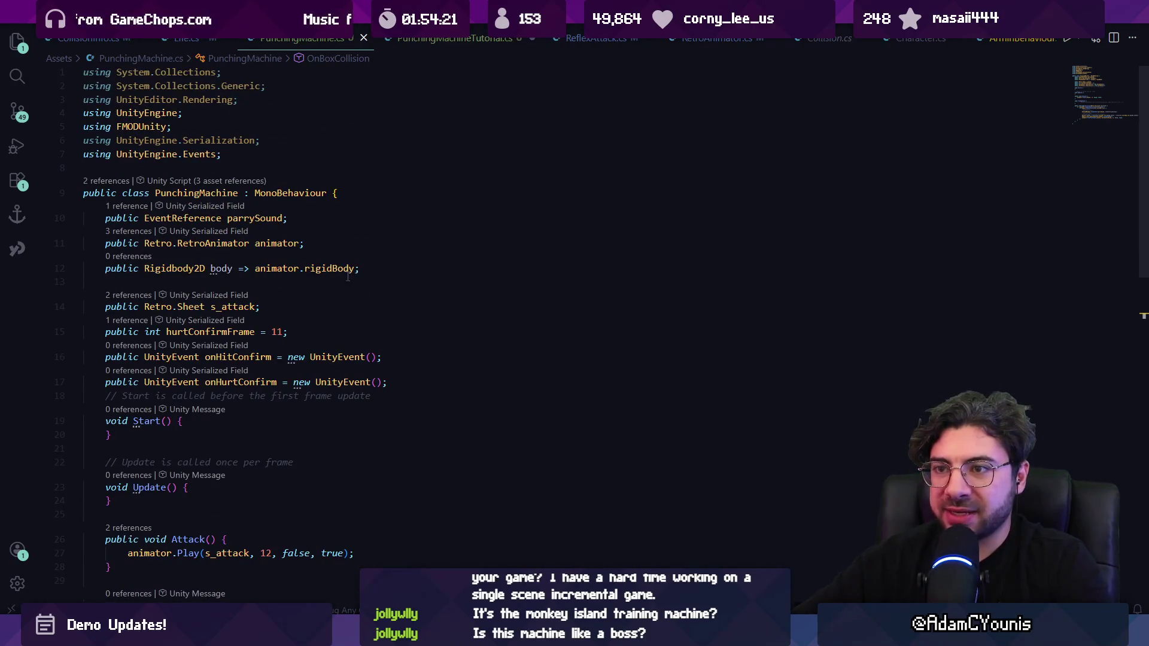
click(411, 386)
key(Return)
text(pu)
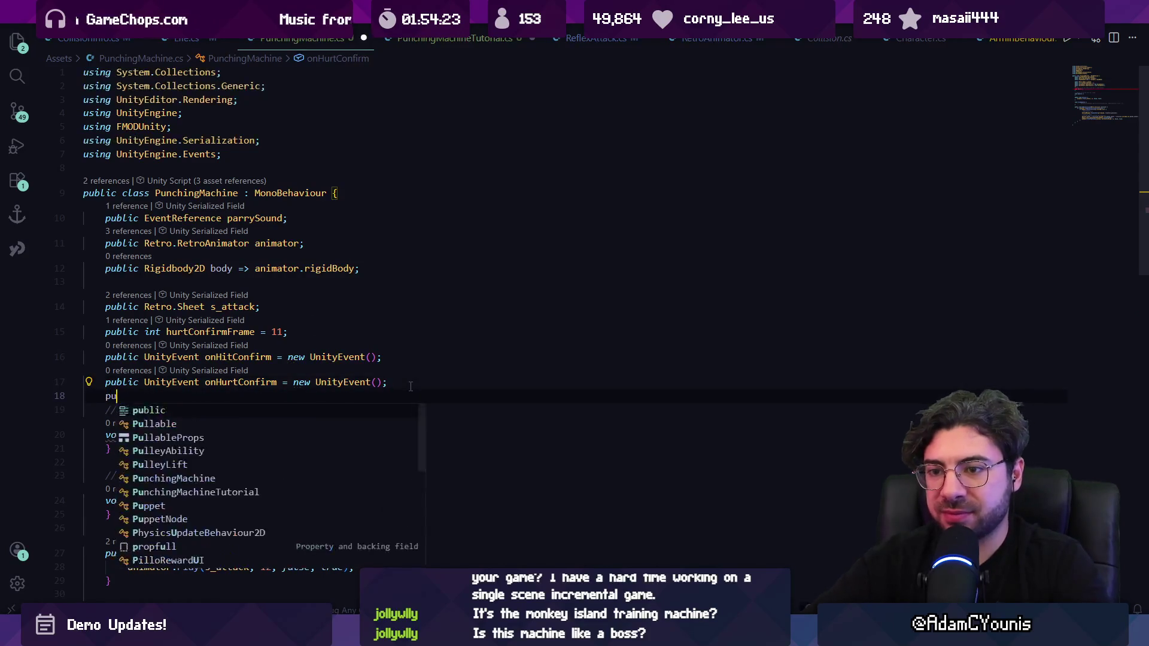
text(blic Hitboxfi)
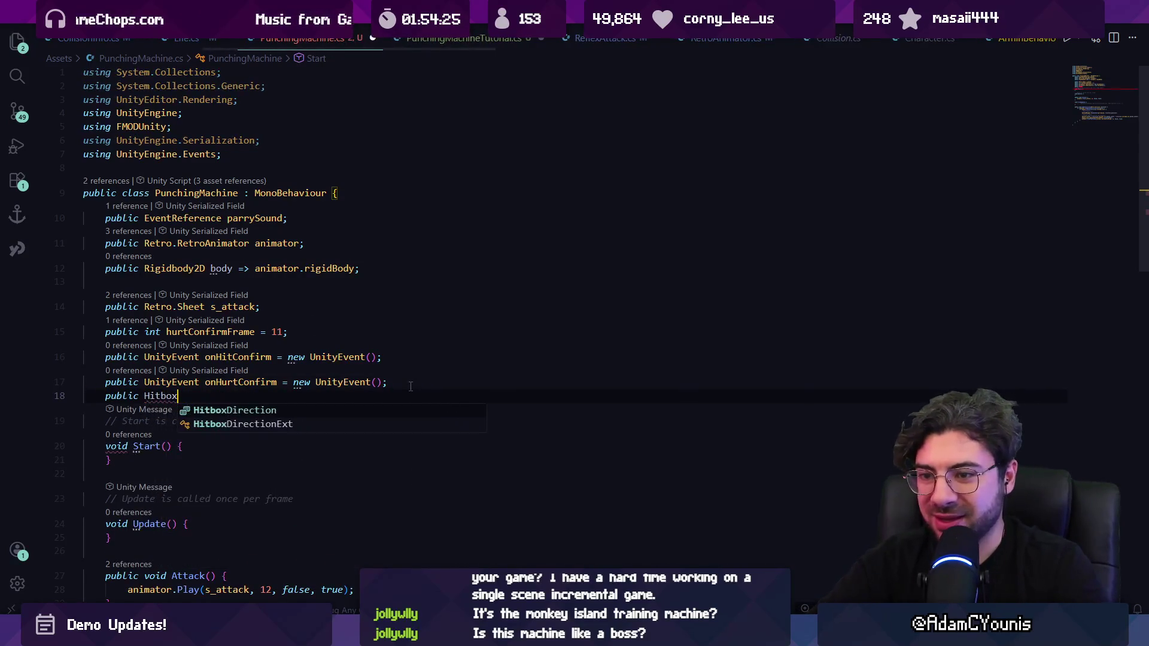
key(Tab)
key(Tab)
key(ctrl+s)
Remove the default Right value from attackDirection, end the line with a semicolon and save.
key(ctrl+shift+Left)
key(ctrl+shift+Left)
key(ctrl+shift+Left)
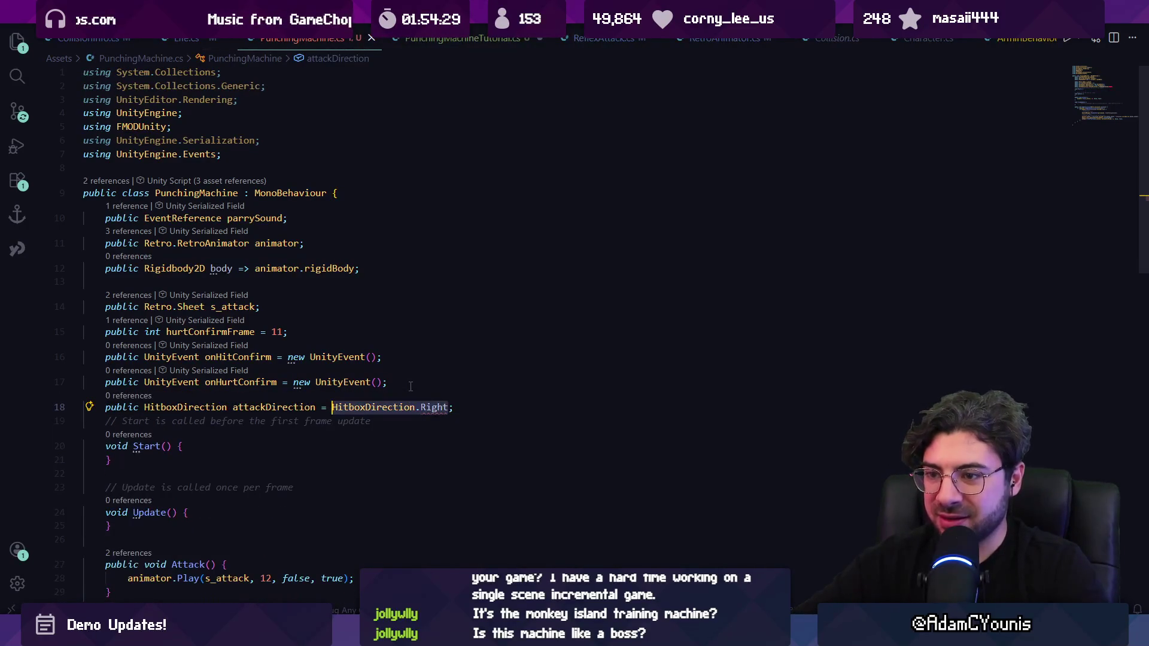
key(BackSpace)
key(BackSpace)
key(BackSpace)
key(BackSpace)
text(;)
key(ctrl+s)
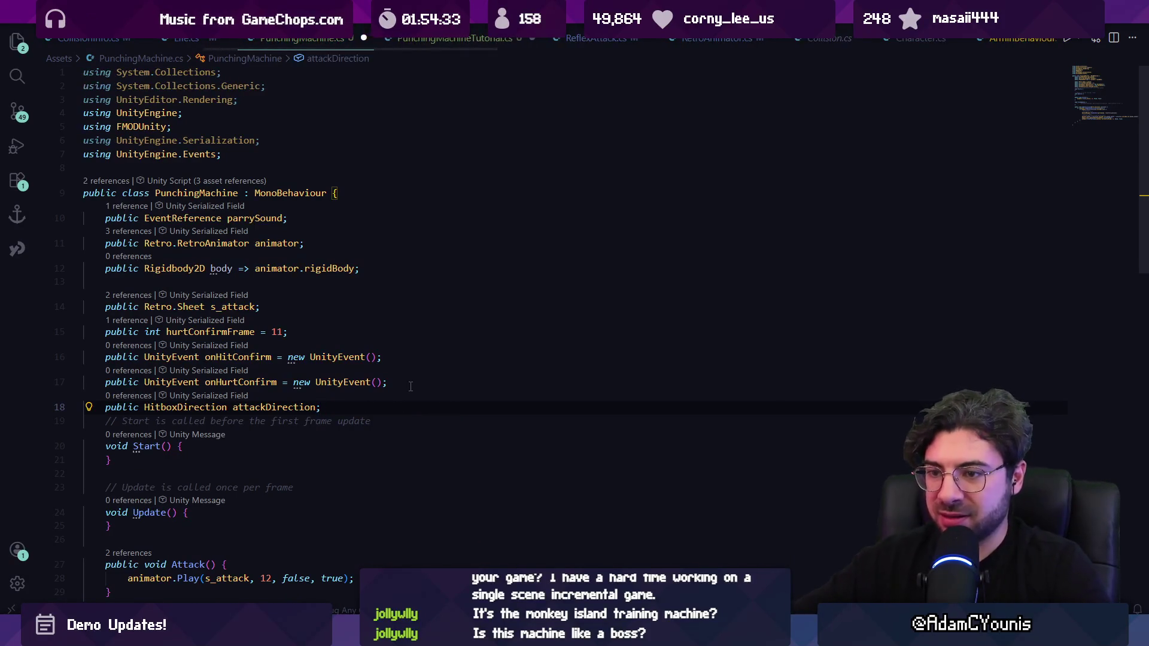
scroll(410, 386, down, 10)
click(311, 331)
click(350, 295)
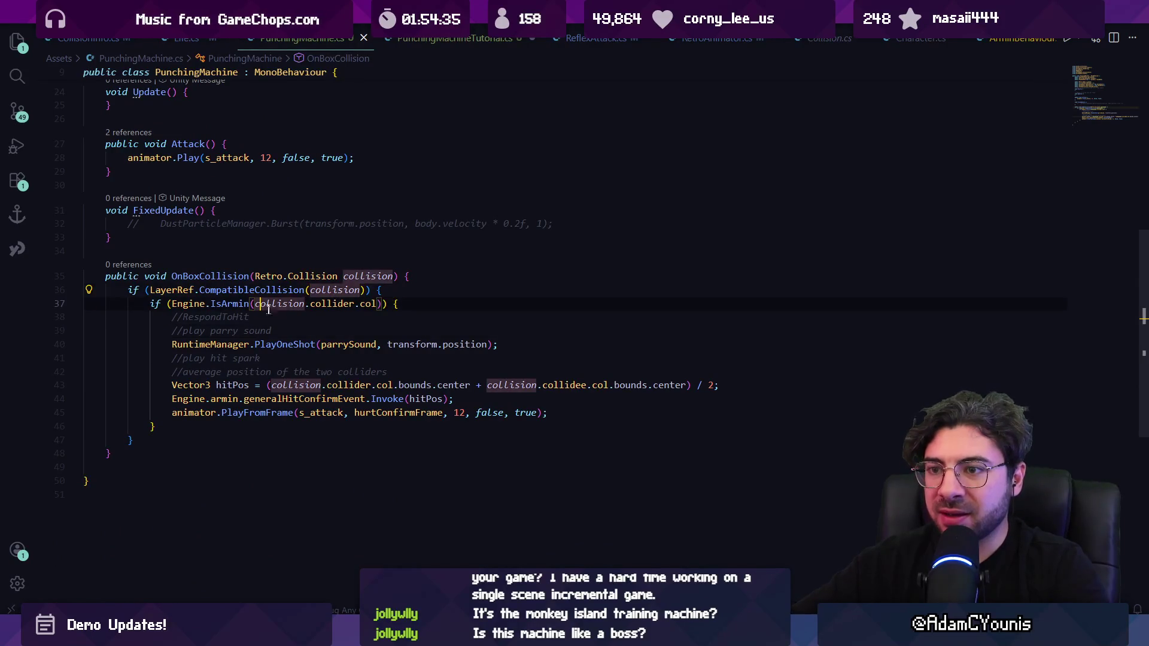
Inside the IsArmin check, add an if on collider props ContainsKey and accept the suggested HitboxDirection reflex block.
click(295, 385)
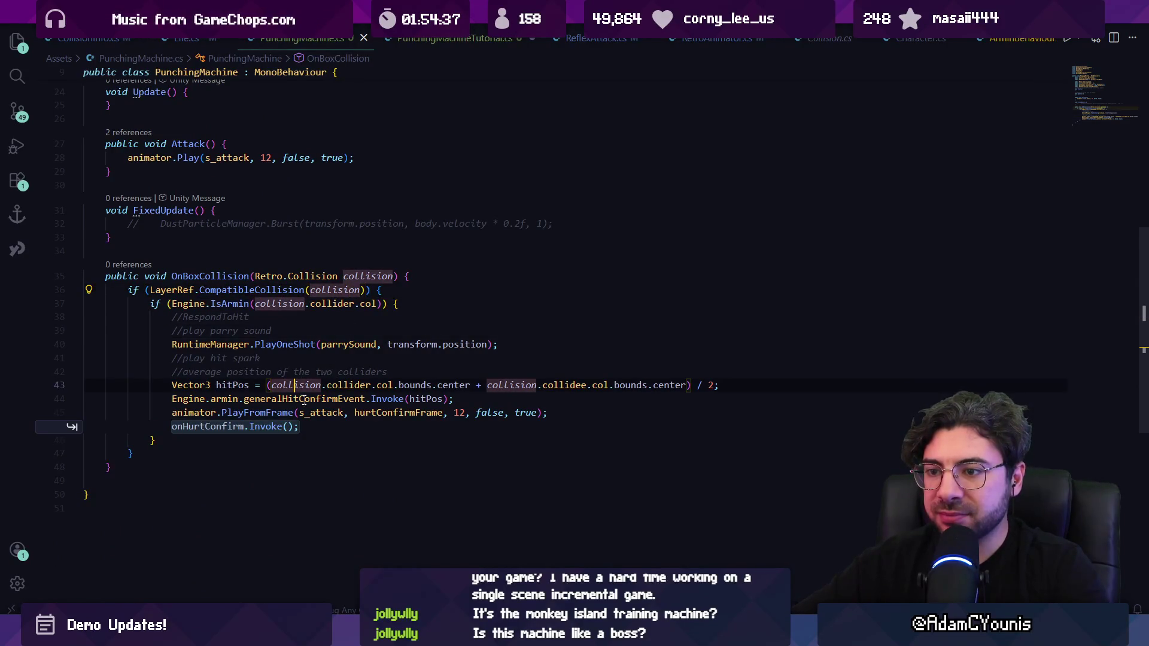
click(435, 305)
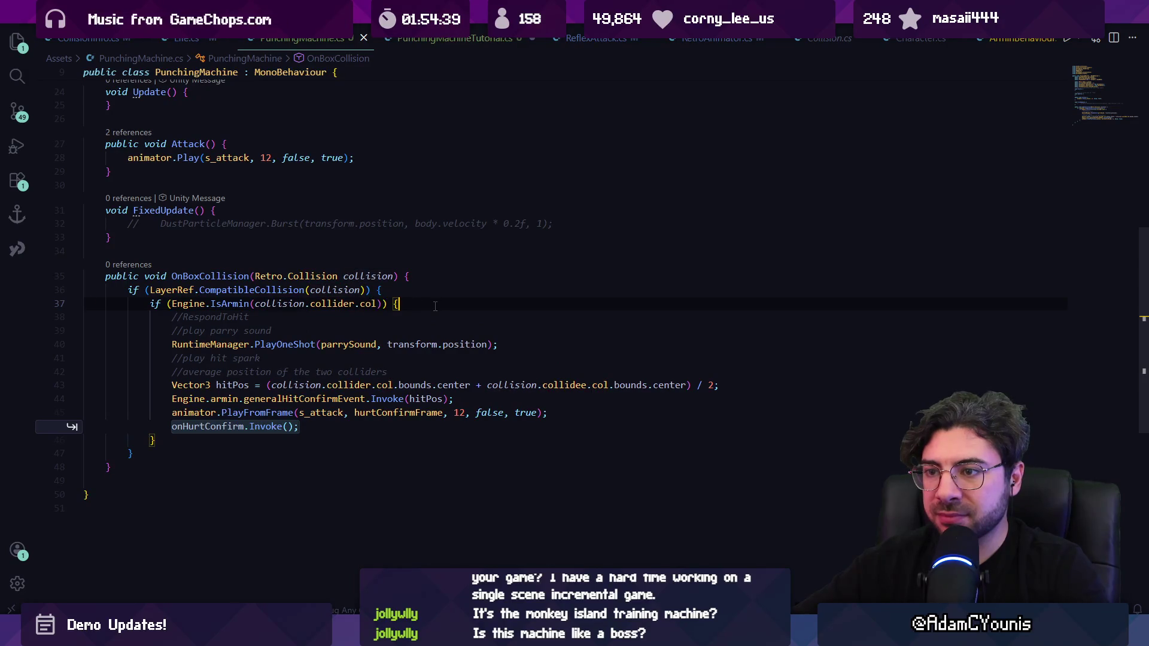
key(Return)
key(Return)
text(if()
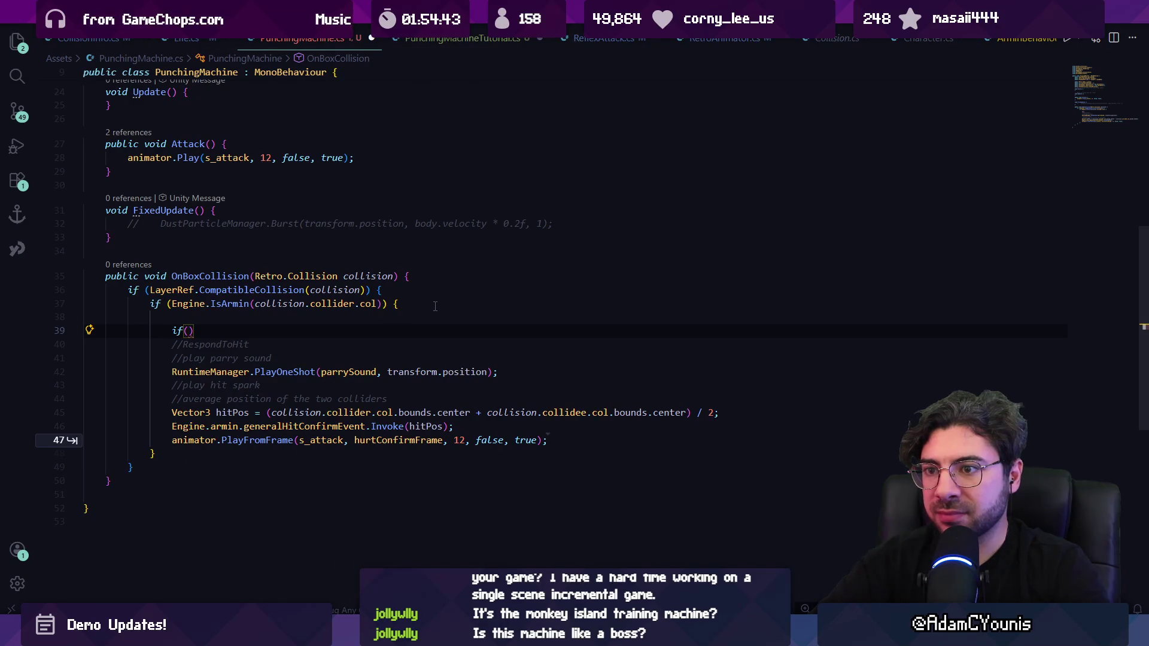
text(collision)
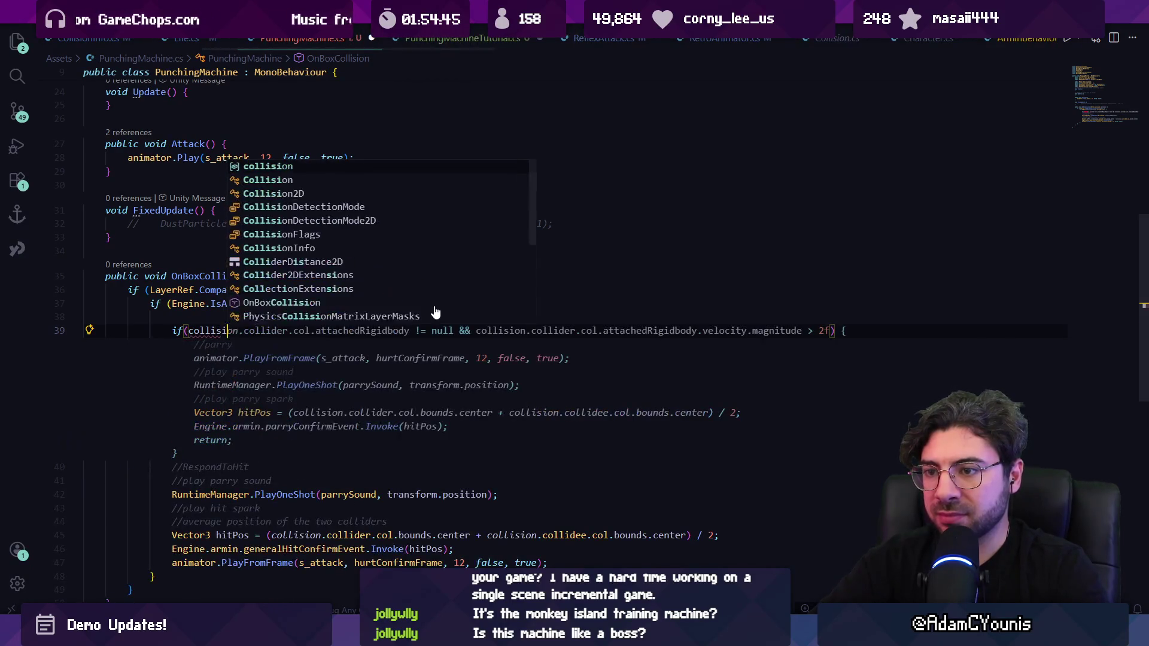
text(.collider.prop)
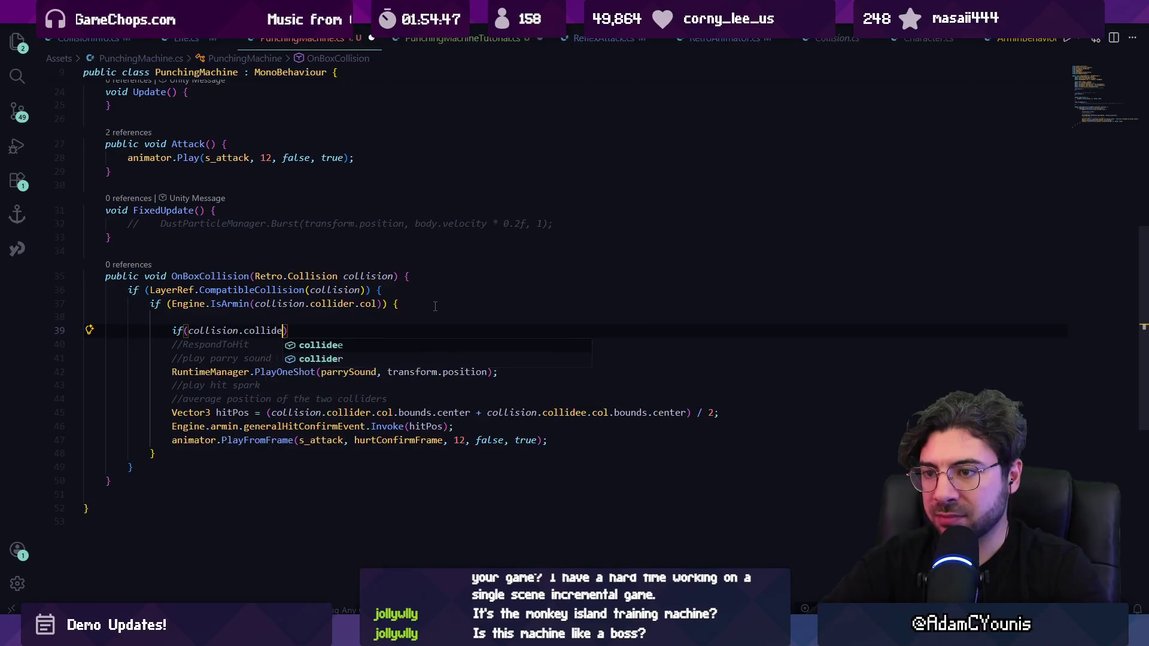
key(Tab)
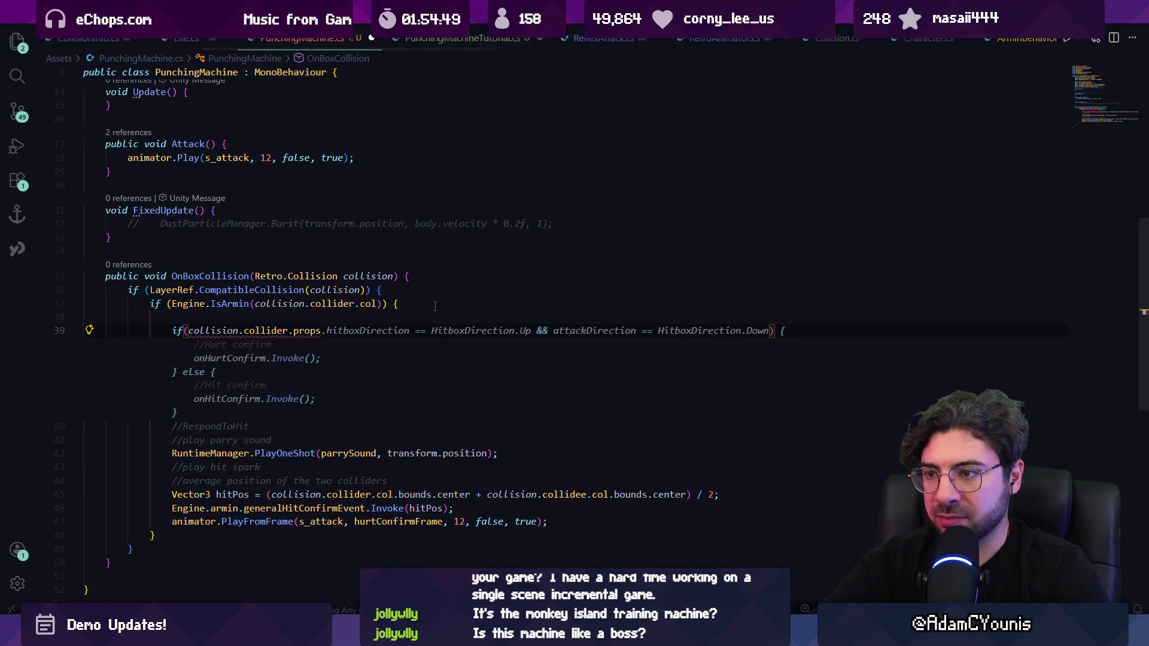
text(.)
key(Escape)
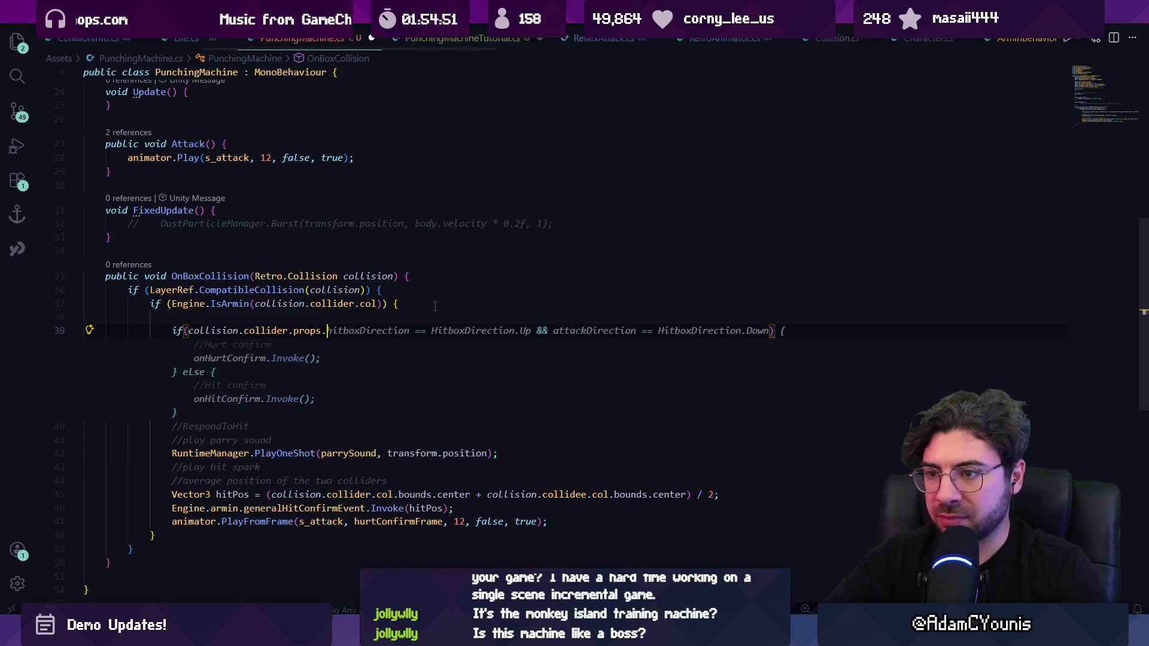
text(containsk)
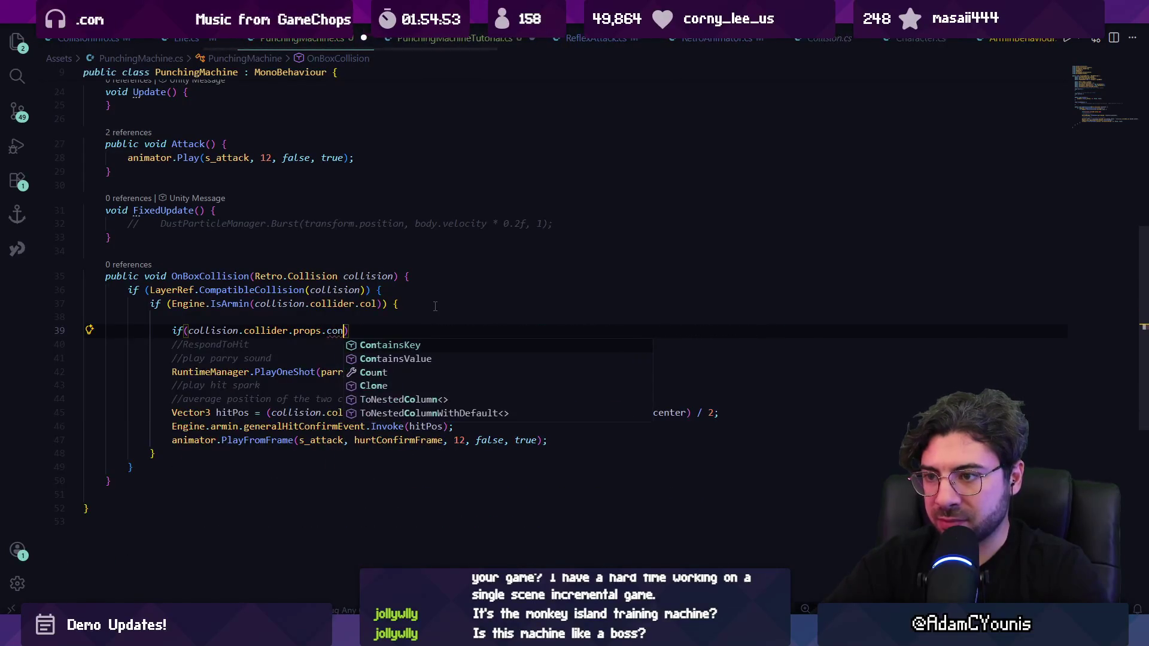
key(Tab)
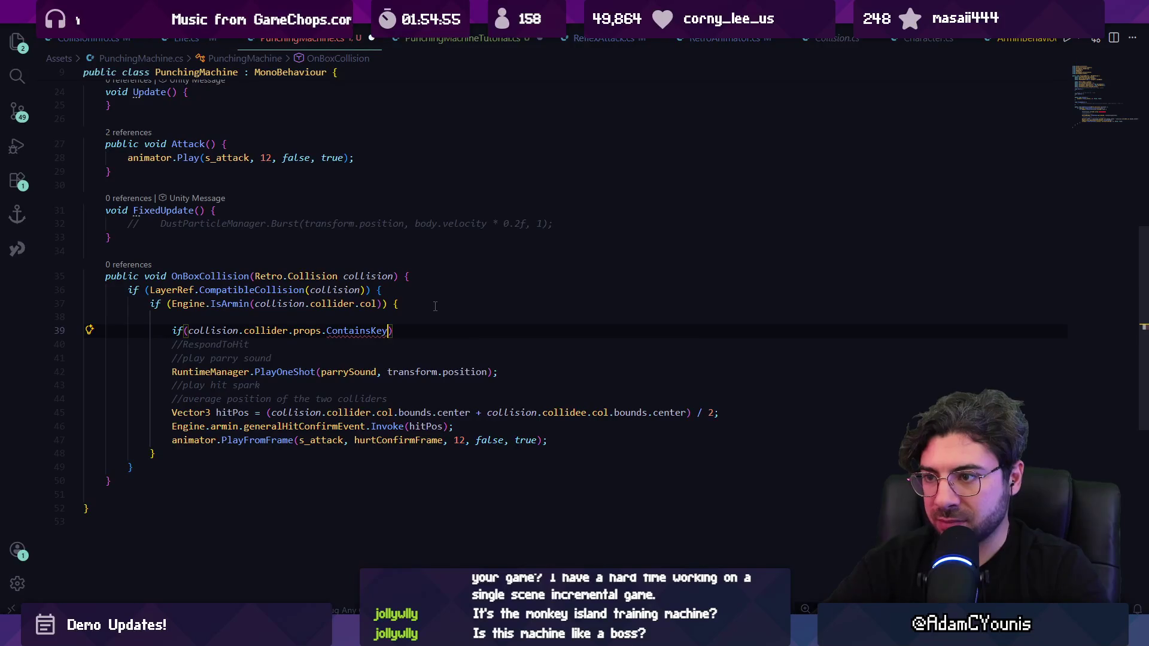
key(Tab)
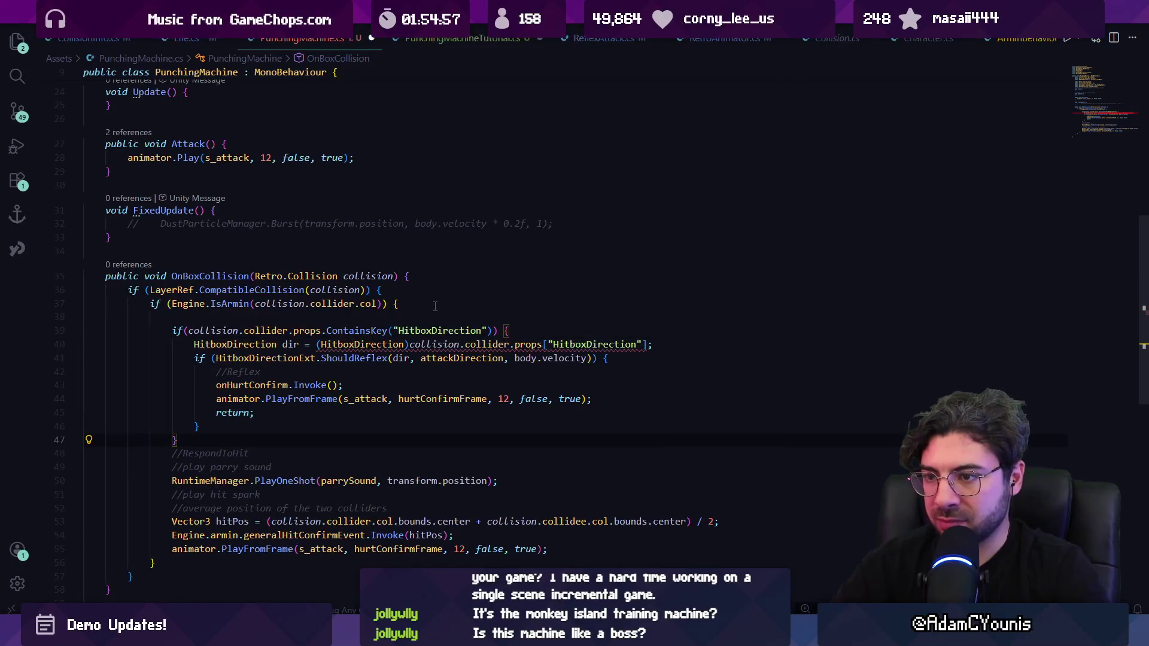
Wrap the props["HitboxDirection"] lookup in parentheses after the HitboxDirection cast and save.
key(Up)
key(Up)
key(shift+Up)
key(shift+Up)
key(shift+Up)
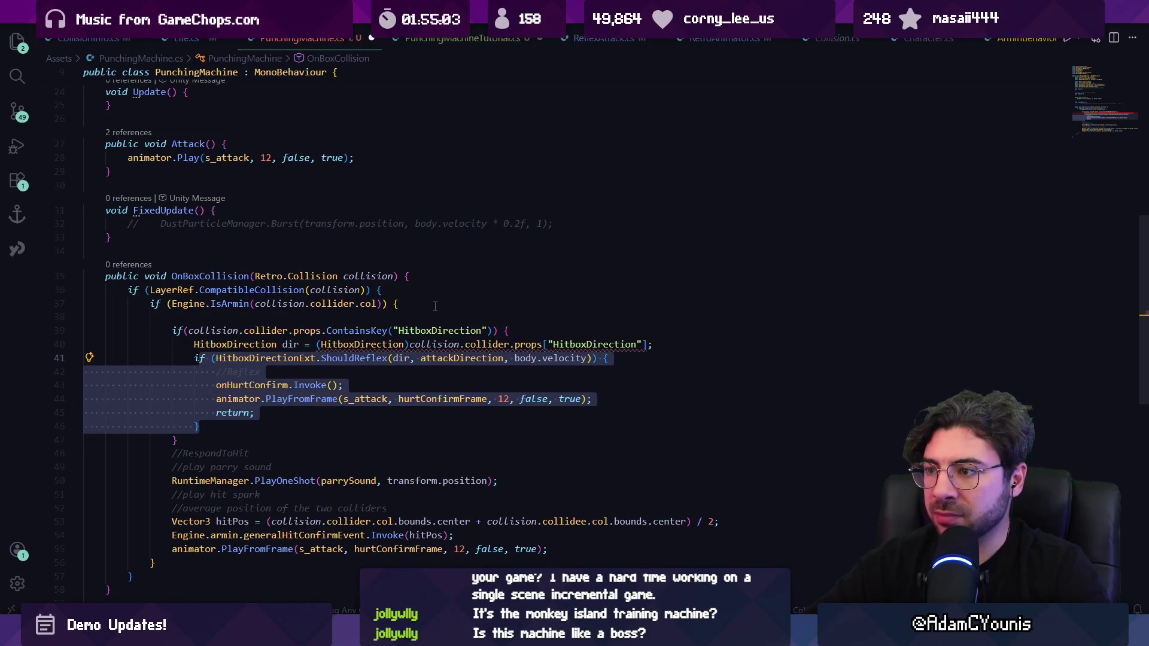
key(Left)
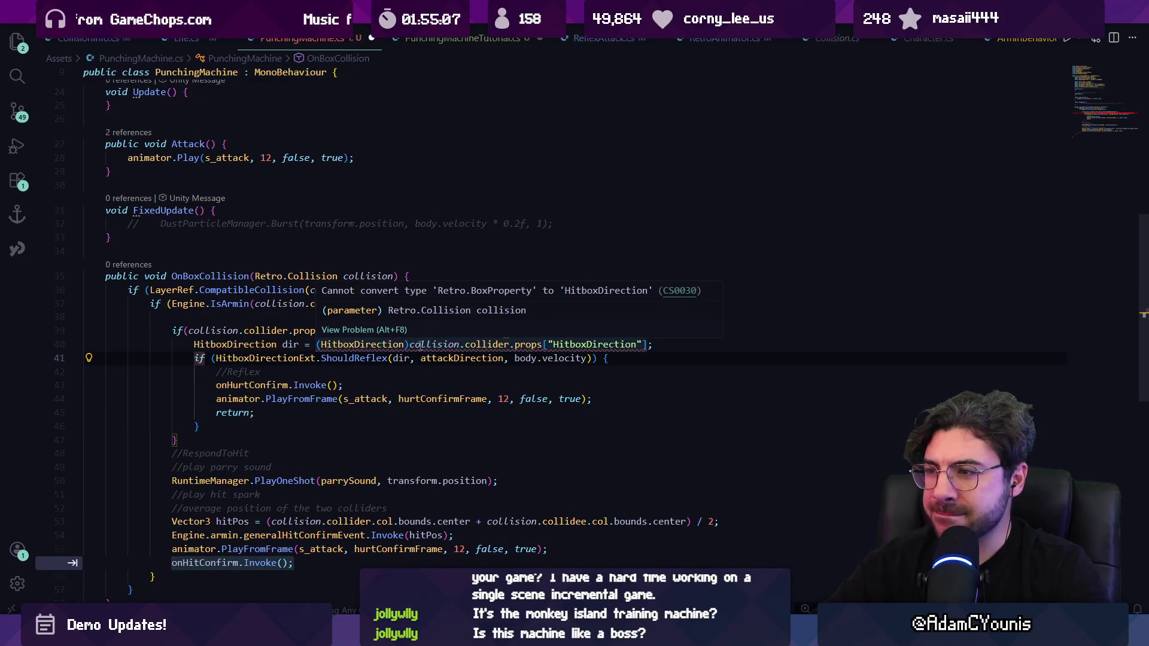
click(421, 346)
click(645, 346)
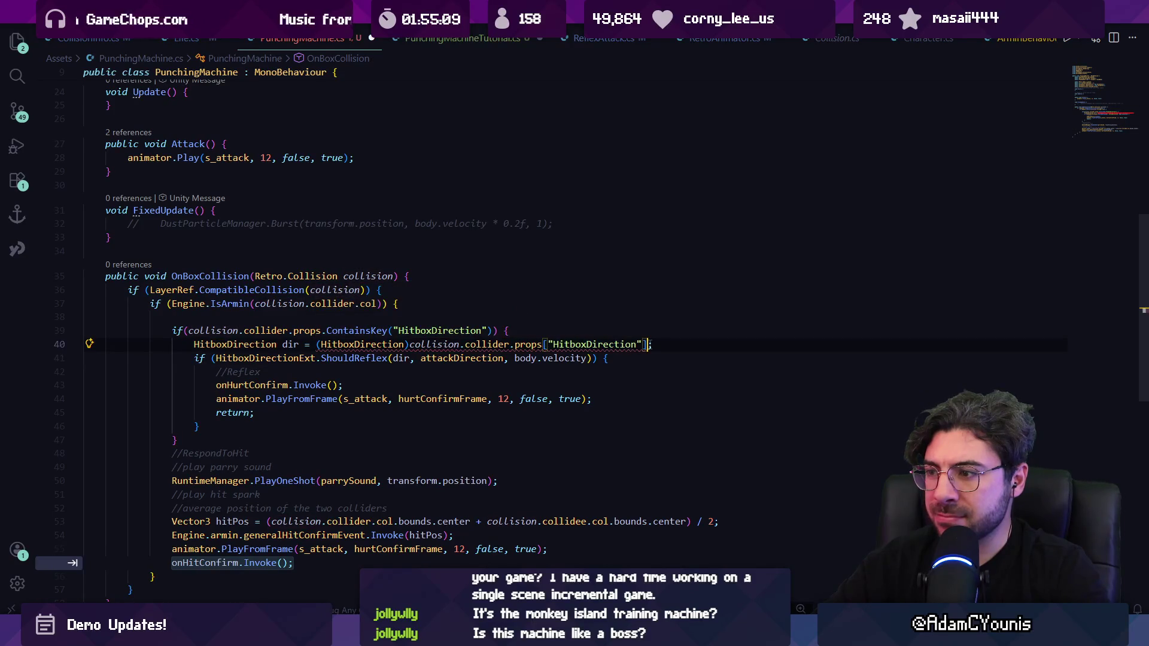
click(651, 345)
text(.)
key(BackSpace)
click(317, 345)
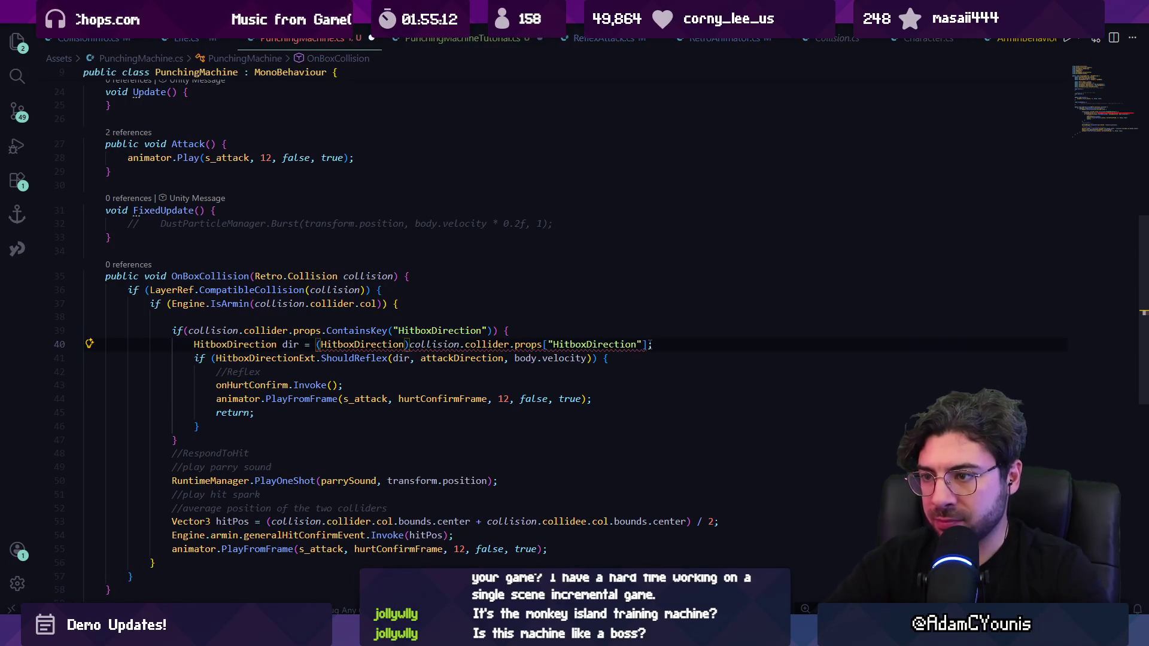
click(410, 345)
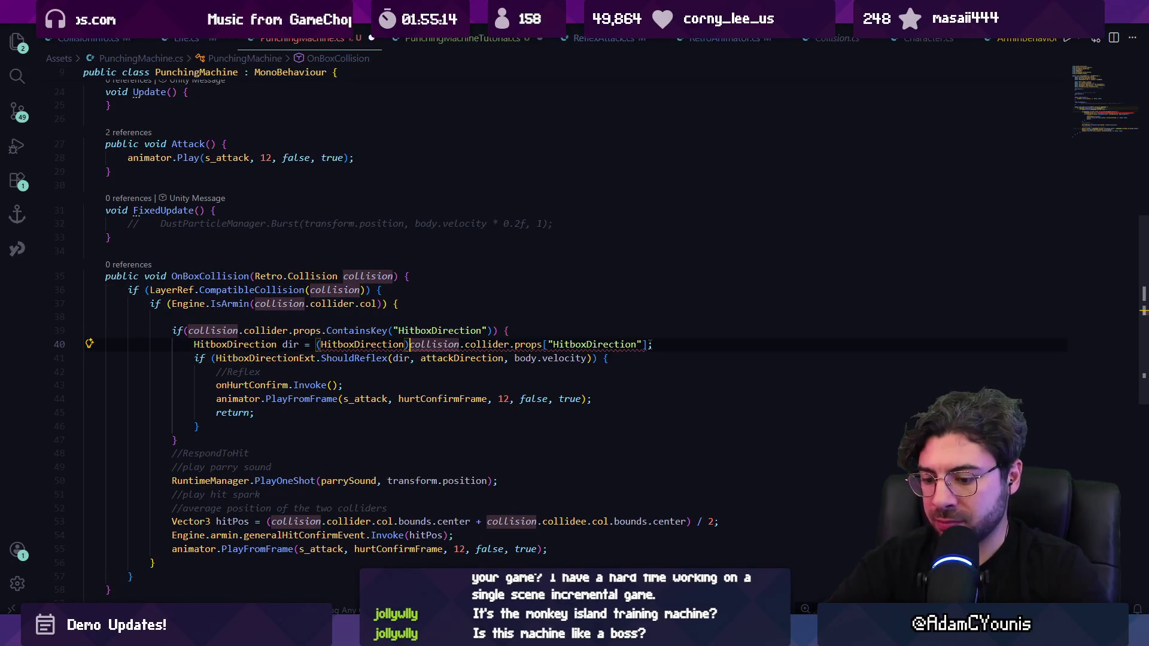
key(ctrl+shift+Right)
key(ctrl+shift+Right)
key(ctrl+shift+Right)
text(())
key(ctrl+s)
Cast props["HitboxDirection"].intVal to HitboxDirection and remove the extra parentheses.
mouse_move(393, 345)
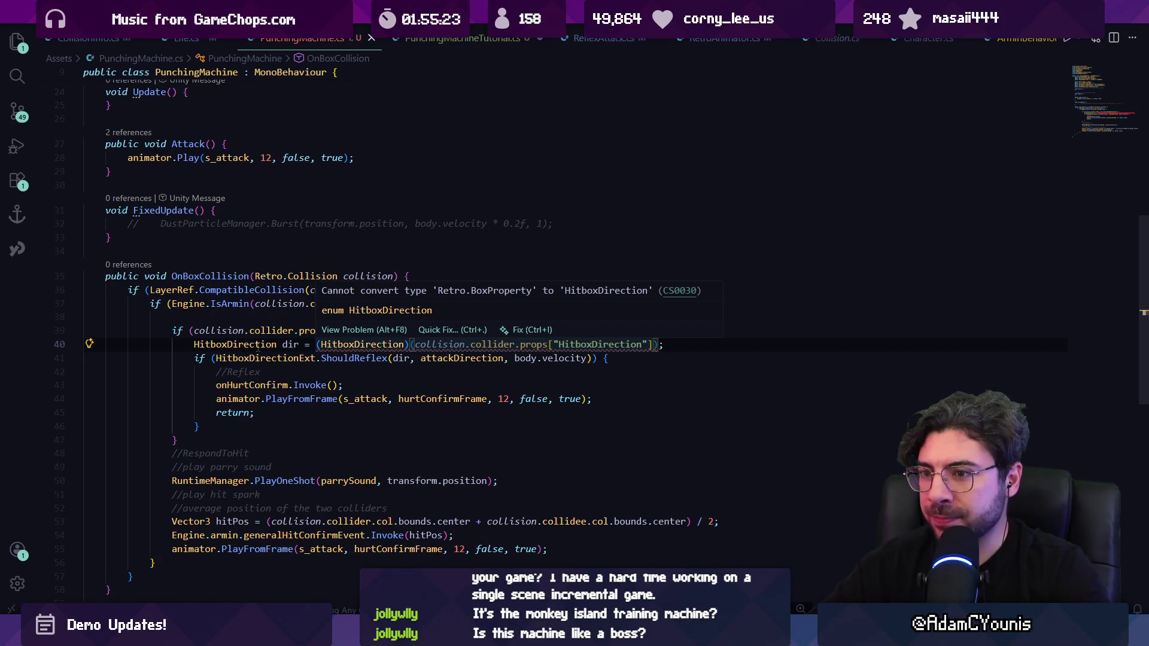
click(426, 344)
click(653, 345)
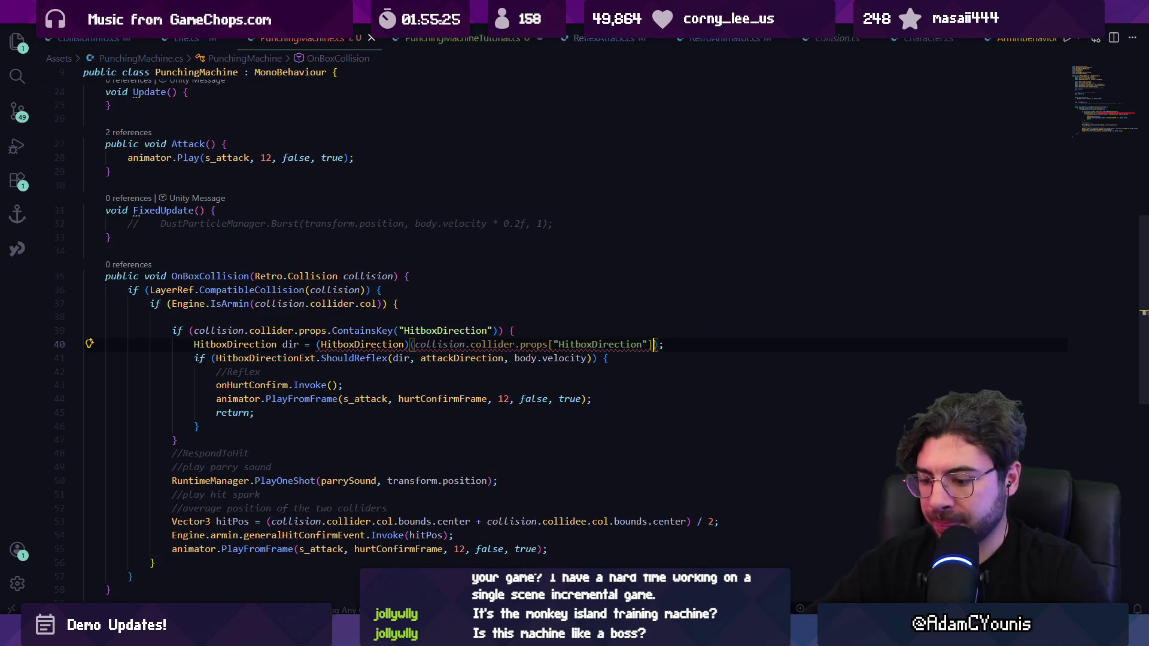
text(.intValue)
key(Tab)
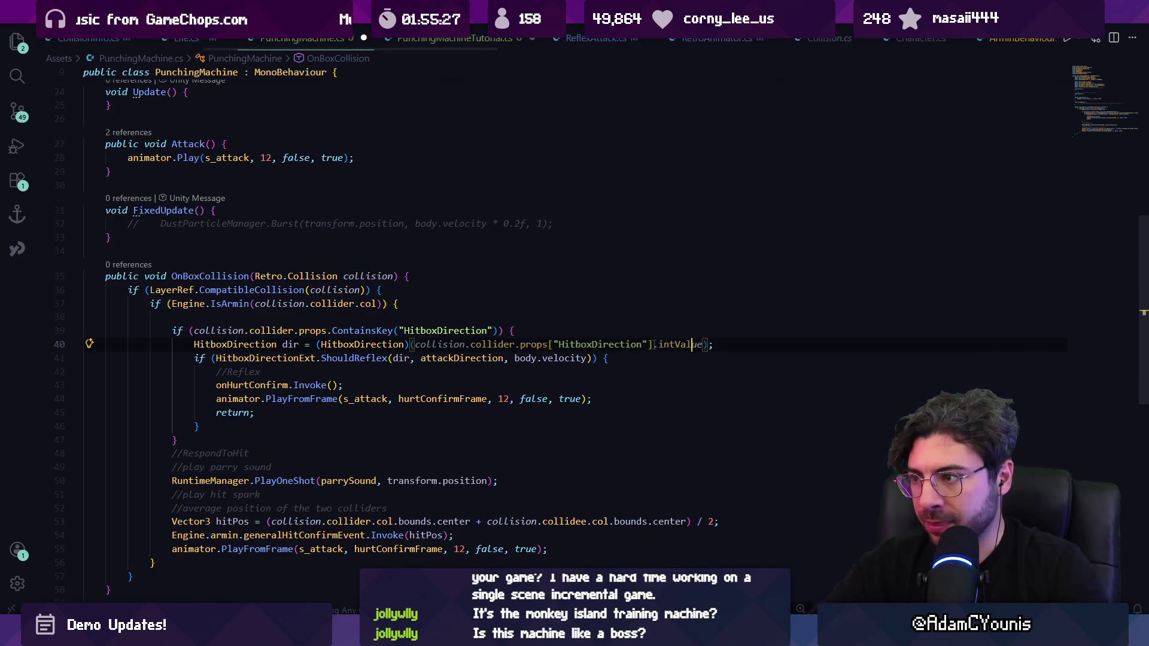
key(Delete)
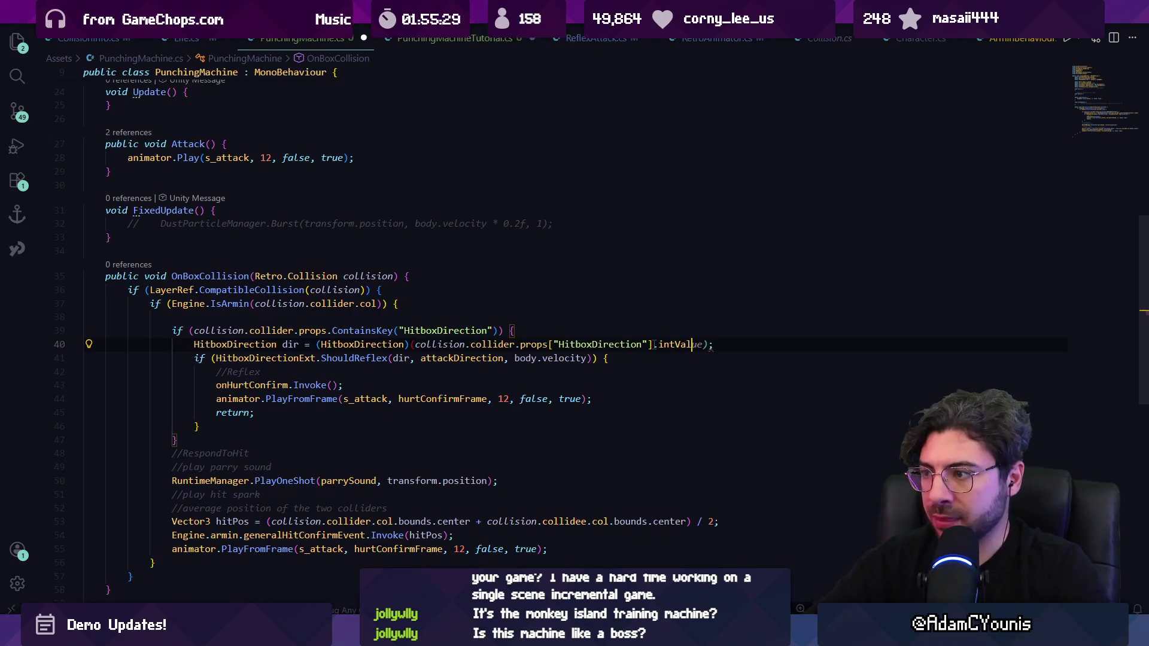
click(411, 345)
key(BackSpace)
click(228, 385)
scroll(228, 367, down, 2)
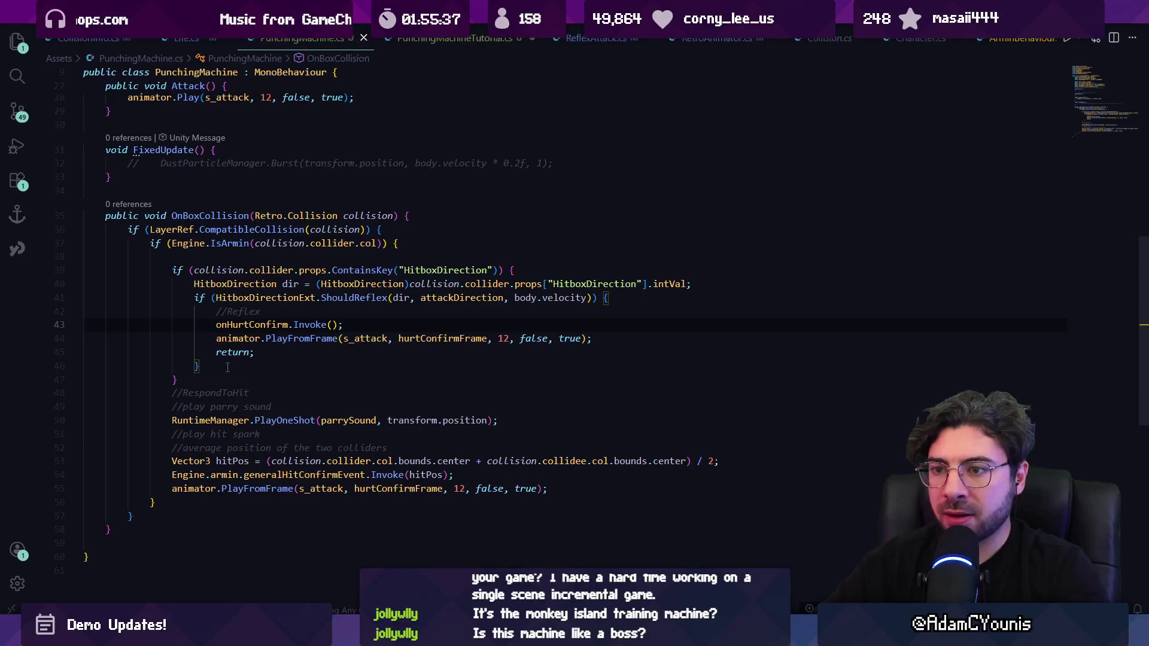
Move the parry sound and hit position code into the reflex block body.
mouse_move(171, 393)
mouse_down()
mouse_move(269, 407)
mouse_move(546, 488)
mouse_up()
key(ctrl+c)
key(Delete)
mouse_move(296, 349)
mouse_down()
mouse_move(216, 324)
mouse_move(216, 311)
mouse_up()
key(ctrl+v)
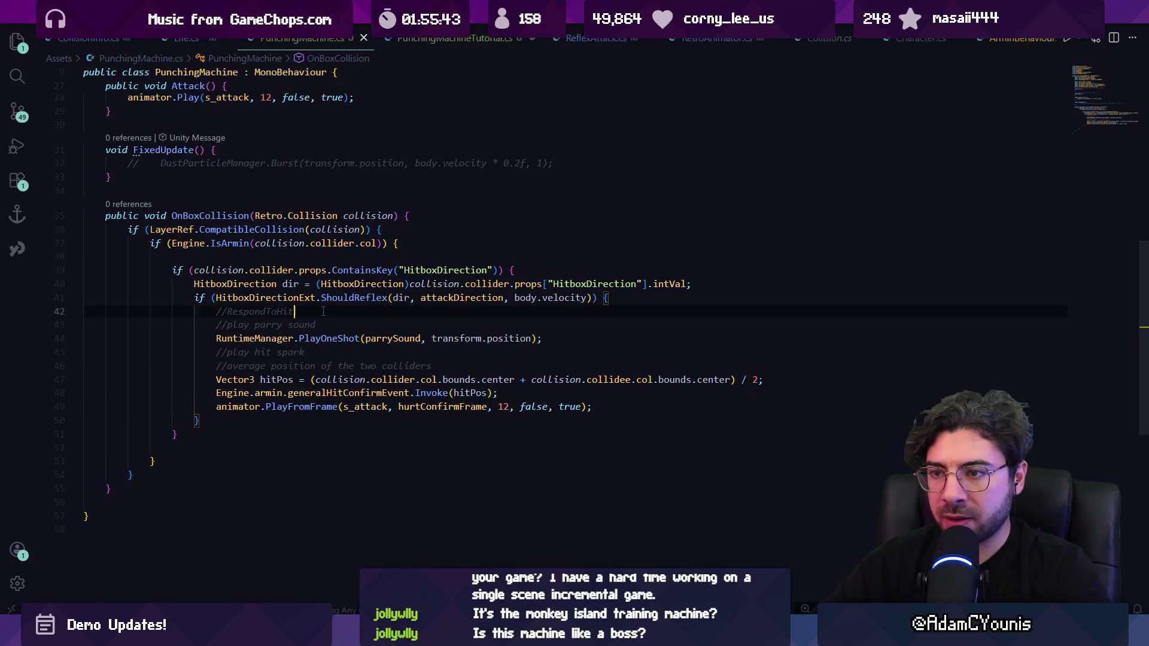
text(flex)
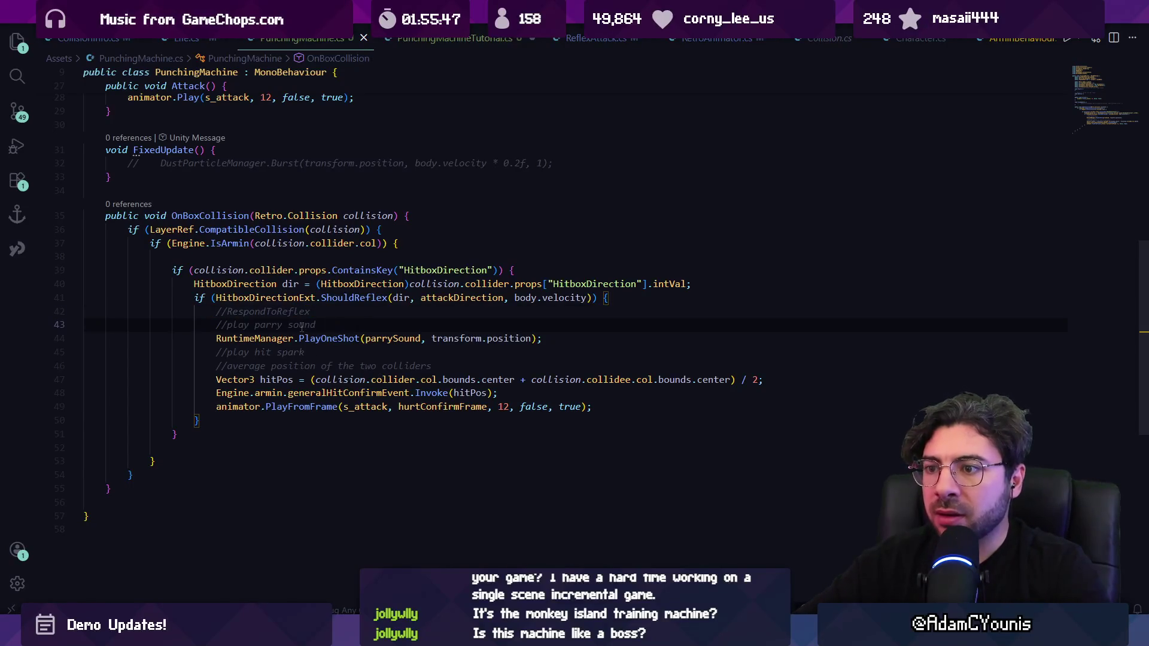
Add onHurtConfirm.Invoke(); after the animator.PlayFromFrame call and save.
click(422, 338)
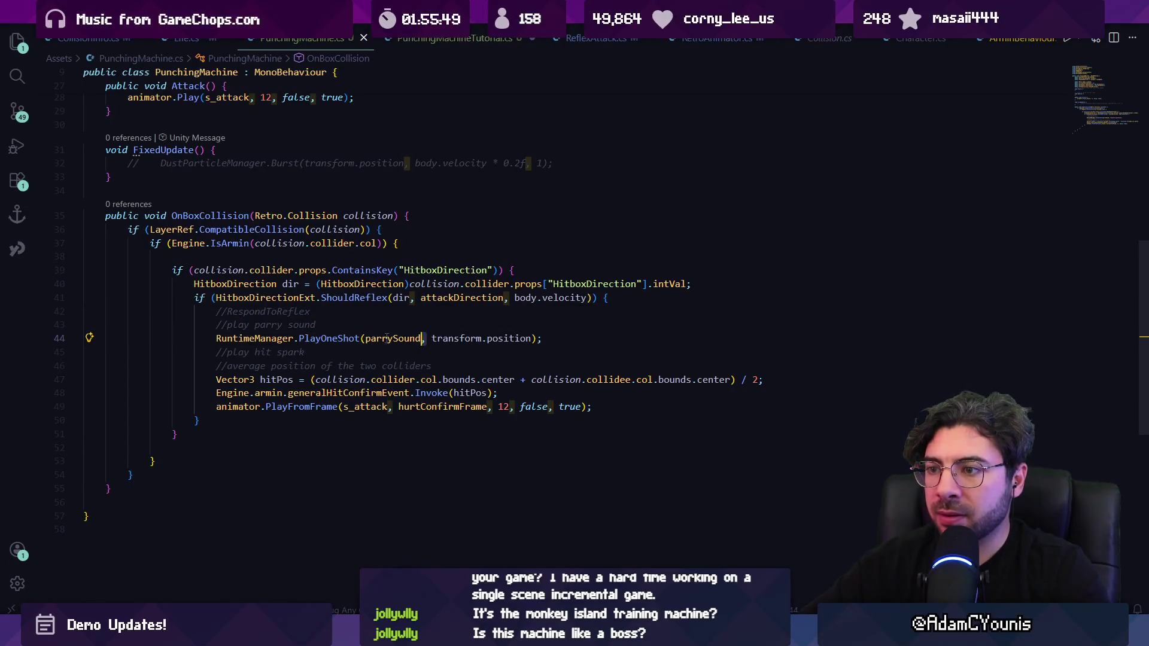
click(497, 367)
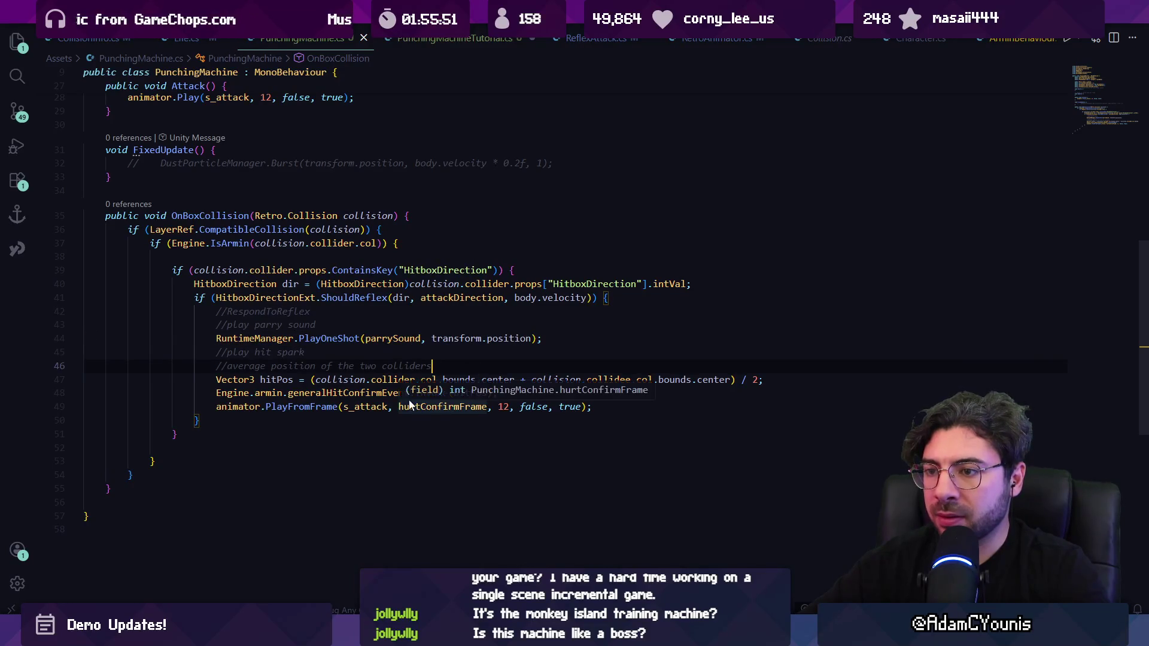
key(Up)
key(Return)
text(onhur)
key(Tab)
text(.Invoke();)
key(ctrl+s)
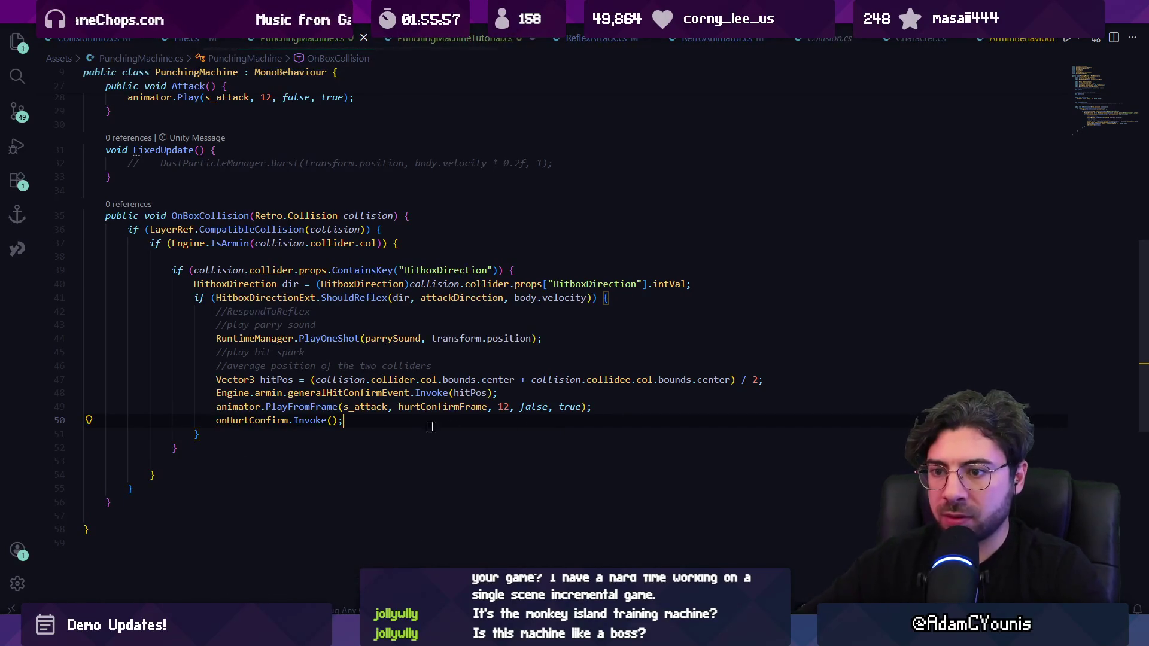
Delete the leftover blank line in the parried branch.
click(175, 459)
key(BackSpace)
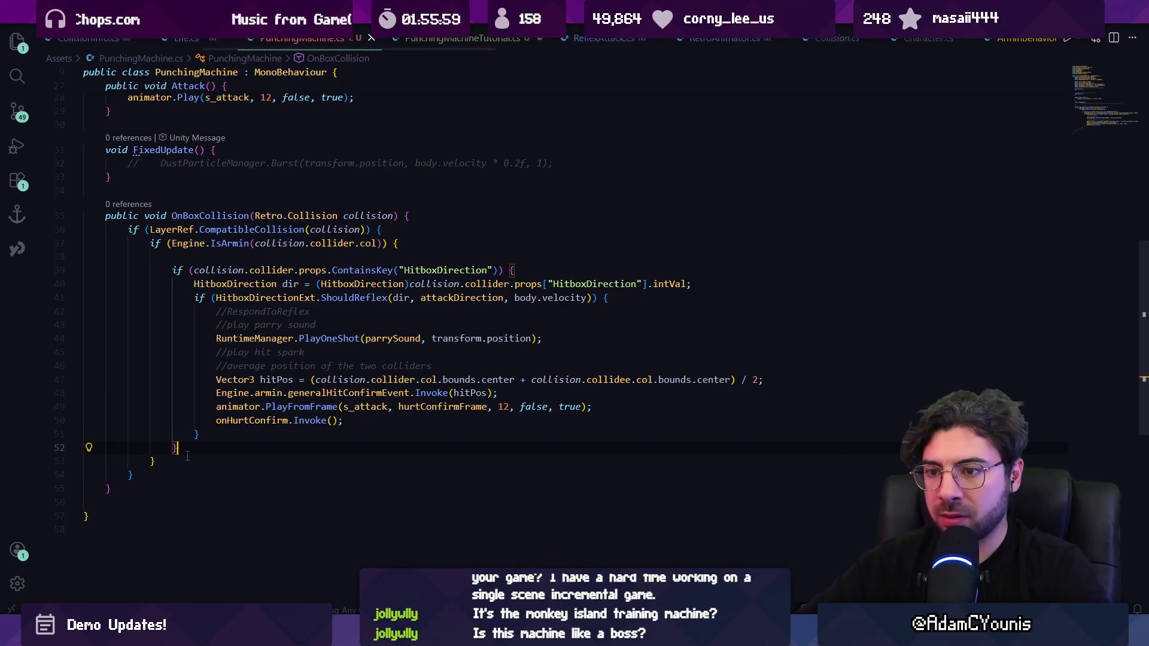
scroll(187, 456, up, 5)
scroll(239, 362, down, 3)
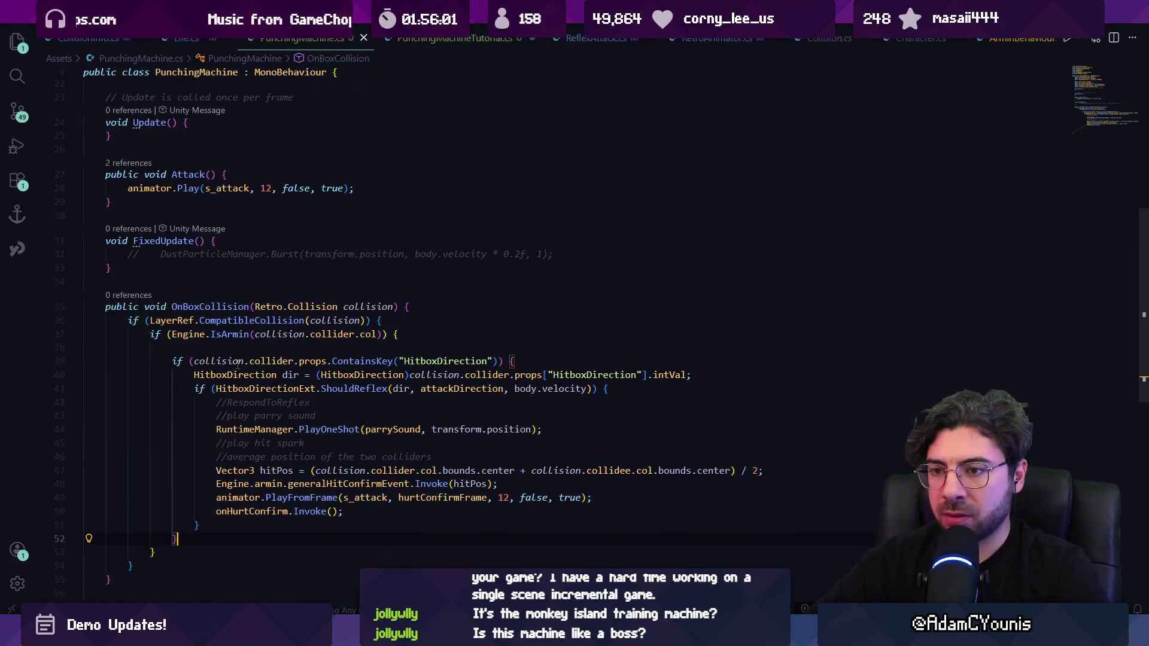
key(Down)
key(Down)
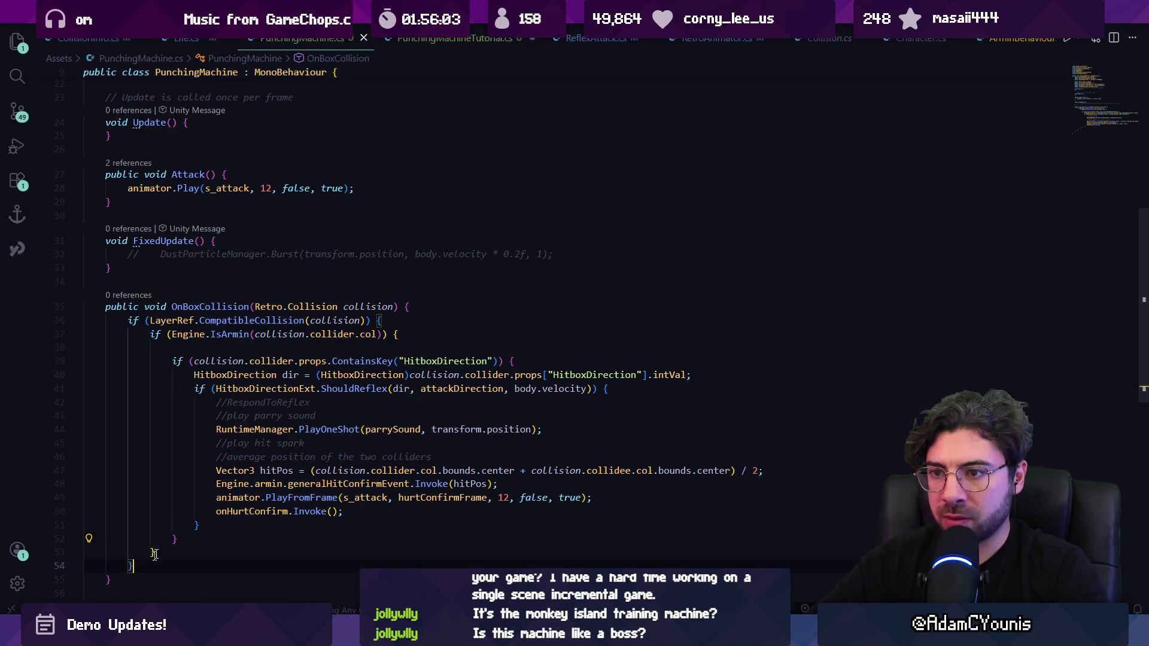
key(Up)
click(197, 538)
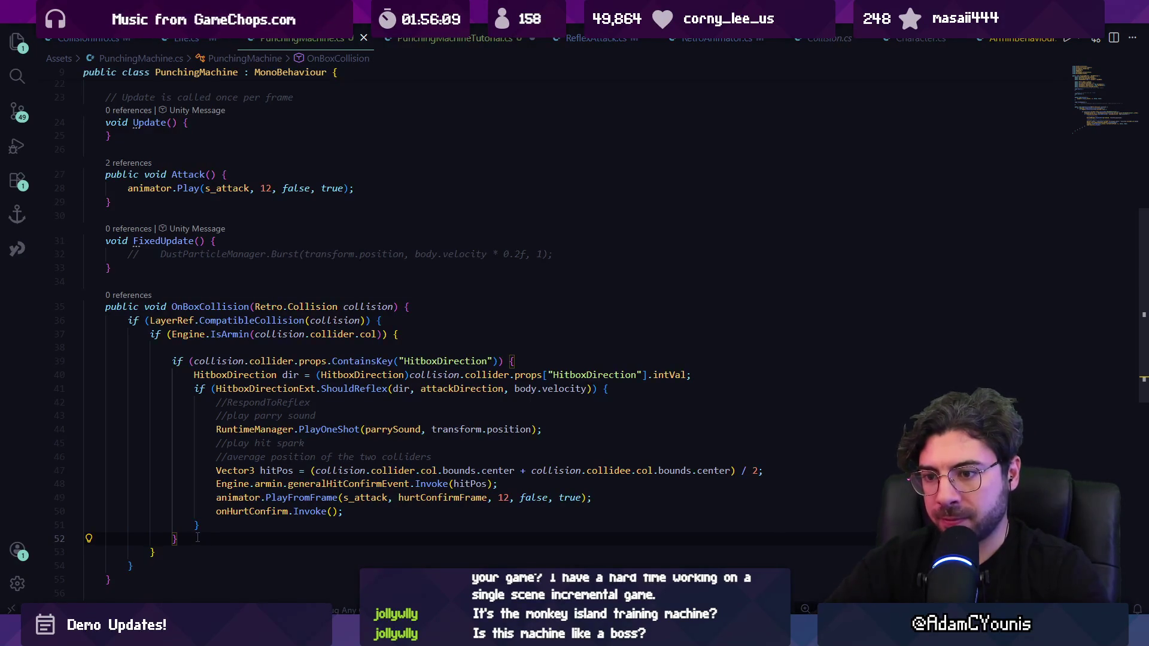
Add an else branch with a comment and the suggested collider check calling onHitConfirm.Invoke().
key(Return)
key(Return)
key(ctrl+z)
text(else {)
key(Return)
text(if)
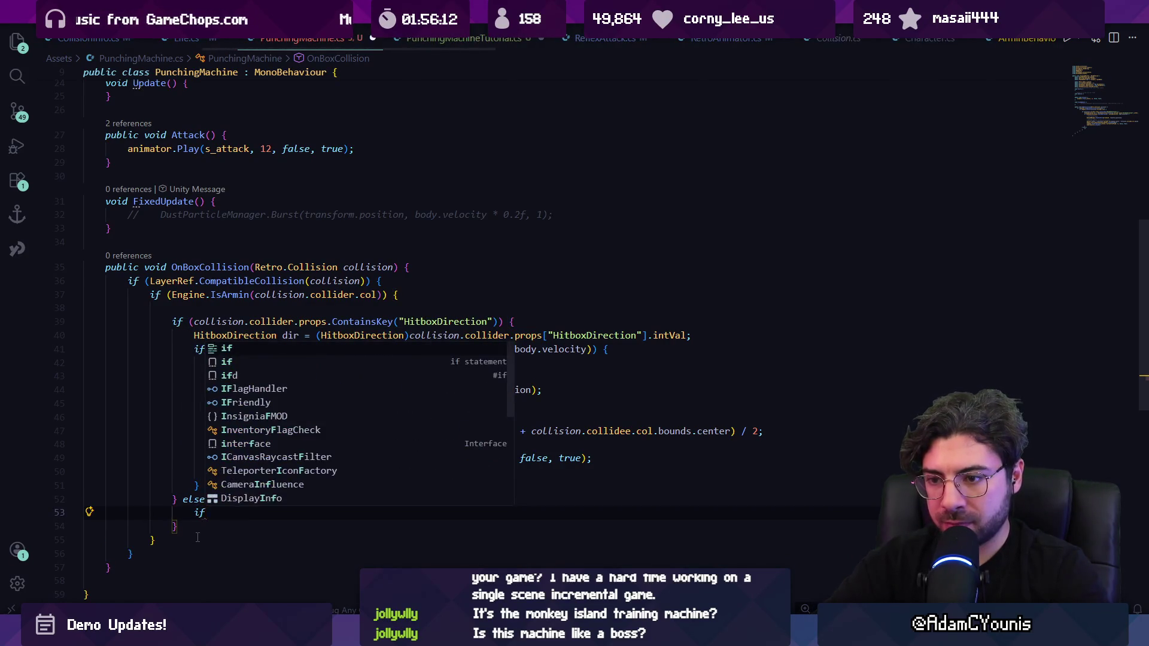
key(ctrl+slash)
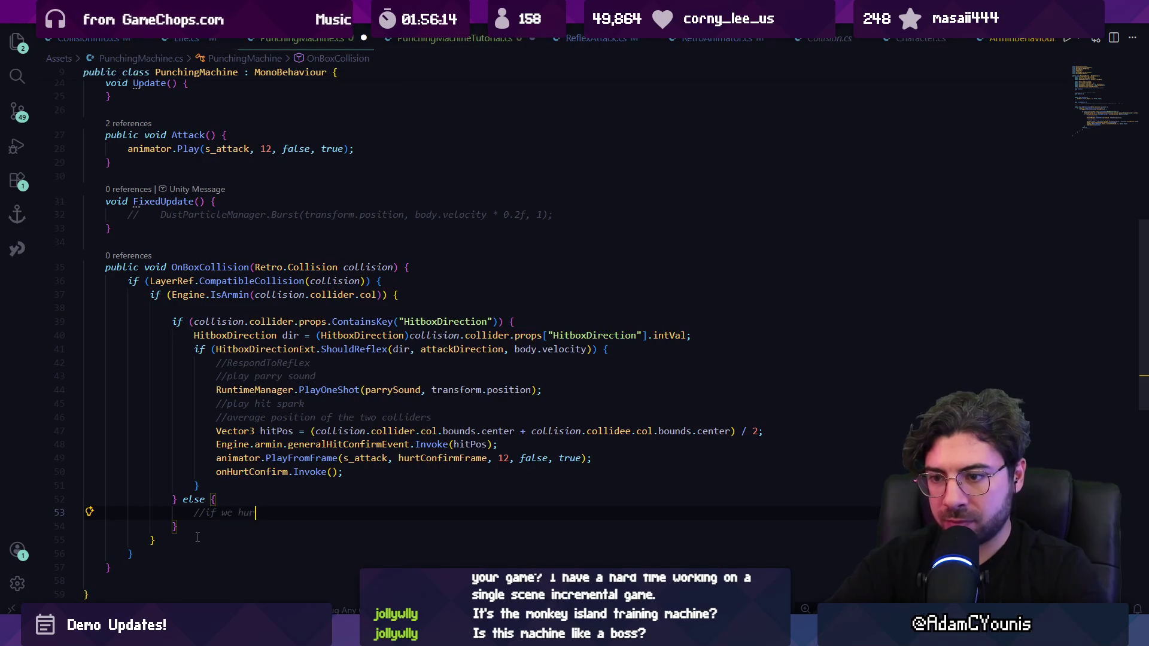
text(were the collider , confirm)
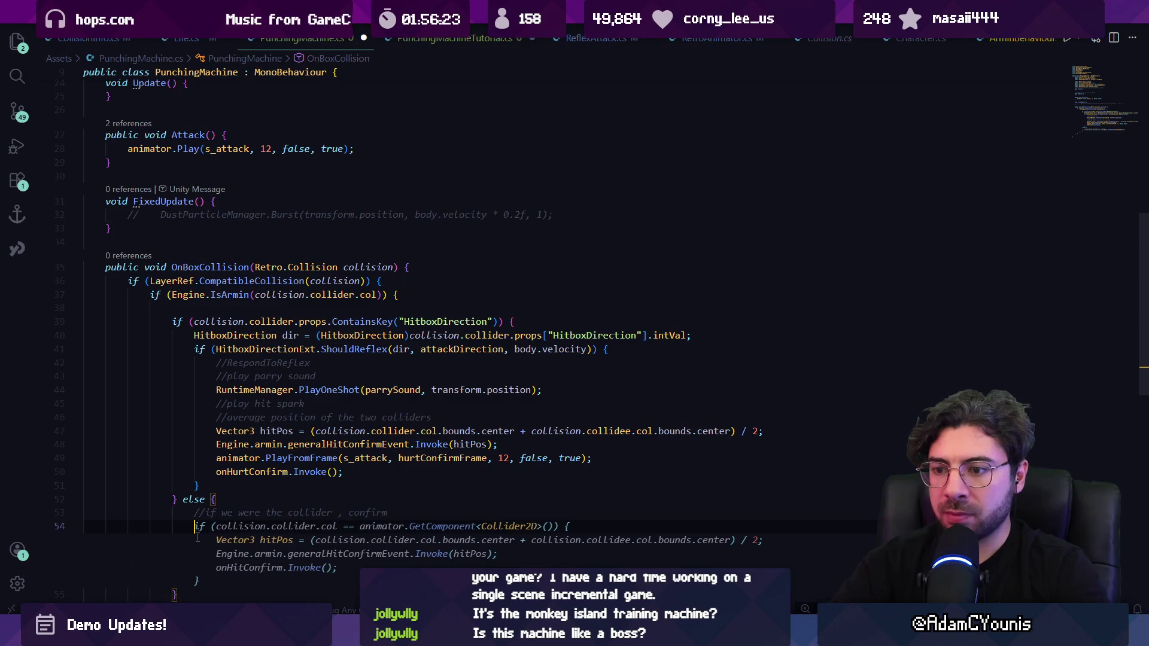
key(Tab)
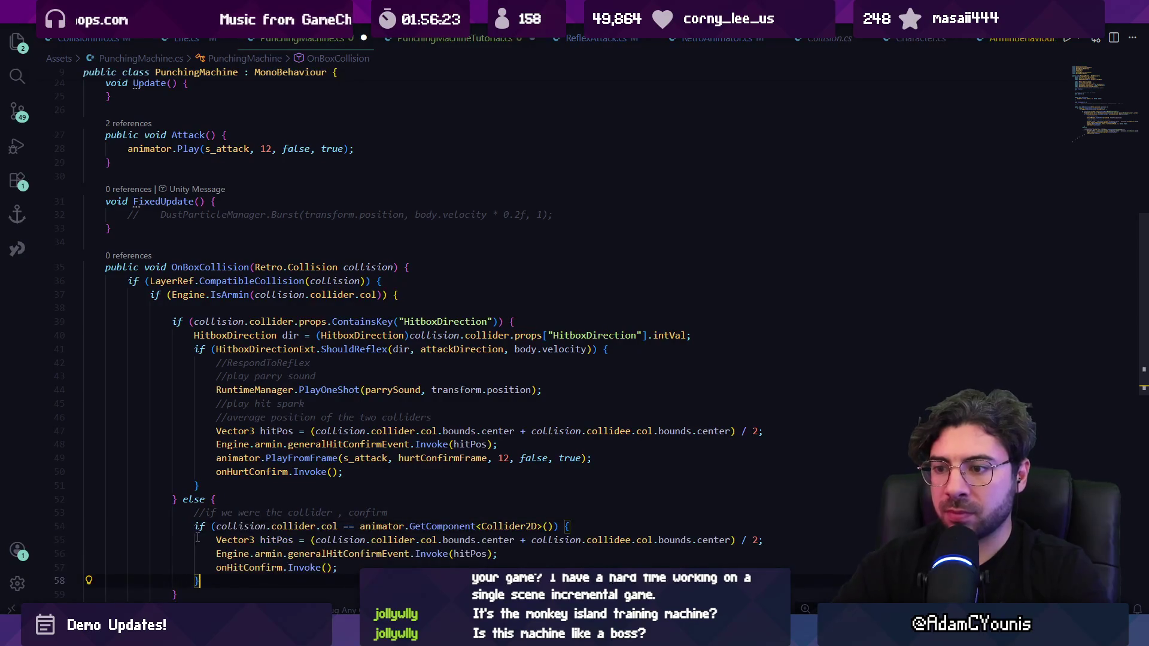
Delete the unneeded hit-confirm event and hitPos lines from the else block.
scroll(282, 461, down, 3)
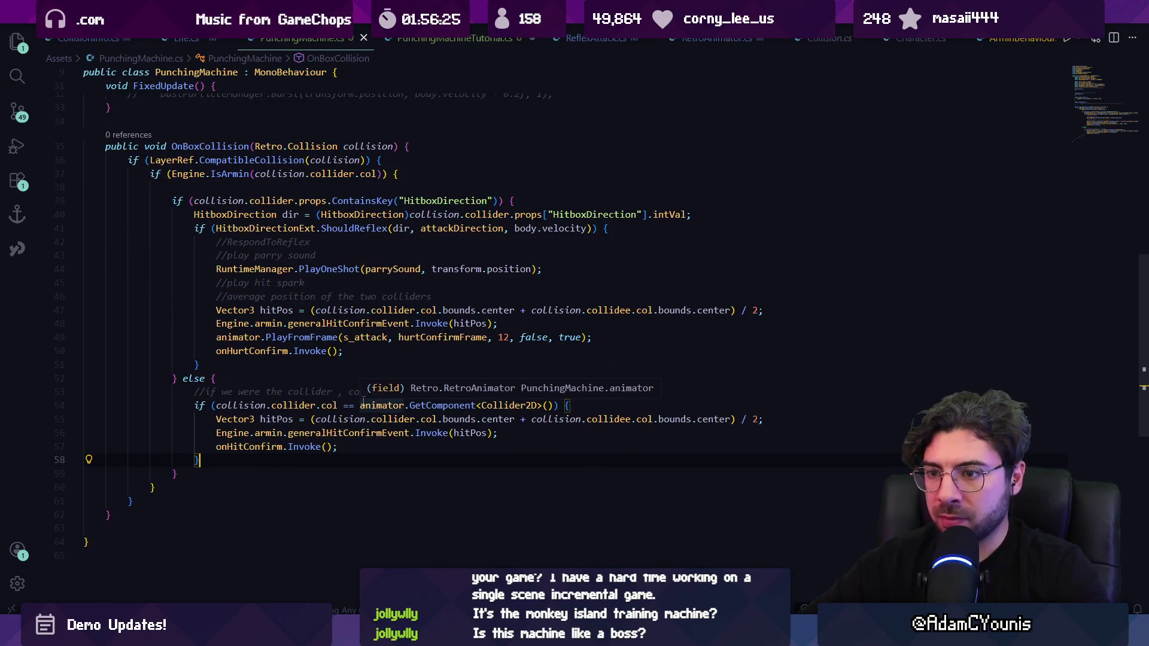
click(405, 453)
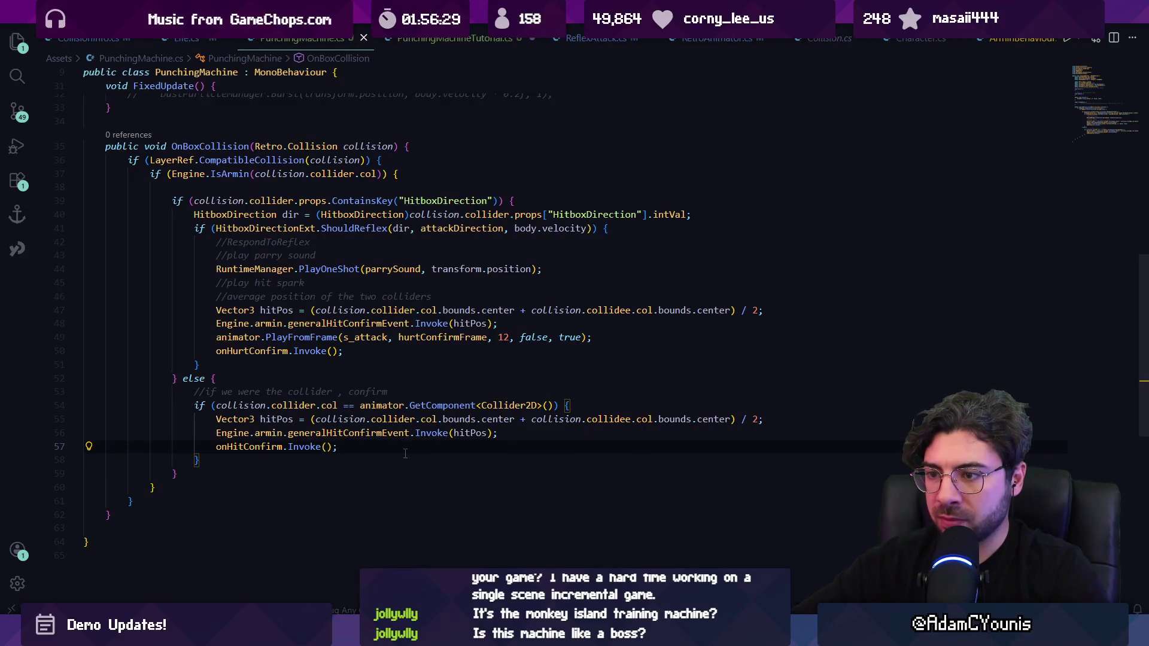
key(Up)
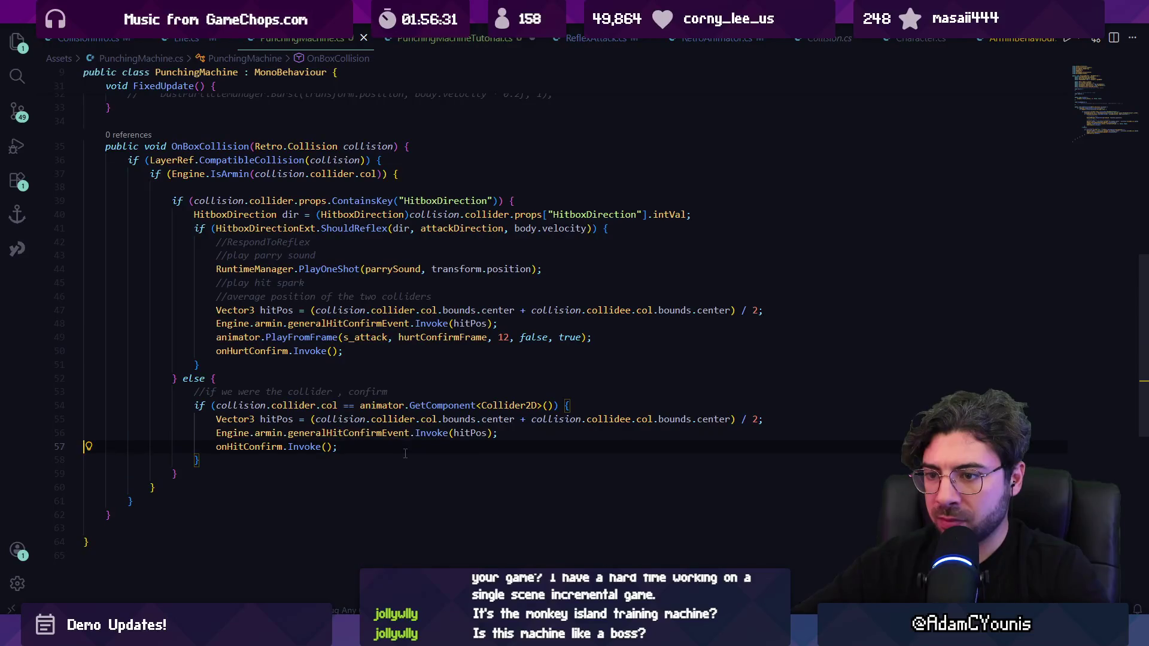
key(ctrl+shift+k)
key(ctrl+shift+k)
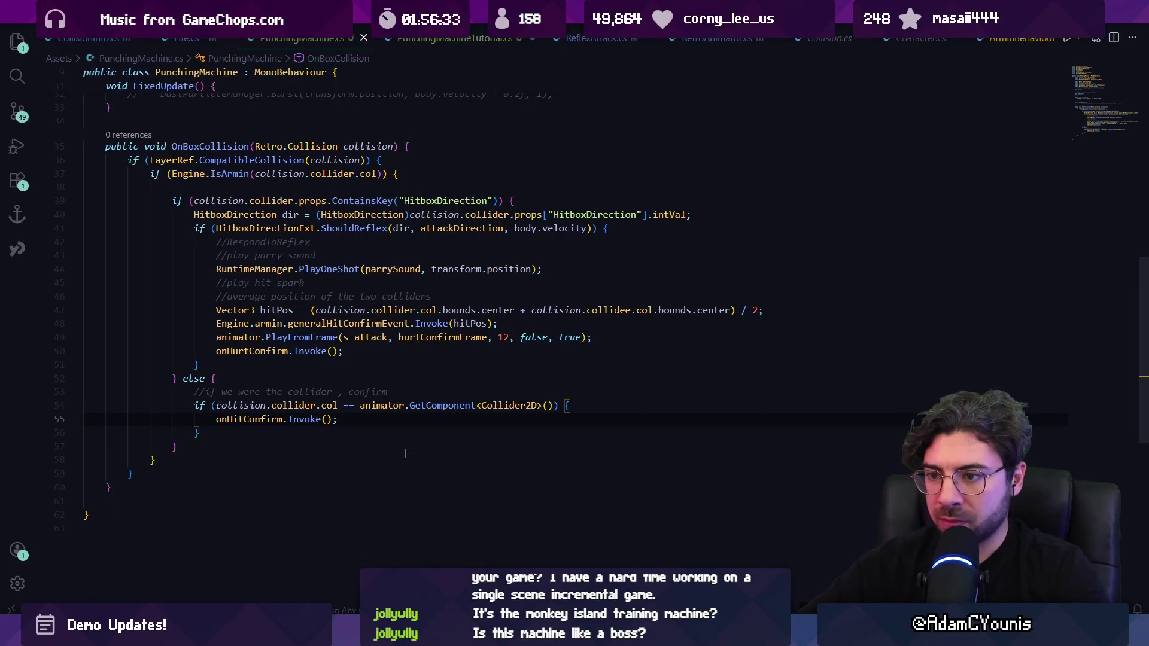
key(ctrl+z)
key(ctrl+y)
key(Up)
key(Up)
key(Up)
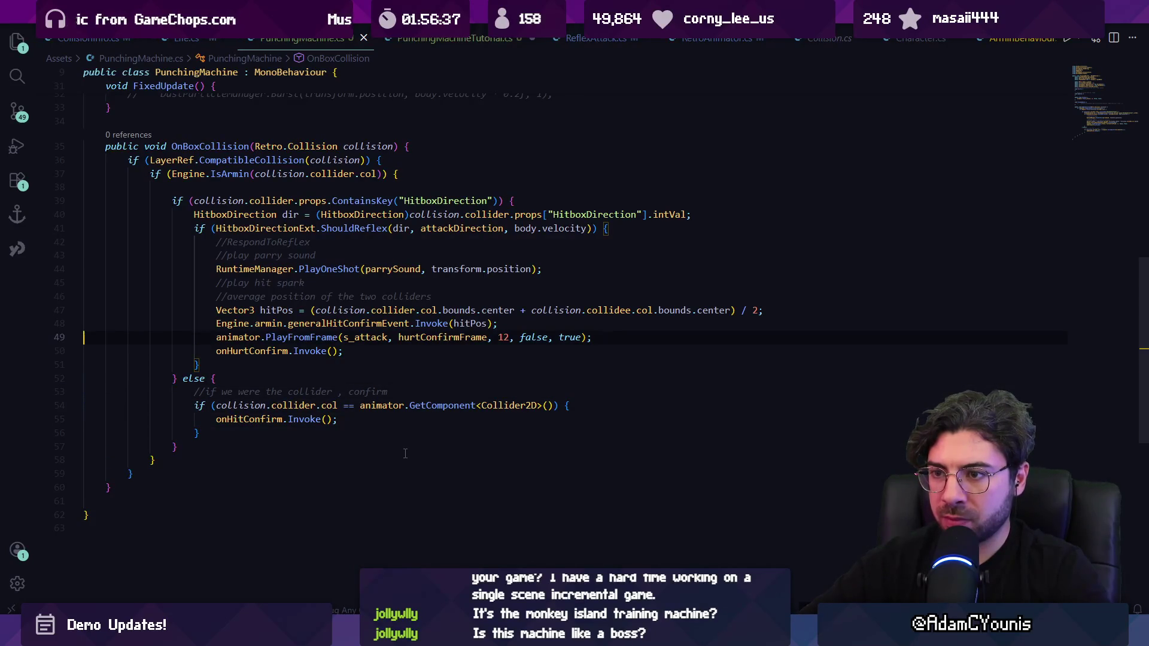
key(shift+Down)
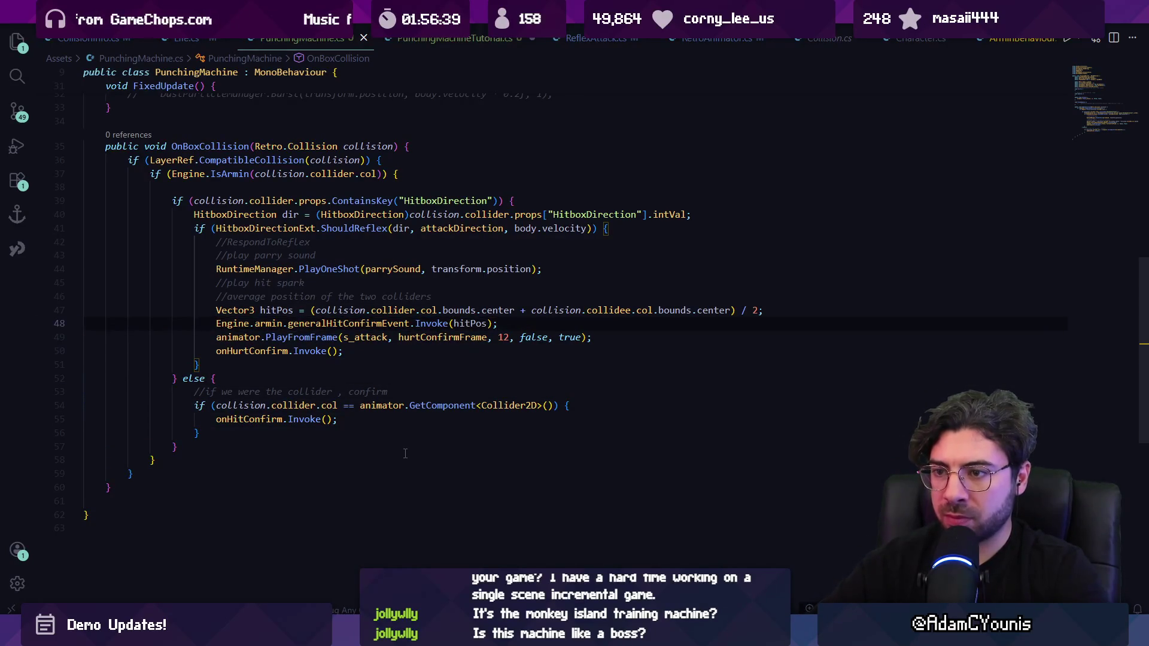
Switch to PunchingMachineTutorial.cs.
scroll(322, 339, up, 5)
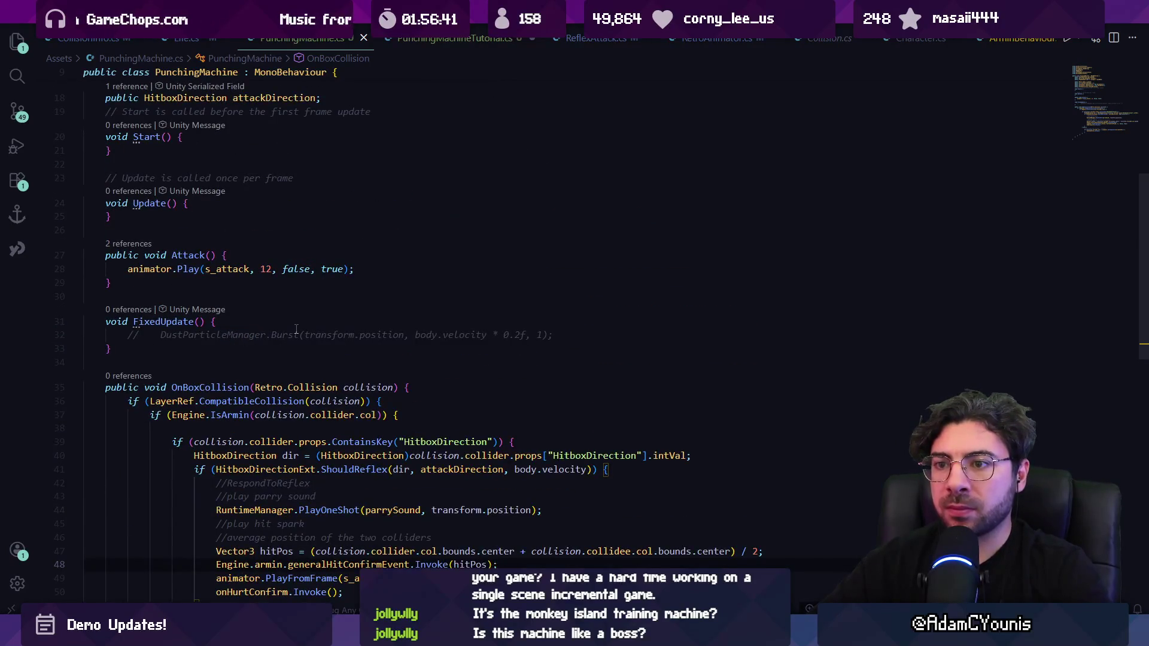
scroll(296, 329, down, 5)
scroll(296, 329, up, 6)
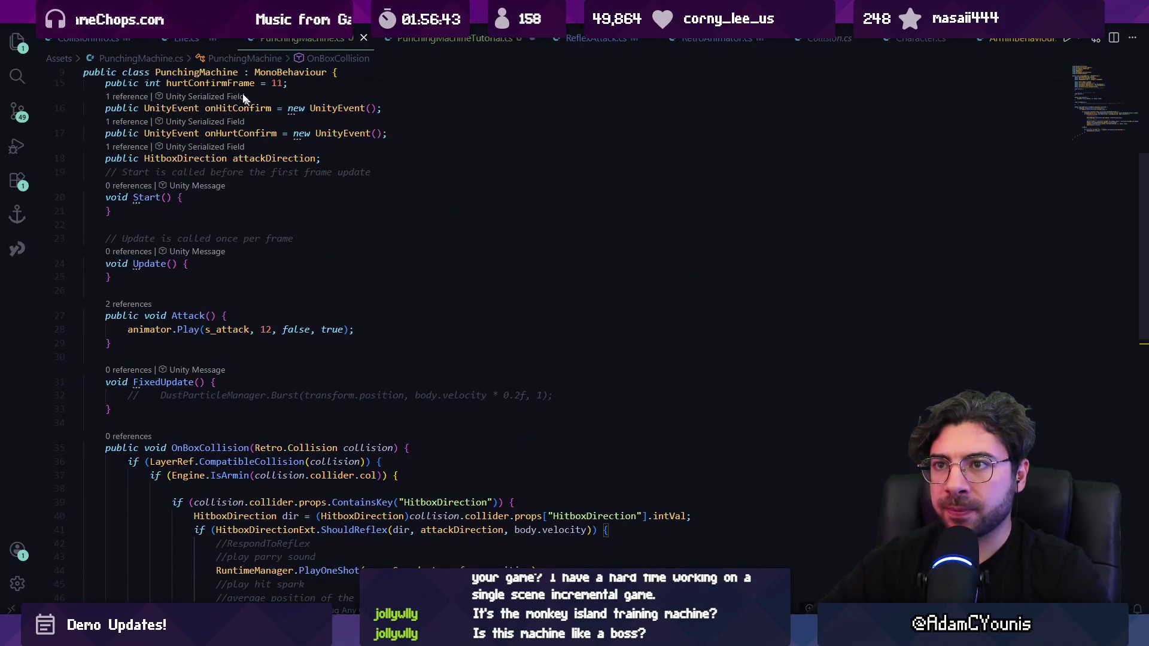
click(417, 42)
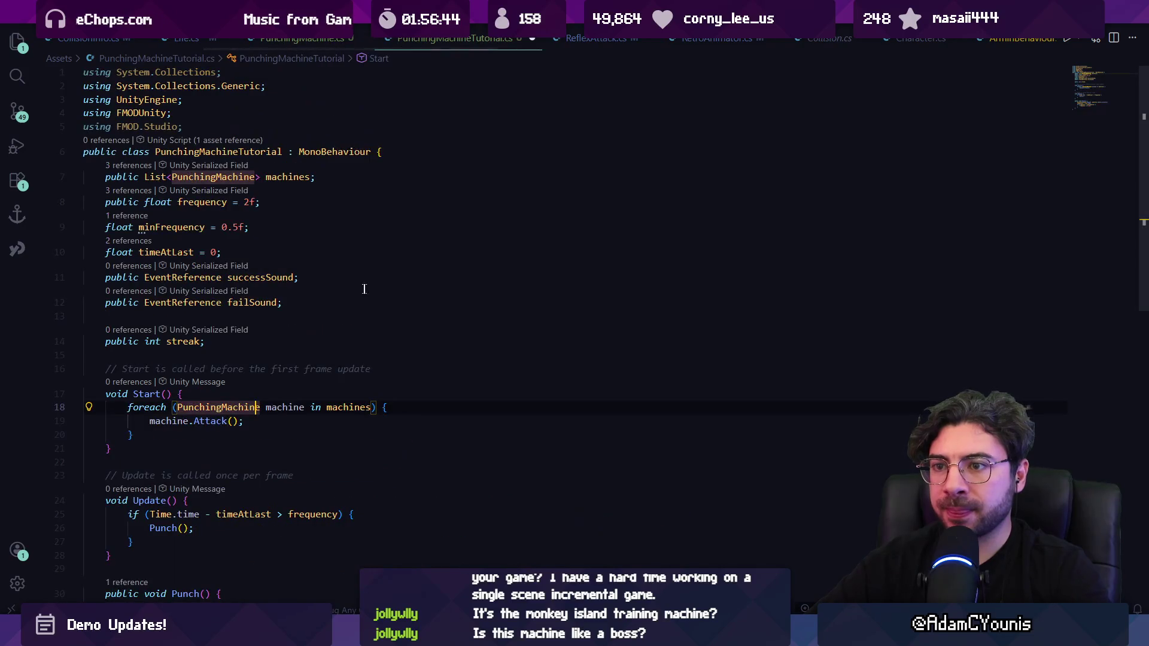
Replace machine.Attack(); with machine.onHitConfirm.AddListener(RespondToHitConfirm); in Start.
click(272, 421)
key(ctrl+shift+Left)
key(ctrl+shift+Left)
key(ctrl+shift+Left)
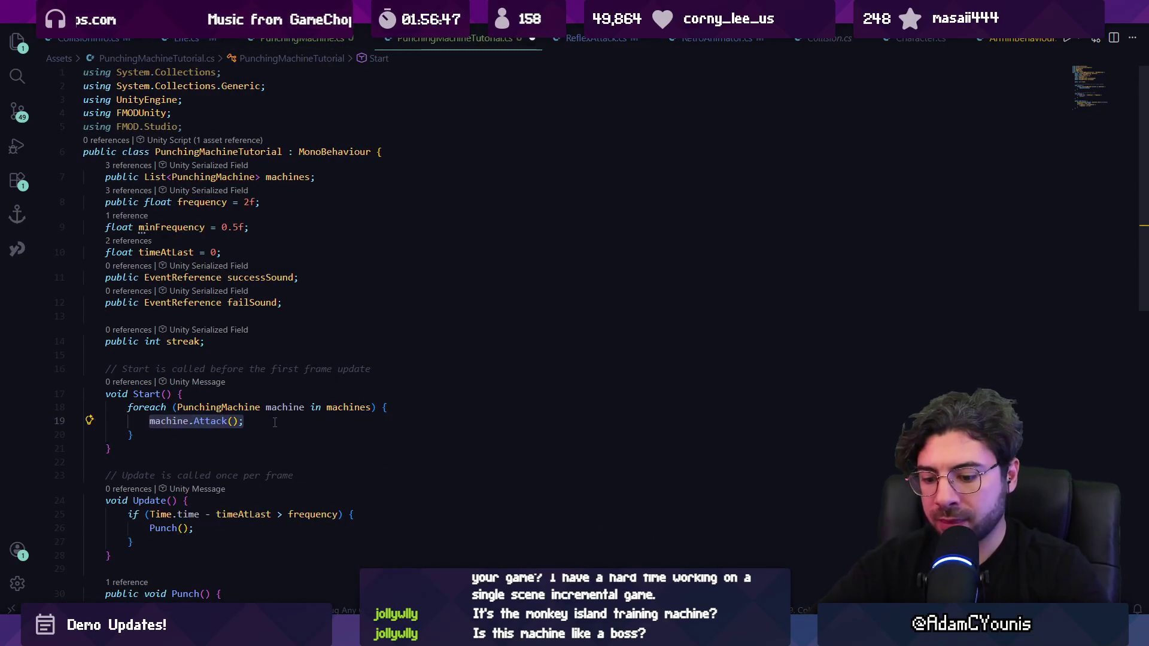
text(machine.opn)
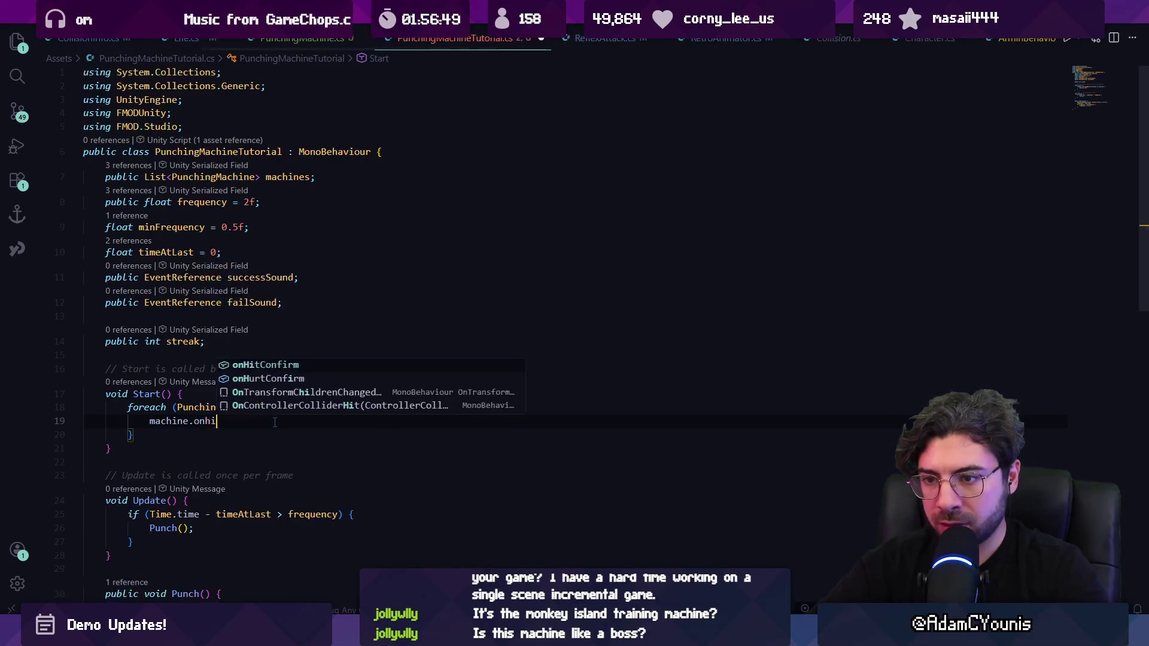
key(Tab)
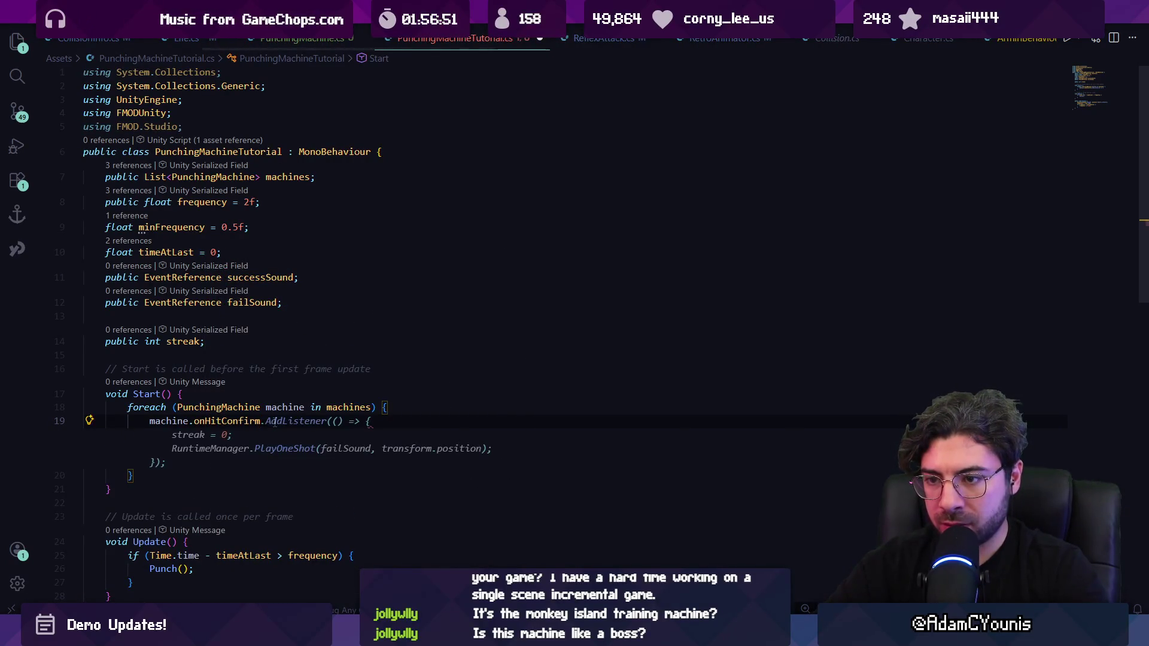
text(.AddLis)
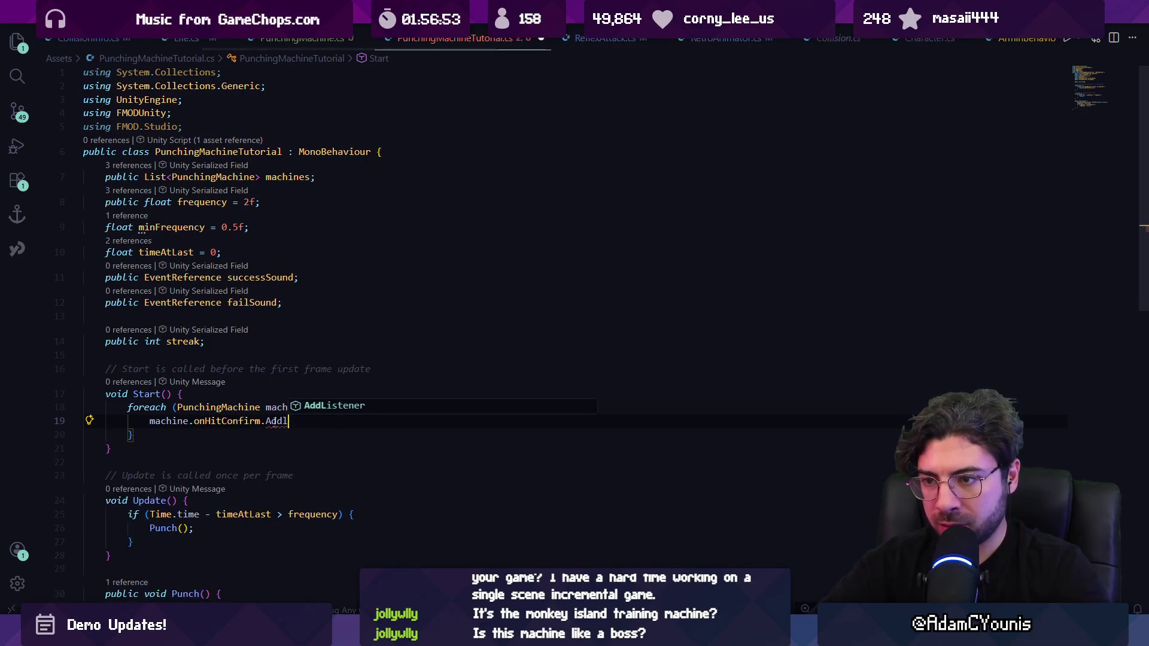
key(Tab)
text(();)
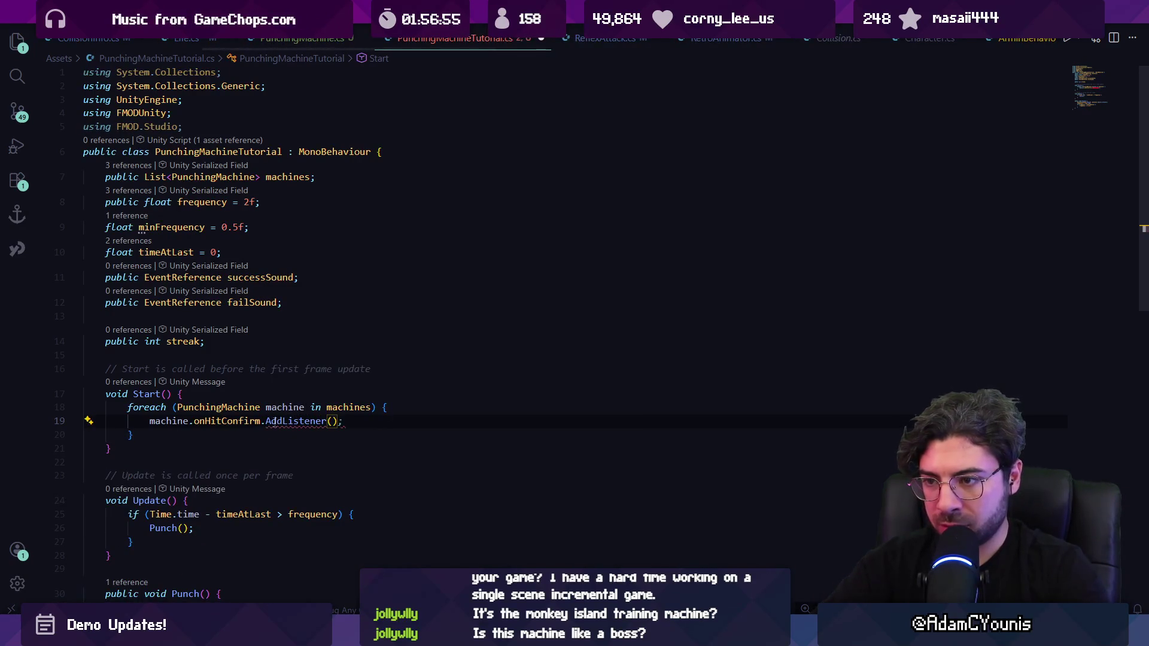
key(Left)
key(Left)
text(RespondTo)
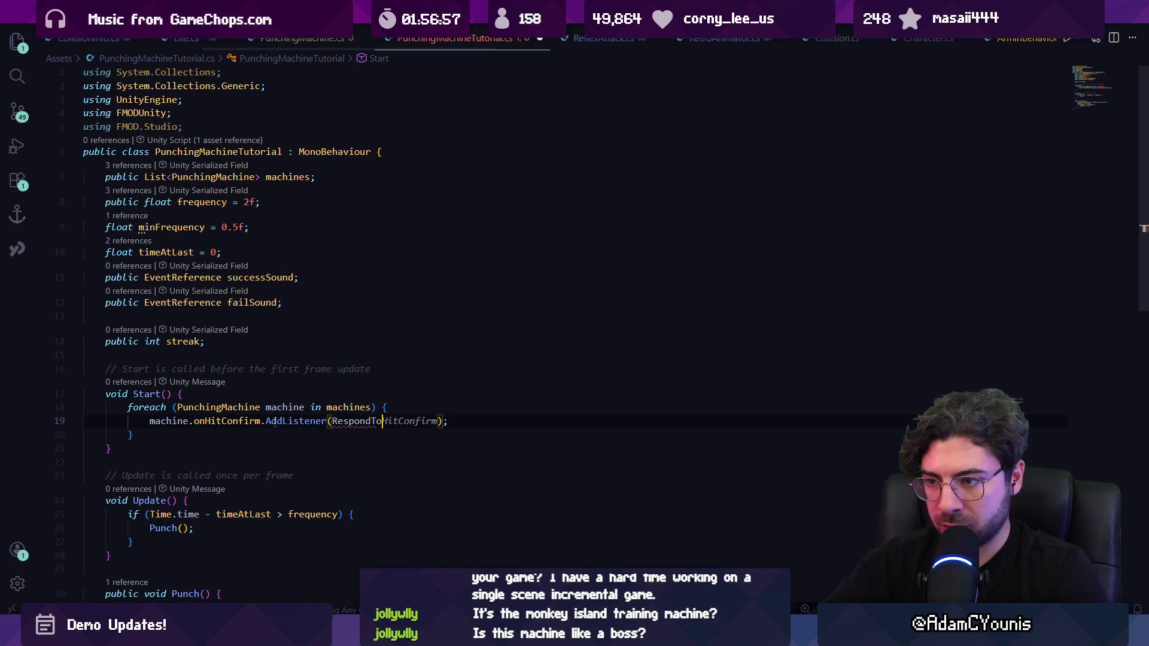
key(Tab)
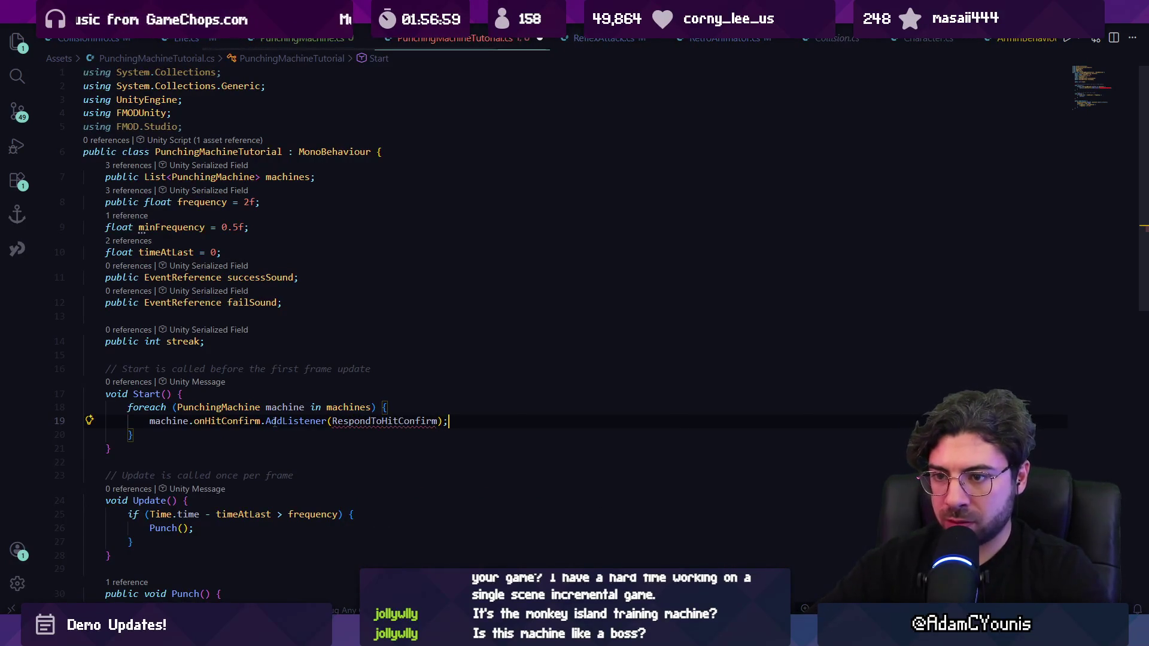
Duplicate the listener line to make an onHurtConfirm/RespondToHurtConfirm subscription.
triple_click(274, 422)
key(ctrl+c)
key(ctrl+v)
key(Return)
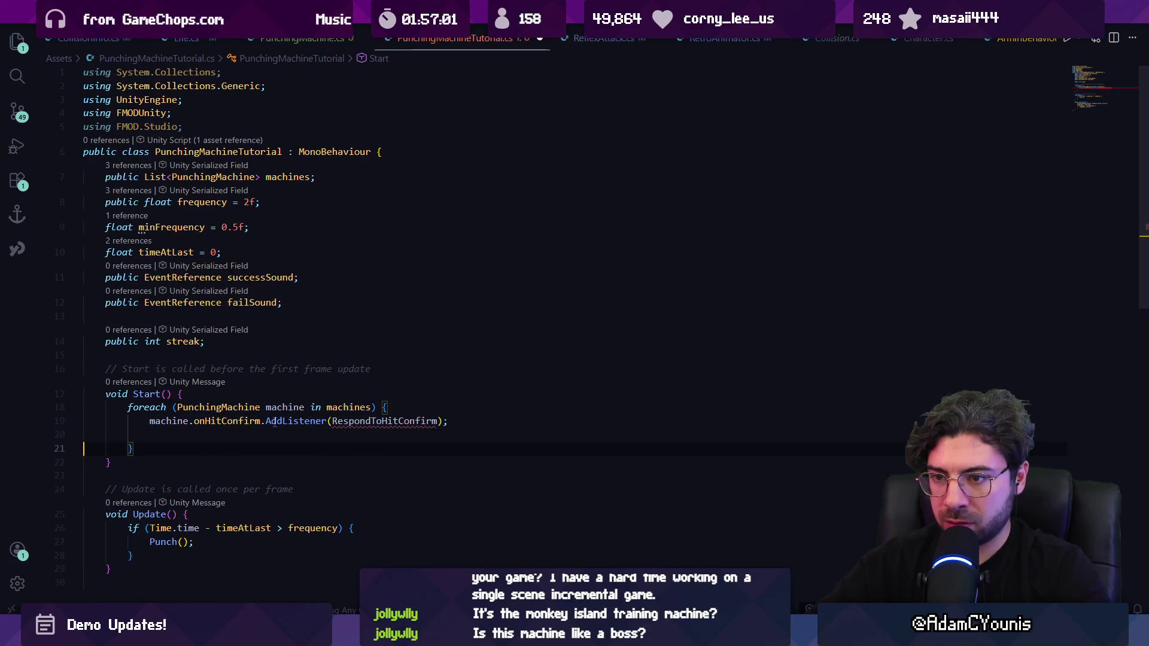
key(Up)
key(ctrl+Right)
key(ctrl+Right)
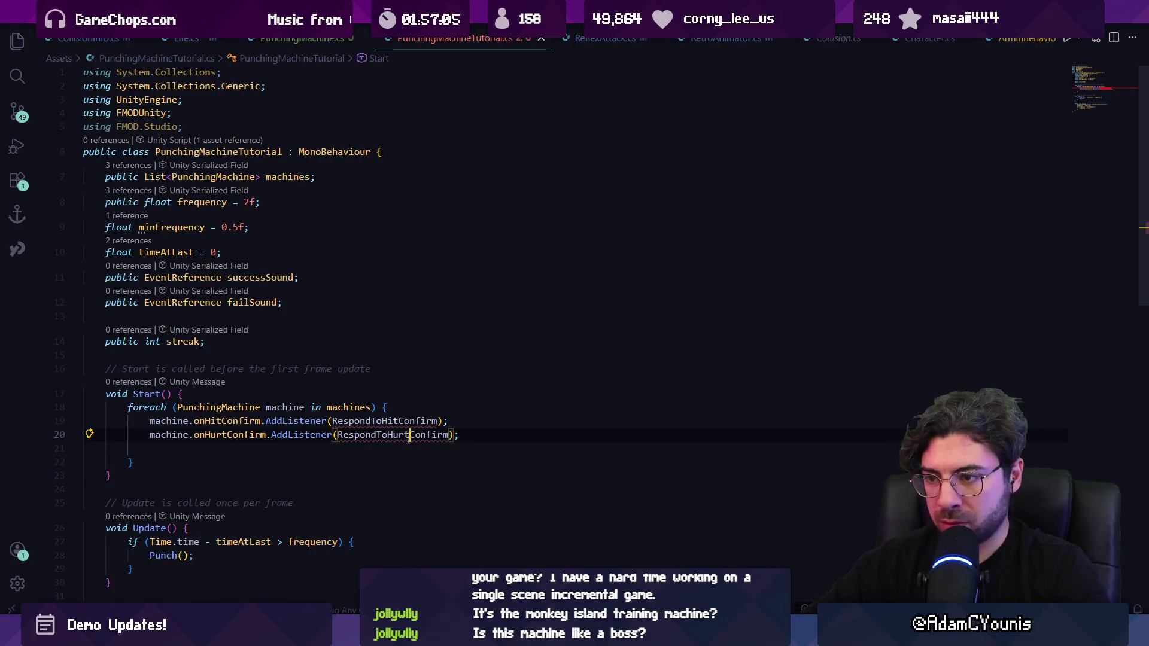
scroll(359, 417, down, 10)
scroll(360, 417, up, 4)
Add RespondToHitConfirm and RespondToHurtConfirm methods after Punch() and save.
click(195, 400)
key(Return)
key(Return)
text(publ)
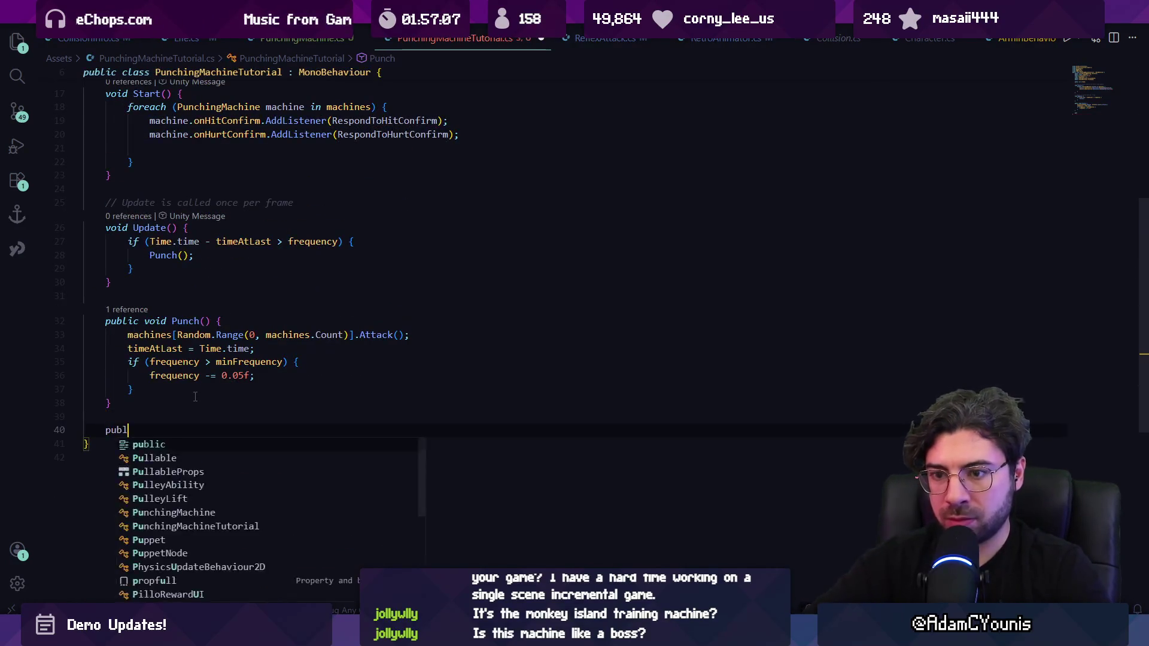
text(ic void Resp)
key(Tab)
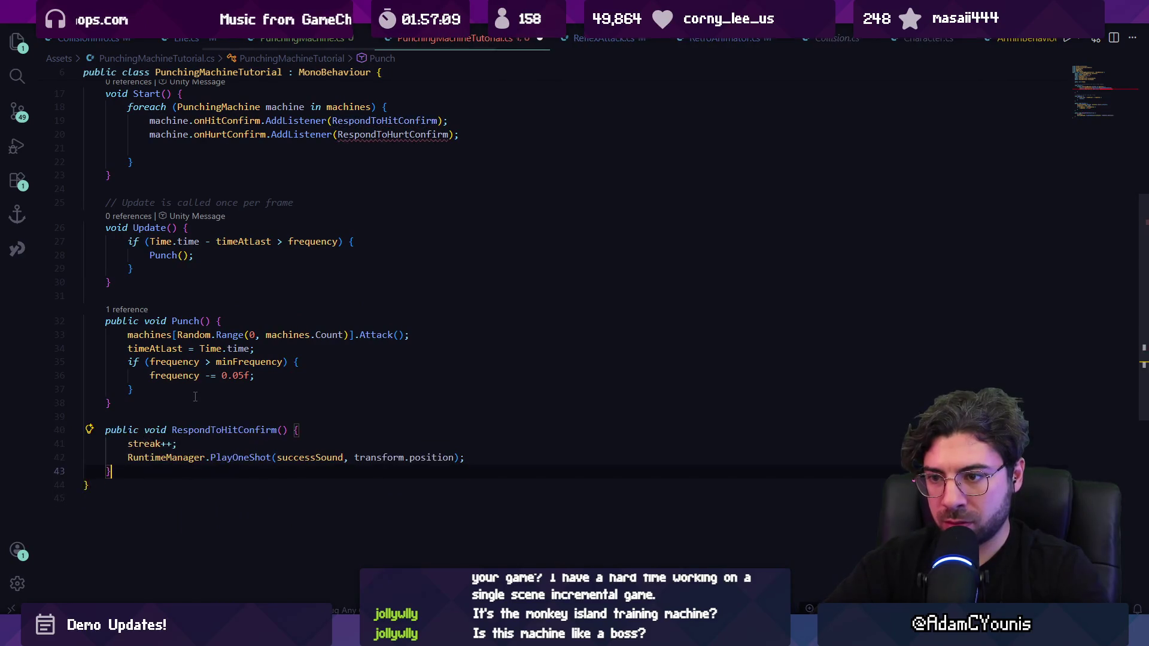
key(Return)
key(Return)
key(Tab)
key(ctrl+s)
scroll(171, 477, down, 2)
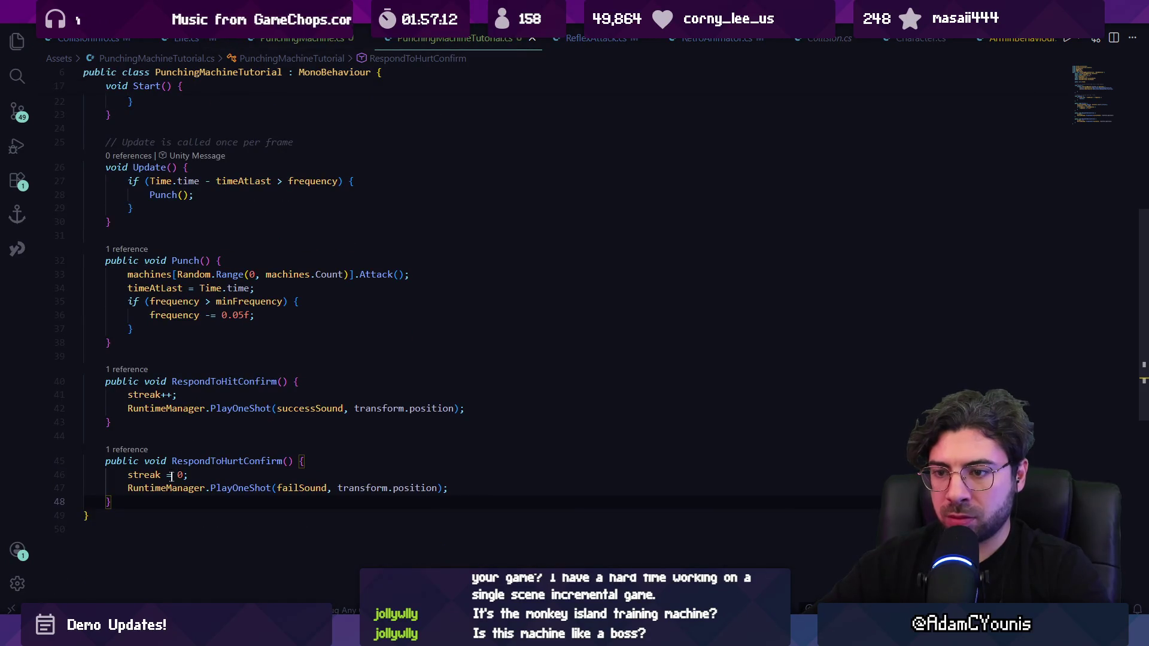
Put streak++ in RespondToHurtConfirm and streak = 0 in RespondToHitConfirm, removing blank lines.
click(180, 395)
drag(177, 395, 83, 395)
key(ctrl+x)
click(205, 461)
key(Return)
key(ctrl+v)
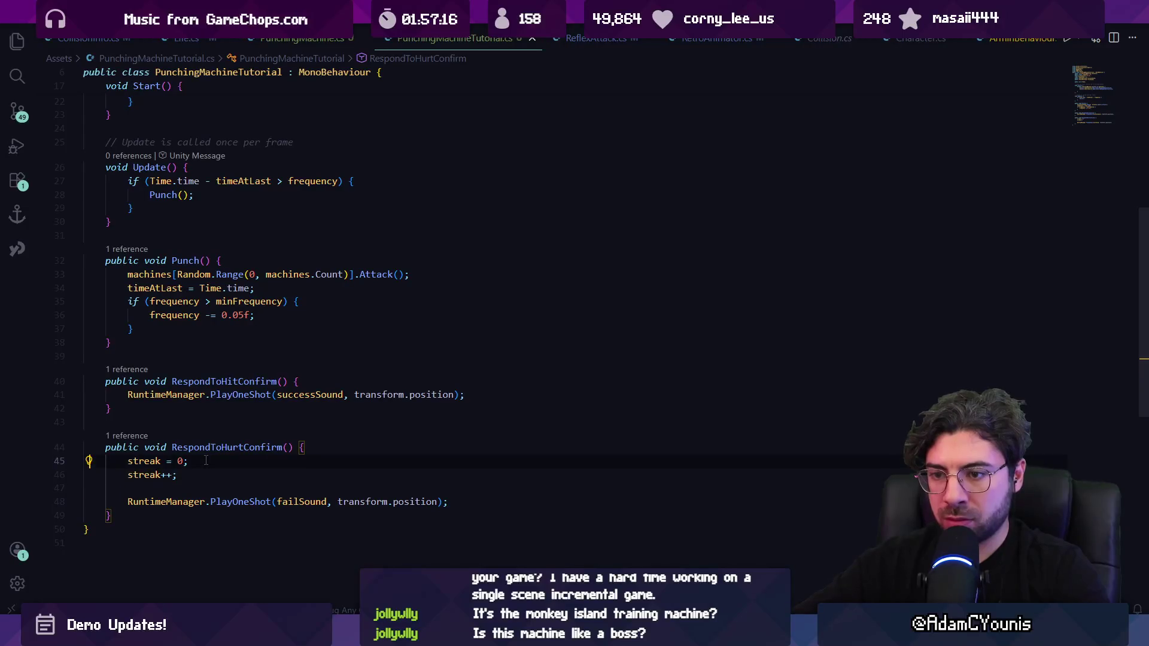
key(ctrl+x)
key(Up)
key(Up)
key(Up)
key(ctrl+v)
key(Return)
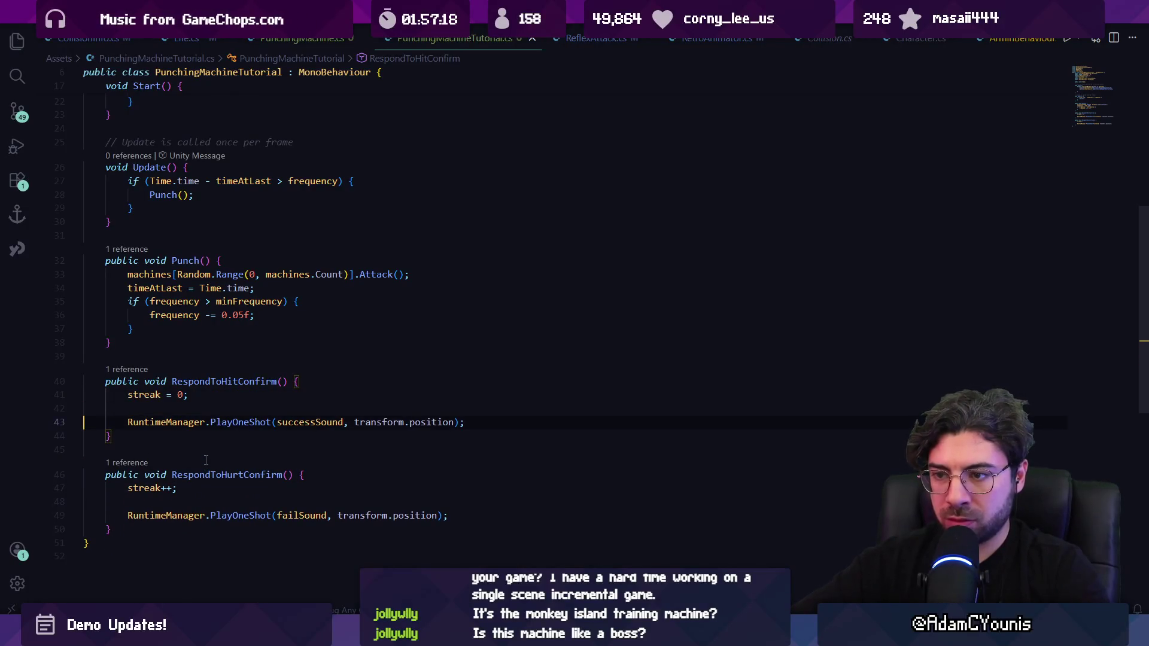
key(BackSpace)
click(224, 488)
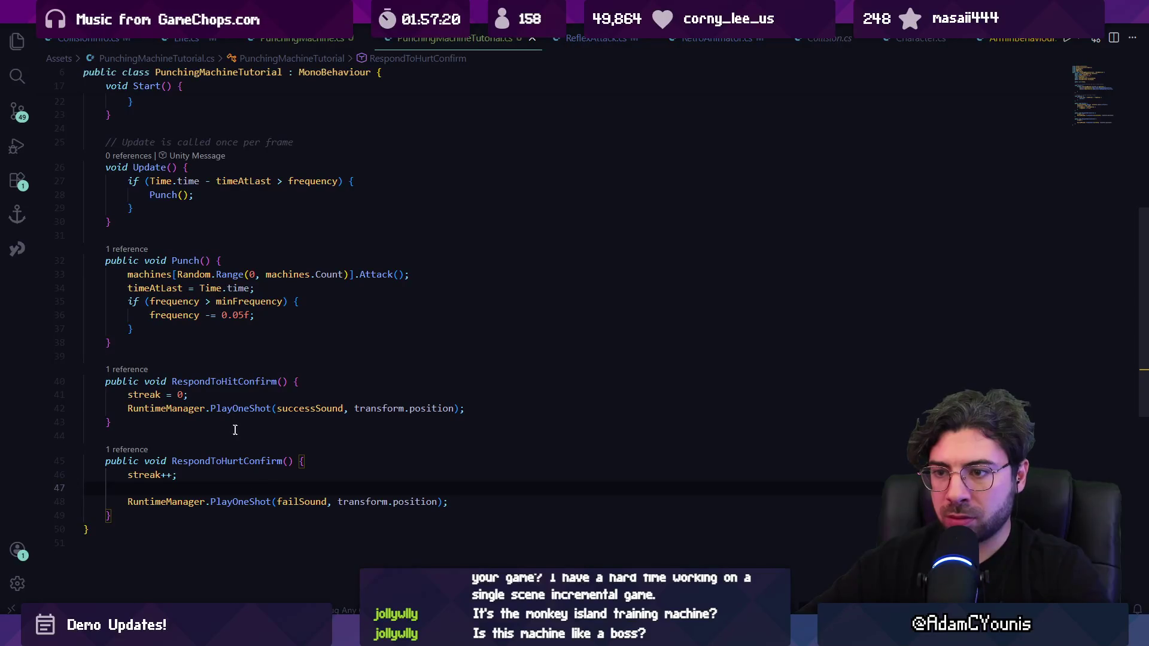
key(BackSpace)
Move failSound into RespondToHitConfirm and successSound into RespondToHurtConfirm, clearing leftover blank lines.
double_click(240, 487)
key(ctrl+x)
click(237, 394)
key(Return)
key(ctrl+v)
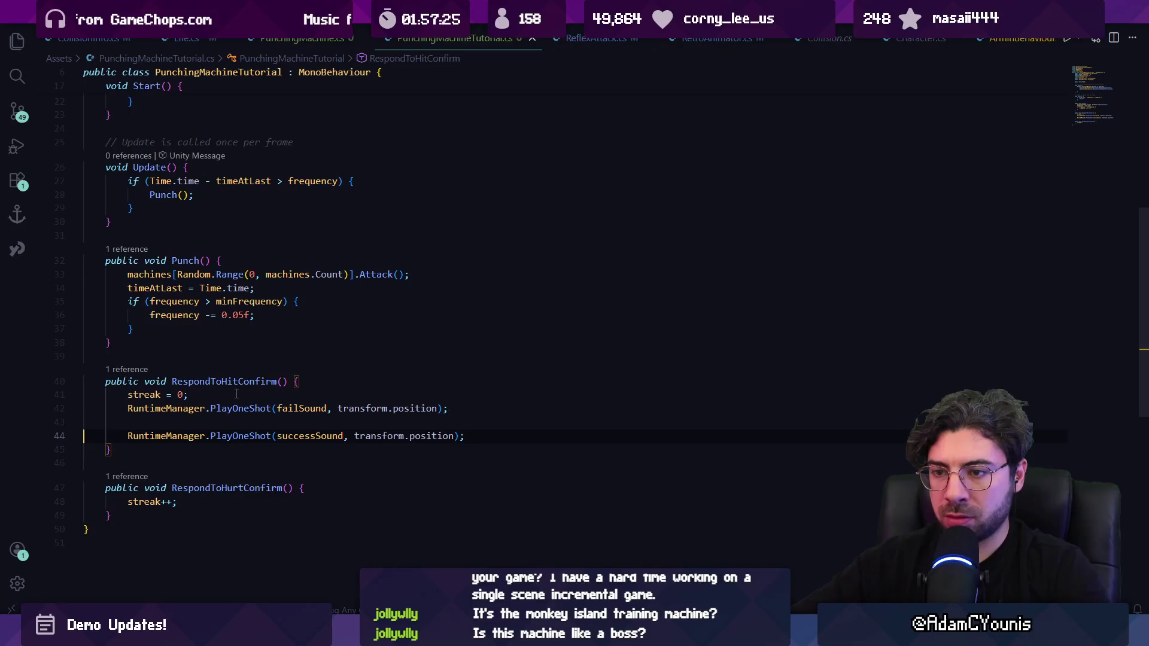
key(shift+End)
key(ctrl+x)
key(Down)
key(Down)
key(Down)
key(ctrl+v)
key(Return)
key(BackSpace)
key(Up)
key(Up)
key(Up)
key(BackSpace)
scroll(247, 387, up, 2)
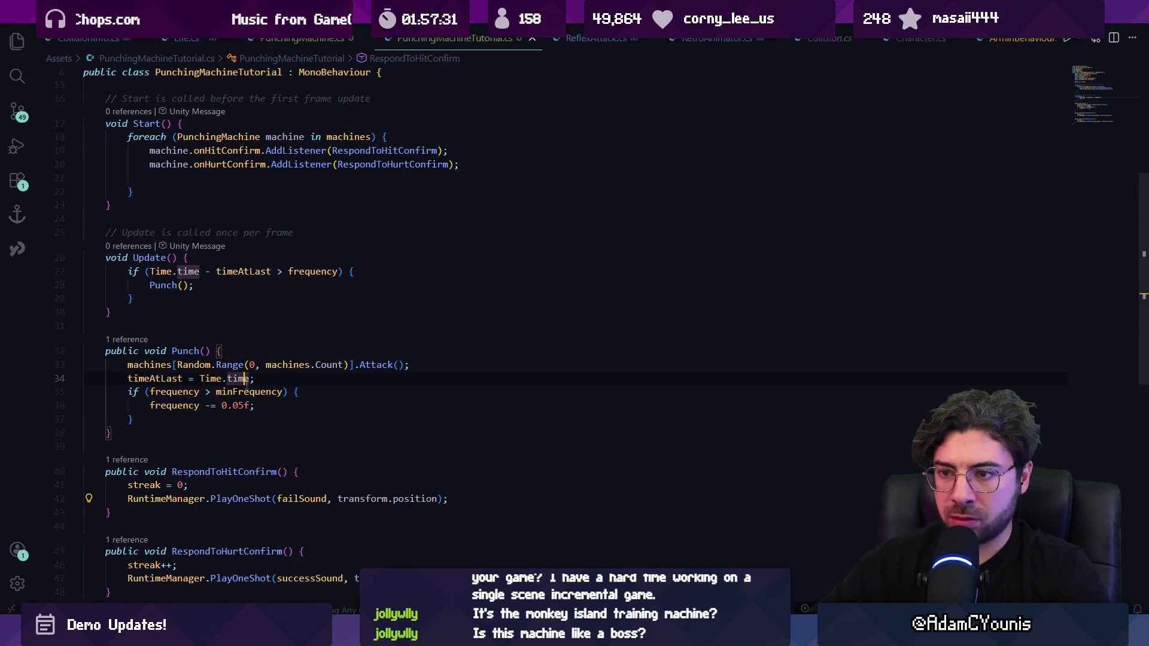
Cut the frequency if-block out of Punch(), discarding a trial paste into Update().
click(247, 388)
key(Down)
key(Down)
key(Down)
key(Home)
key(Home)
key(shift+Up)
key(shift+Up)
key(shift+Up)
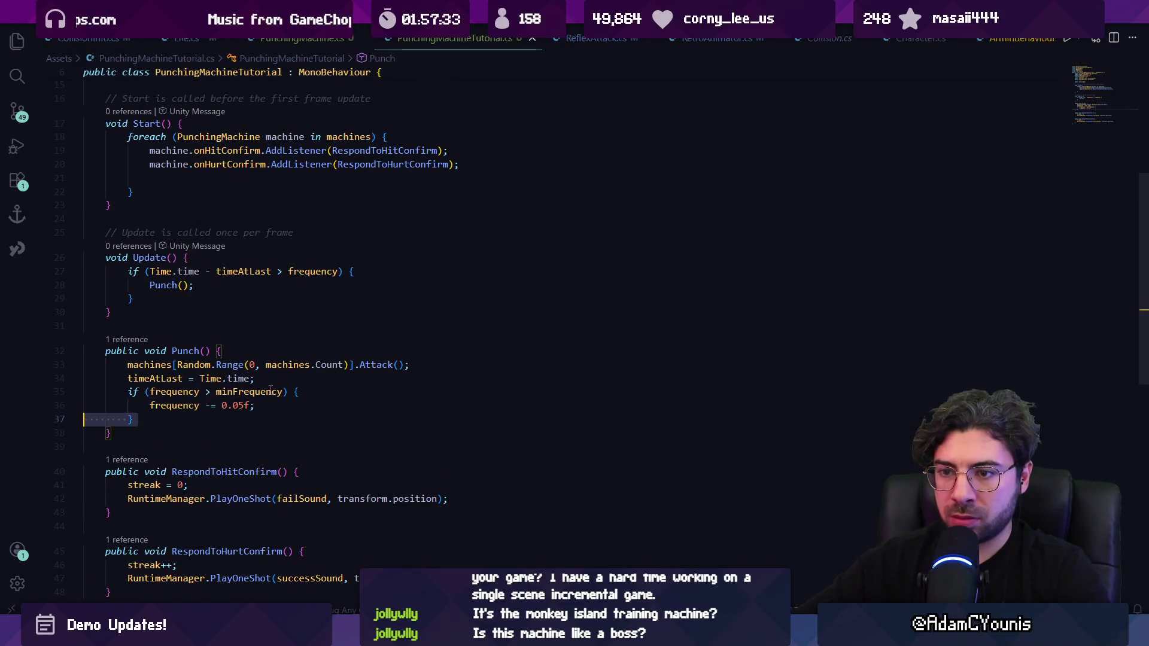
key(BackSpace)
scroll(206, 388, up, 3)
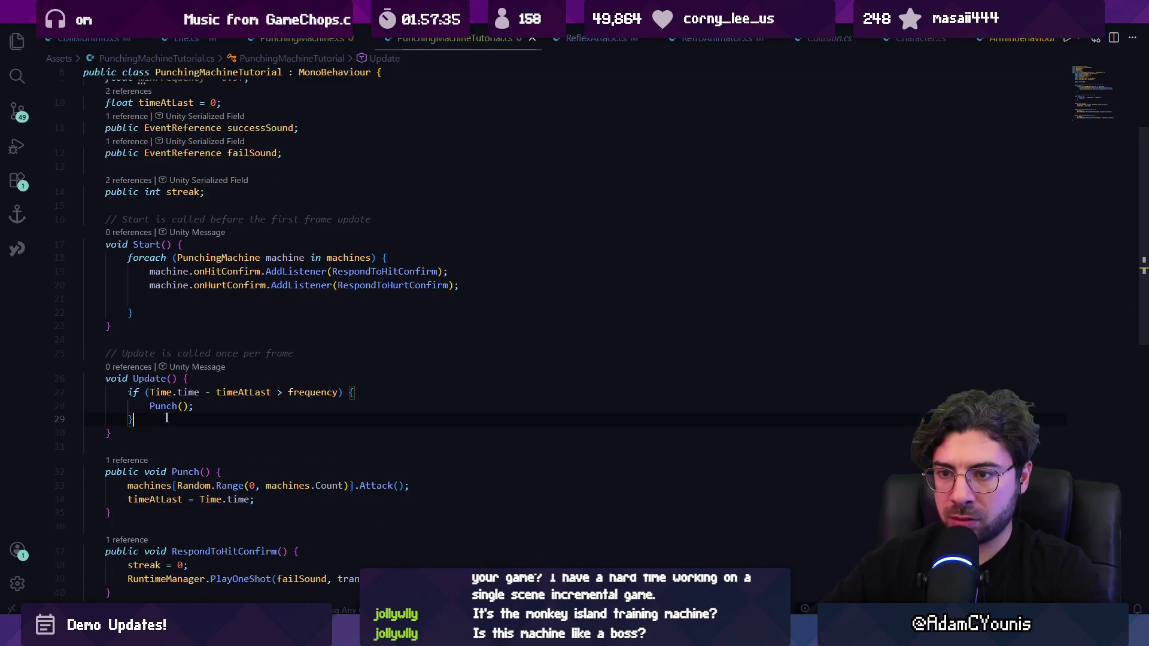
click(167, 418)
key(Return)
key(Return)
key(ctrl+v)
key(ctrl+z)
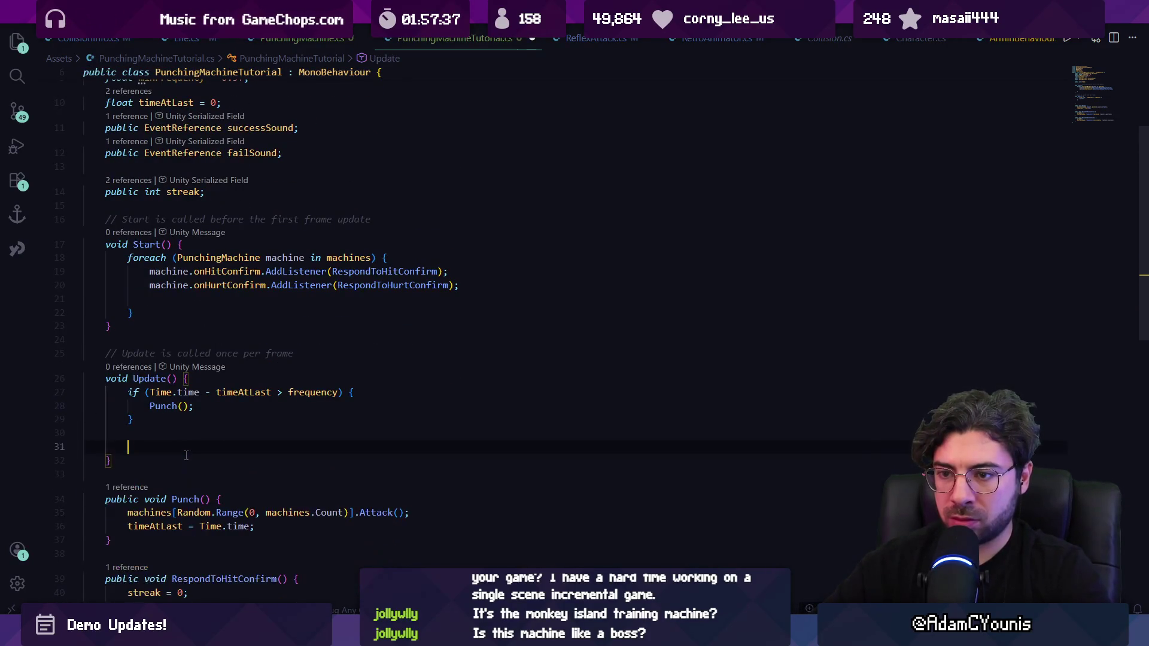
Replace the fixed 2f frequency with a Mathf.Min expression on streak * 0.05f and save.
click(180, 205)
scroll(204, 237, up, 3)
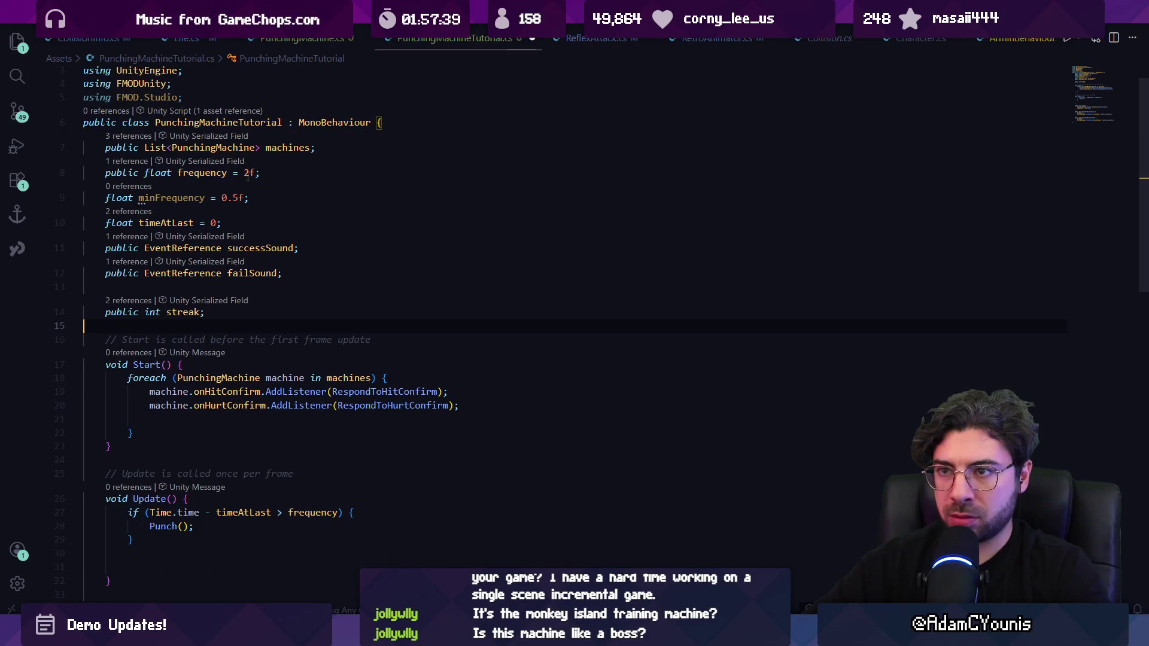
key(BackSpace)
key(BackSpace)
text(.)
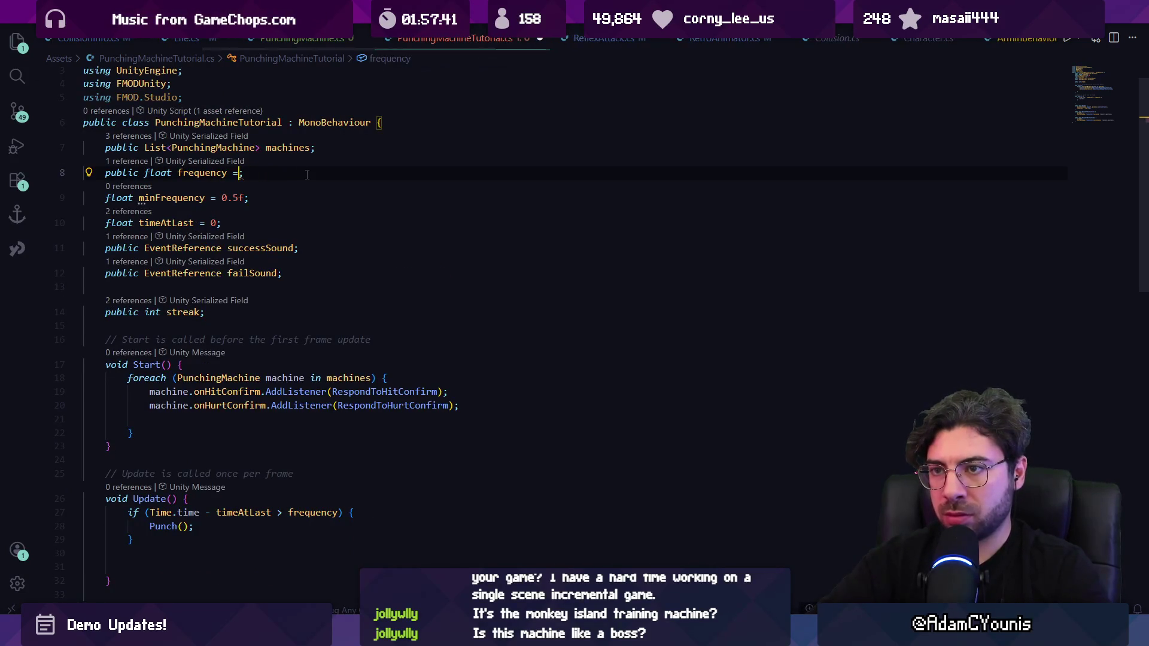
text( 2 -)
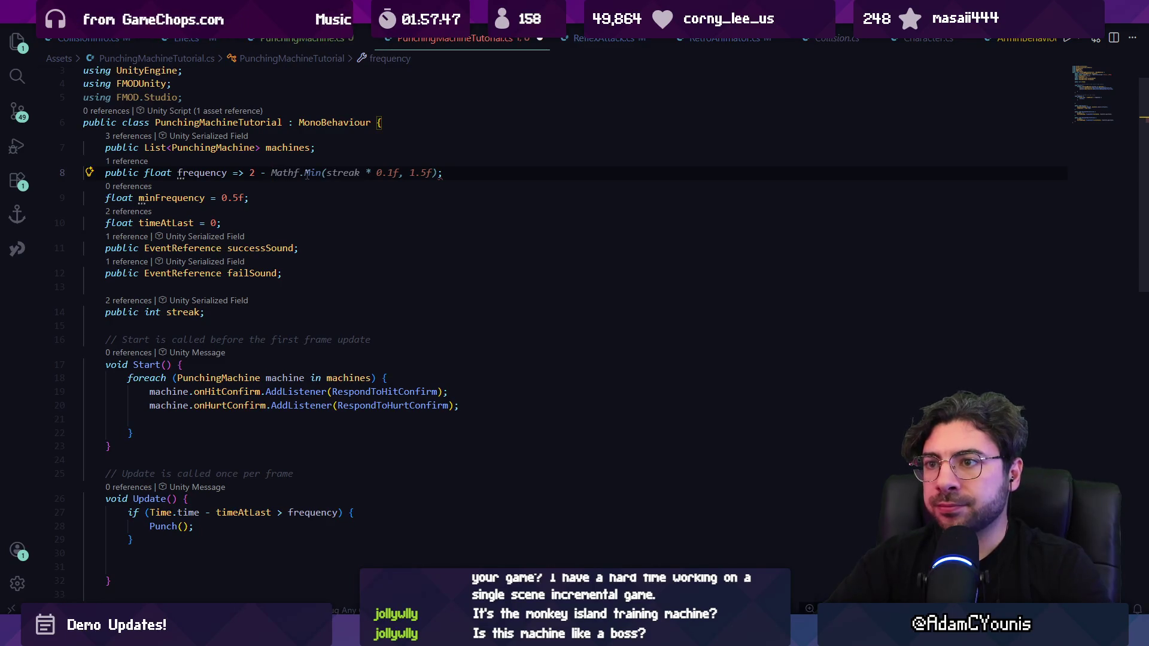
key(Tab)
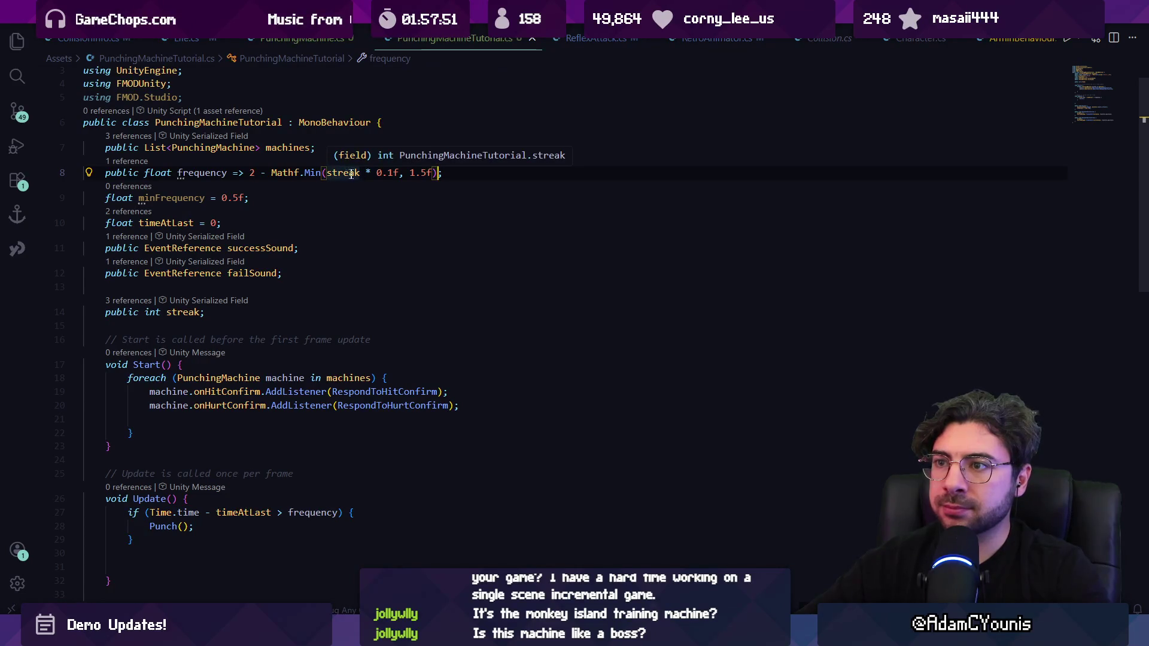
click(390, 174)
key(BackSpace)
text(05)
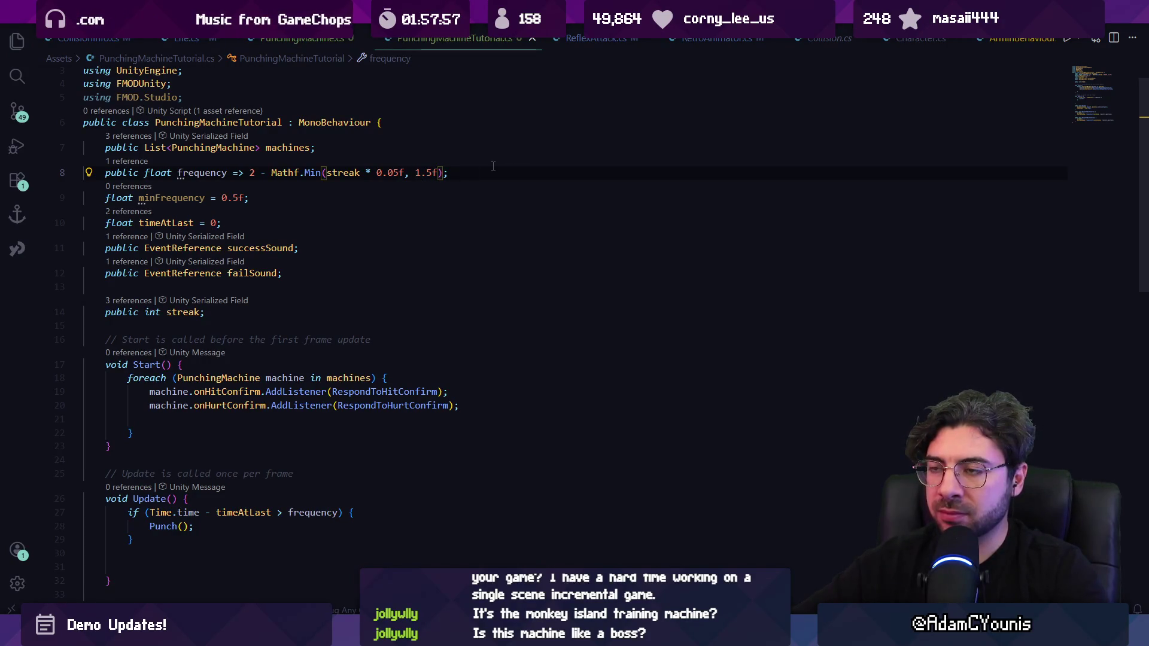
text(.5f)
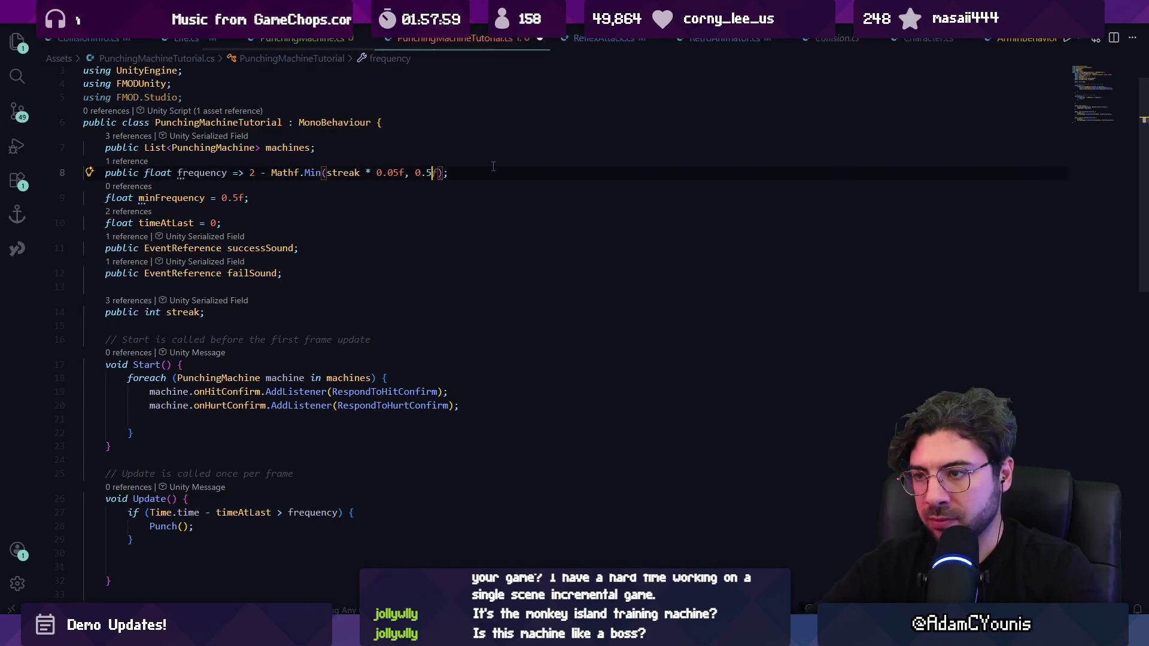
key(ctrl+s)
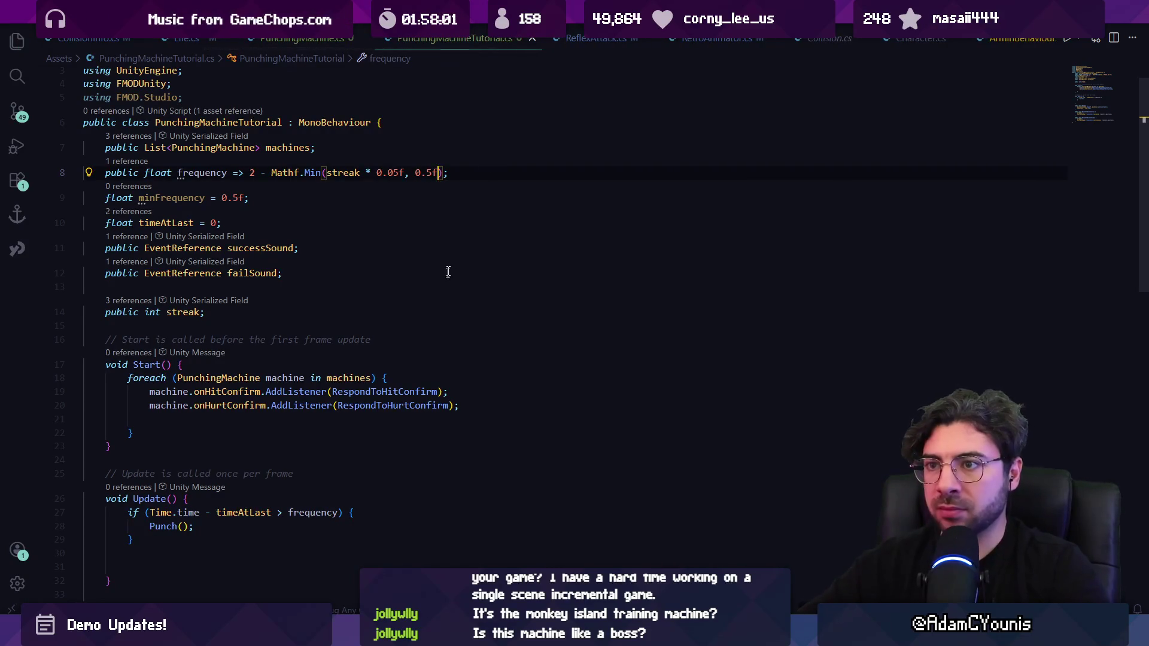
Finalize frequency as Mathf.Min(2 - streak * 0.05f, 0.5f) and return to Unity.
key(Left)
key(Left)
key(Left)
key(Delete)
text(1)
key(Left)
key(Left)
key(Left)
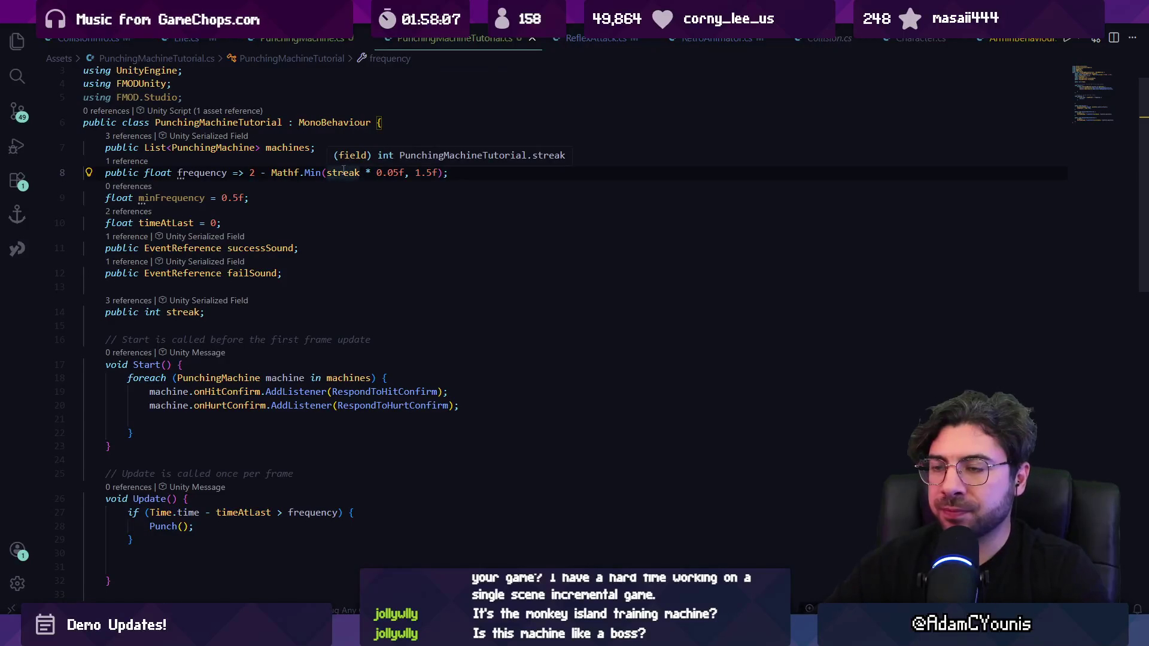
key(Left)
key(shift+Right)
key(shift+Right)
key(shift+Right)
key(Delete)
key(ctrl+z)
click(421, 172)
key(BackSpace)
text(0)
key(Escape)
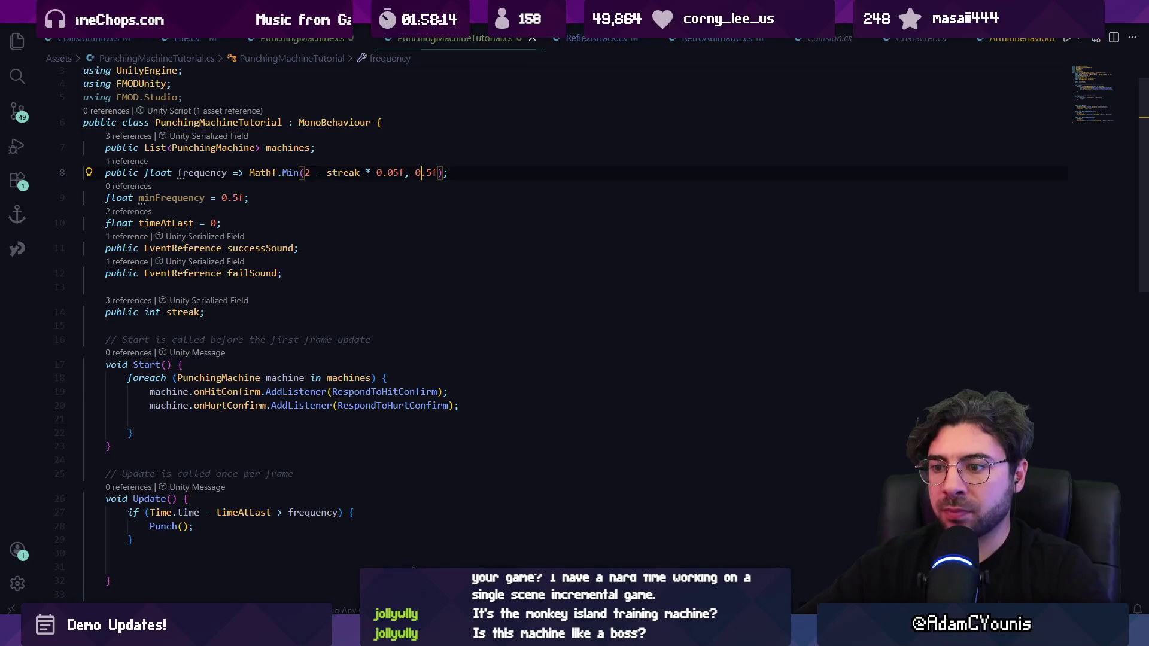
key(alt+Tab)
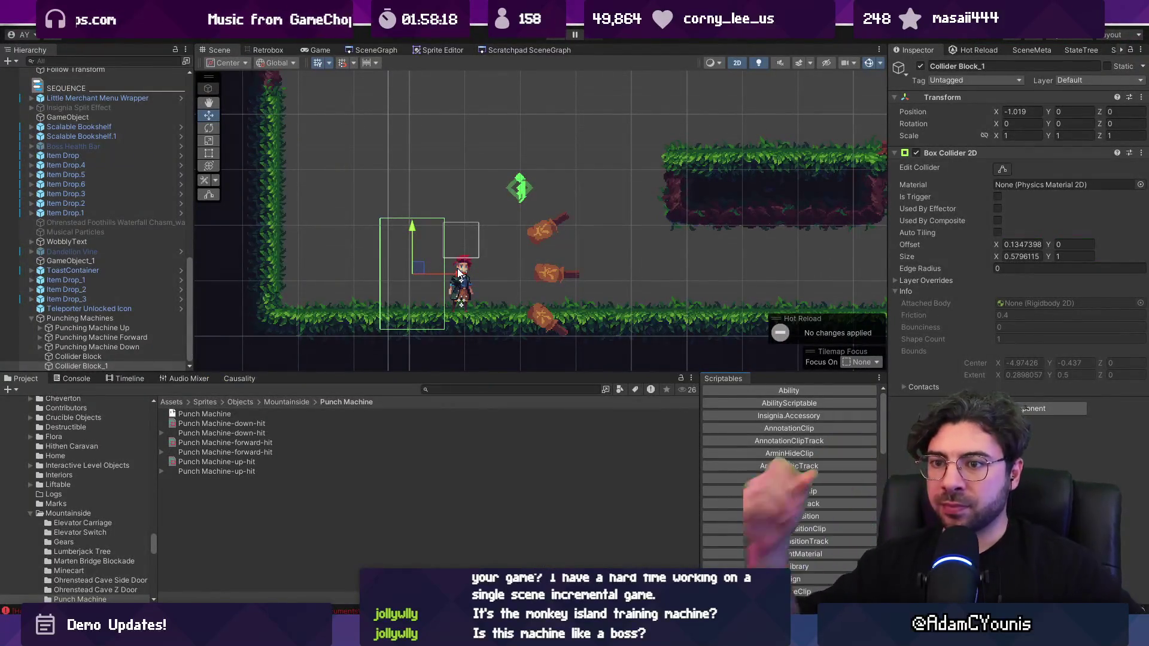
On Punching Machines, assign juggle_ball_point_scored as Success Sound and juggle_ball_lose_streak as Fail Sound.
click(145, 320)
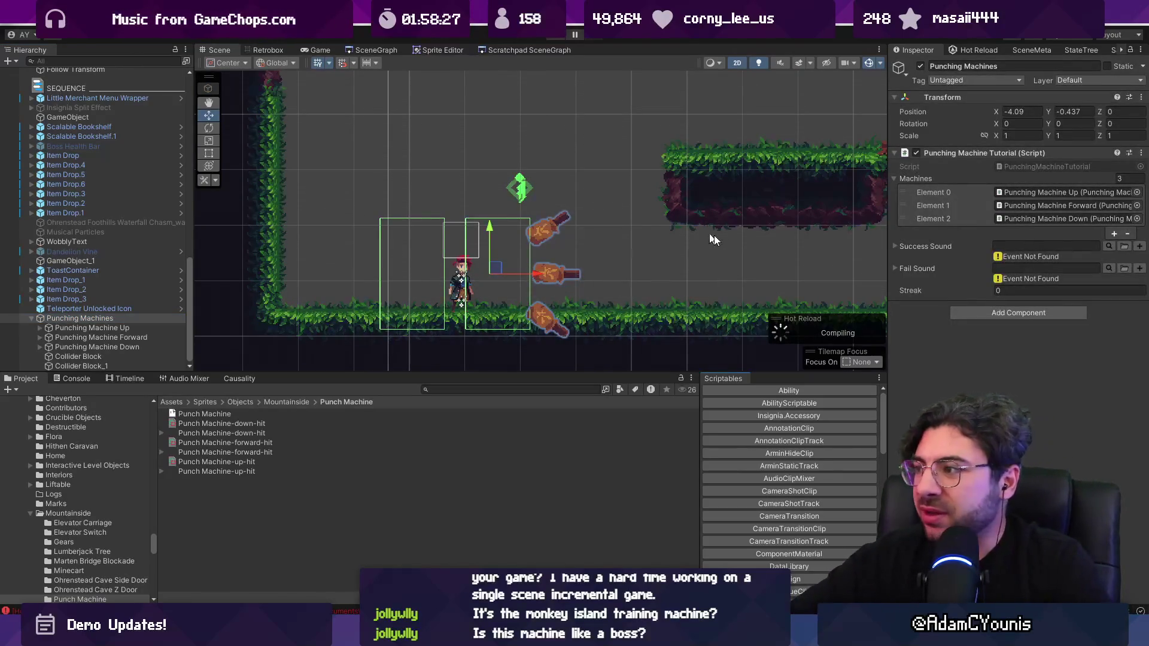
click(1105, 245)
text(ball)
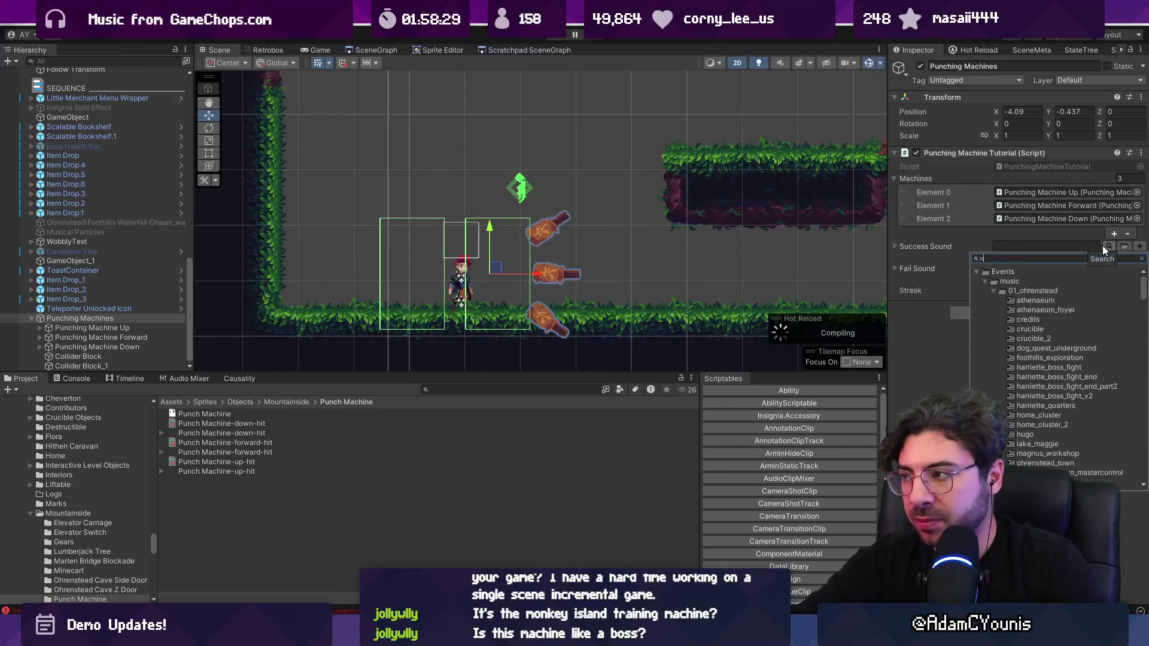
key(Down)
key(Down)
key(Down)
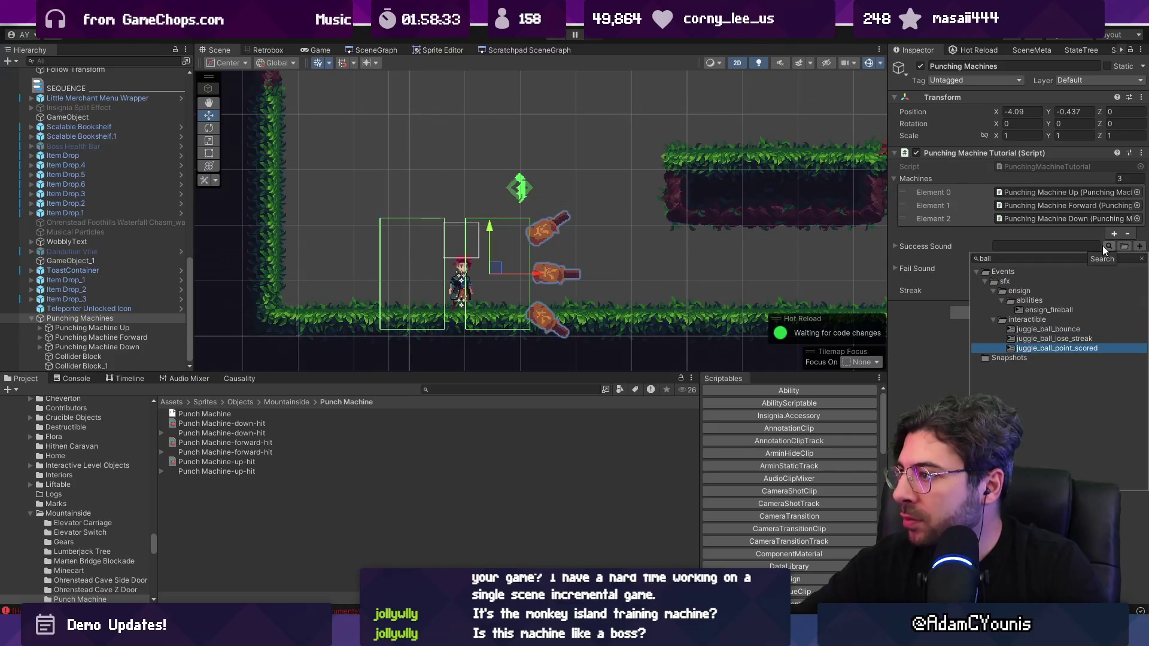
key(Return)
click(1108, 257)
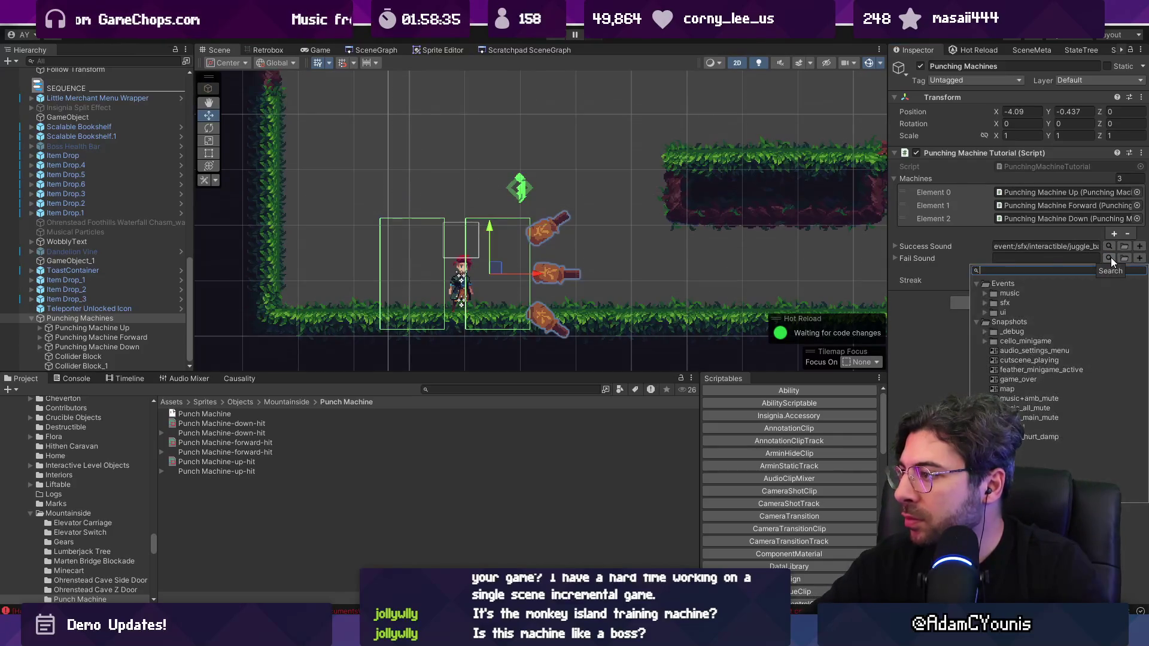
key(Down)
key(Down)
key(Down)
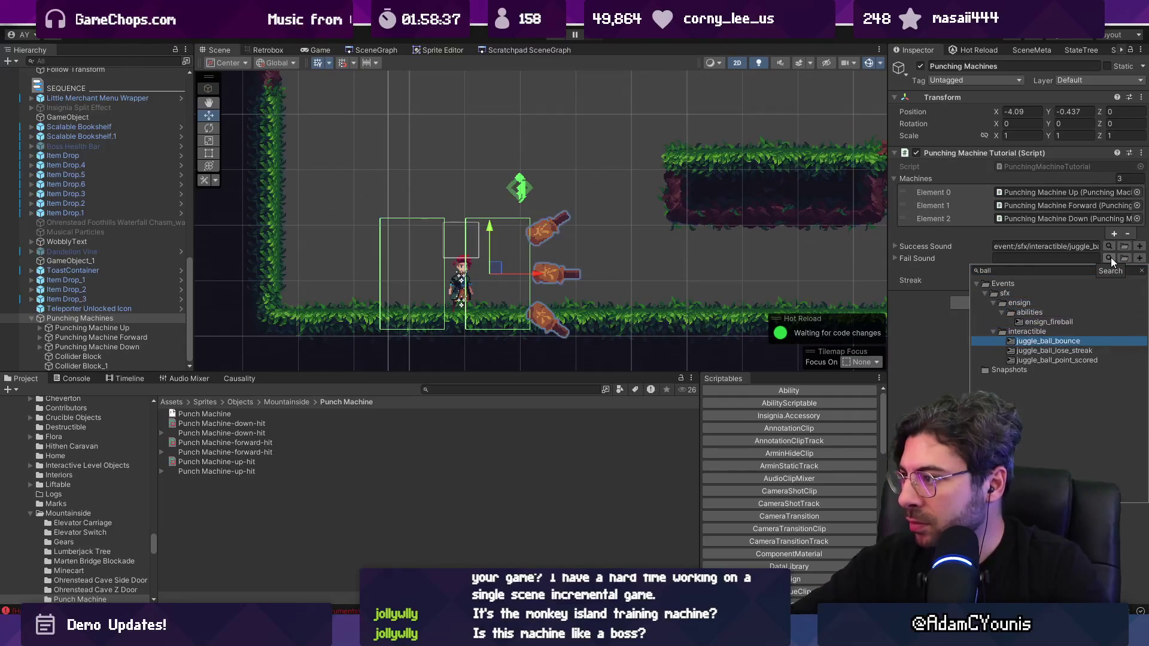
key(Return)
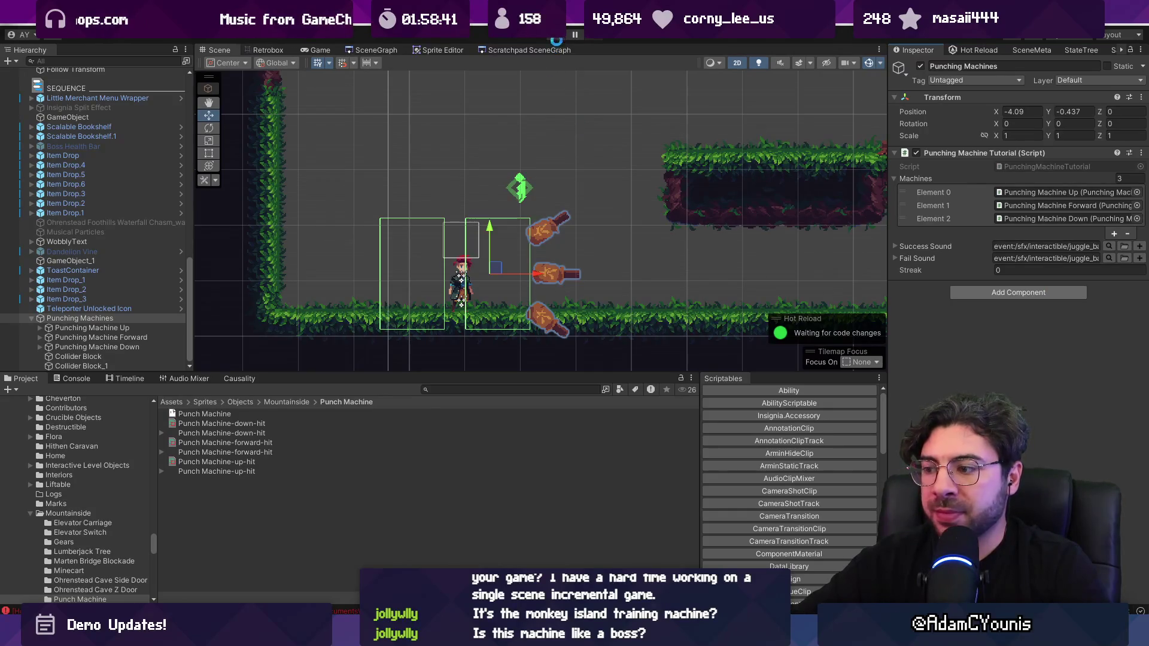
key(alt+Tab)
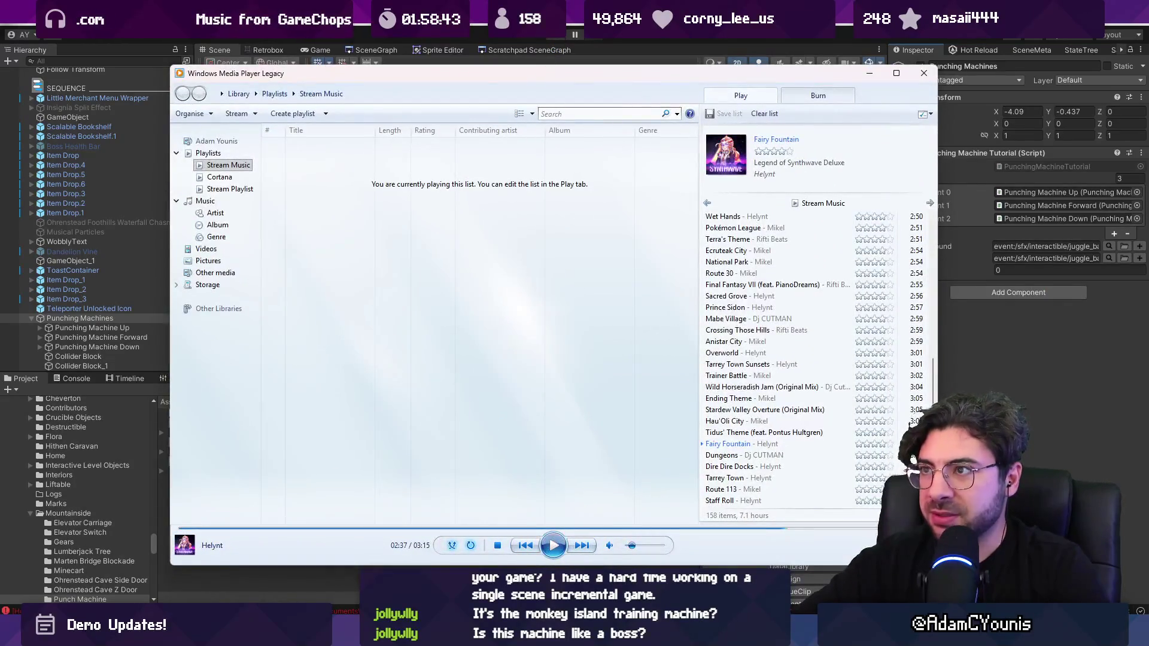
In the running game, lower Music volume to 00 and attack the punching machines.
click(557, 37)
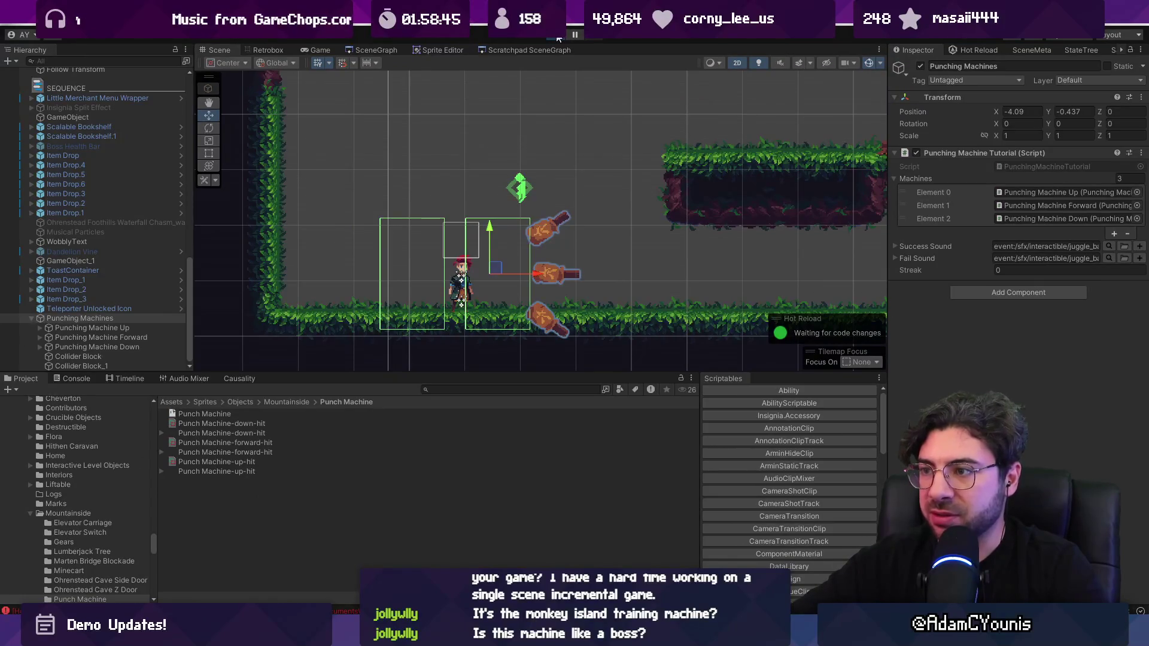
key(Left)
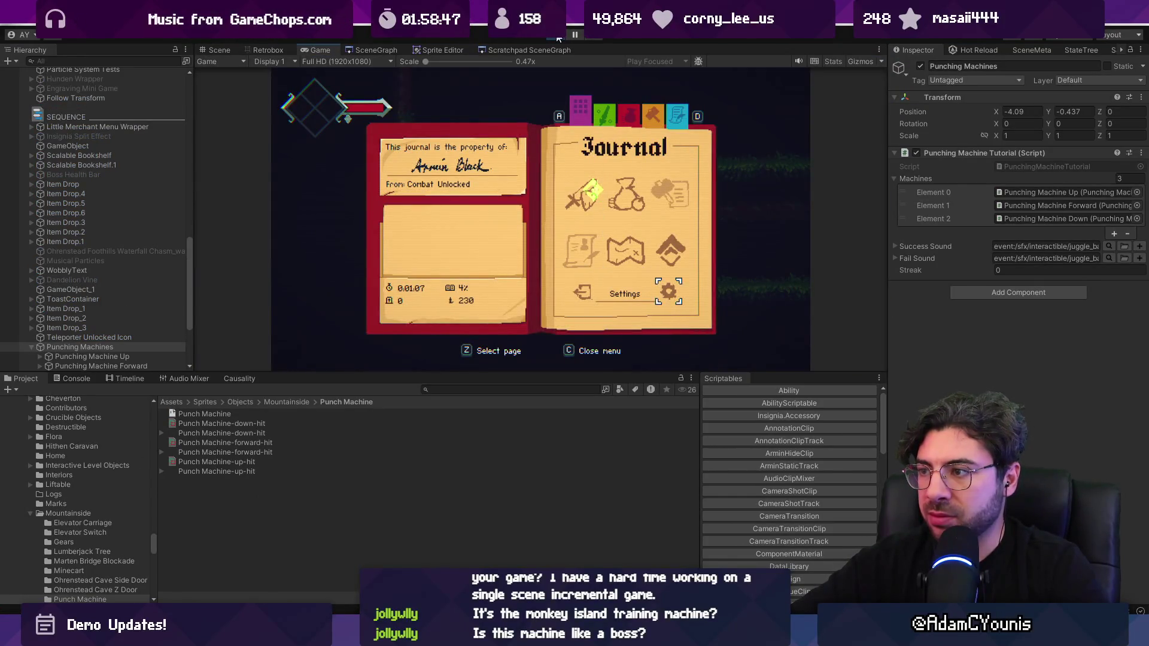
key(z)
key(z)
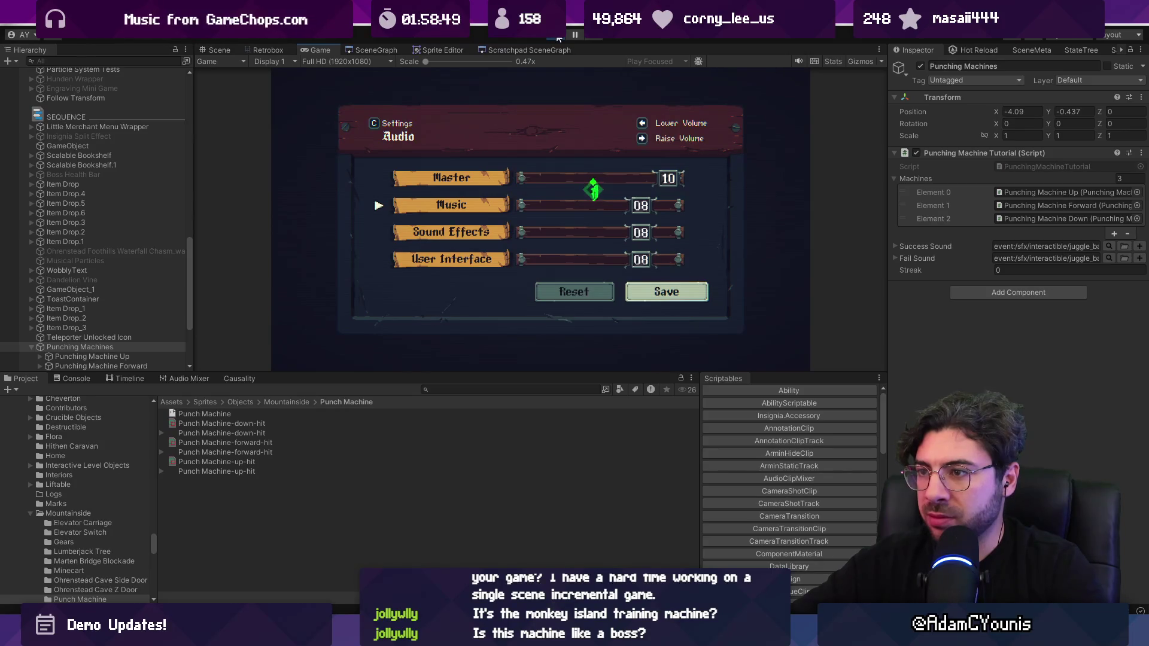
key(Left)
key(Left)
key(Left)
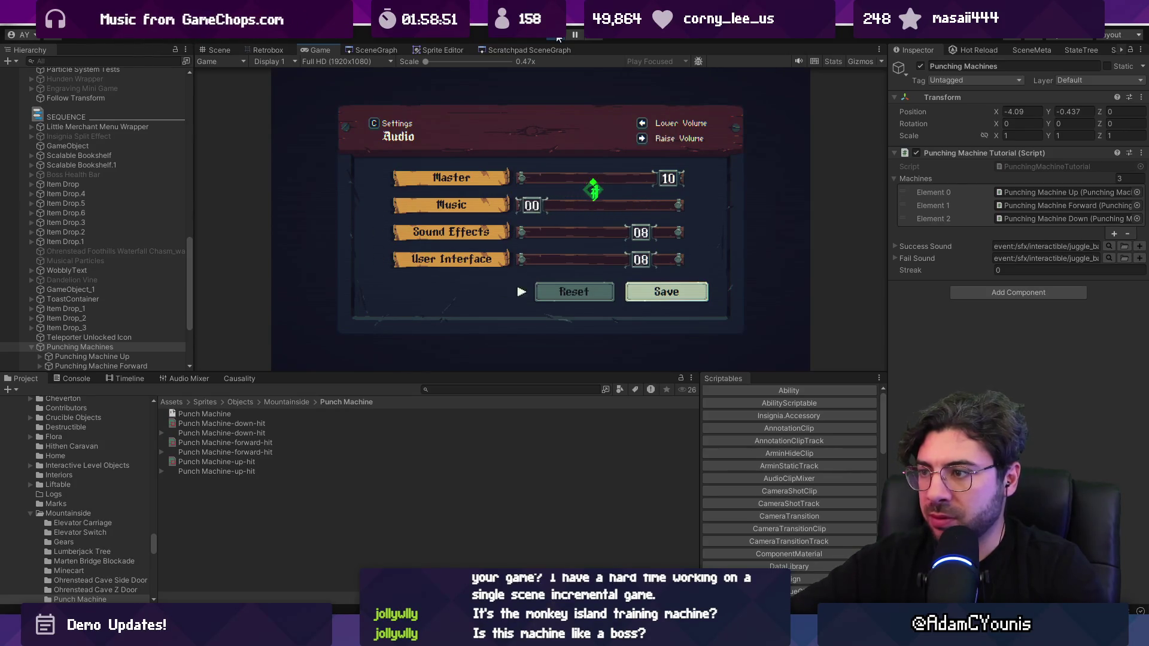
key(x)
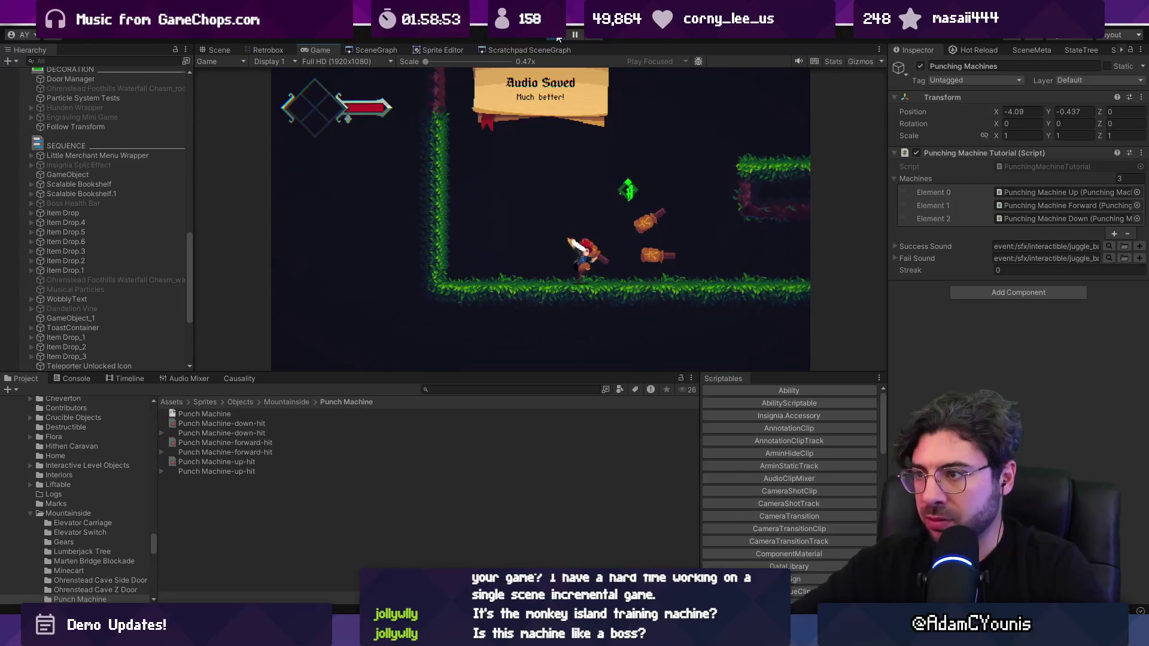
key(Right)
key(x)
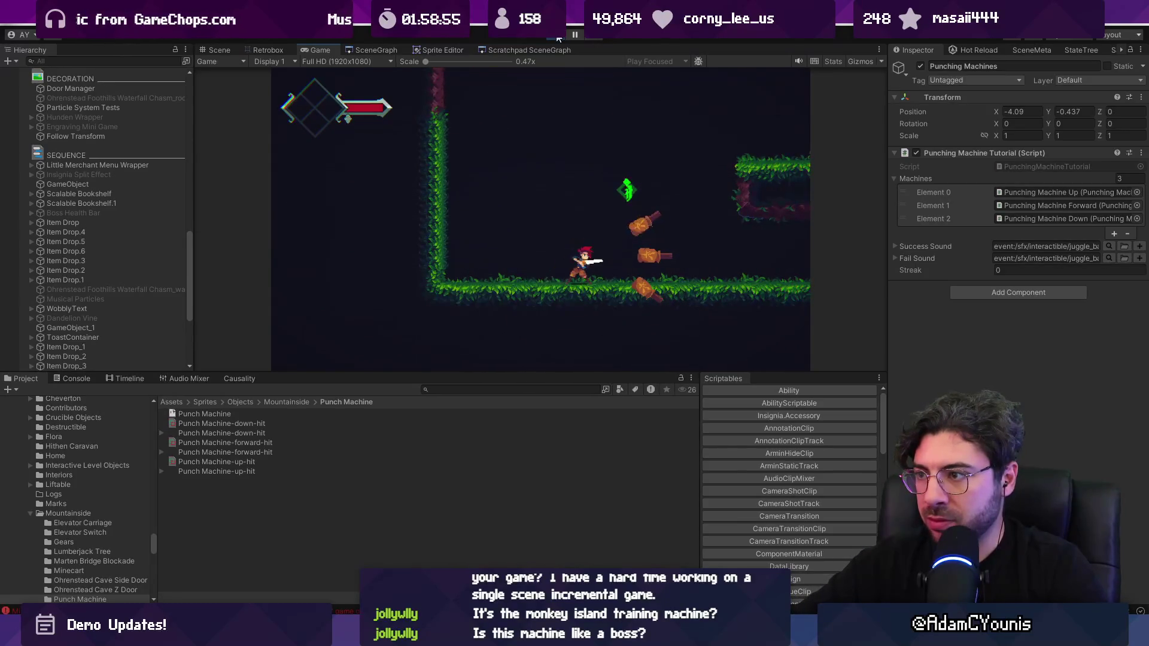
key(Left)
key(x)
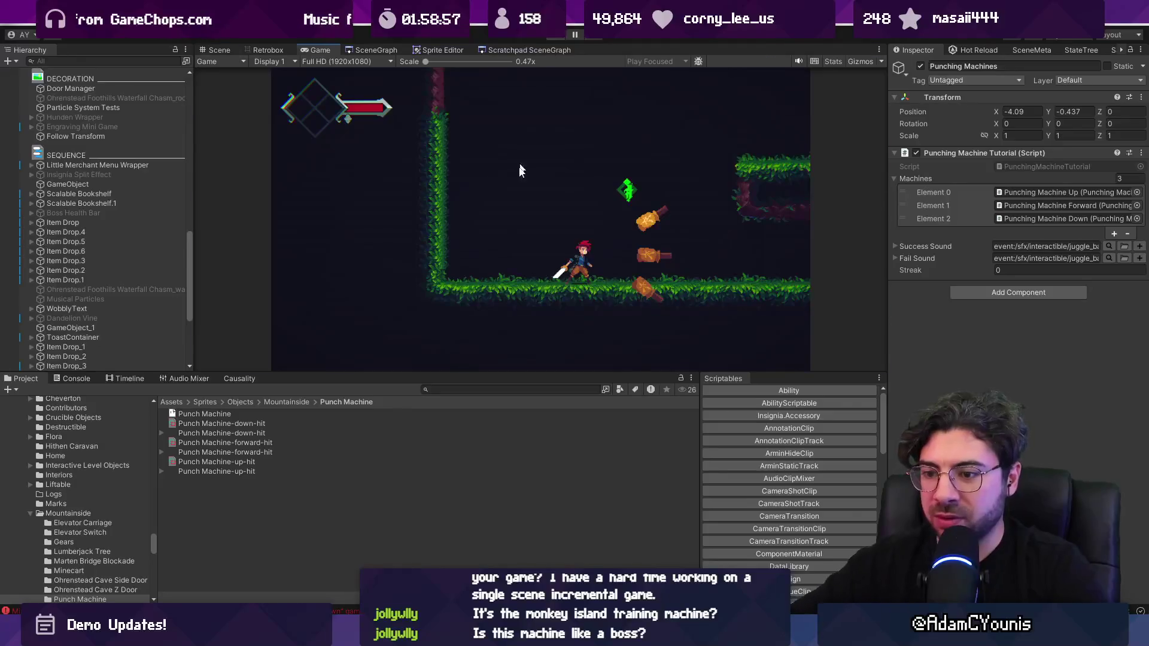
Select the missing Rigidbody2D error in the Console and open PunchingMachine.cs at line 41.
click(215, 50)
click(71, 378)
click(182, 404)
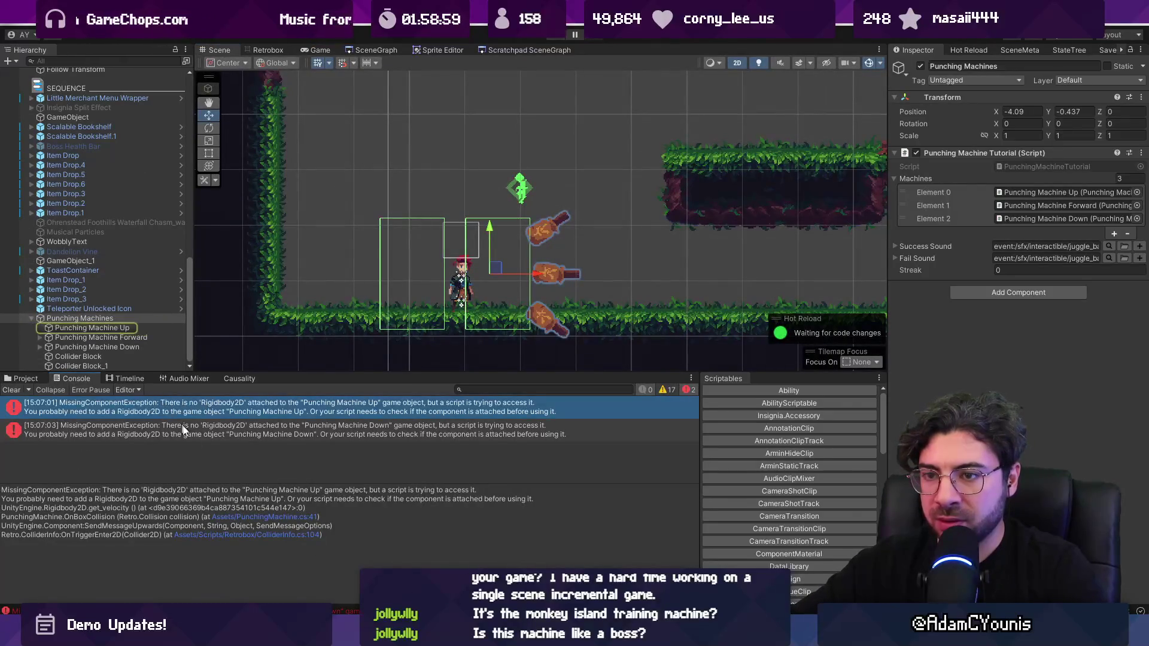
click(251, 517)
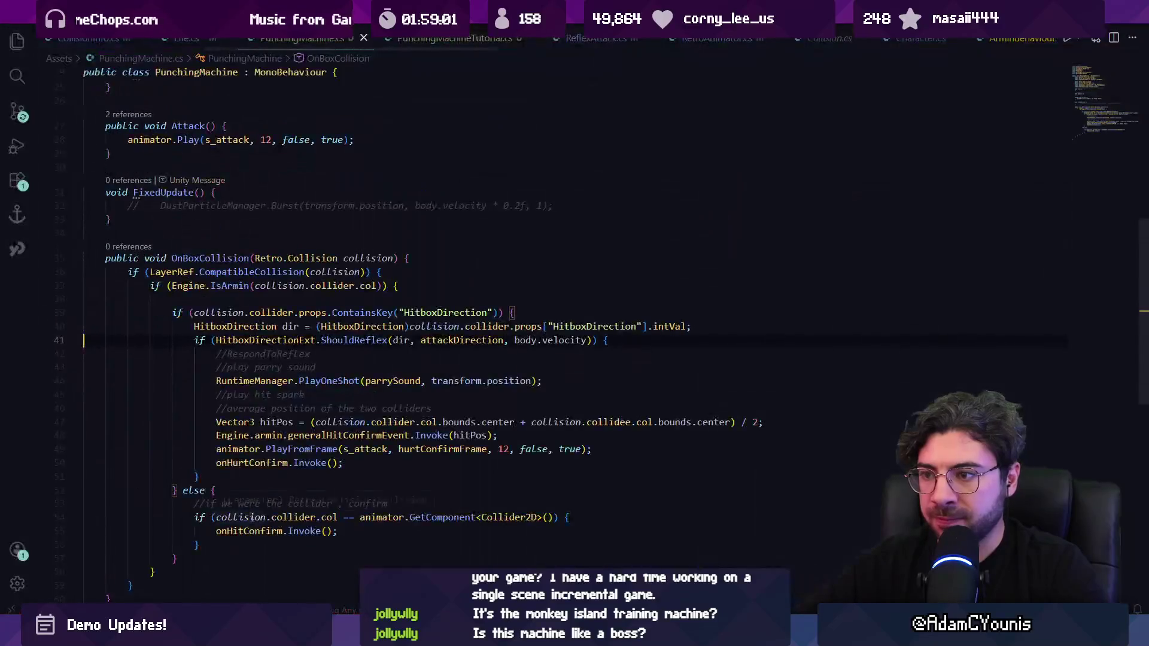
After checking ShouldReflex's signature, drop the body.velocity argument from its call on line 41.
click(422, 340)
click(573, 340)
key(ctrl+Left)
key(ctrl+shift+Left)
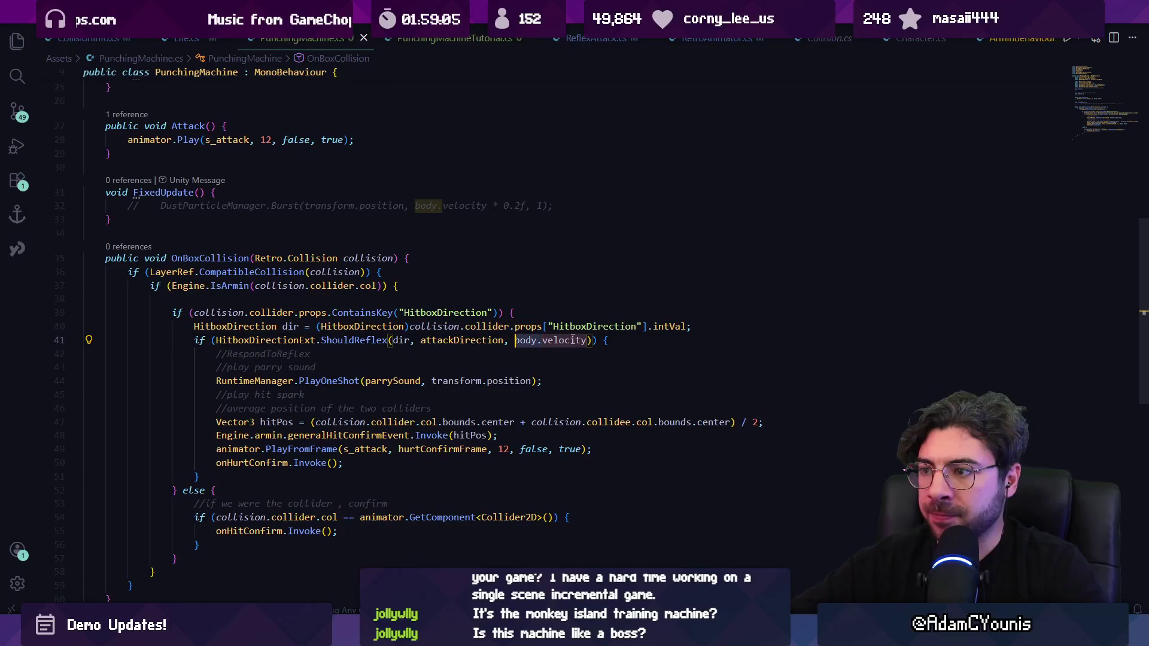
key(Left)
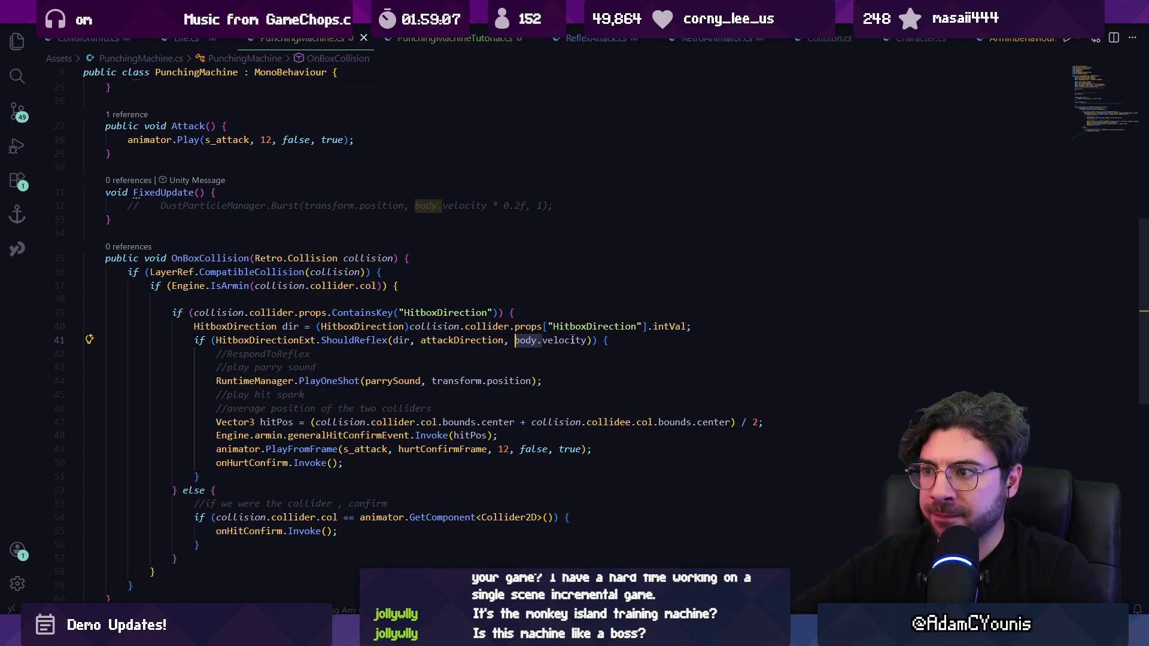
ctrl+click(361, 345)
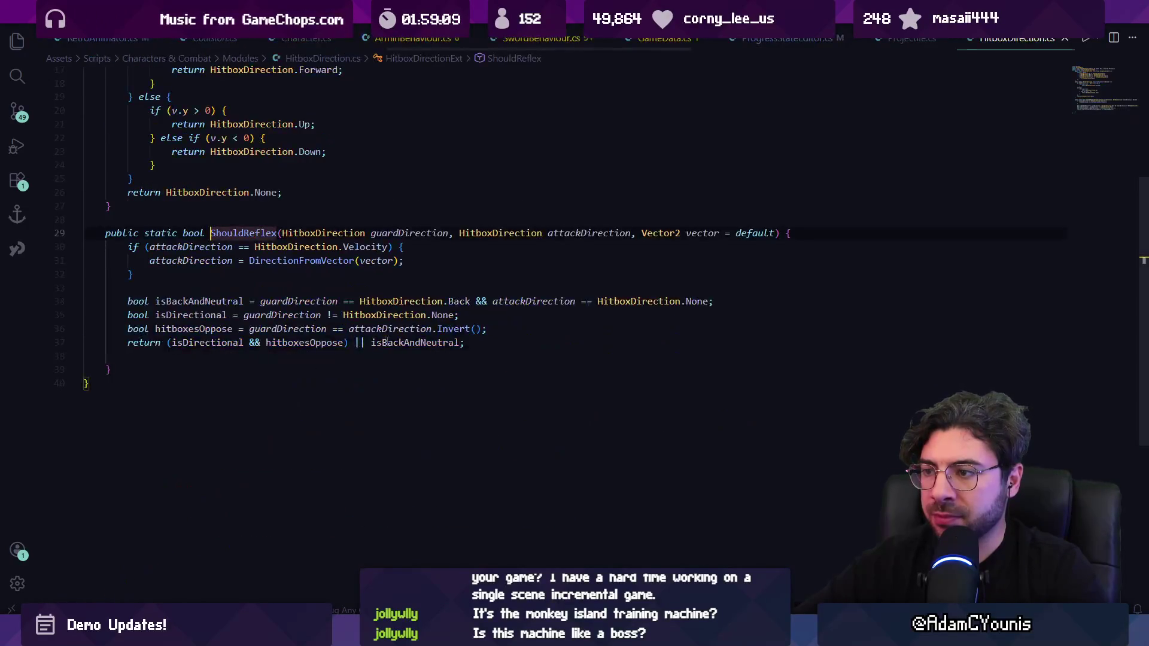
key(alt+Left)
key(alt+Right)
key(alt+Right)
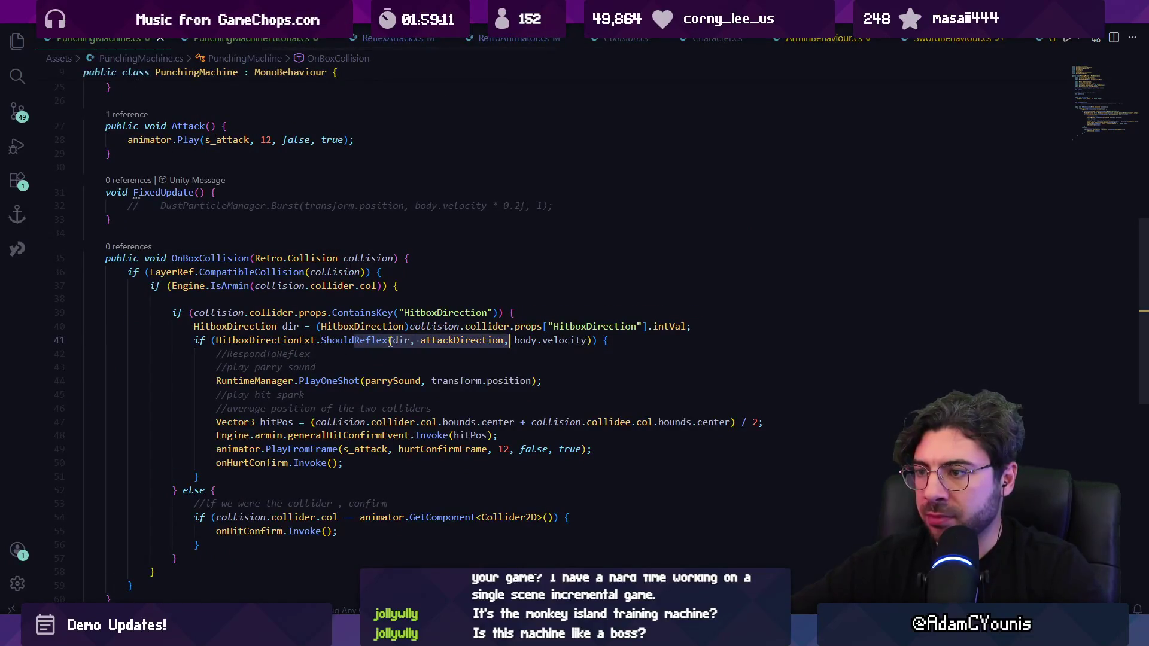
key(BackSpace)
key(BackSpace)
key(BackSpace)
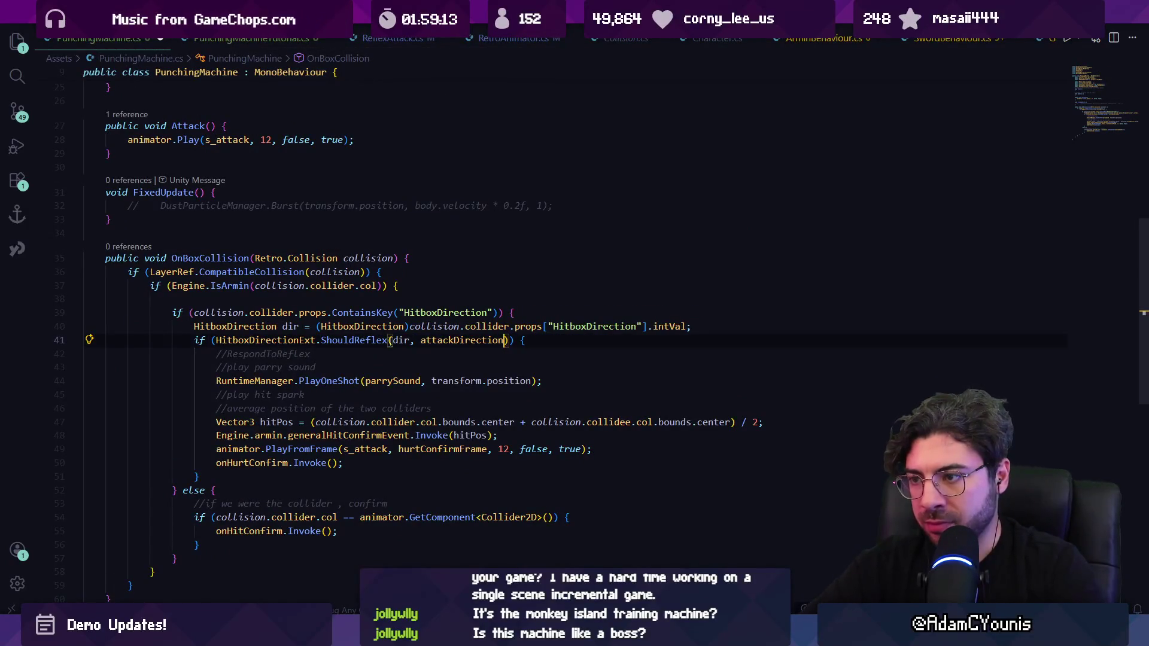
key(alt+Tab)
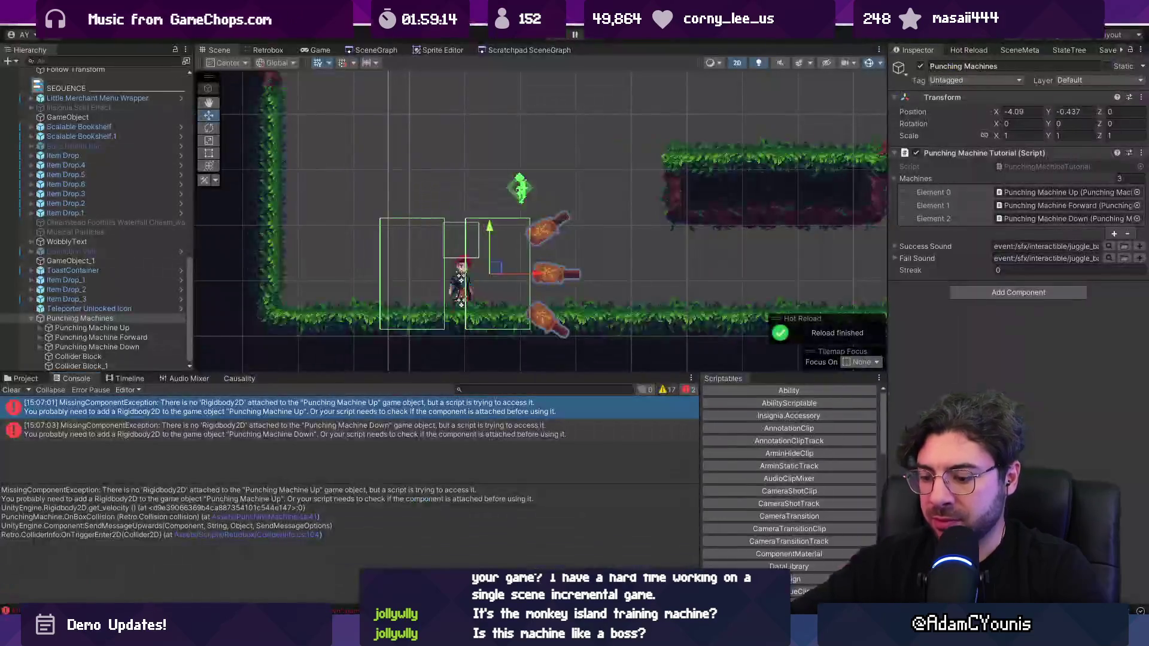
Playtest, then change the tutorial's frequency formula from Mathf.Min to Mathf.Max.
key(ctrl+p)
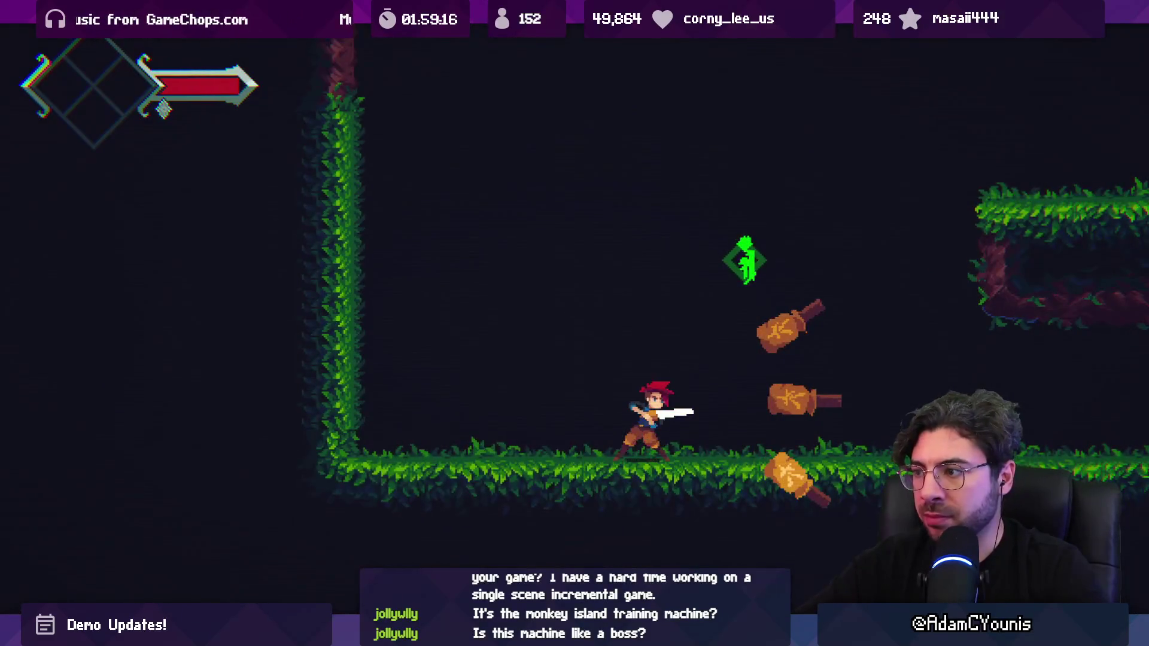
key(shift+space)
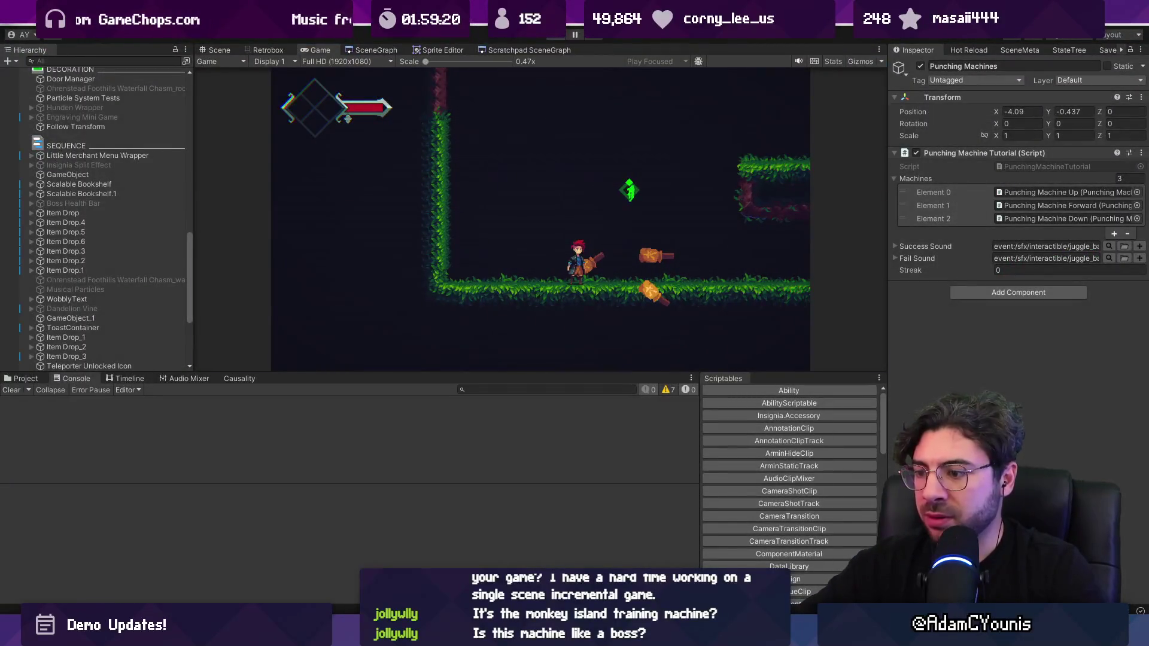
key(alt+Tab)
scroll(367, 267, up, 5)
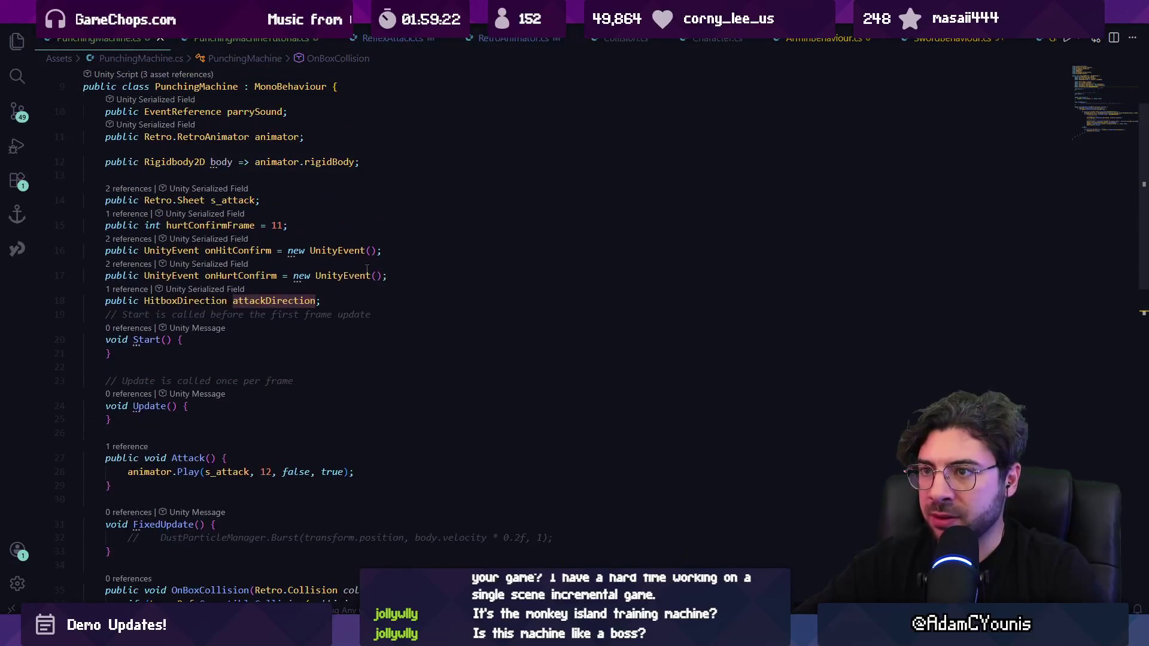
scroll(314, 240, up, 3)
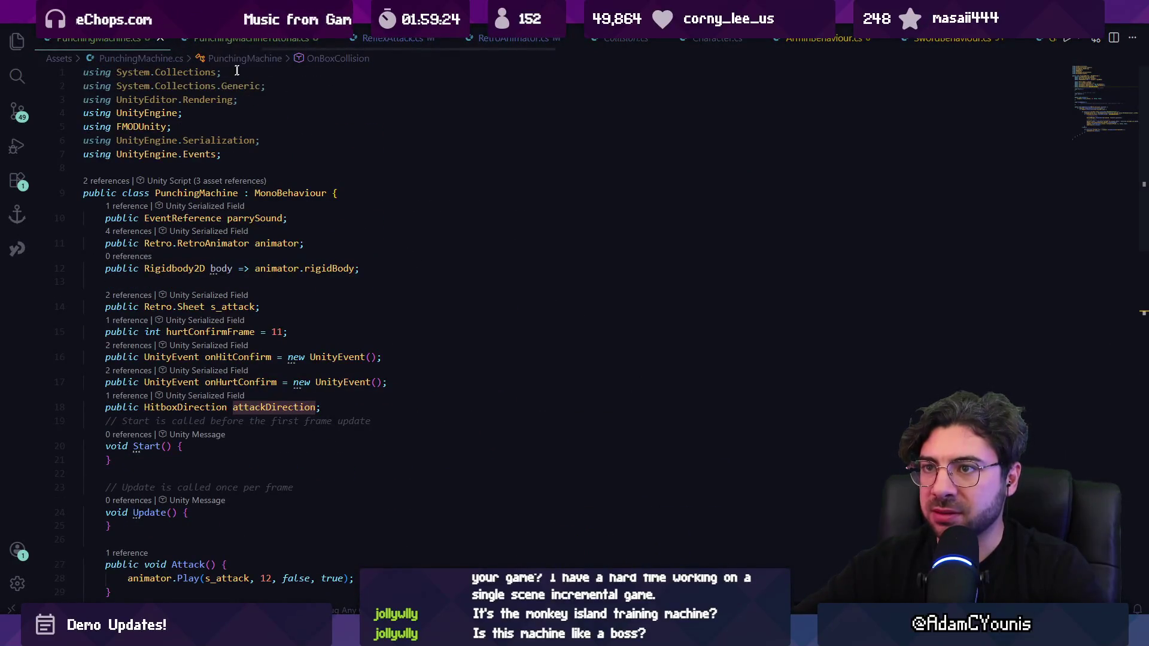
click(251, 37)
double_click(290, 202)
text(Max)
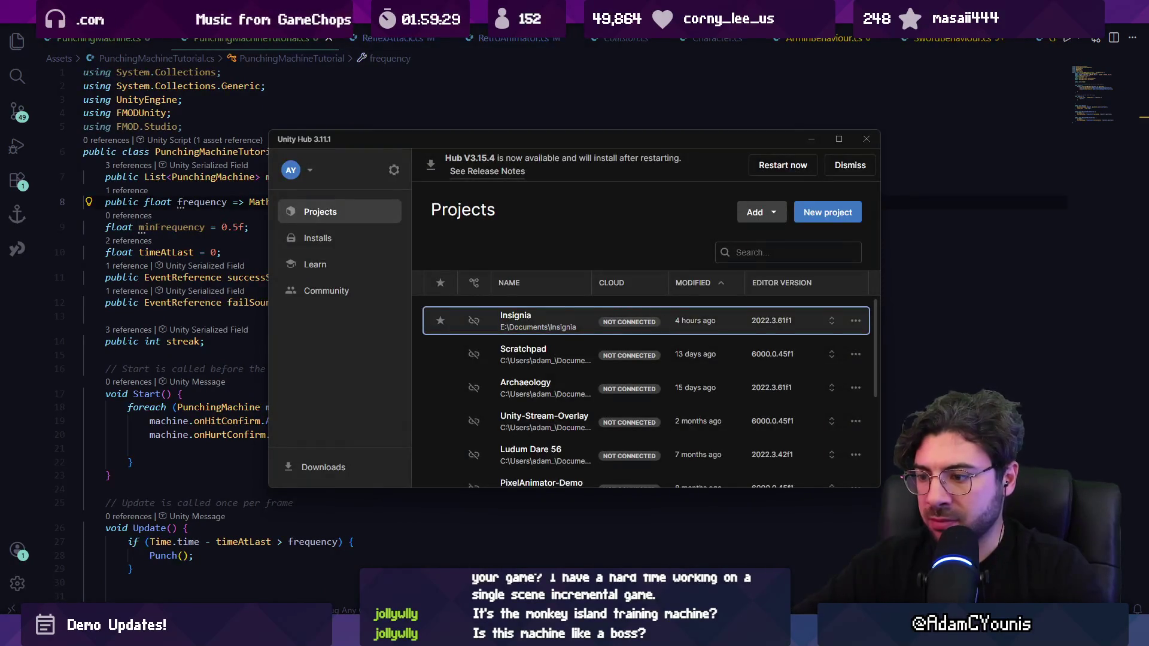
key(alt+Tab)
Playtest again, stop, review the Punching Machines objects and widen the Inspector.
key(ctrl+p)
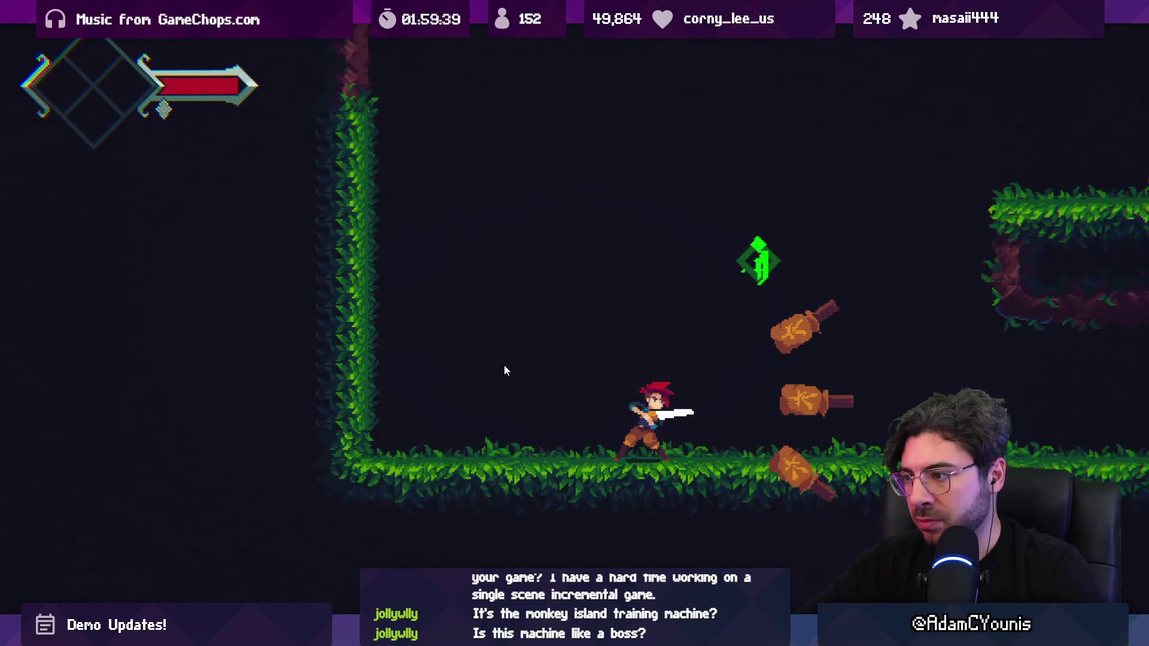
key(shift+space)
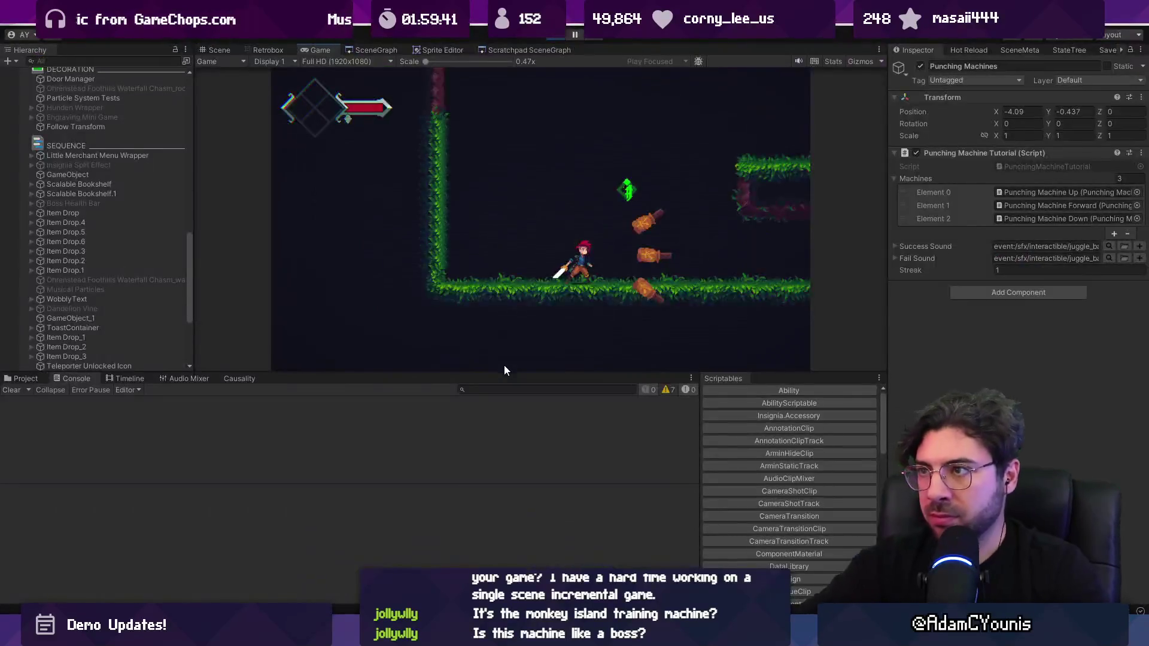
click(557, 34)
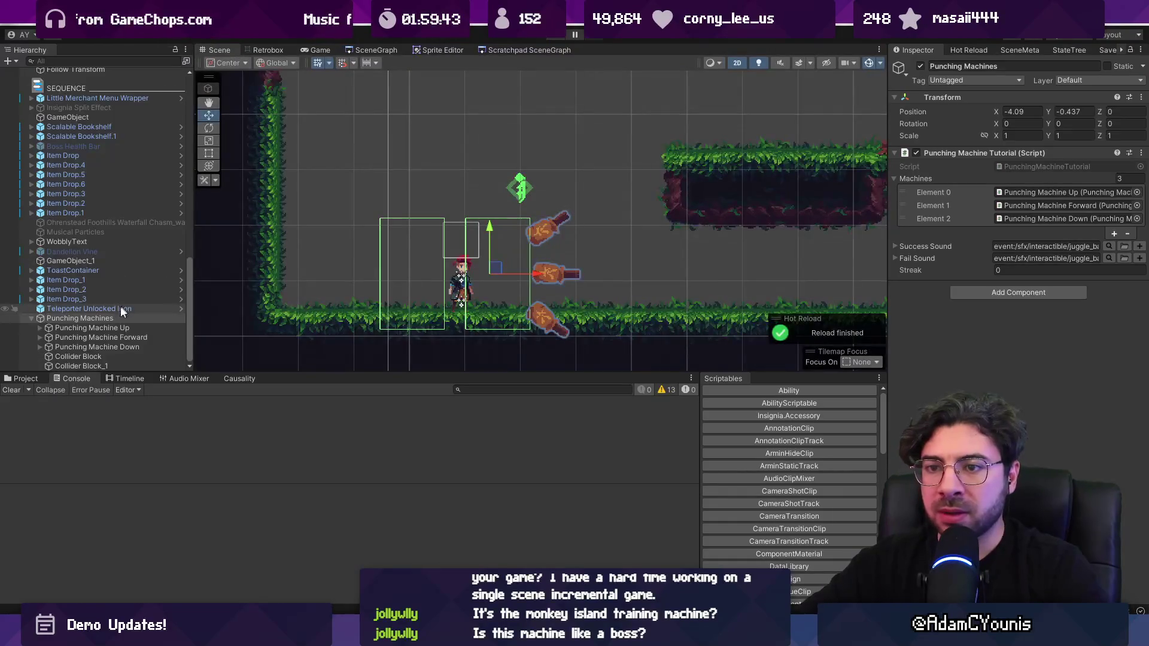
click(141, 321)
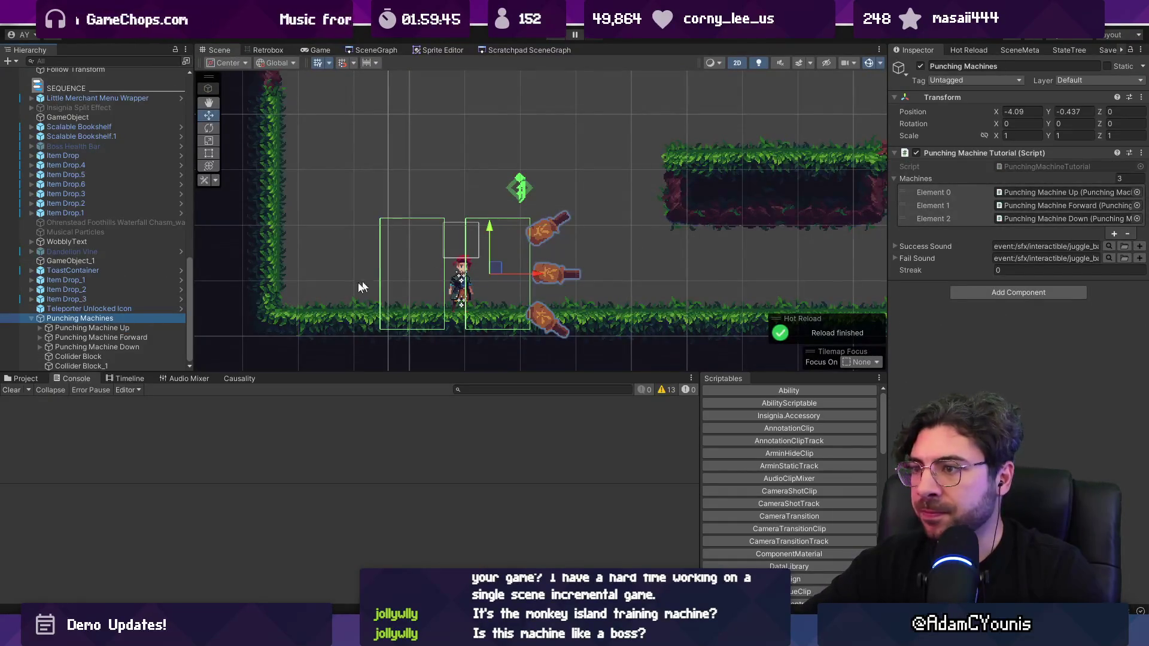
click(146, 339)
click(146, 344)
key(Left)
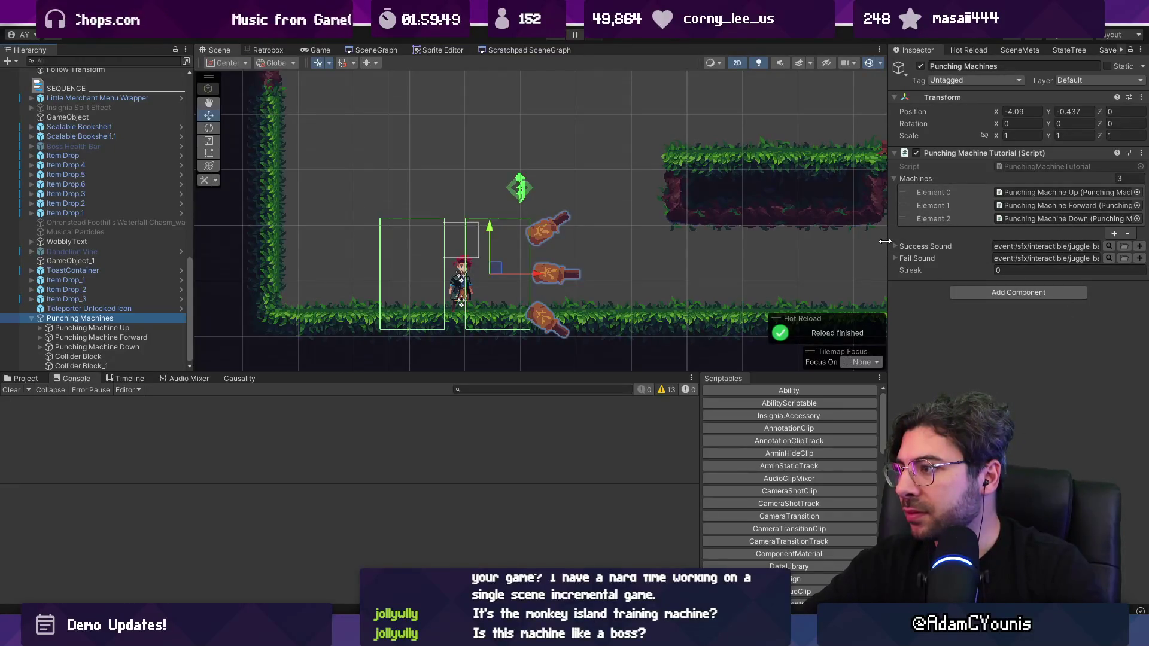
drag(884, 241, 841, 281)
Start a new field line below timeAtLast in PunchingMachineTutorial.cs.
key(alt+Tab)
click(307, 316)
key(Up)
key(Up)
key(Up)
key(End)
key(Return)
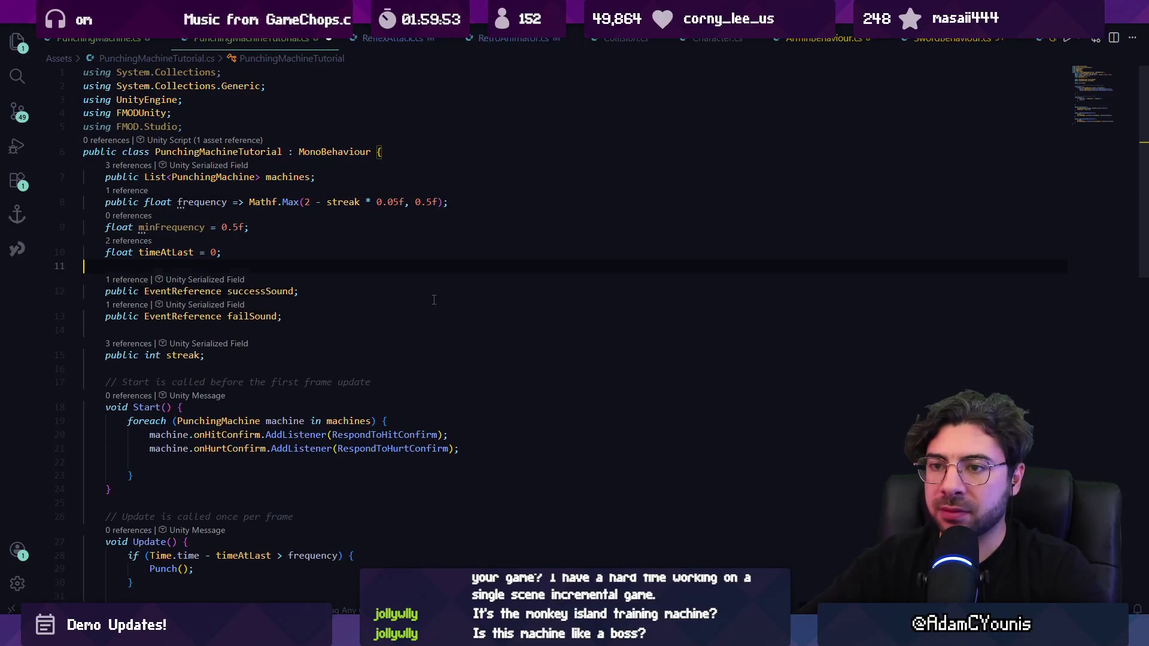
Declare a public EventReference incrementSound field and save the script.
text(public eventred)
key(BackSpace)
text(fere)
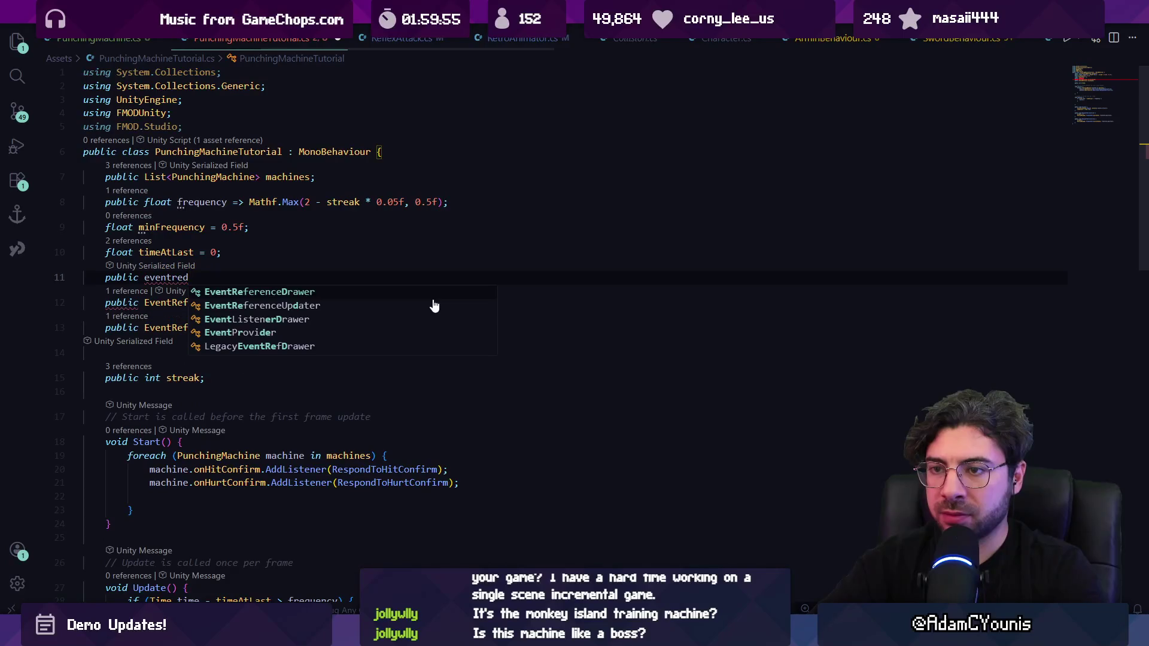
key(Tab)
text(increment)
key(ctrl+o)
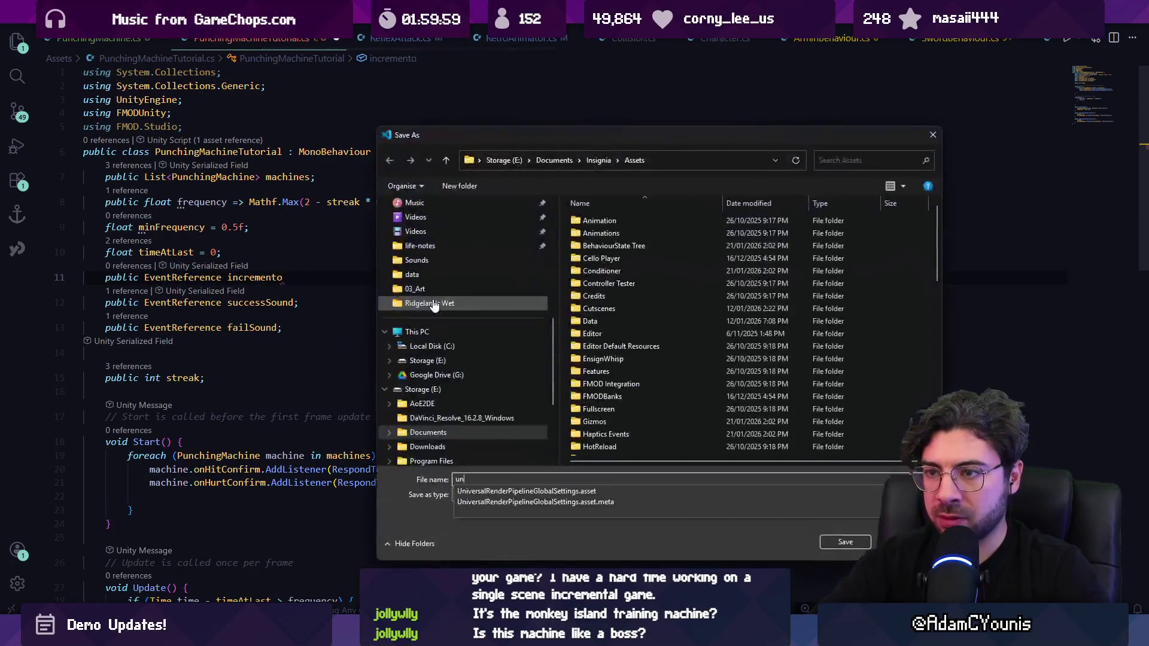
key(Escape)
key(Tab)
key(ctrl+s)
In RespondToHurtConfirm, play successSound when streak % 10 == 0, otherwise incrementSound.
scroll(456, 308, down, 8)
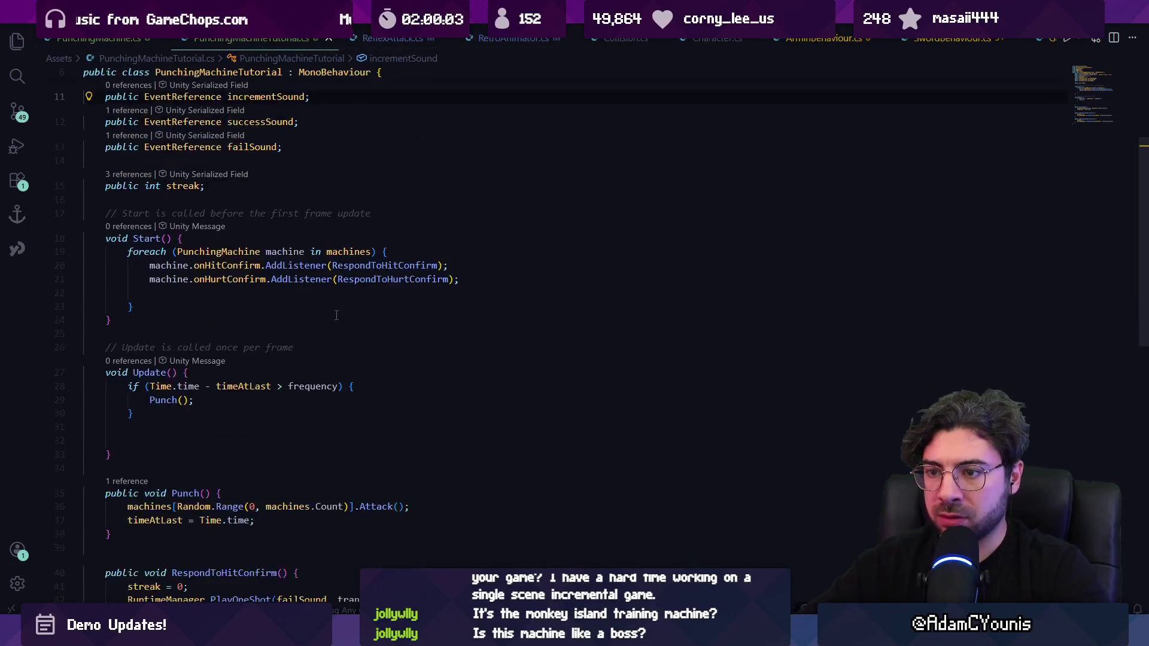
click(337, 446)
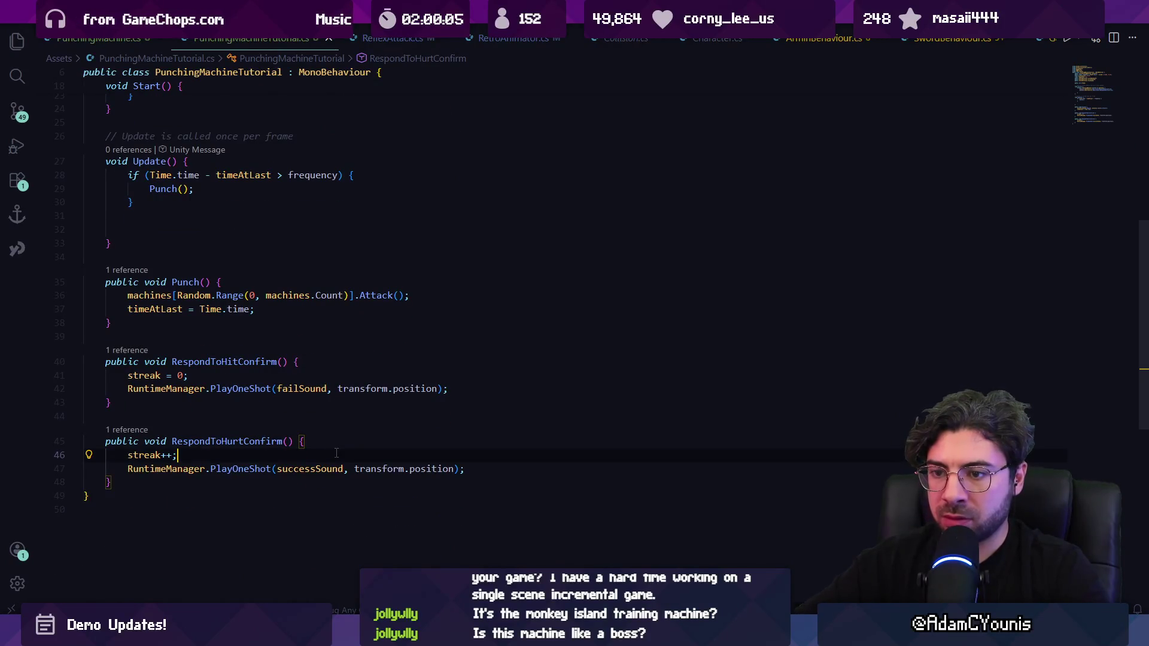
key(Return)
text(if(stre)
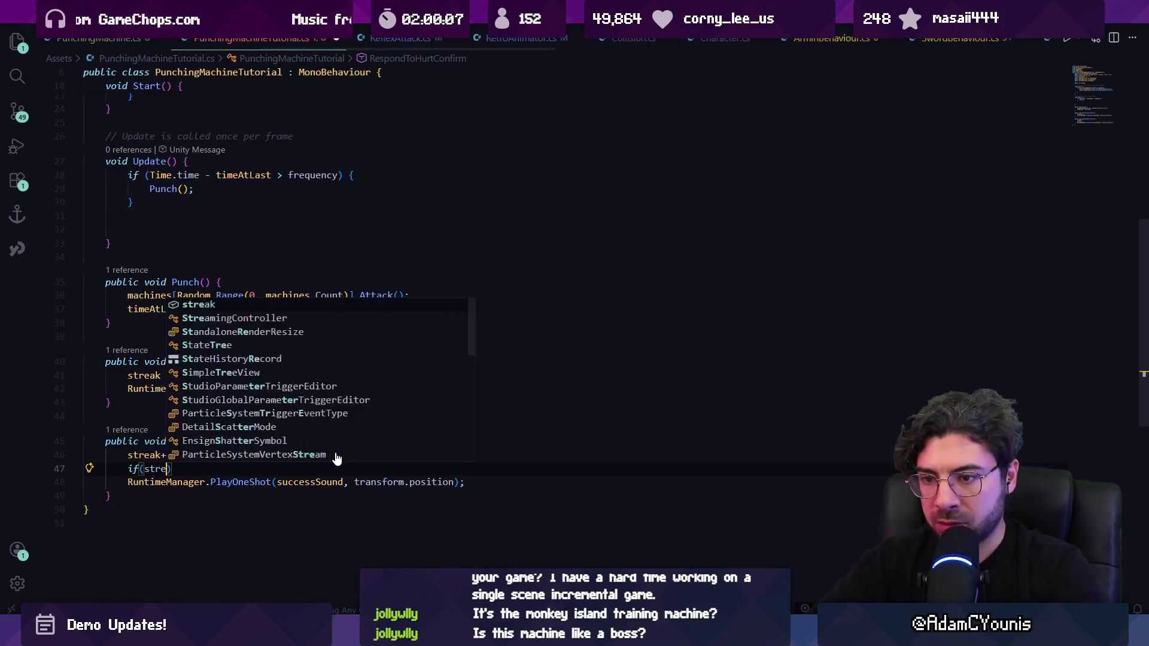
text(ak % 10 == 0)
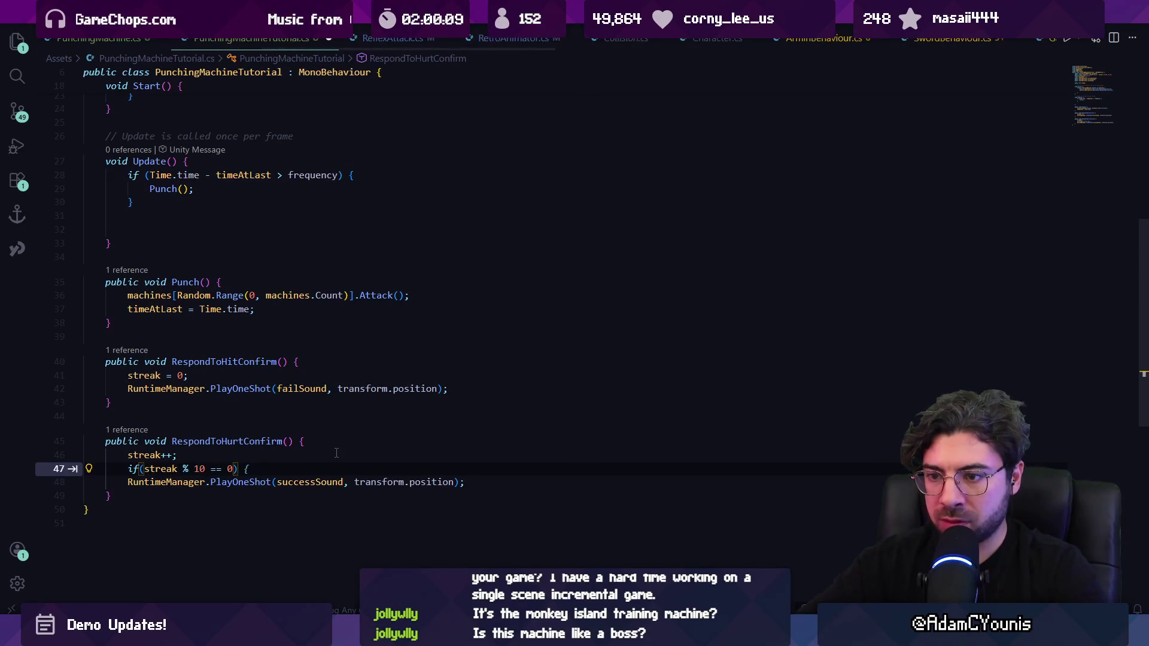
text(){)
key(Return)
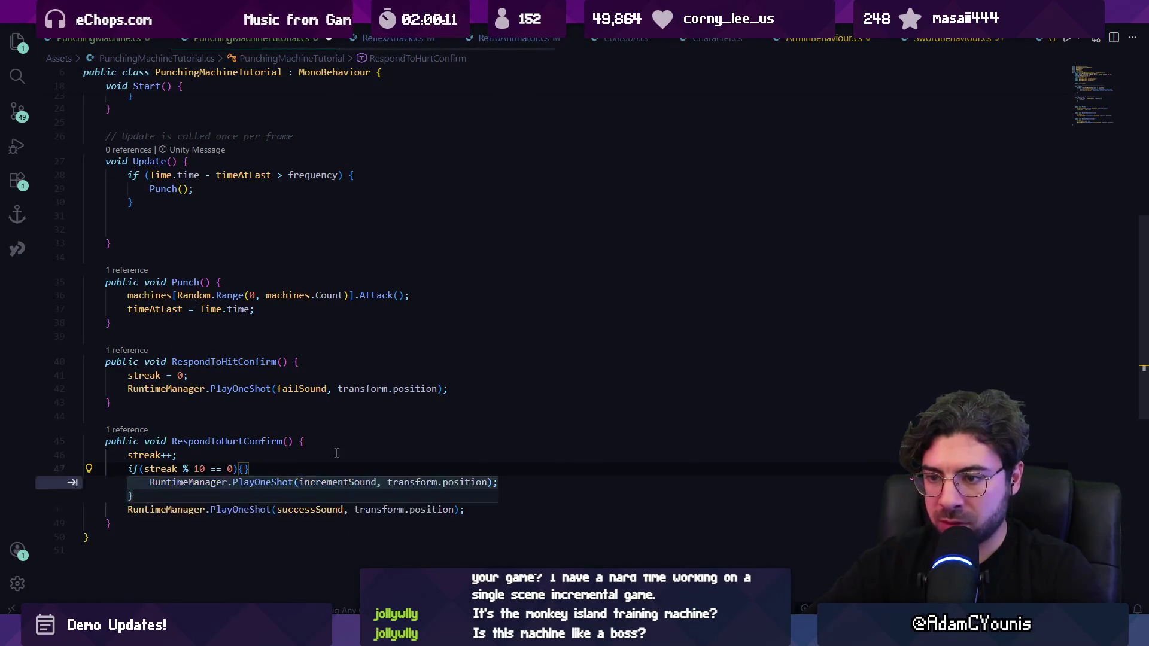
text(else)
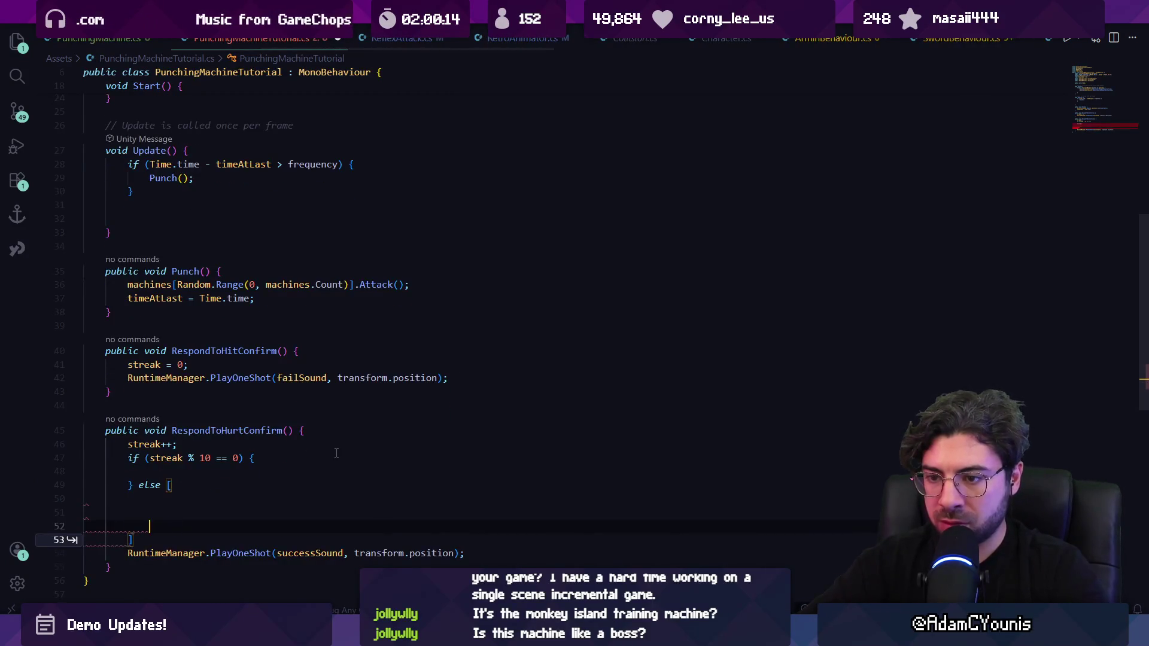
text( {)
key(Return)
key(Down)
key(Down)
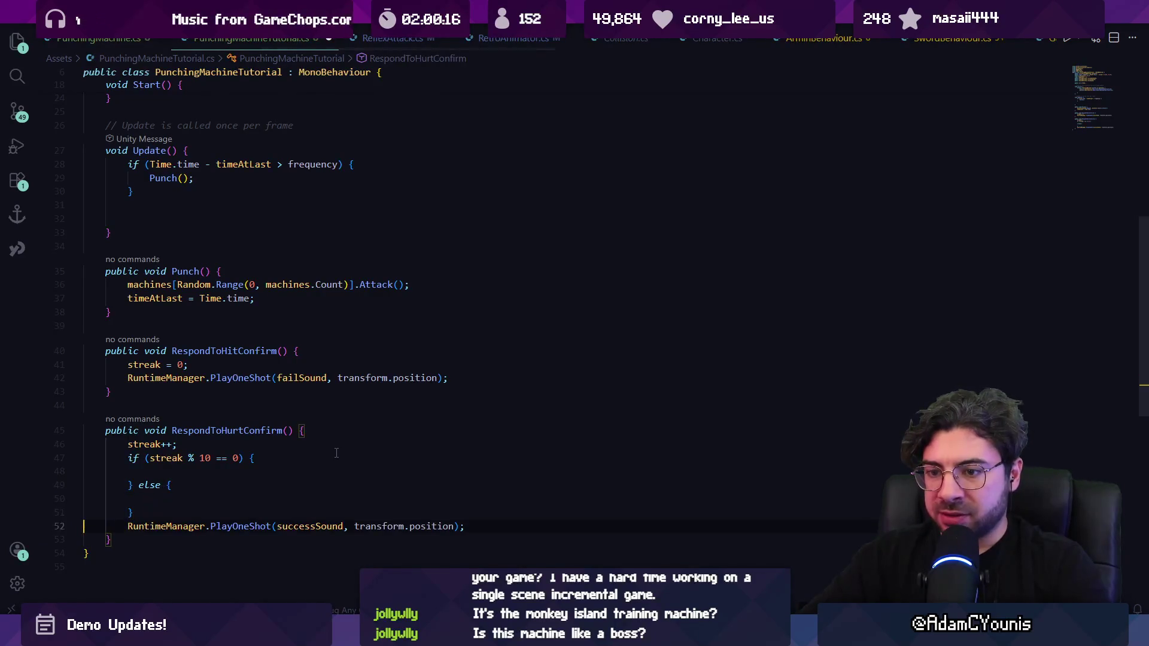
key(alt+Up)
key(alt+Up)
key(alt+Up)
key(Down)
key(Down)
key(End)
key(Down)
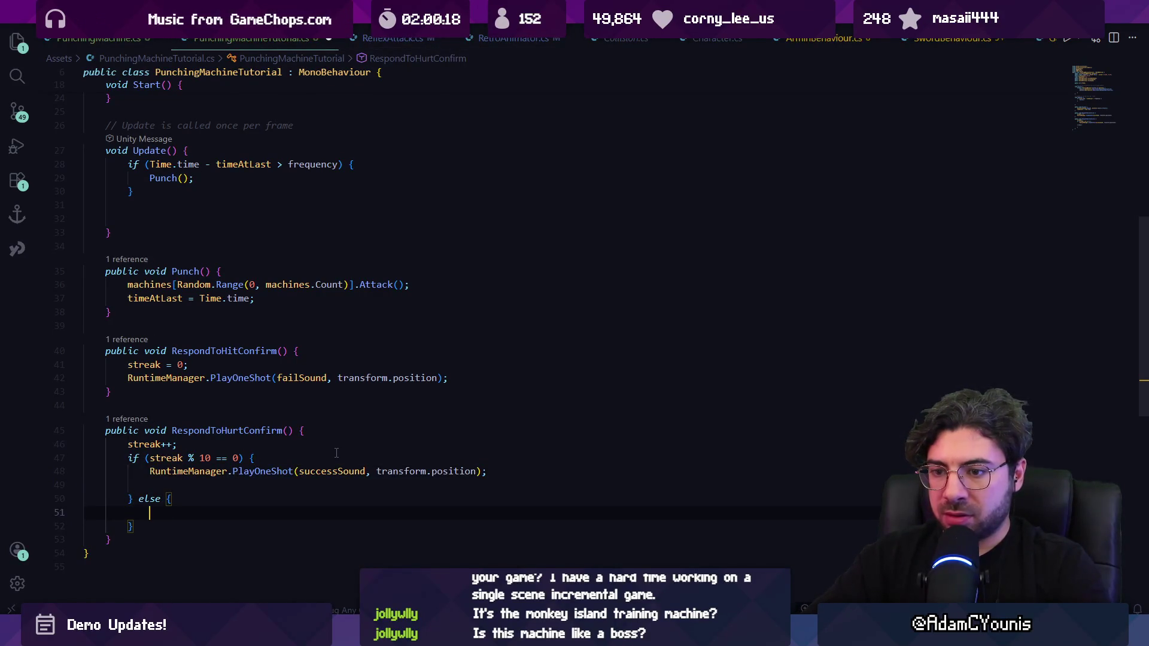
key(Tab)
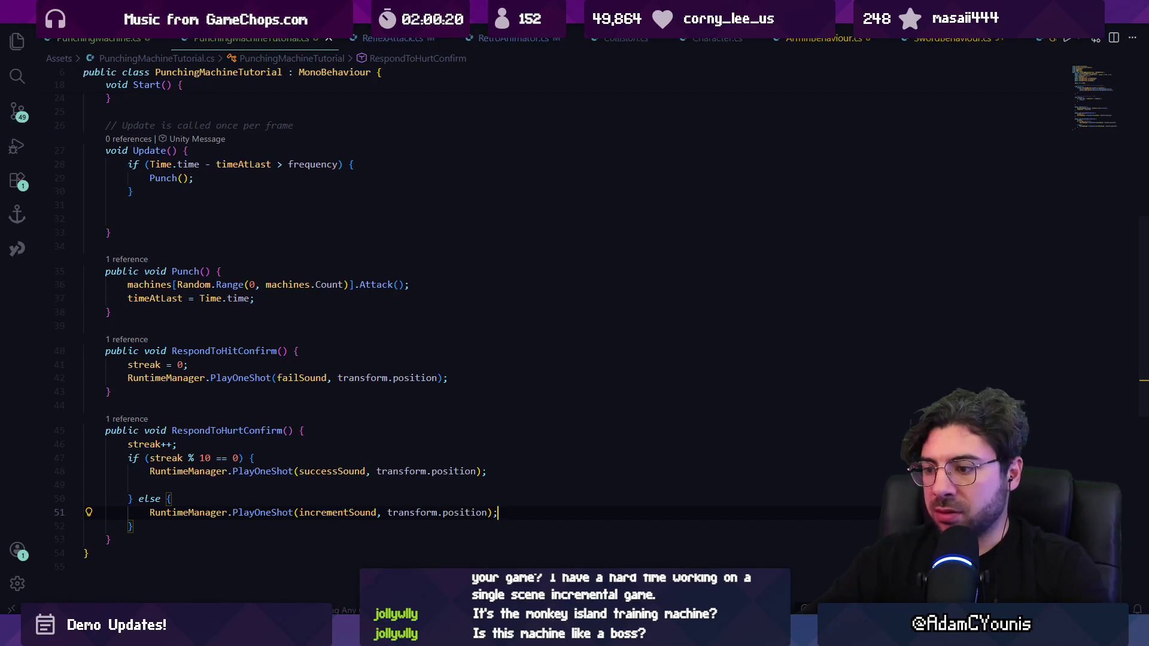
key(alt+Tab)
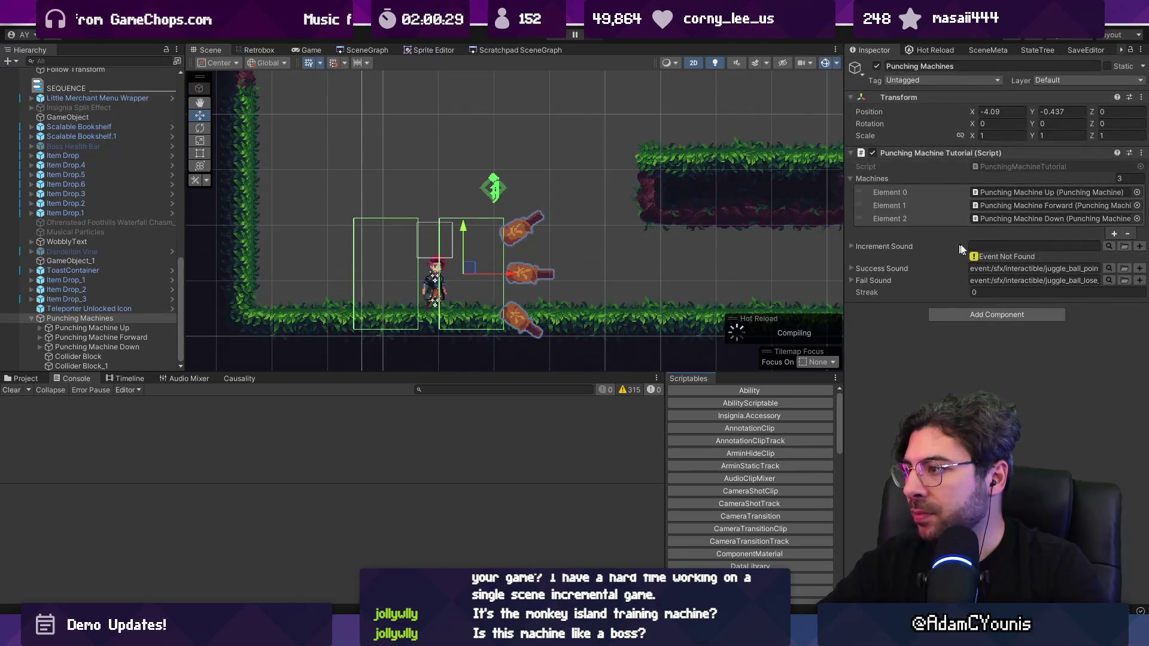
Set Increment Sound to the juggle_ball_bounce event and start a playtest.
click(1108, 246)
text(incer)
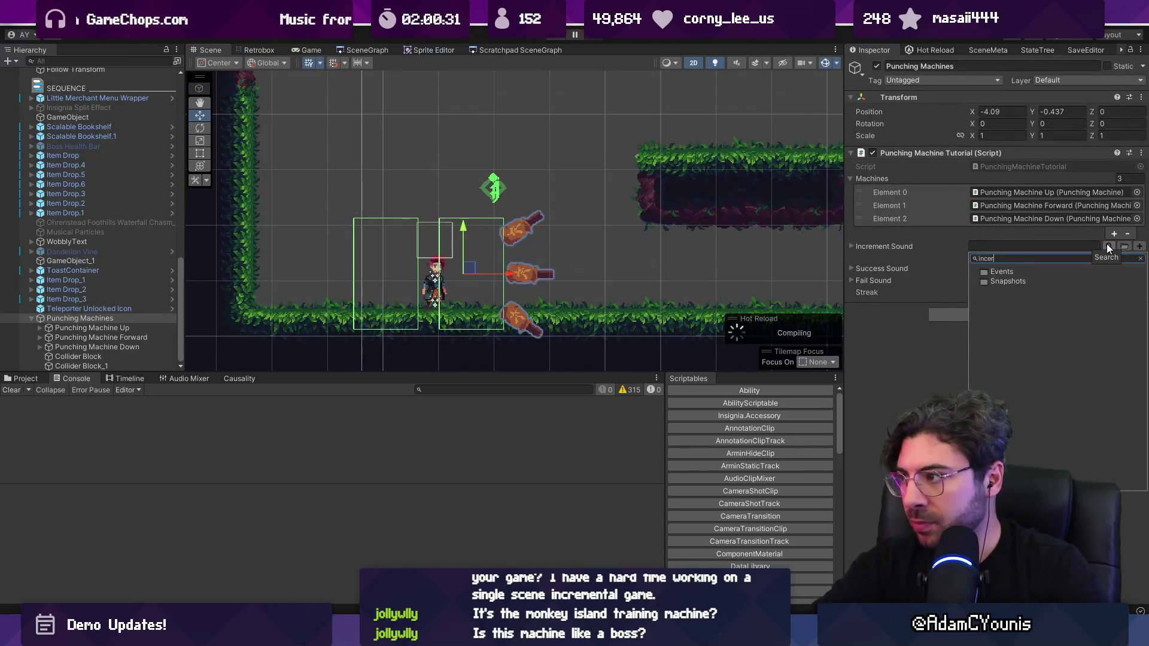
key(BackSpace)
key(BackSpace)
key(BackSpace)
text(ball)
key(Down)
key(Down)
key(Down)
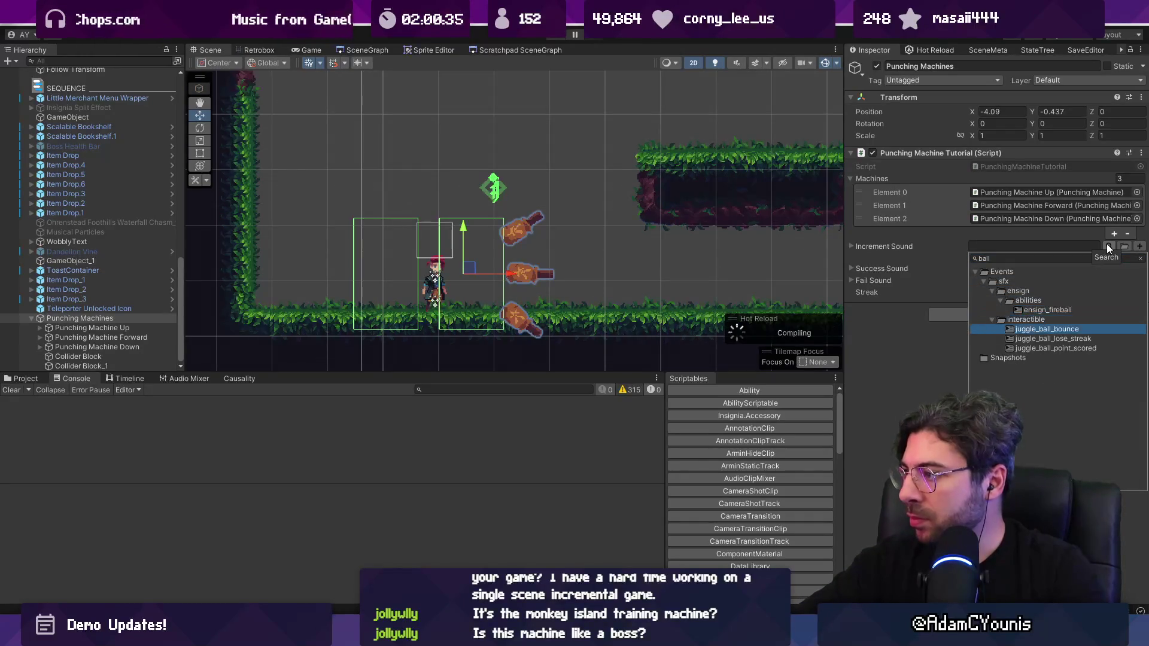
key(Return)
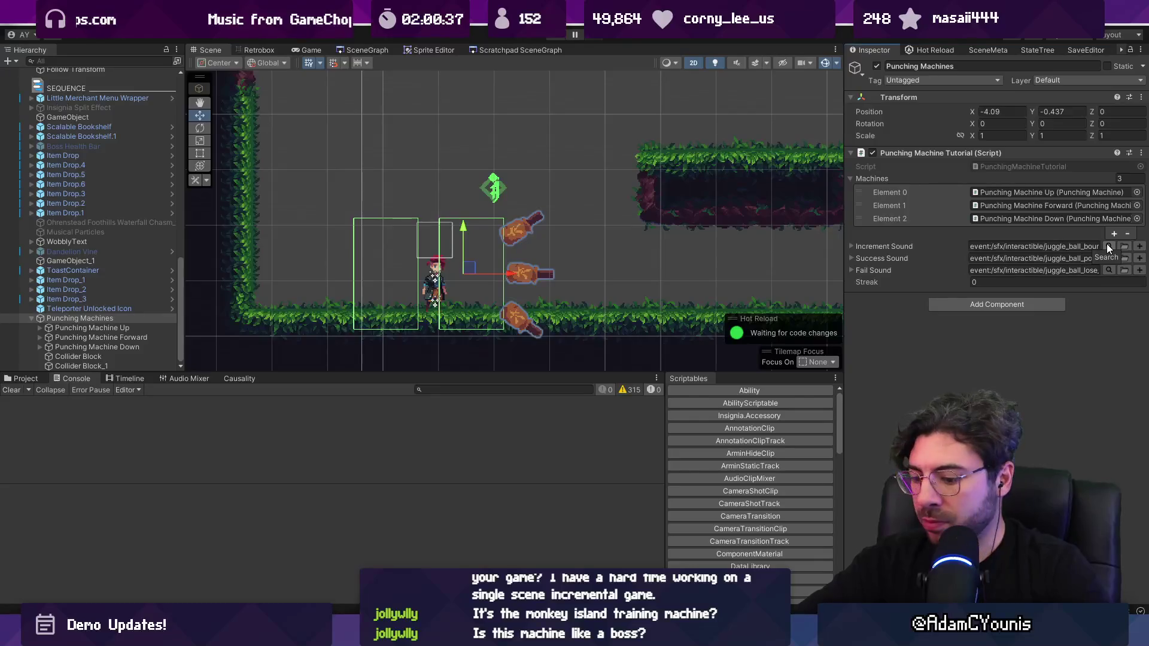
key(ctrl+p)
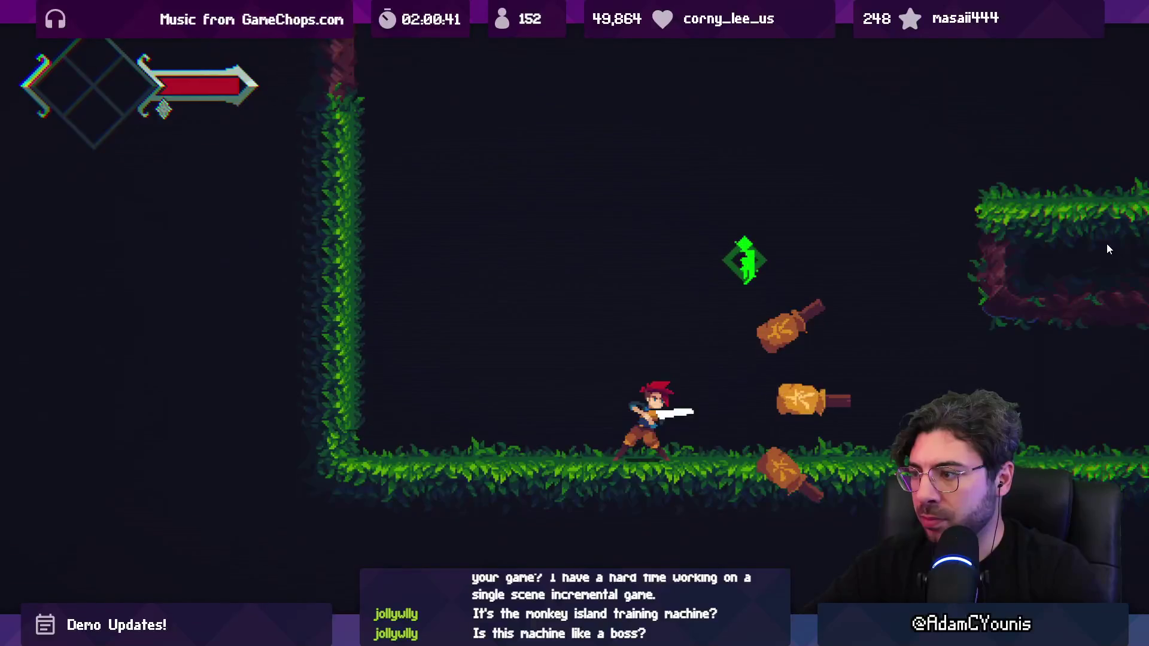
End the playtest and search Project assets for 'ball', inspecting juggle_ball_point_scored.
key(x)
key(x)
key(shift+space)
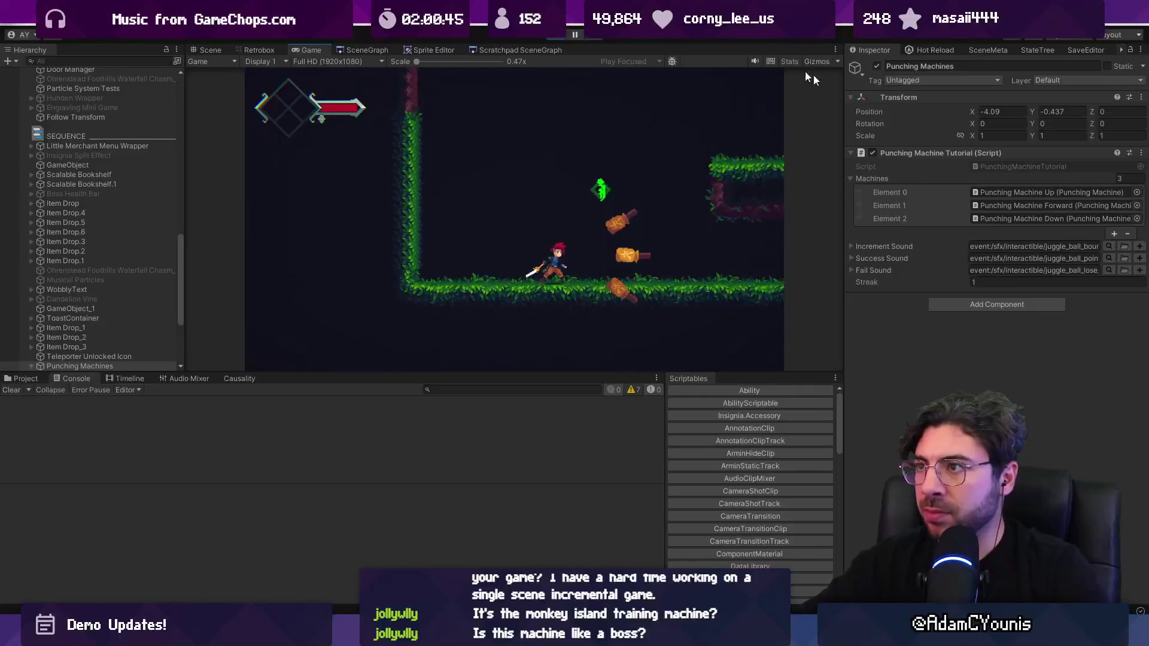
key(ctrl+p)
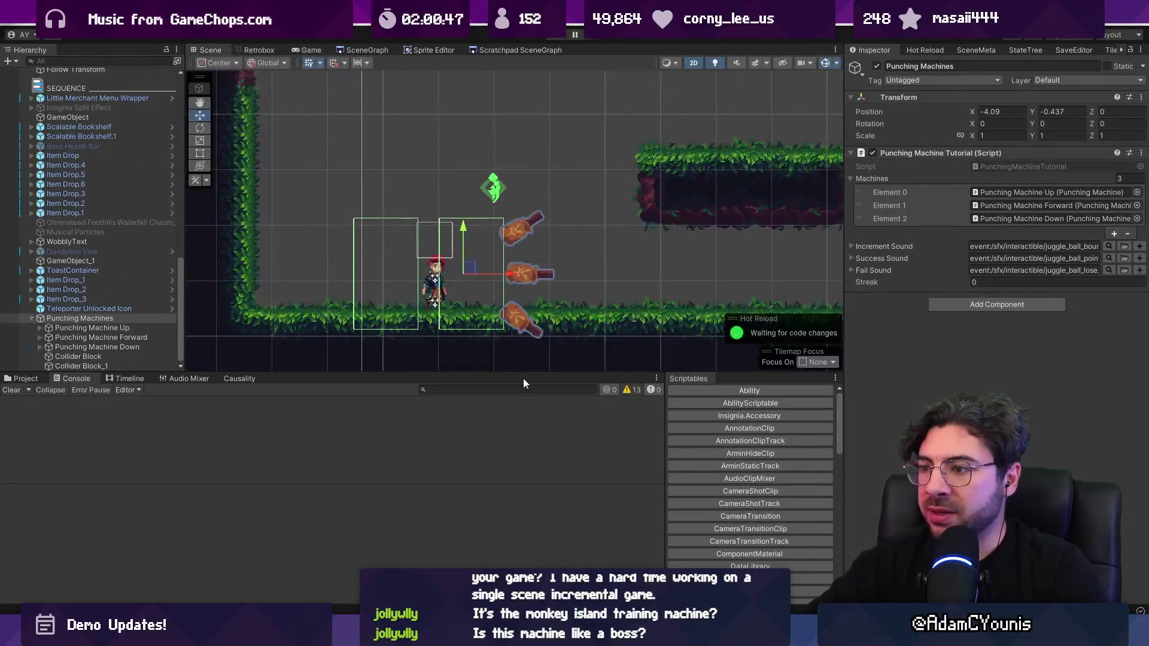
click(26, 378)
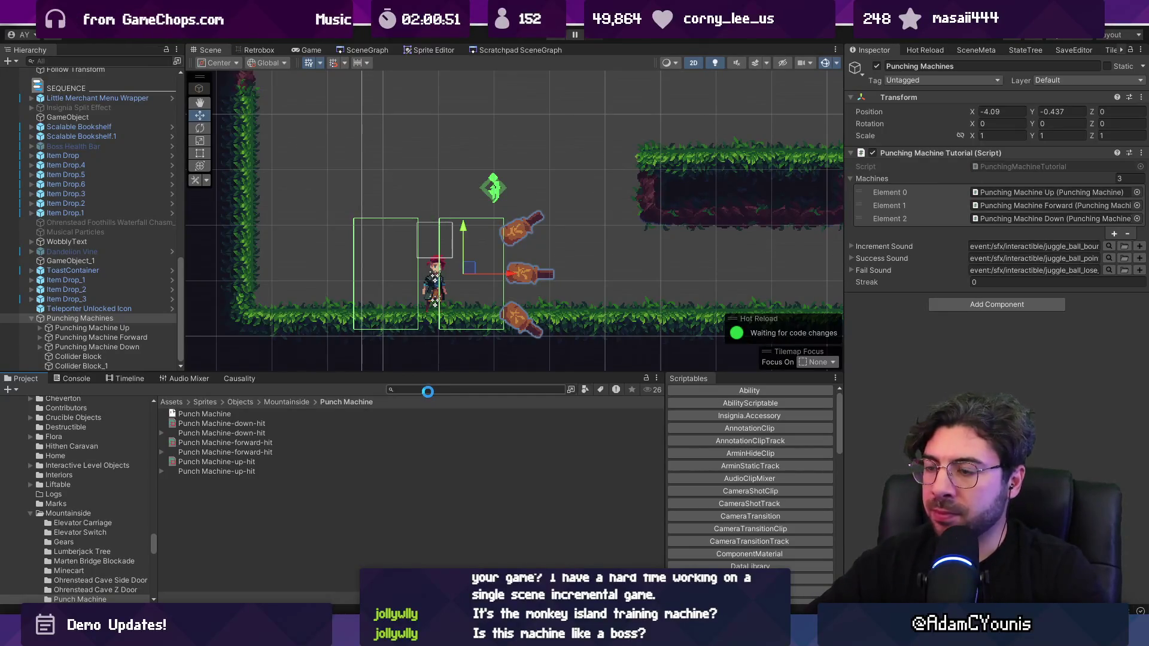
text(ball)
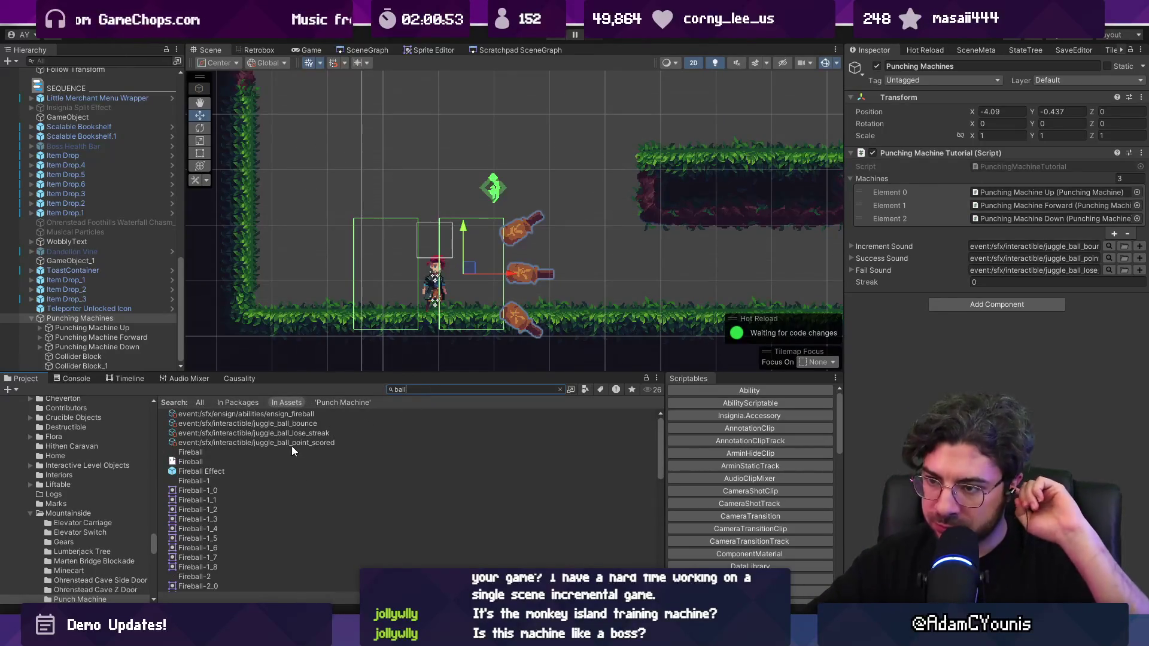
click(328, 442)
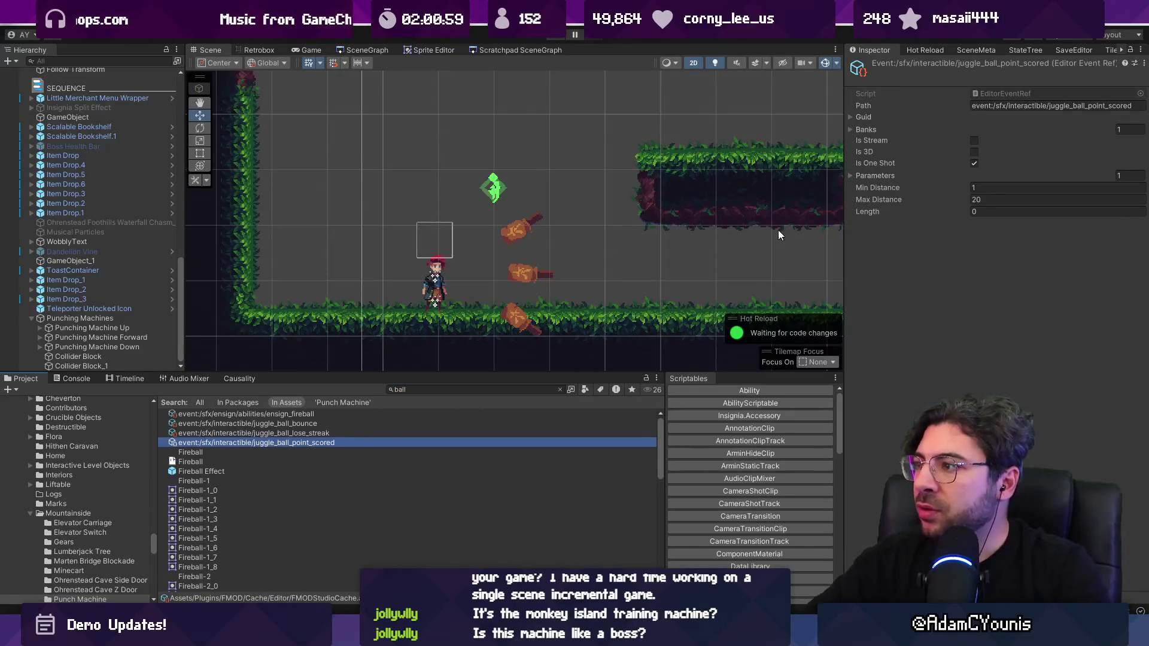
Reselect Punching Machines and open the Increment Sound event picker.
key(alt+Tab)
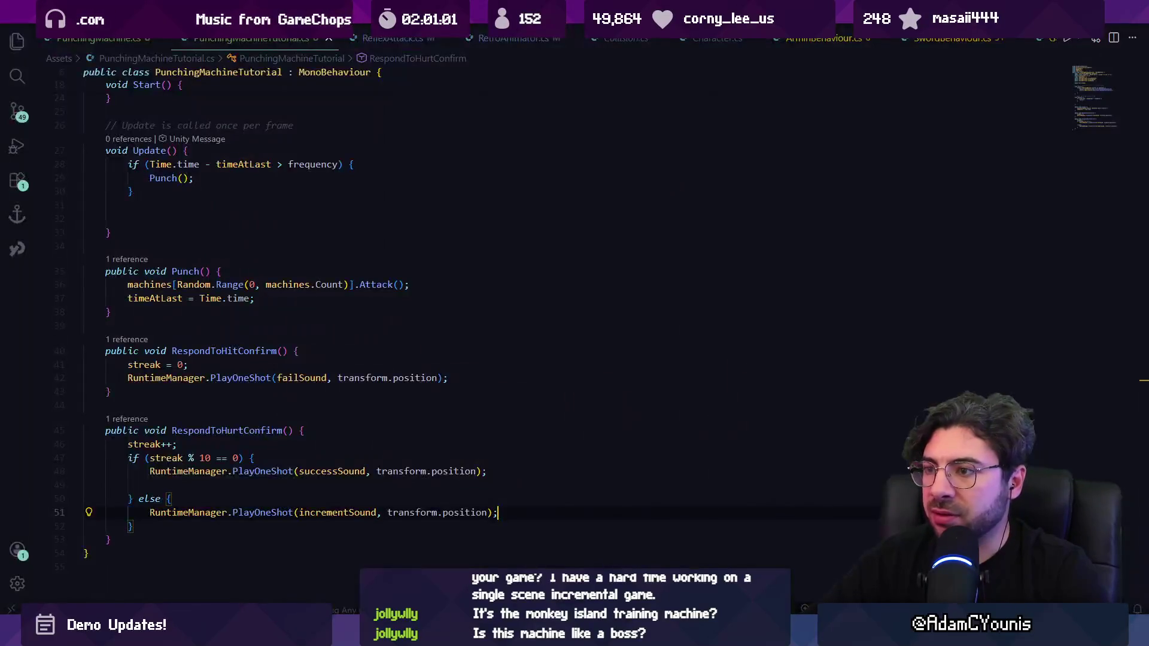
scroll(384, 336, up, 10)
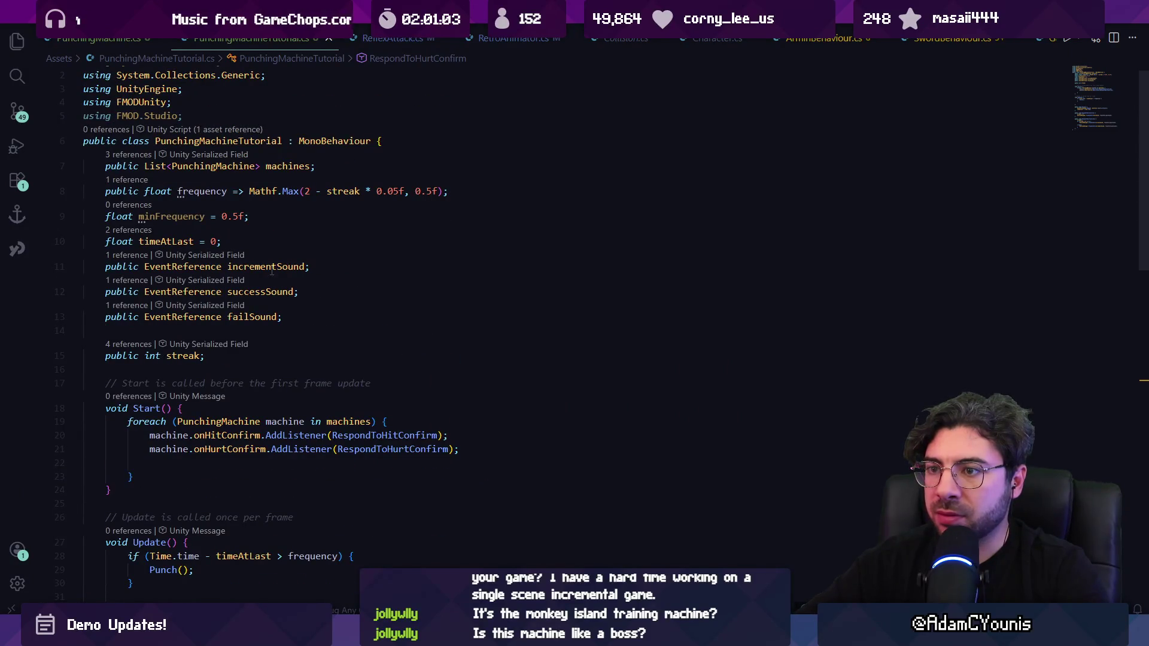
key(alt+Tab)
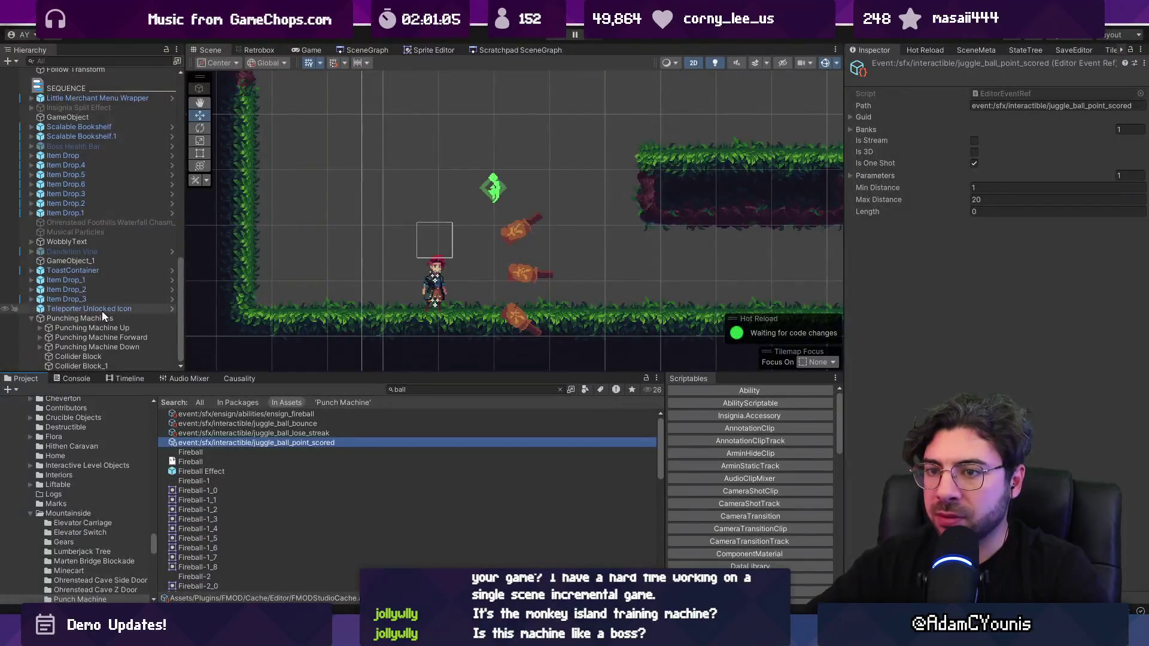
click(103, 318)
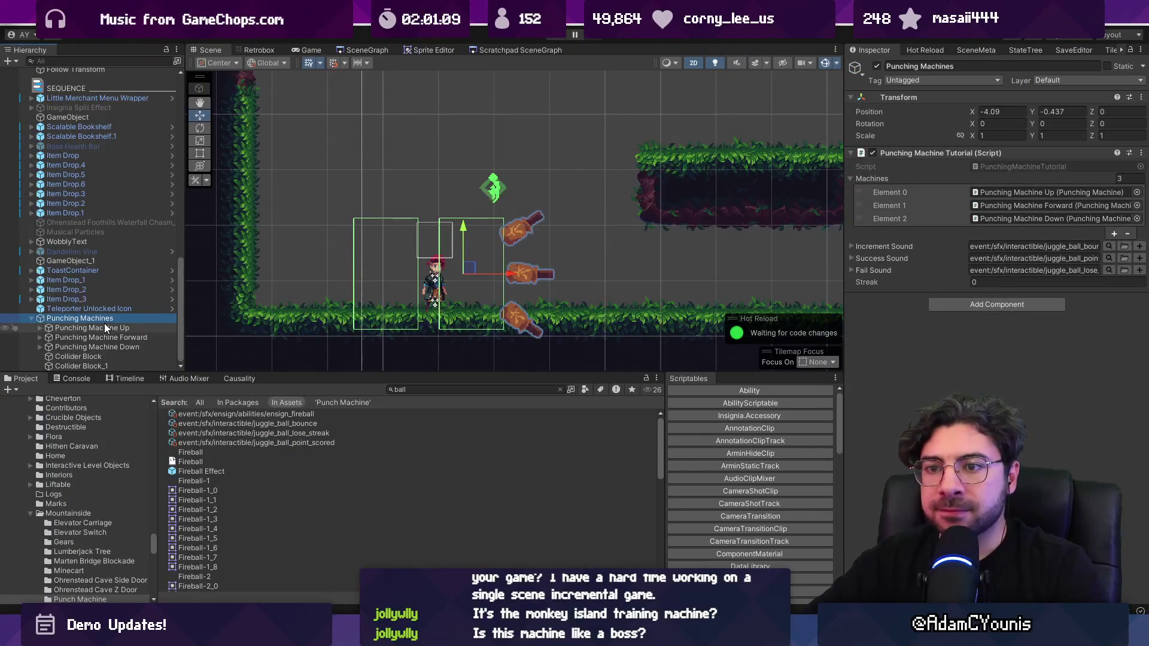
click(1101, 247)
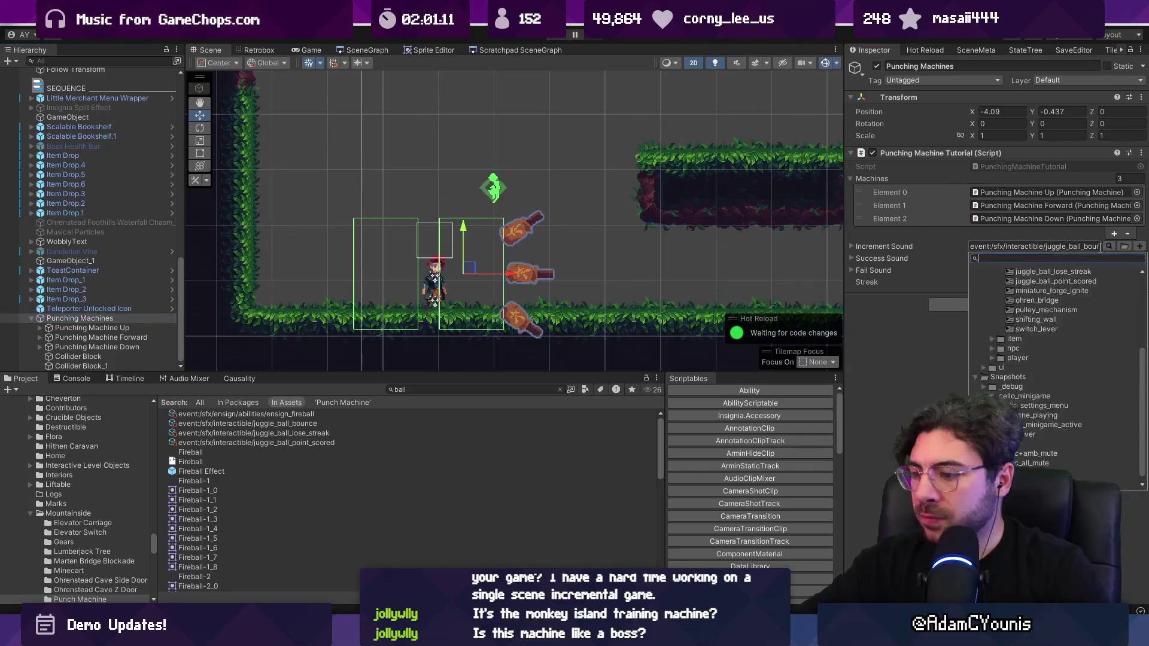
Search 'point' and set Increment Sound to juggle_ball_point_scored.
text(point)
key(Down)
key(Down)
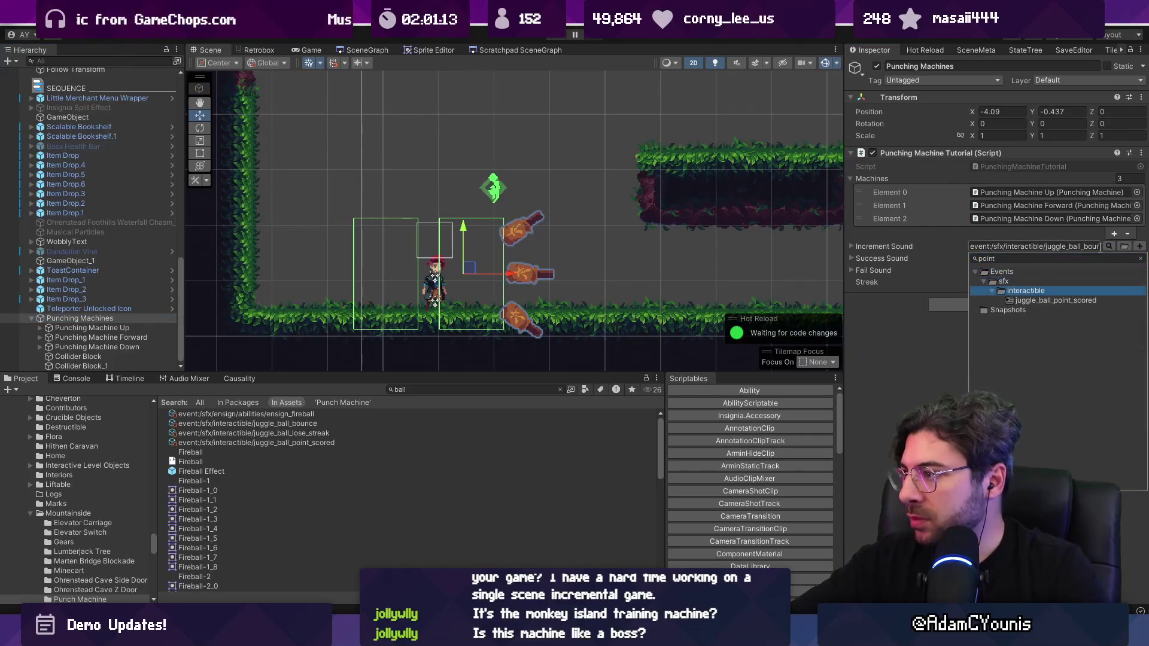
key(Return)
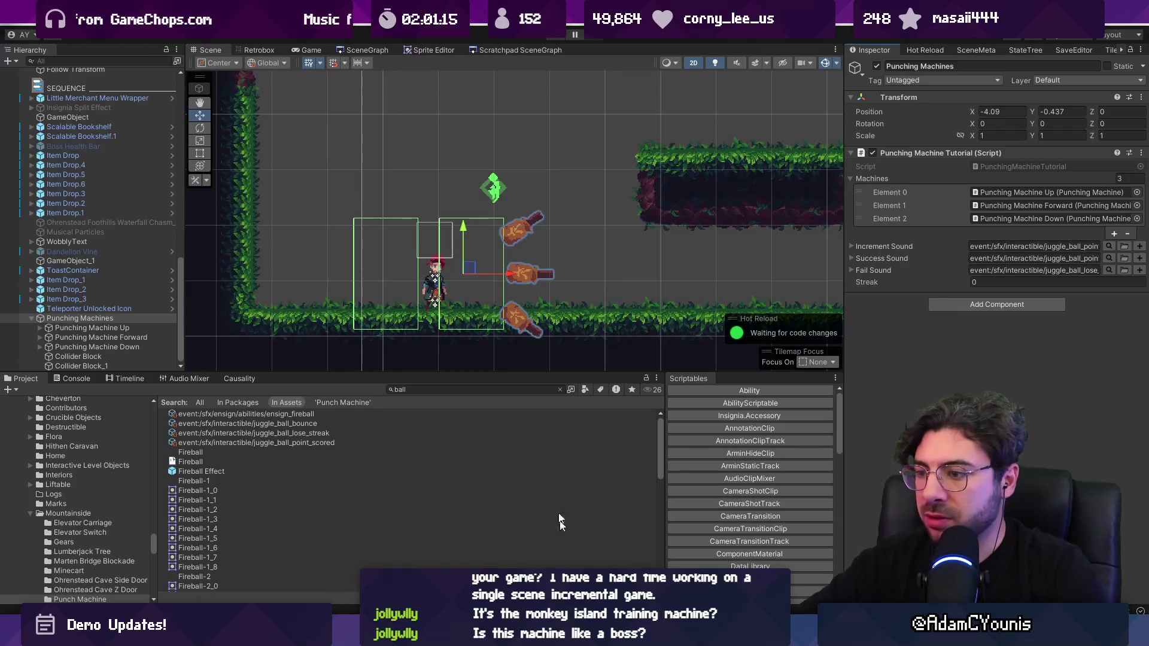
key(alt+Tab)
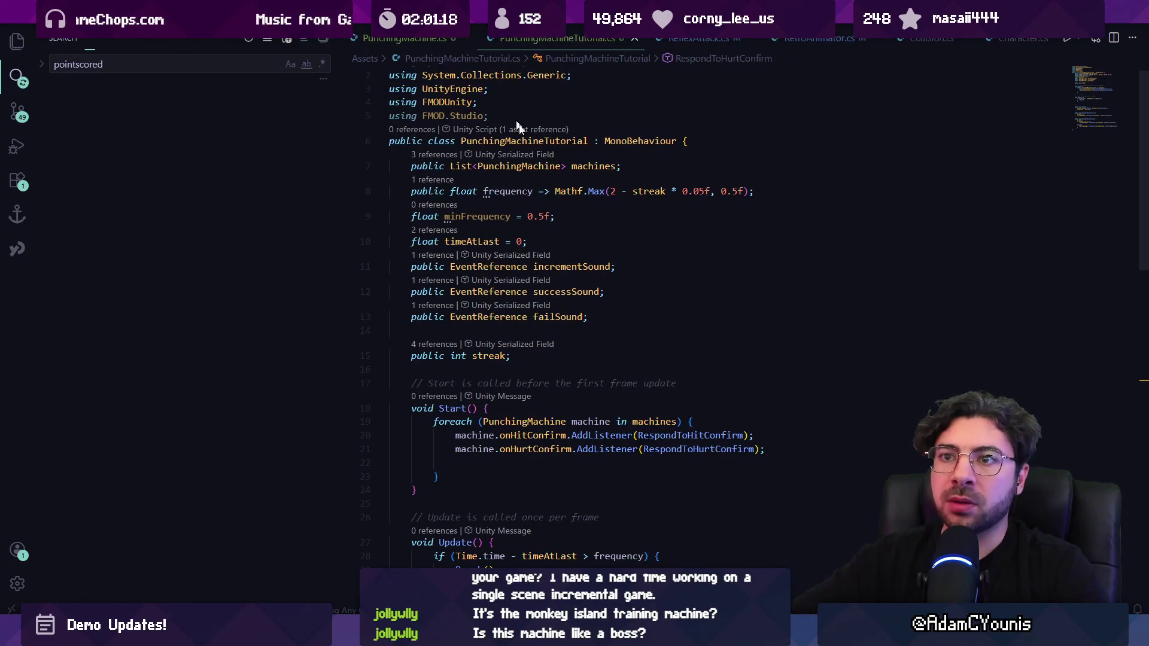
Find the pointScoredSFX PlayClip call in JuggleBall.cs's TakeDamage through its references.
click(198, 125)
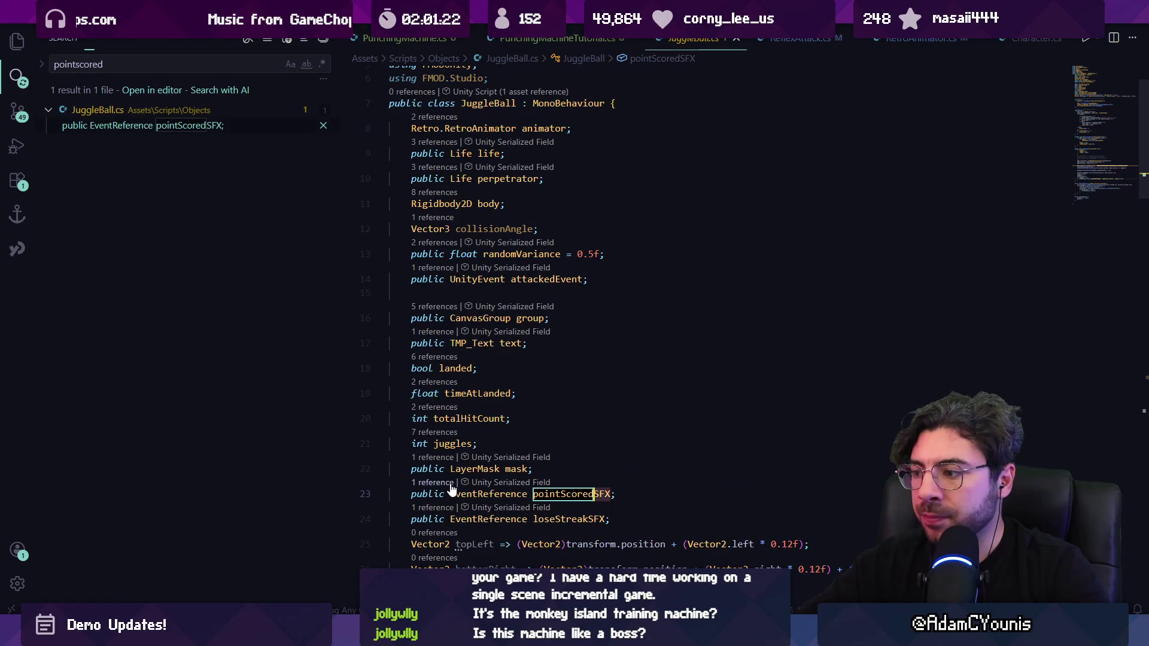
click(450, 485)
click(799, 310)
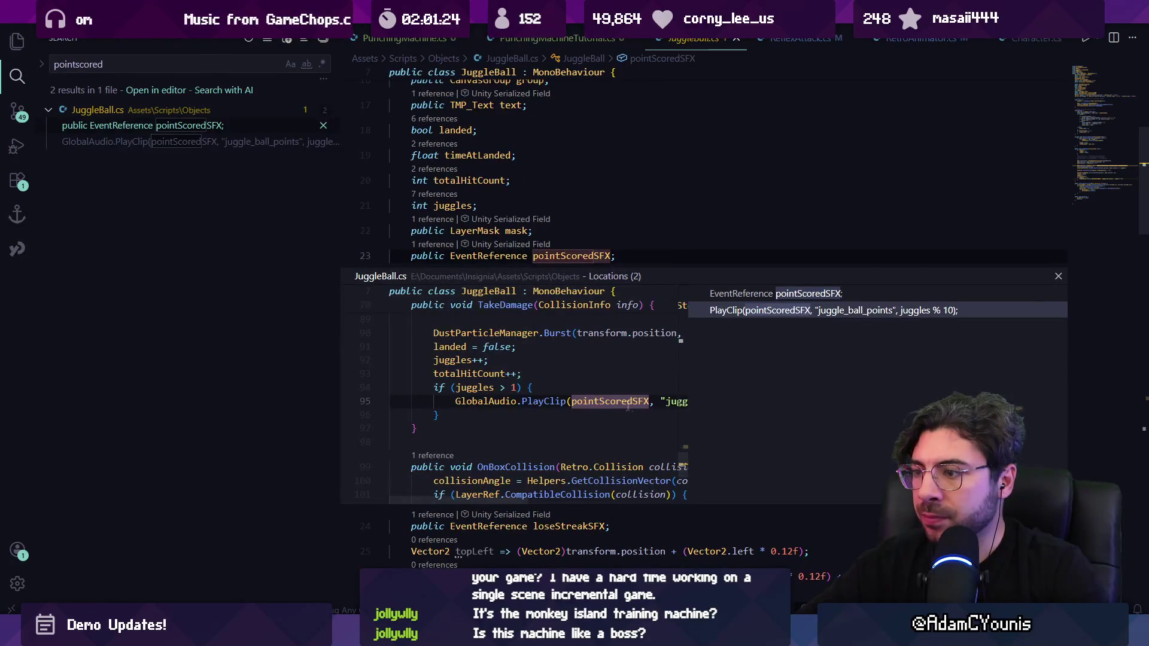
double_click(628, 405)
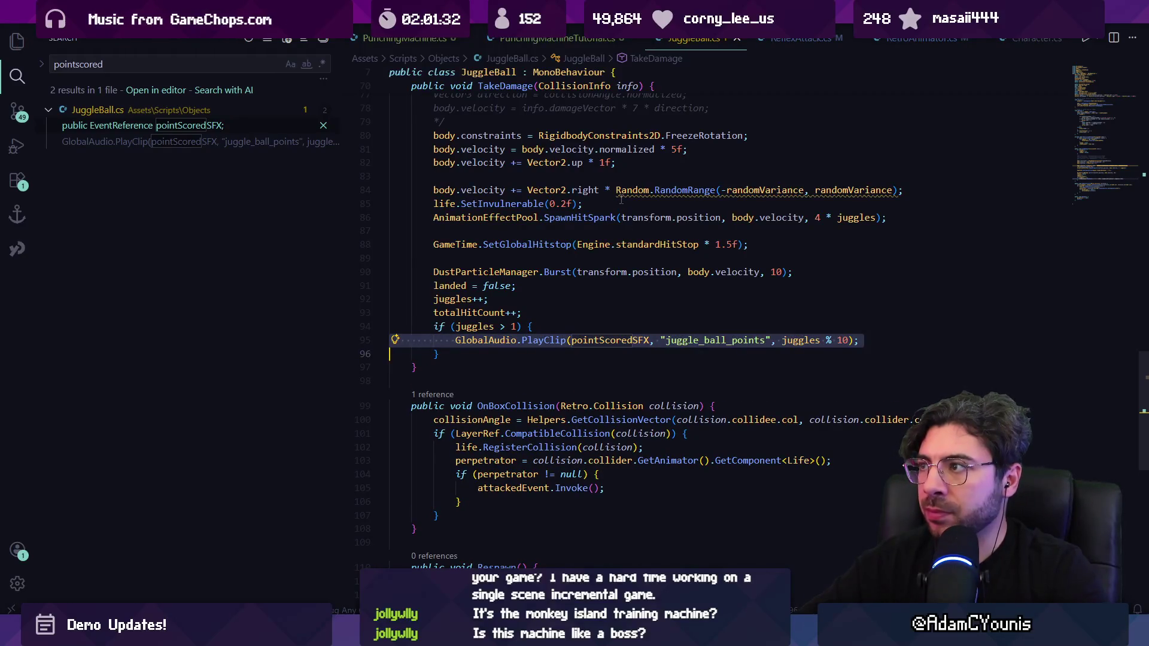
Open PunchingMachine.cs, then return to PunchingMachineTutorial.cs.
key(ctrl+p)
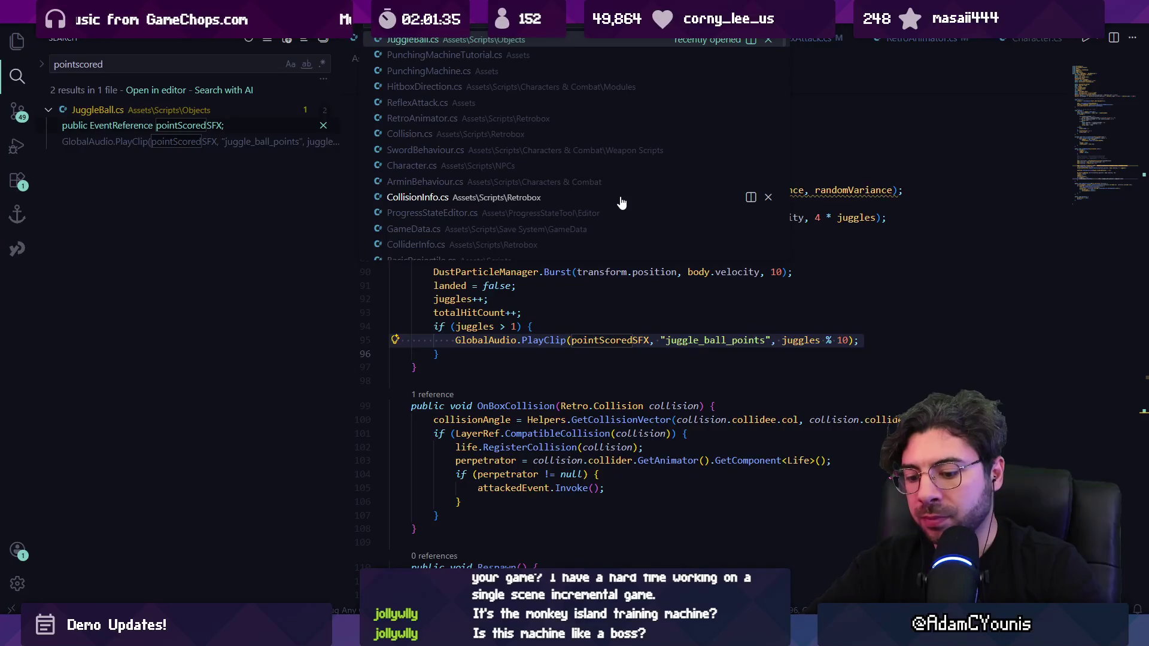
text(punching)
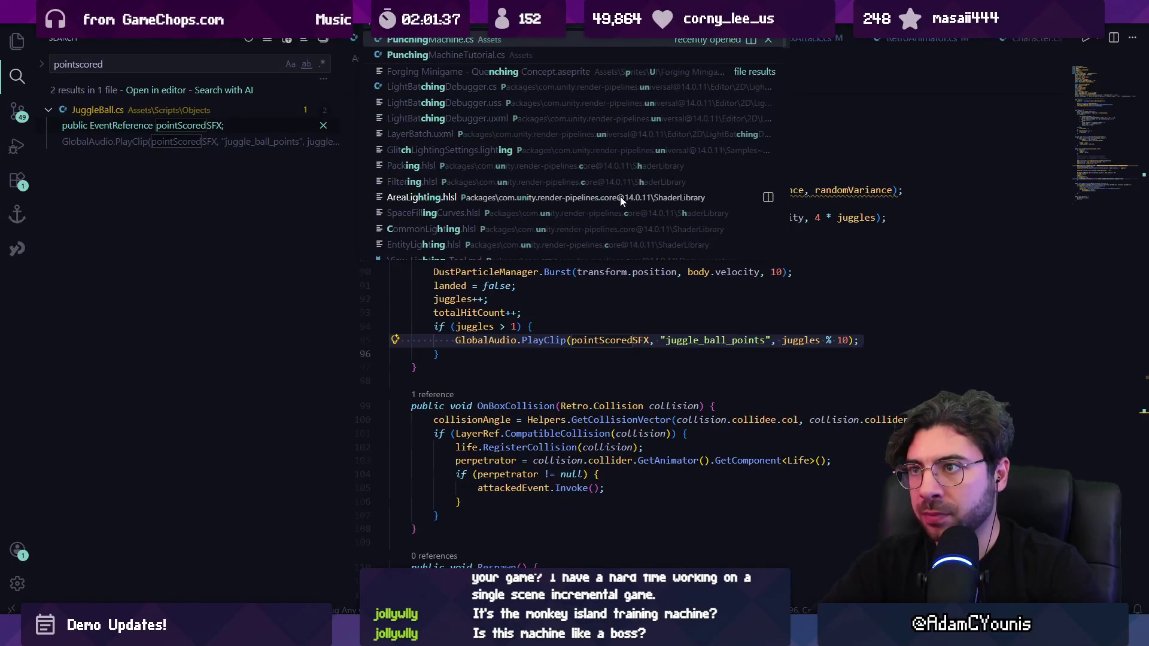
key(Return)
scroll(634, 412, down, 10)
scroll(610, 345, up, 4)
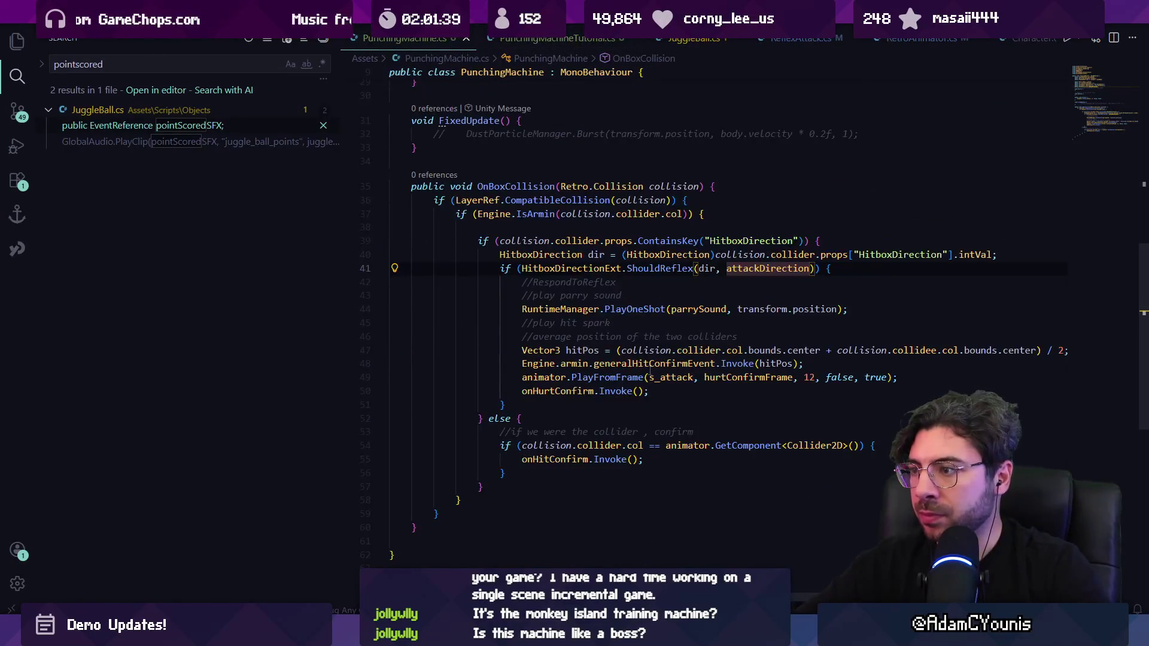
scroll(653, 375, up, 8)
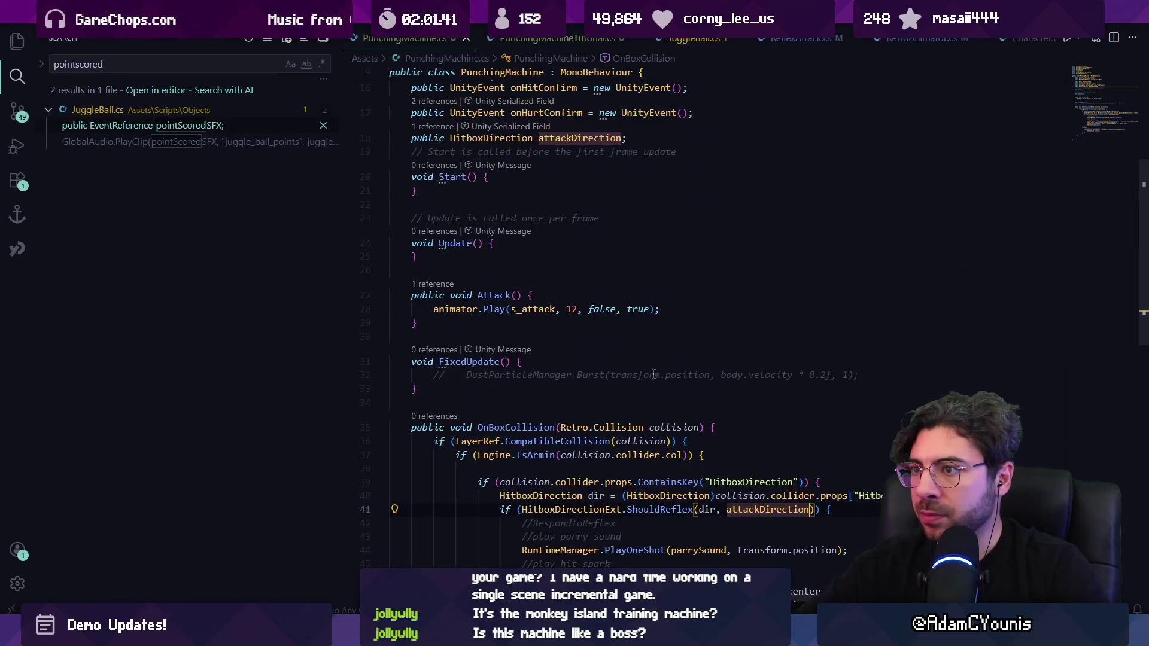
click(560, 38)
scroll(560, 219, down, 10)
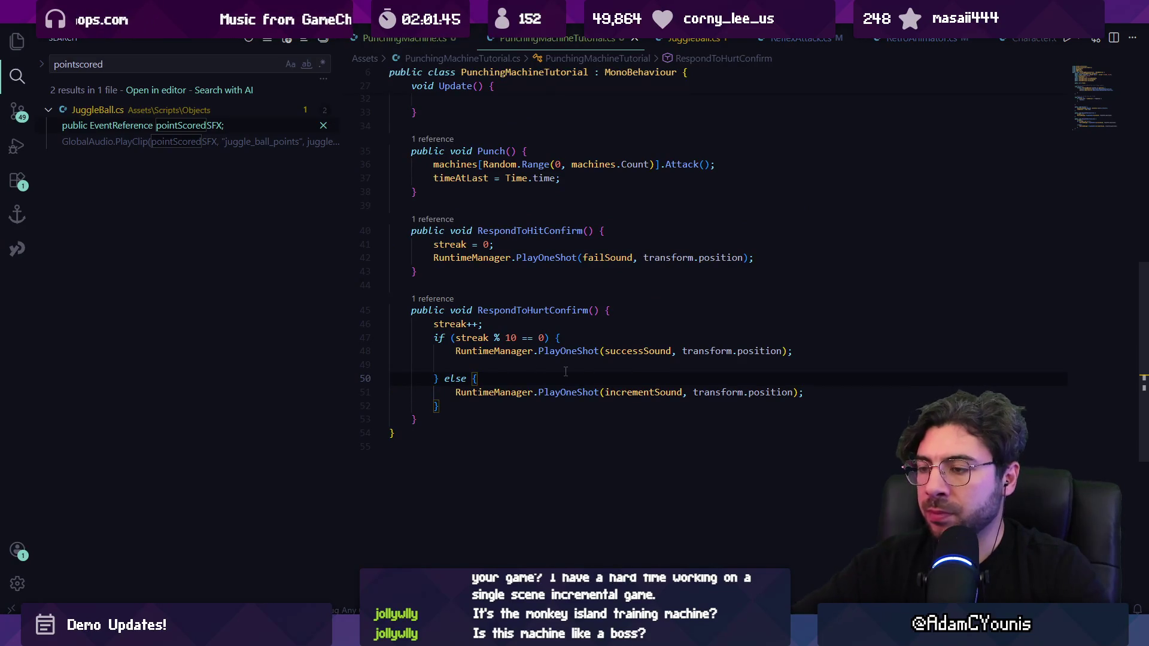
Paste a GlobalAudio.PlayClip call into the else branch using incrementSound and streak.
key(Return)
text(GlobalAudio.PlayClip(pointScoredSFX, "juggle_ball_points", juggles % 10);)
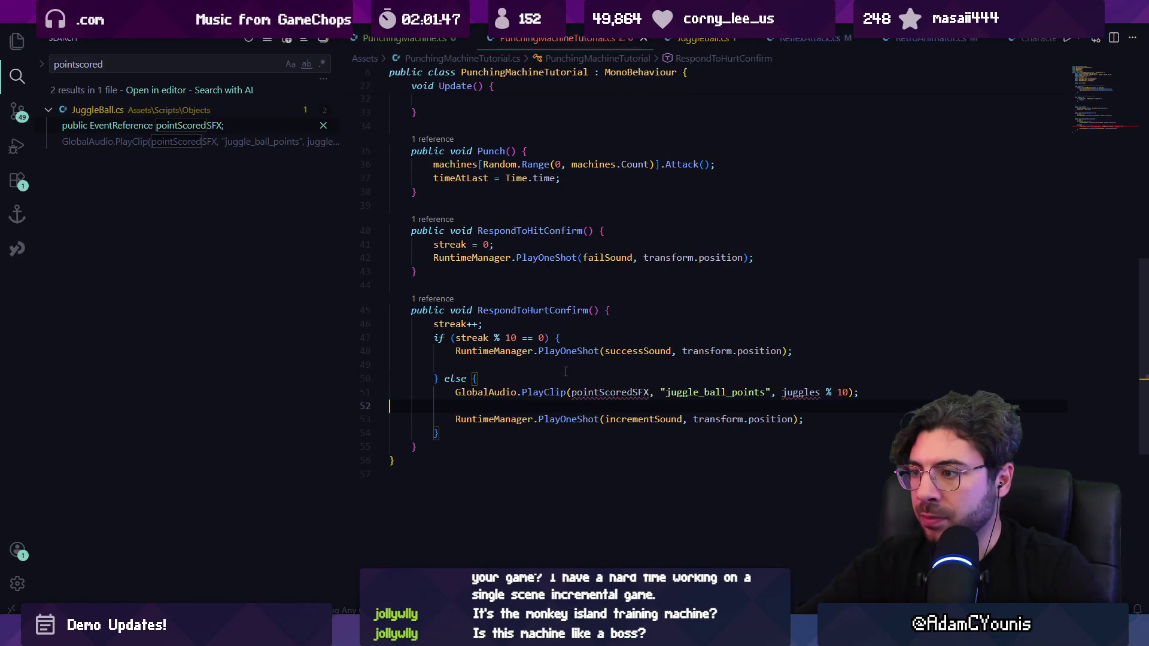
key(ctrl+Right)
key(ctrl+Right)
key(ctrl+Right)
key(ctrl+shift+Right)
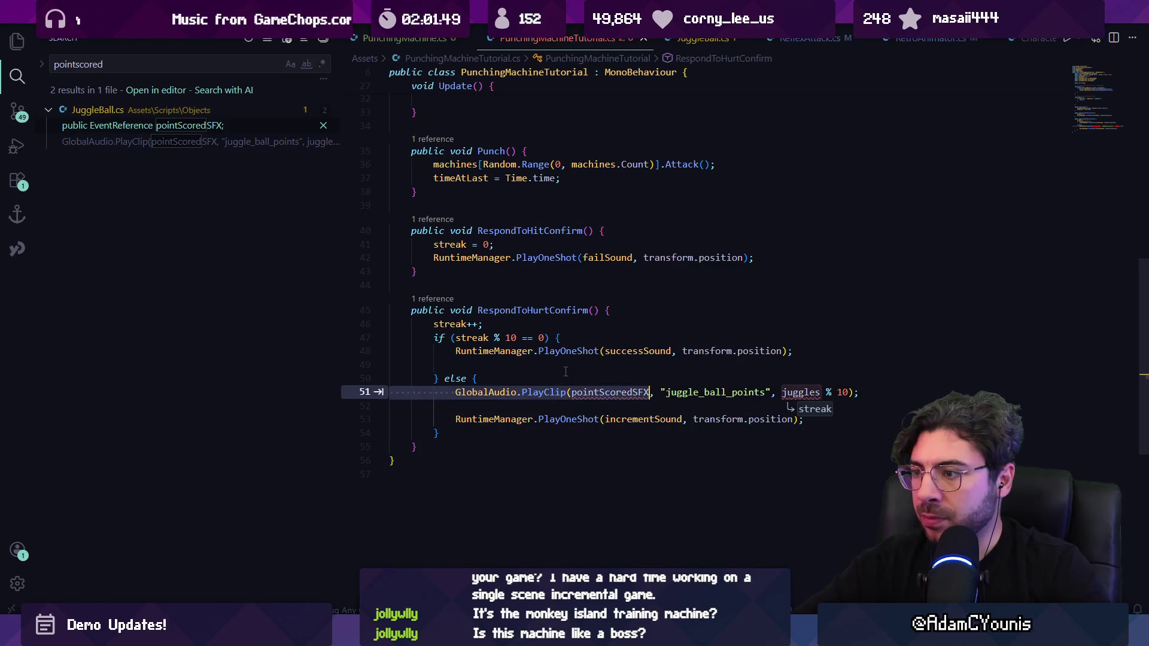
text(pointscore)
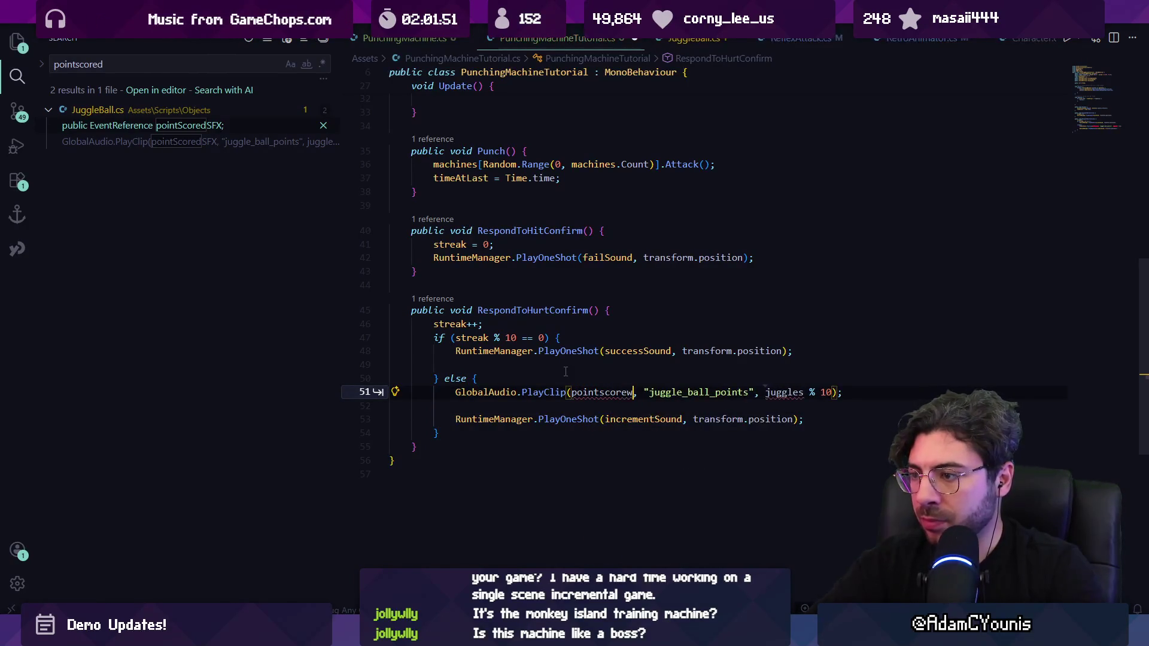
key(ctrl+shift+Left)
text(incer)
key(Tab)
key(ctrl+Right)
key(ctrl+Right)
key(ctrl+Right)
key(ctrl+shift+Right)
text(streak)
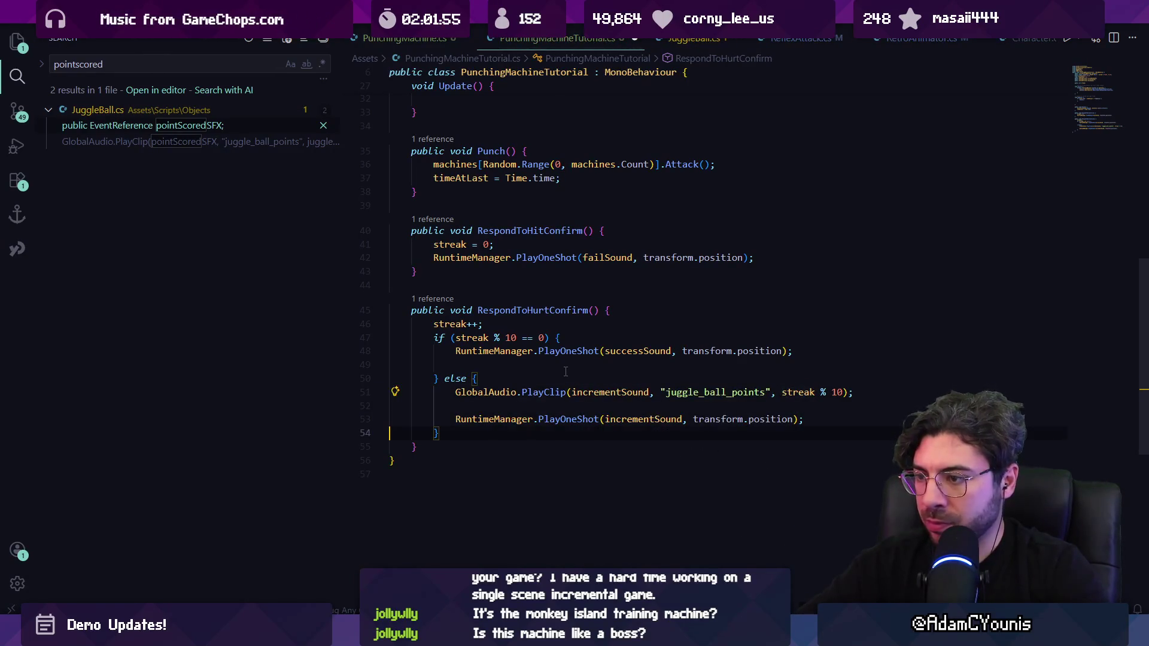
Delete the old incrementSound PlayOneShot line and save.
key(shift+Up)
key(BackSpace)
key(ctrl+s)
key(shift+Up)
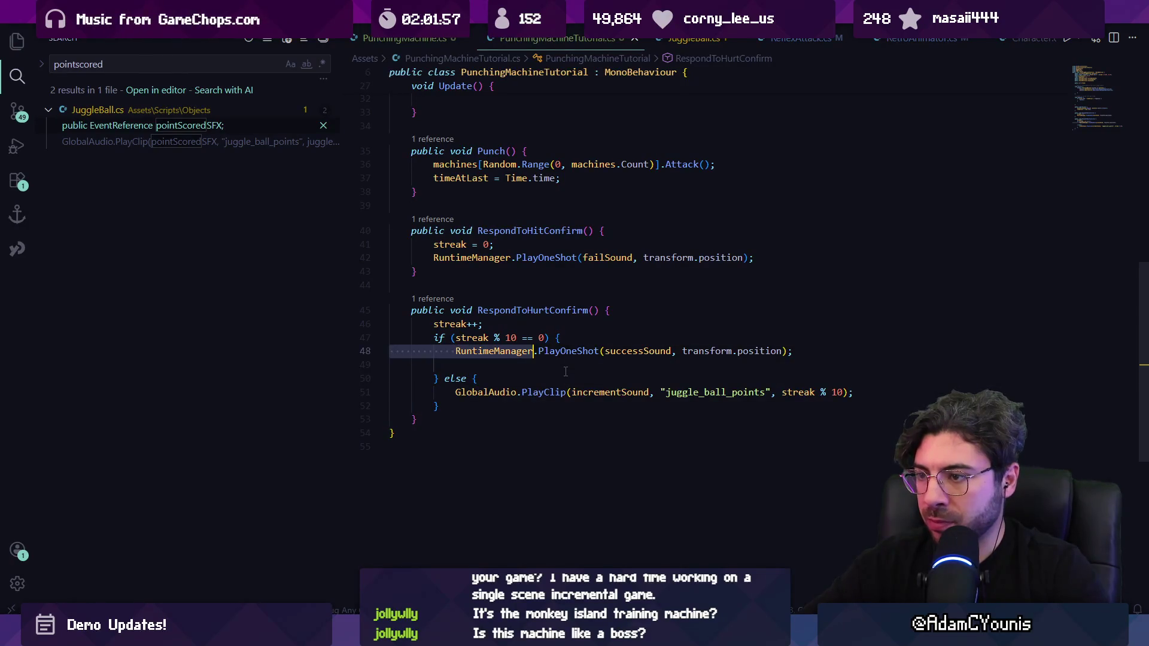
Copy the PlayClip call into the success branch and change its sound to successSound.
key(Down)
key(Down)
key(Down)
key(Up)
key(Up)
key(shift+End)
key(ctrl+c)
key(Up)
key(Up)
key(ctrl+v)
key(Home)
key(ctrl+shift+Right)
key(ctrl+shift+Right)
key(ctrl+shift+Right)
key(Up)
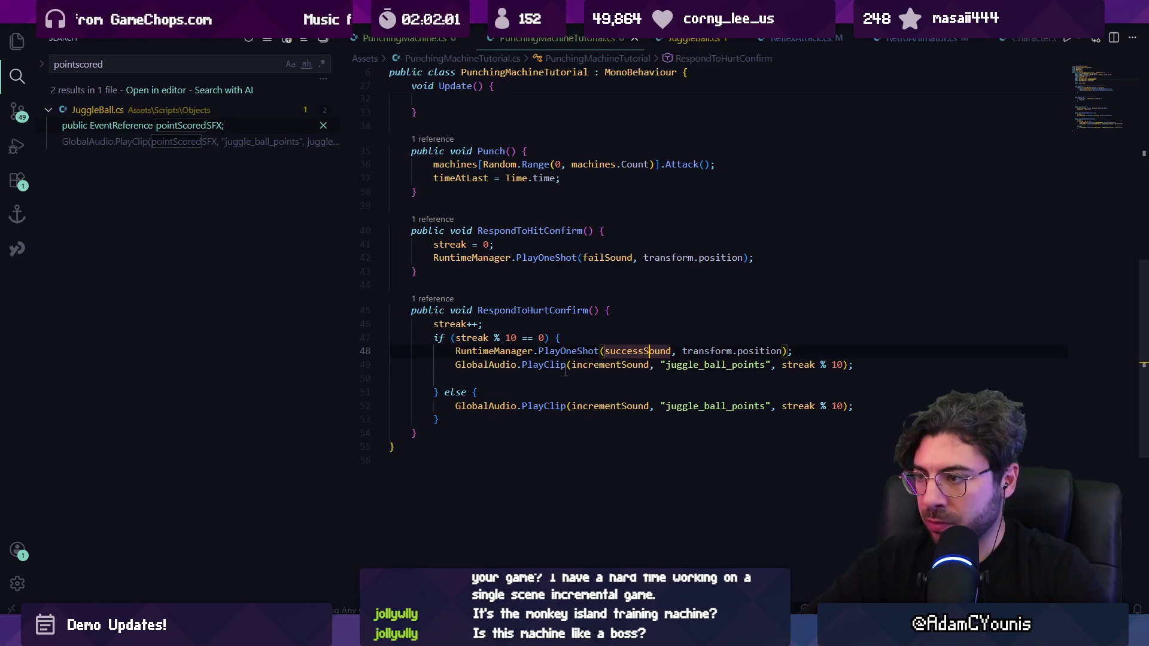
key(Down)
key(ctrl+BackSpace)
text(successSound)
Trim the extra arguments from PlayClip(successSound) and delete the old PlayOneShot success line.
click(565, 372)
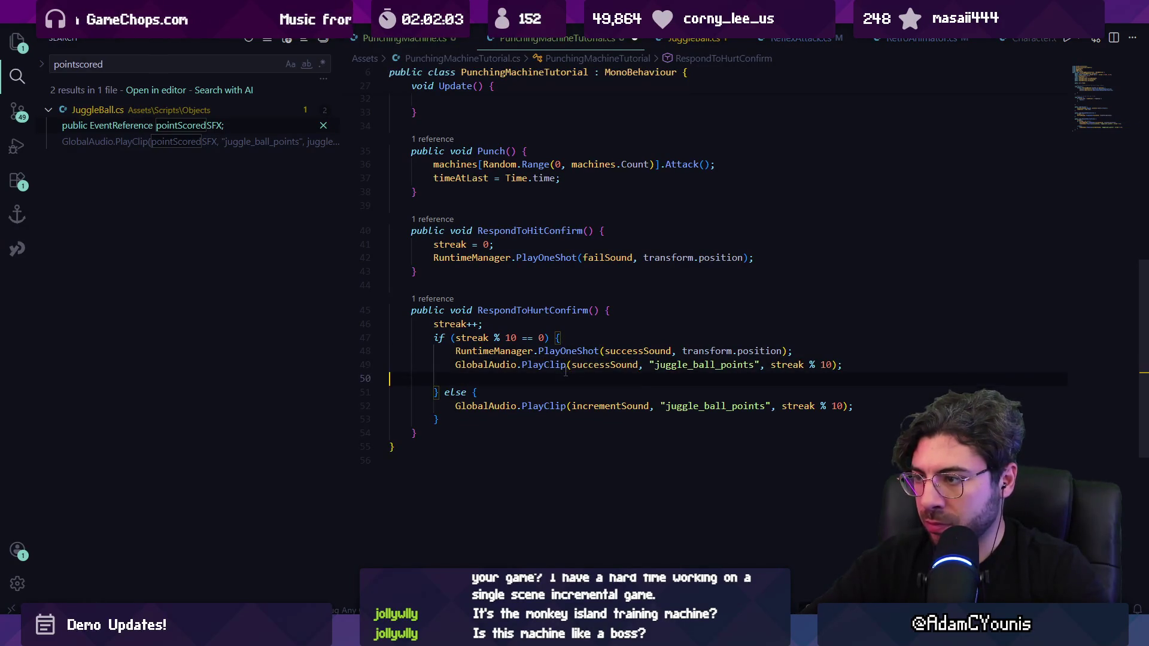
key(ctrl+shift+Left)
key(ctrl+shift+Left)
key(ctrl+shift+Left)
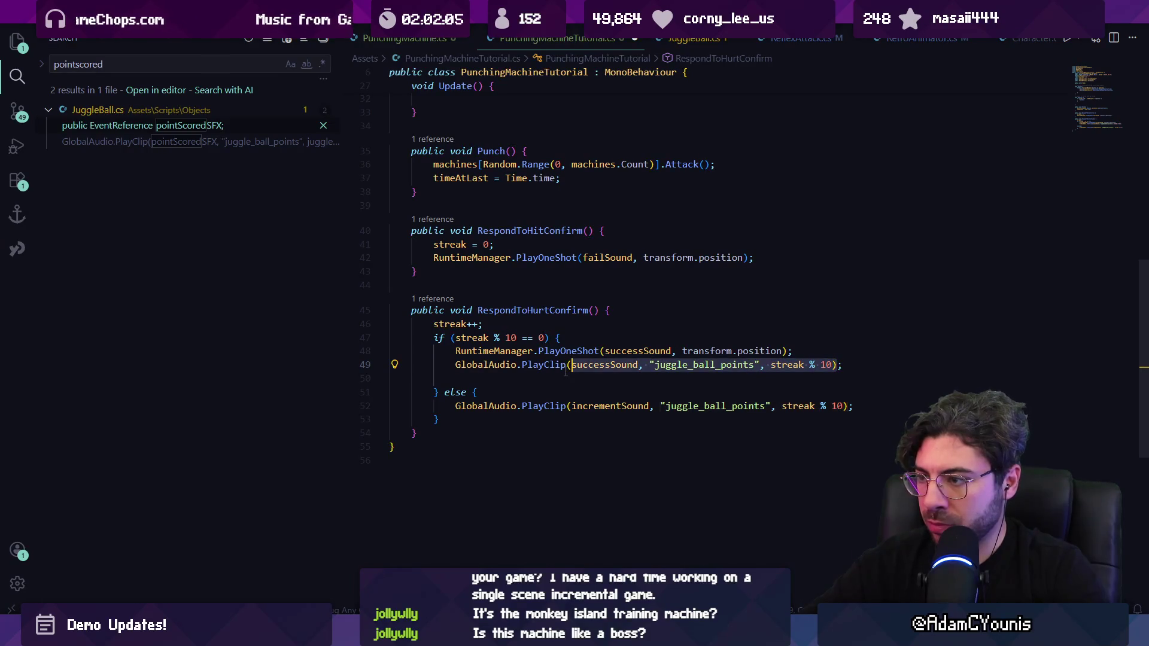
key(BackSpace)
click(565, 372)
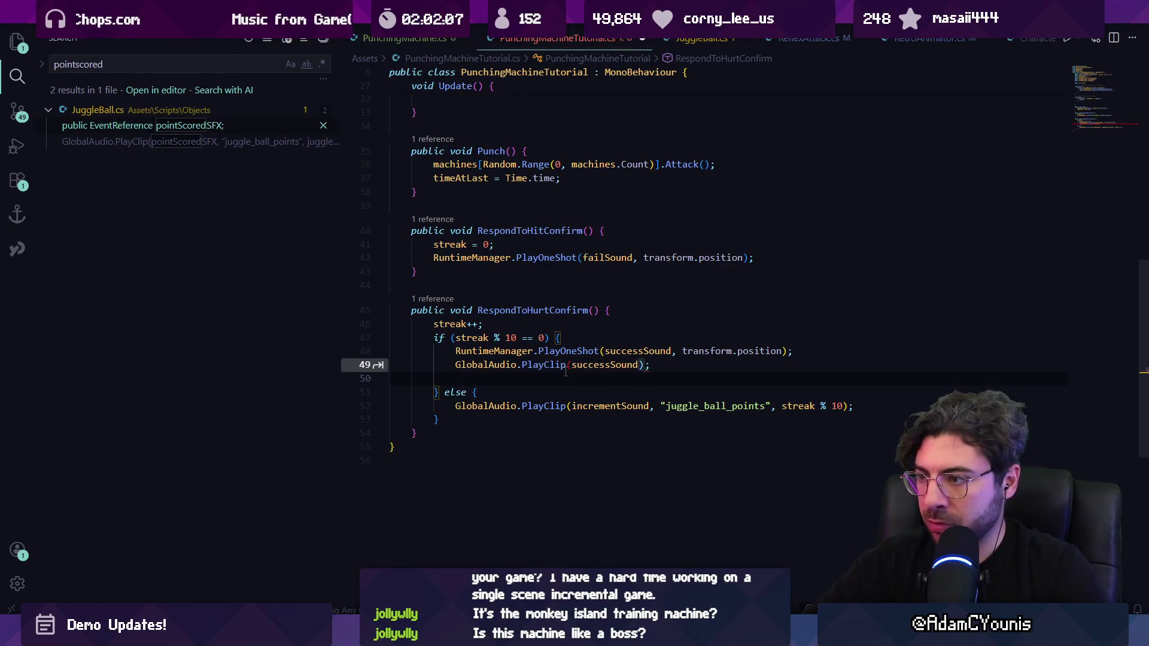
key(Tab)
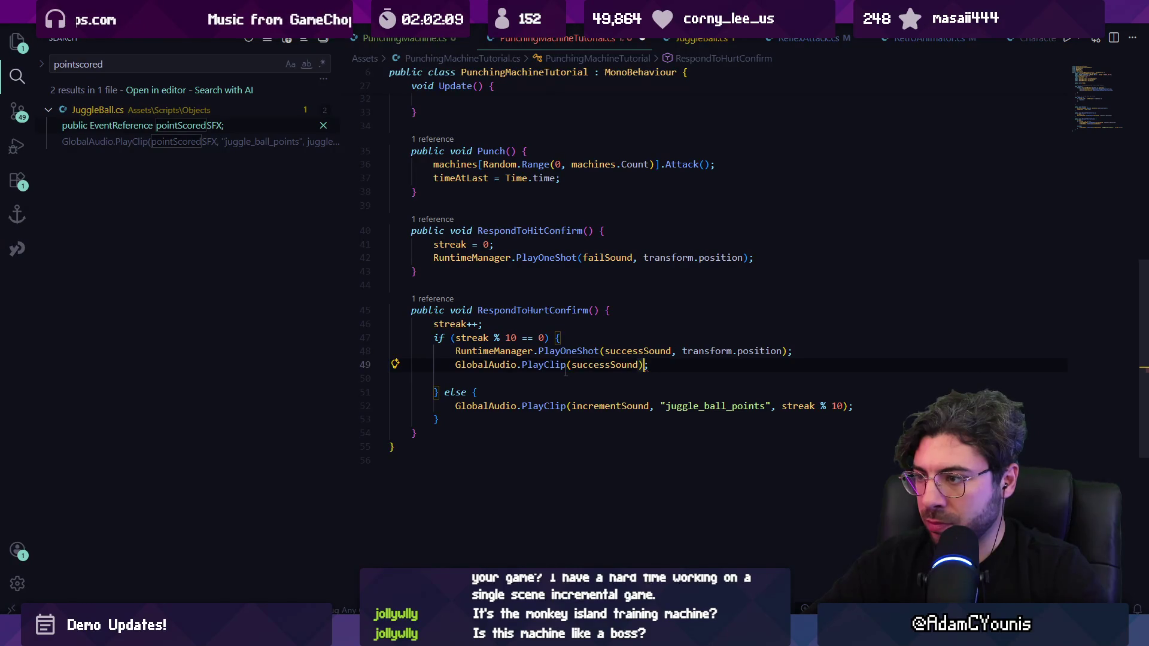
key(Up)
key(Up)
key(Up)
key(shift+Down)
key(Delete)
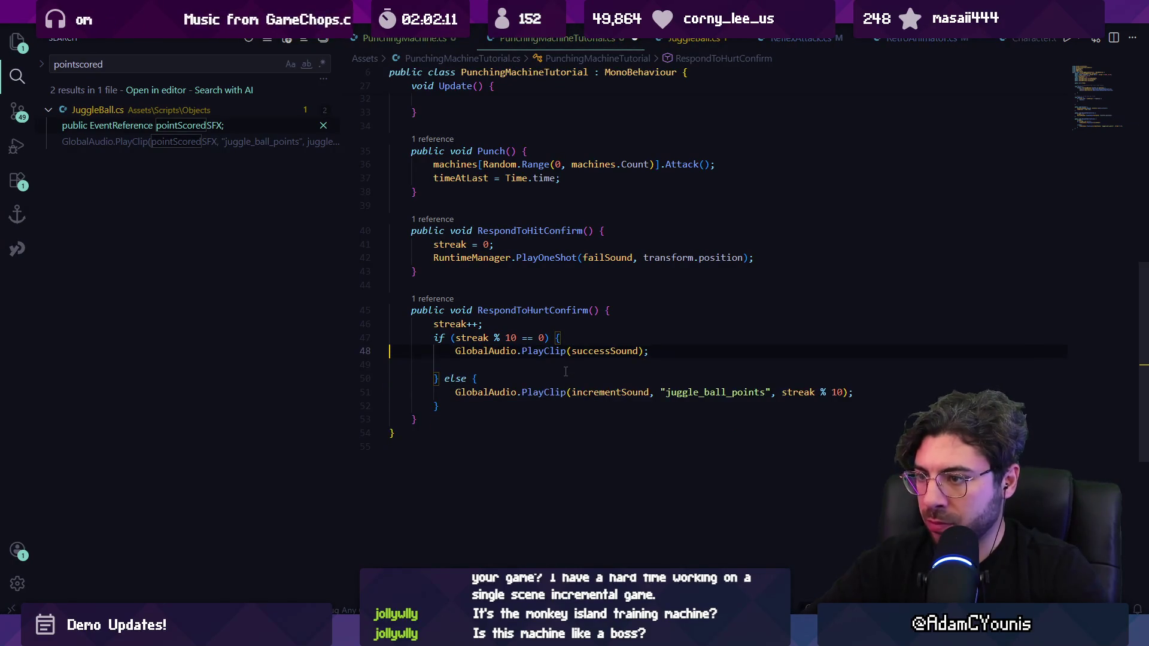
key(Down)
key(BackSpace)
Replace the failSound PlayOneShot line with GlobalAudio.PlayClip(failSound) and save.
click(558, 353)
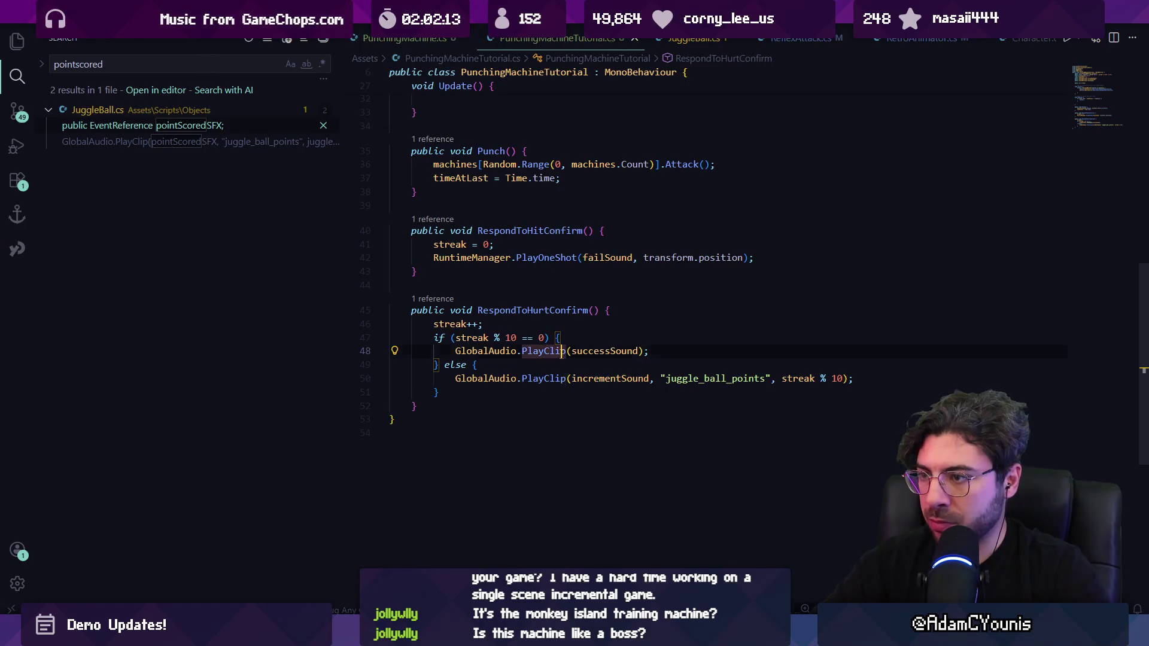
triple_click(558, 353)
key(ctrl+c)
triple_click(530, 261)
key(ctrl+v)
double_click(580, 258)
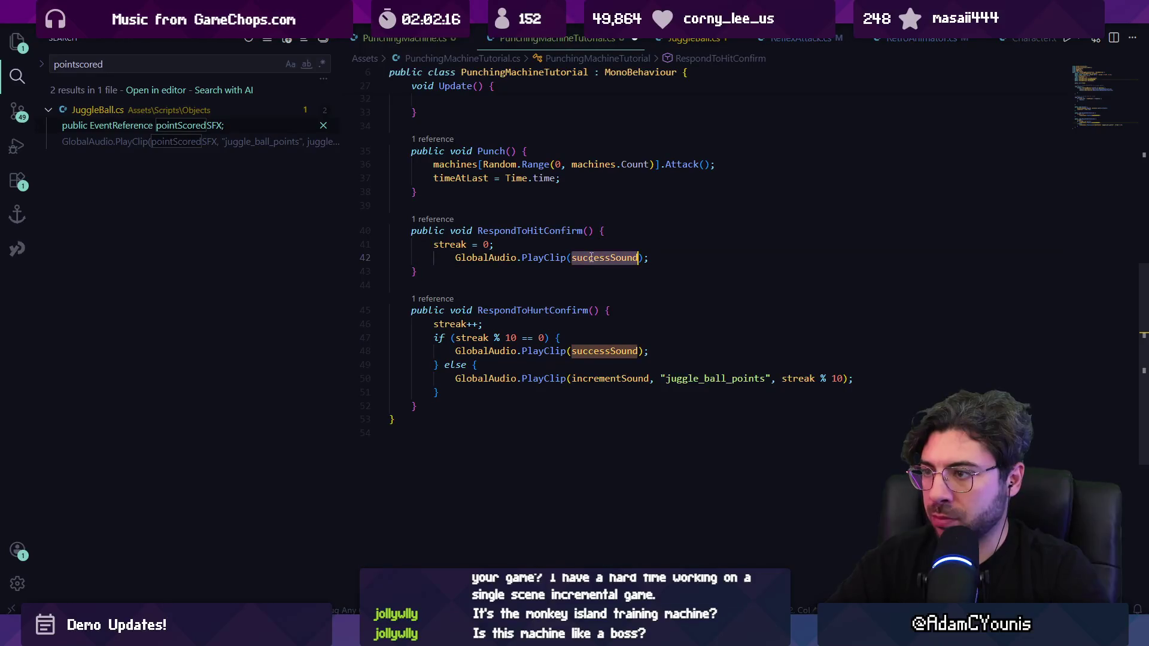
text(fai)
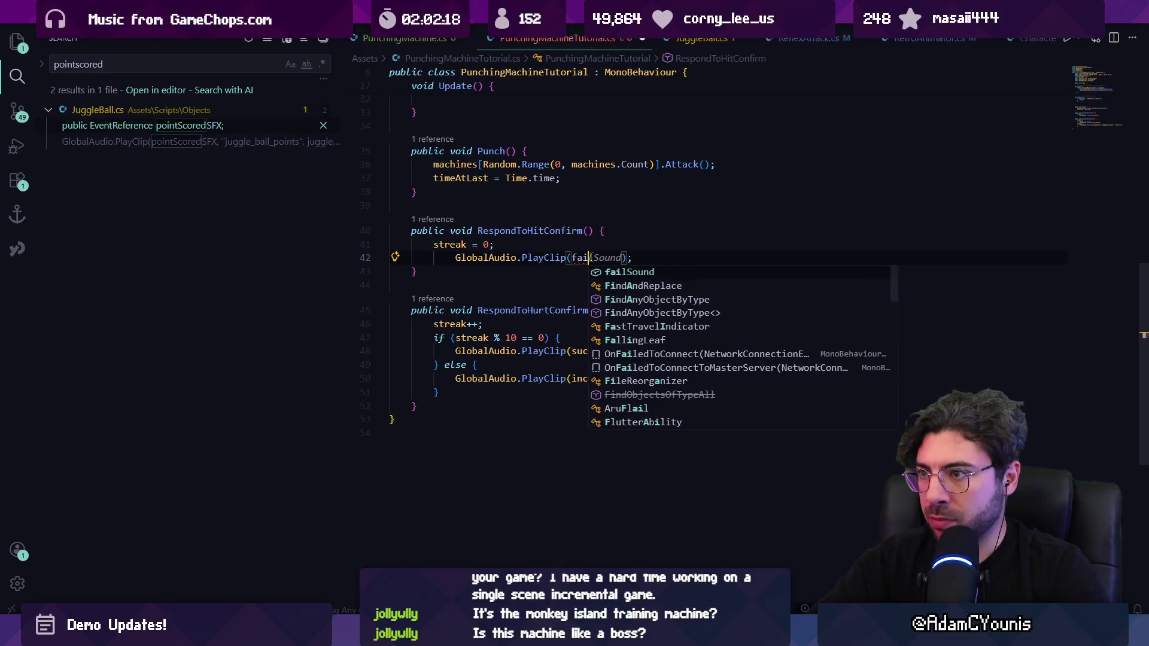
key(Tab)
key(ctrl+s)
scroll(607, 317, up, 8)
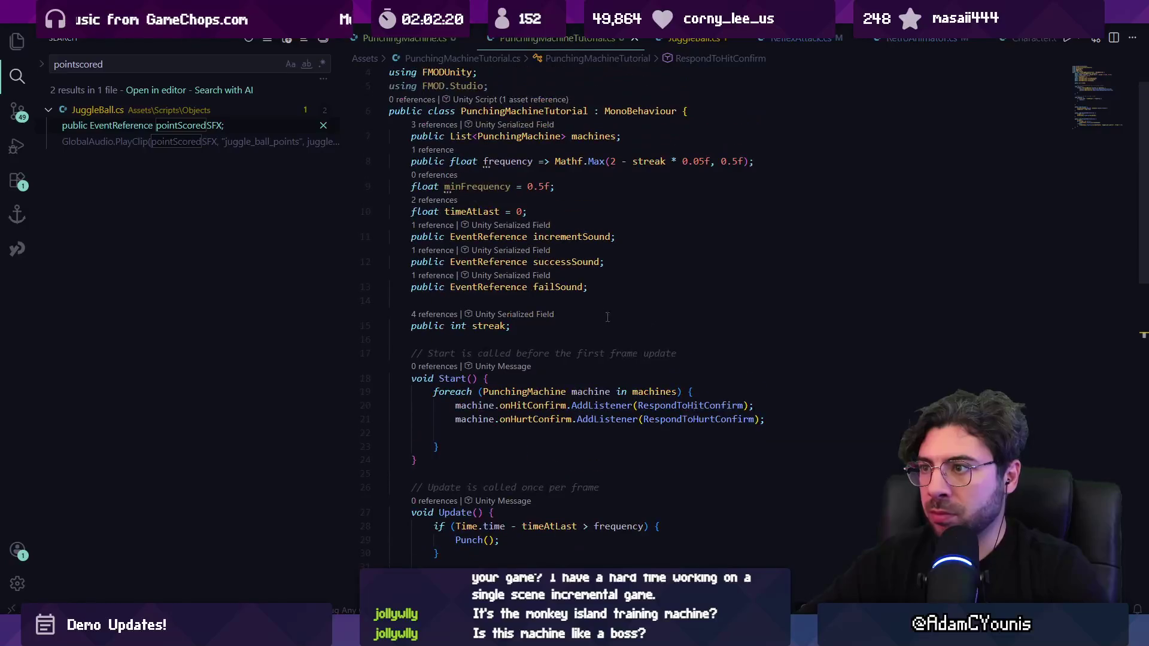
Playtest the level in Unity twice, checking Punching Machine Down's Sprite child between runs.
key(alt+Tab)
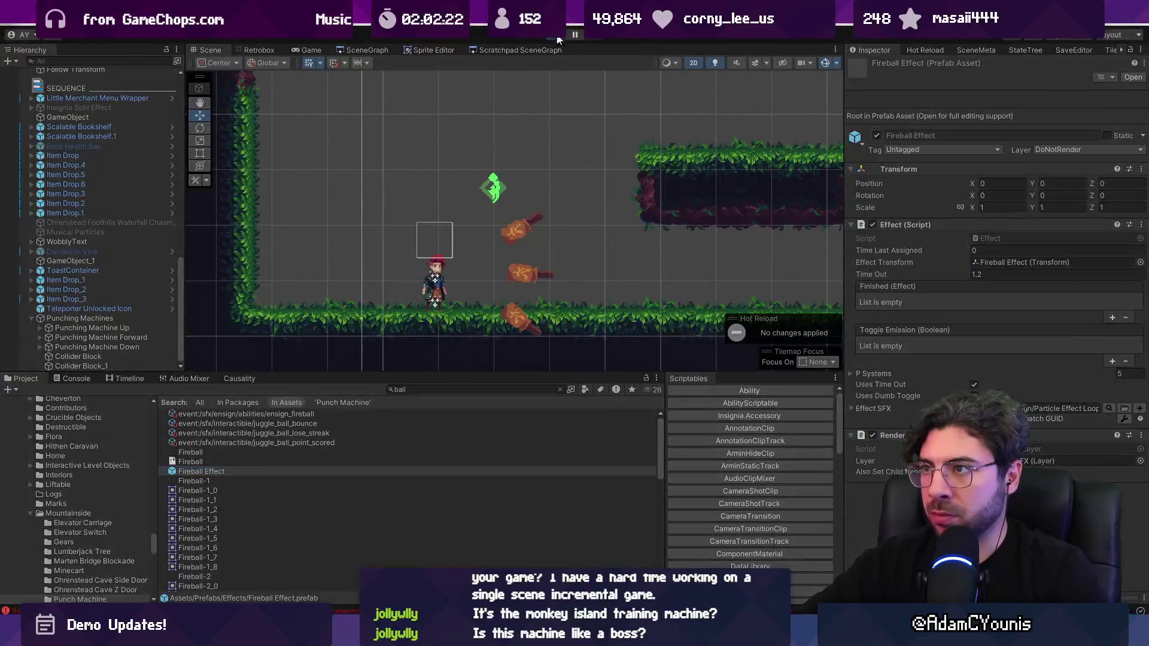
key(ctrl+p)
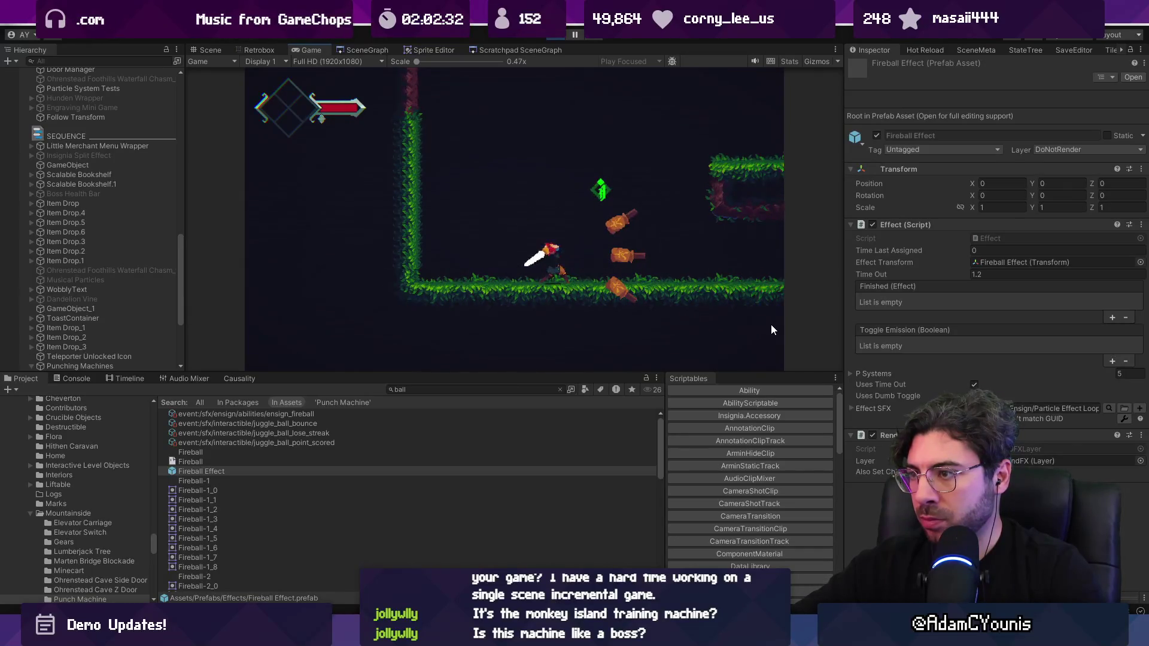
key(ctrl+1)
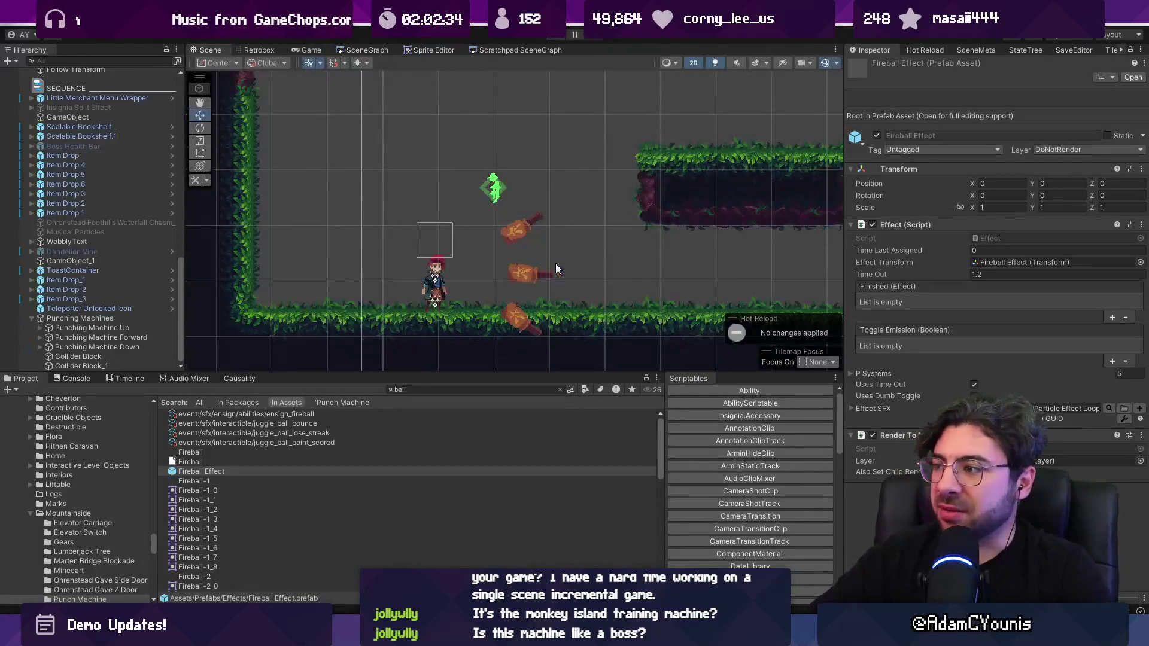
click(40, 347)
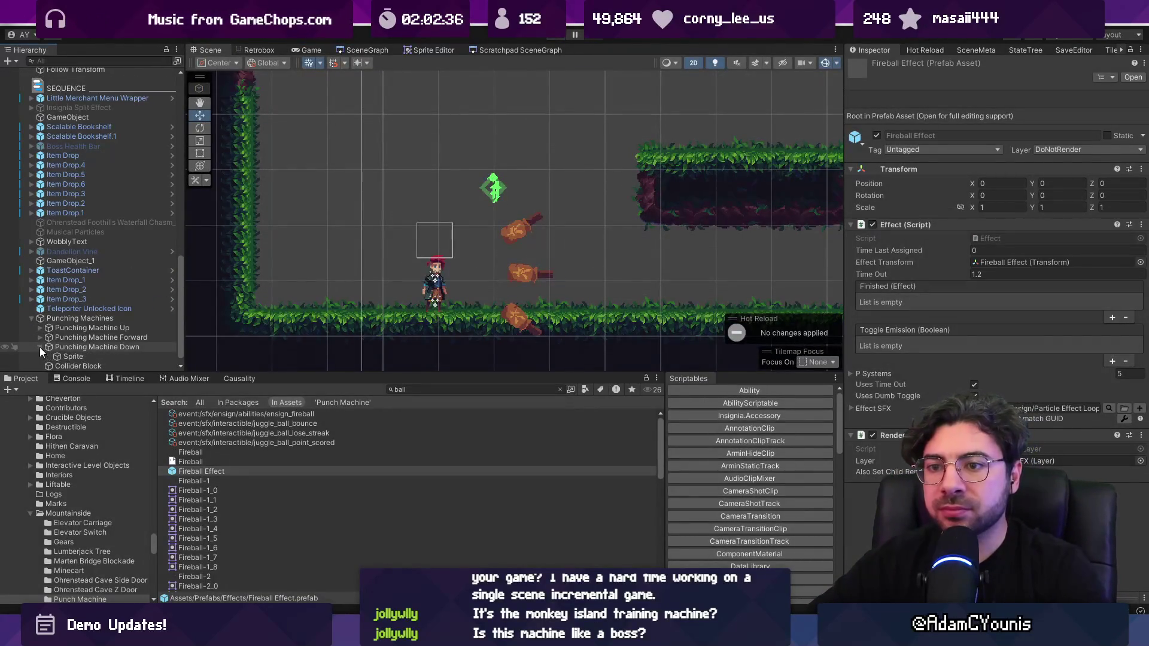
click(73, 356)
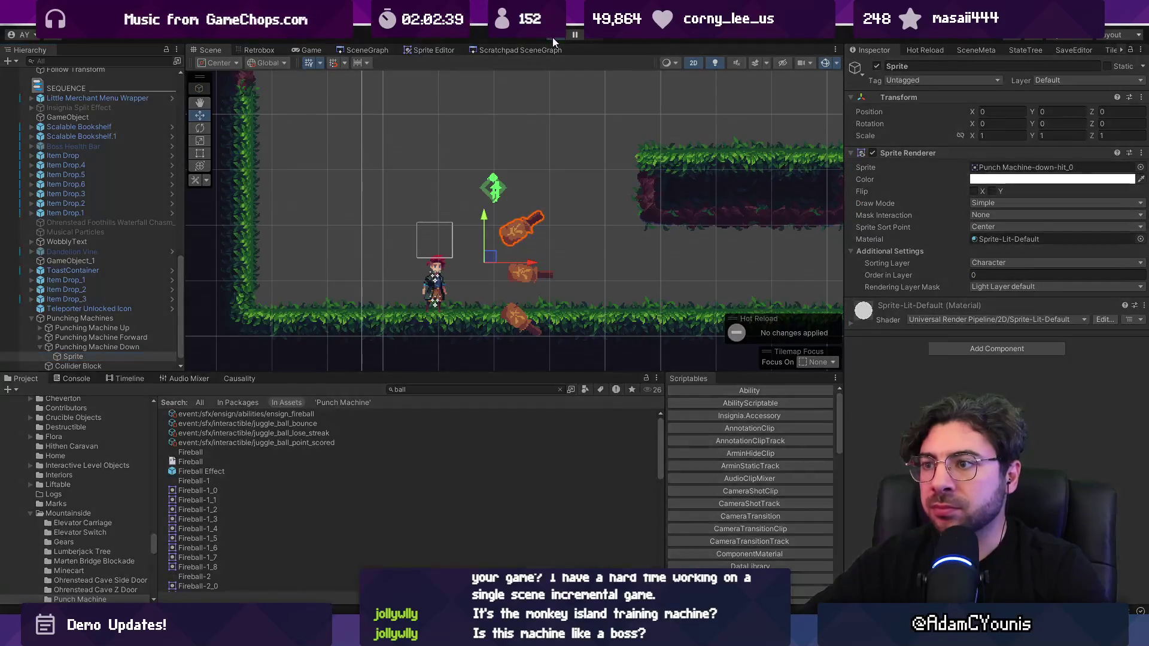
key(ctrl+2)
key(ctrl+1)
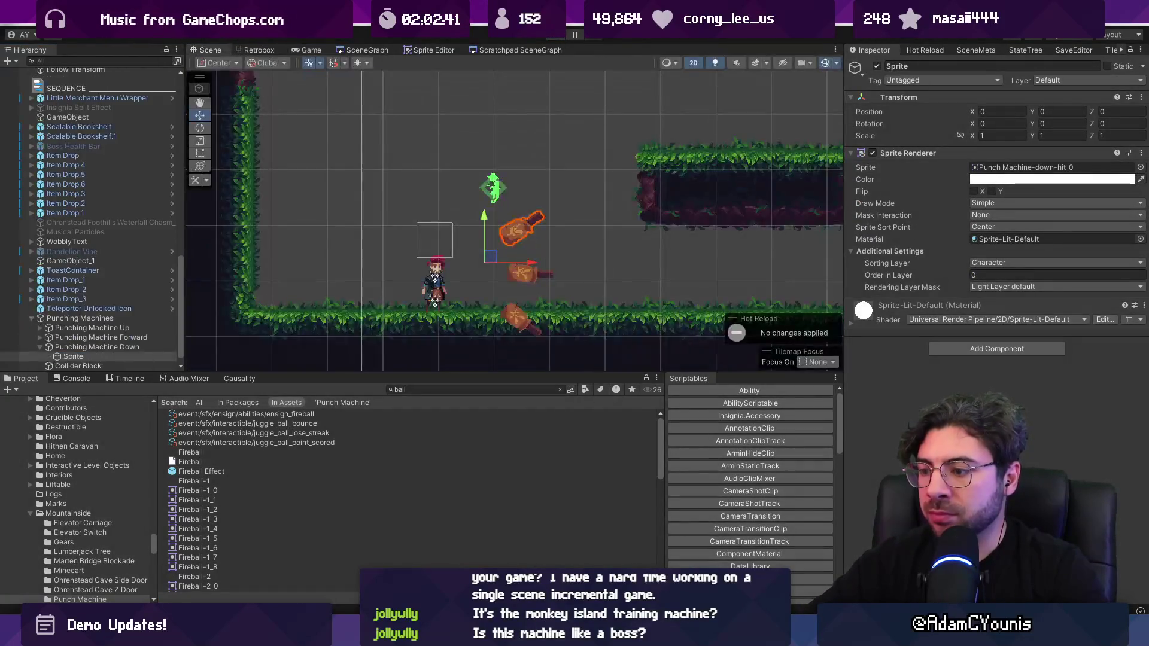
key(alt+Tab)
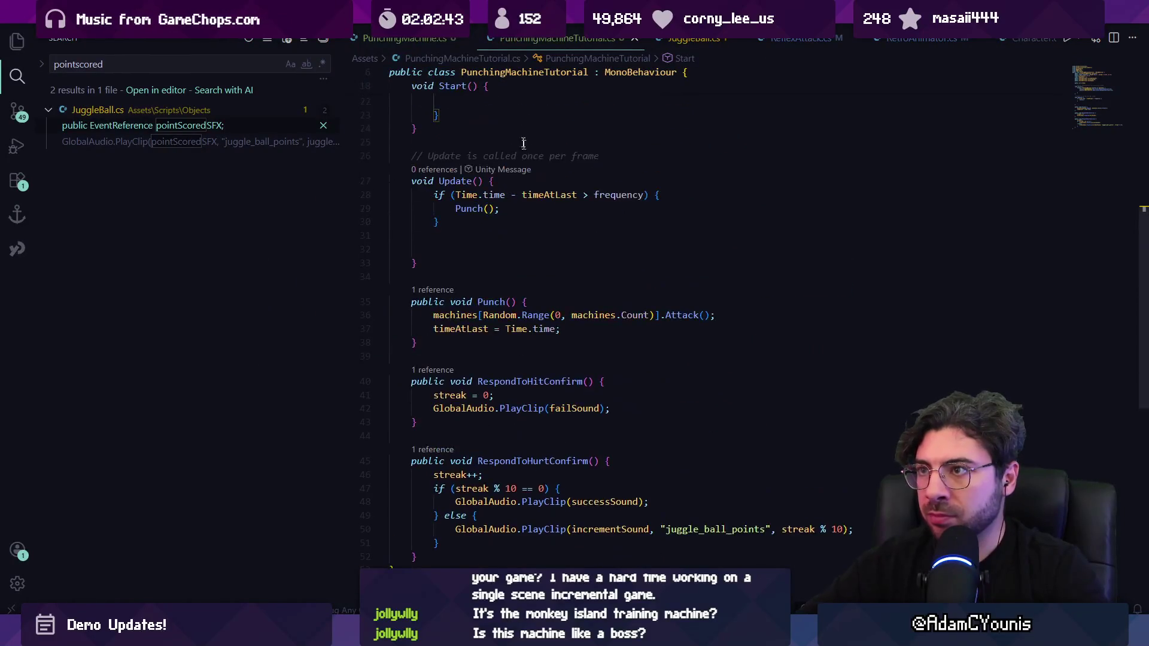
Log "Detected hitbox direction: " + dir.ToString() above the ShouldReflex check, save, and start a Unity playtest.
key(ctrl+Tab)
scroll(538, 369, down, 5)
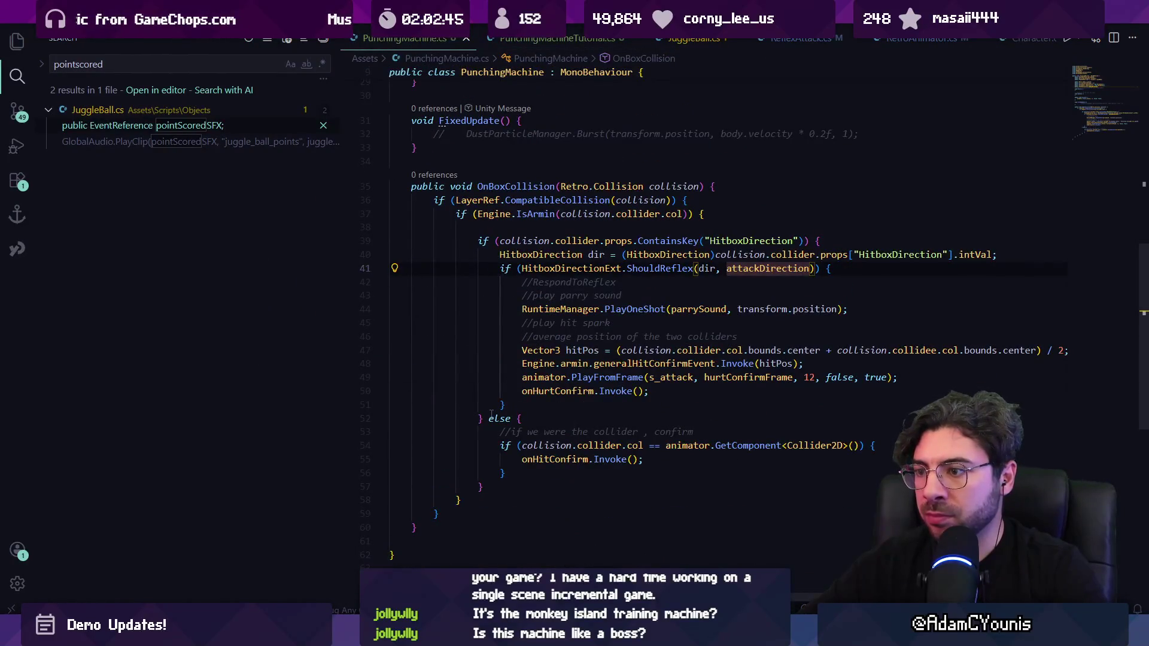
key(Up)
key(Up)
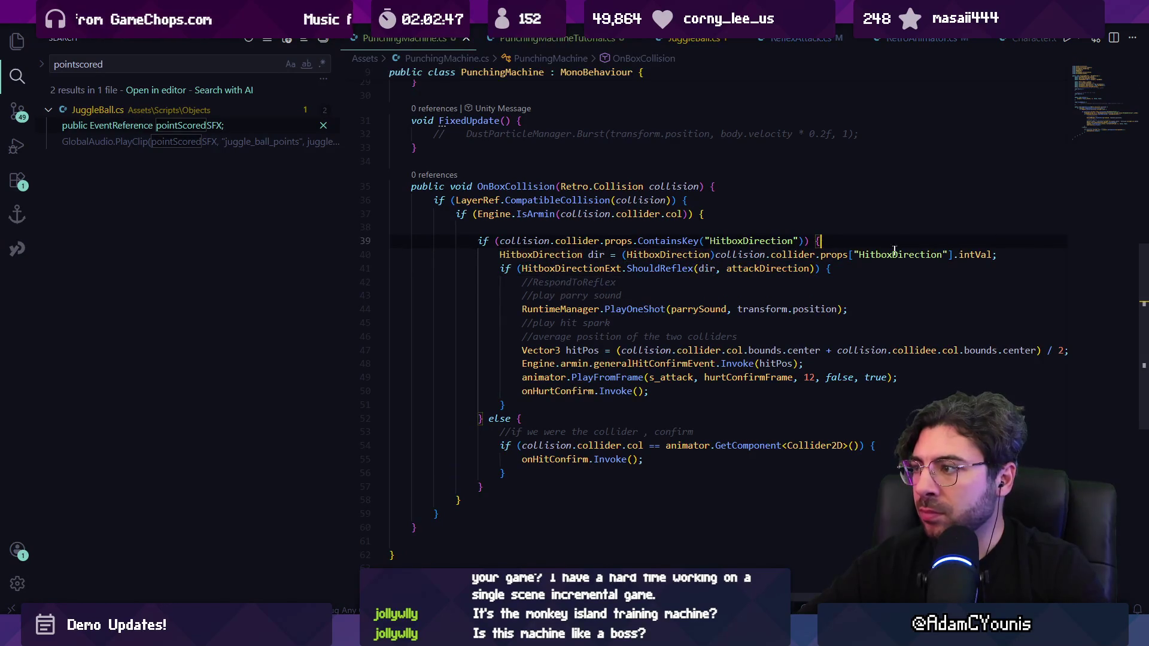
click(848, 271)
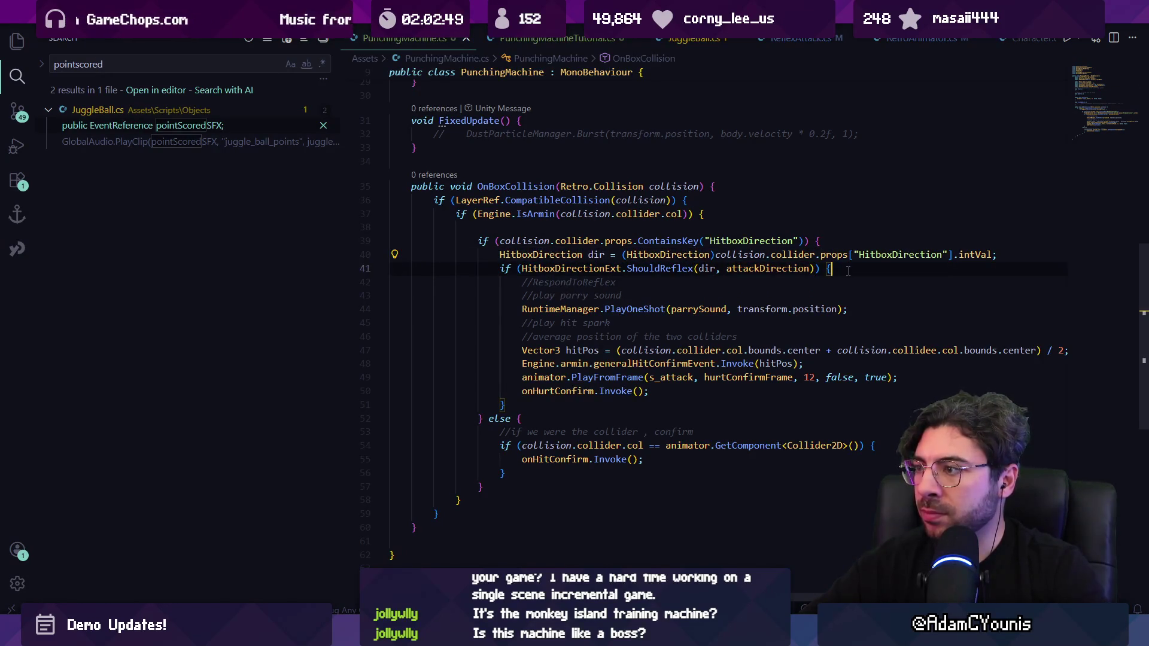
key(Home)
key(Home)
key(Return)
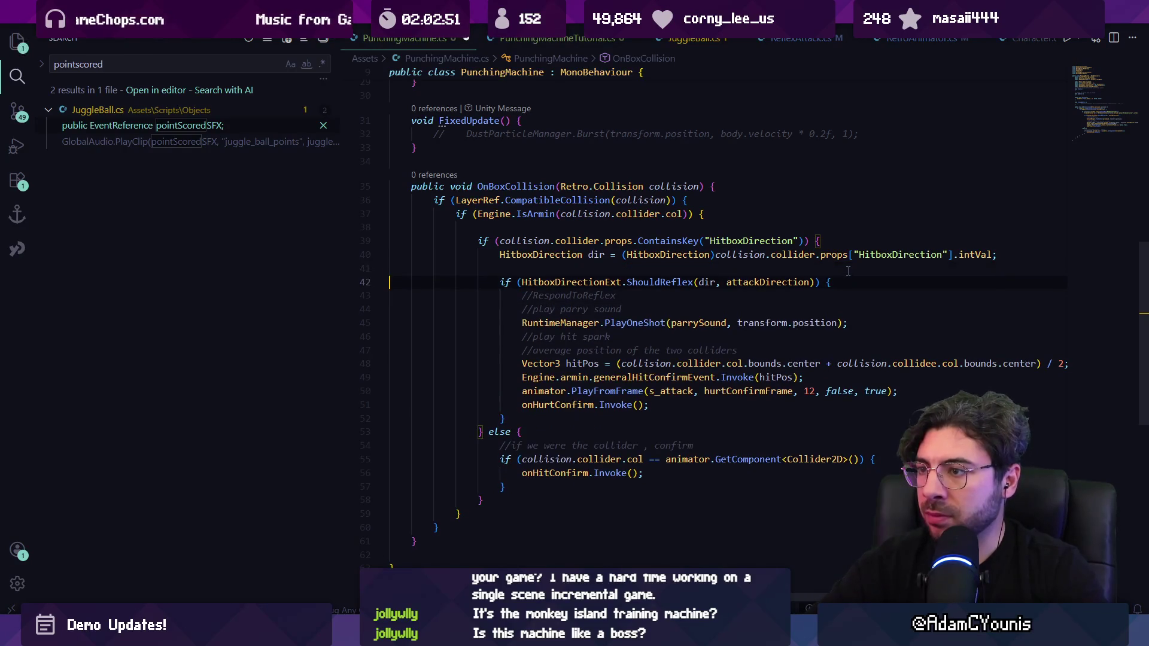
text(Debug.Log)
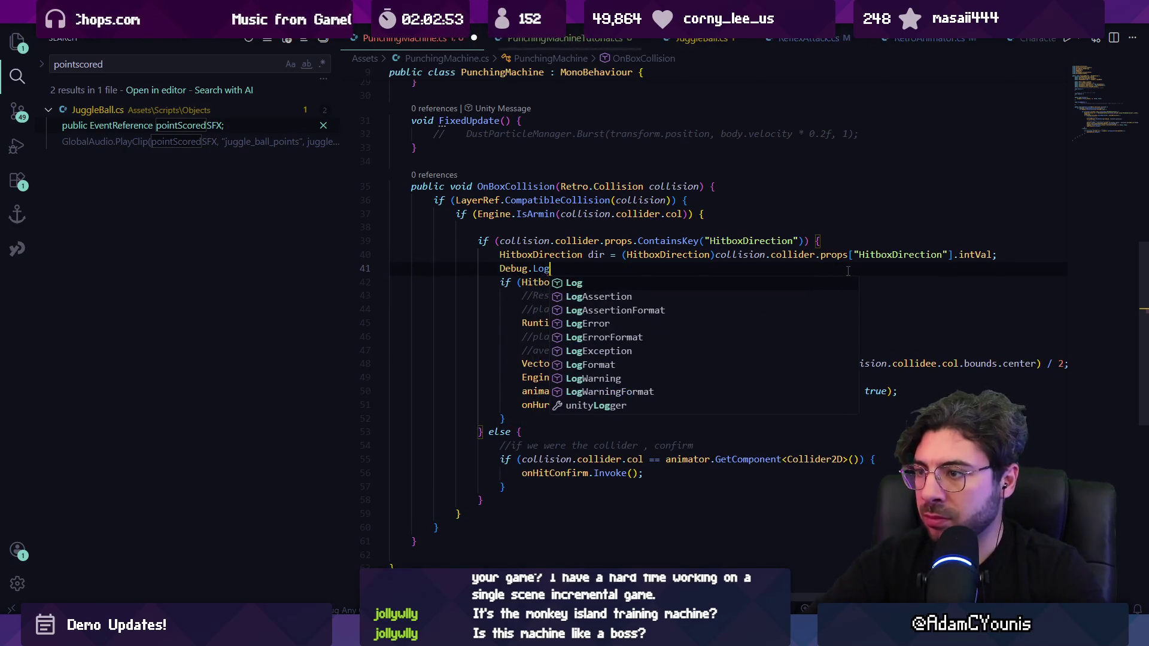
key(Tab)
key(ctrl+s)
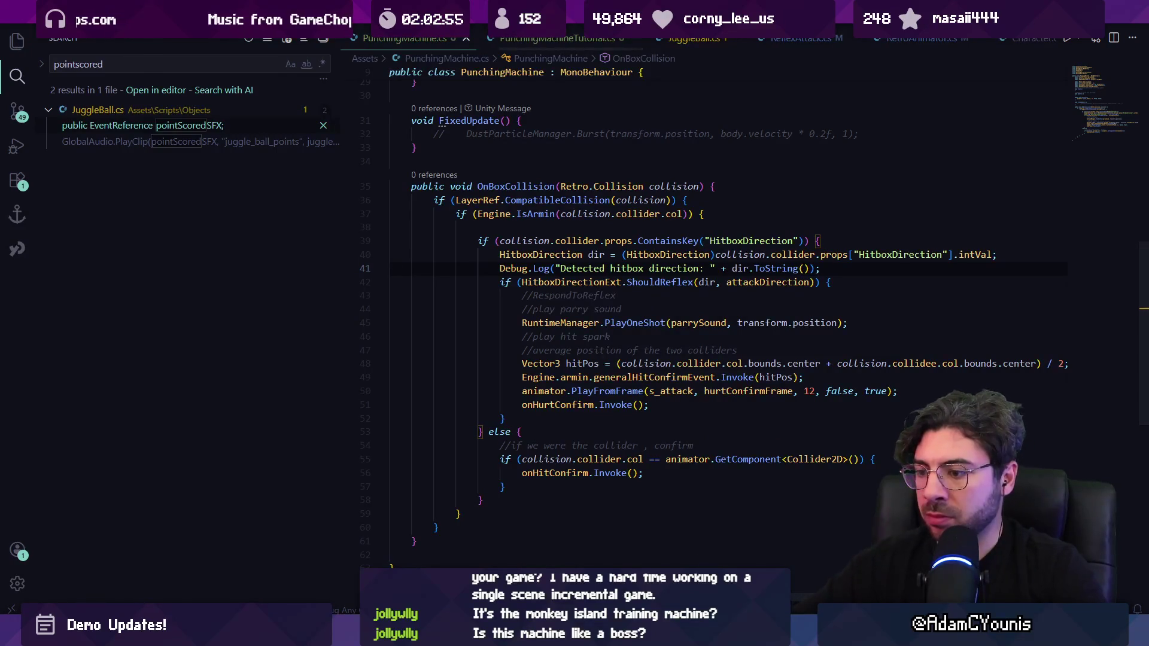
key(alt+Tab)
click(565, 38)
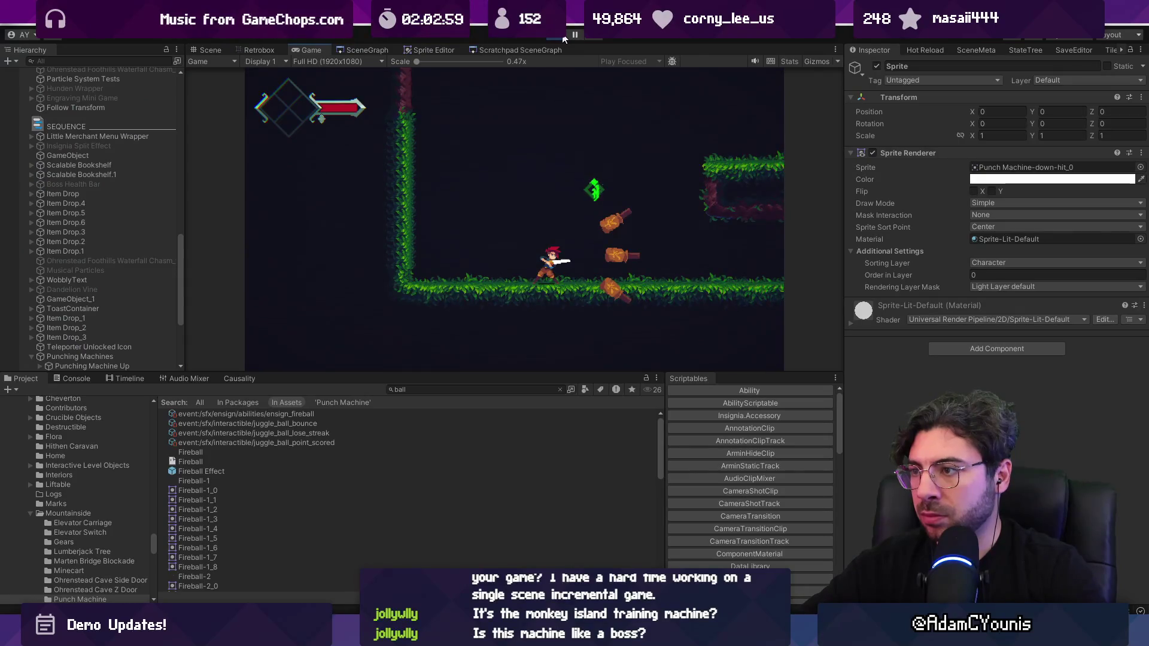
Set the attack directions of Punching Machine Up, Down and Forward to Up, Down and Forward.
click(564, 37)
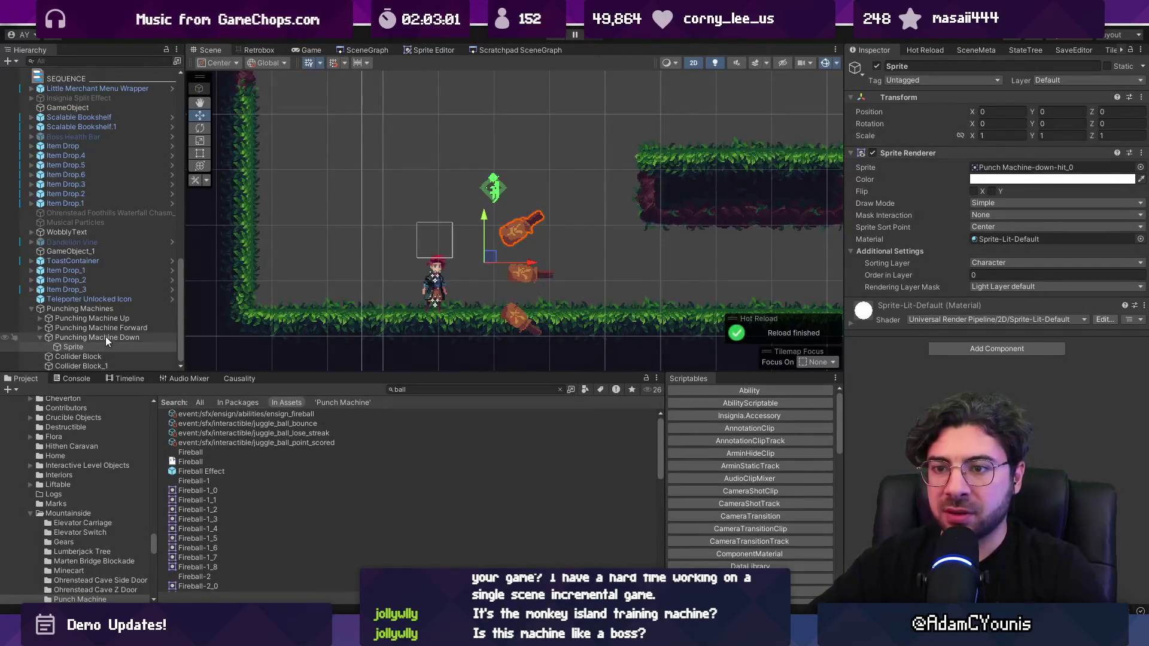
click(40, 337)
click(86, 328)
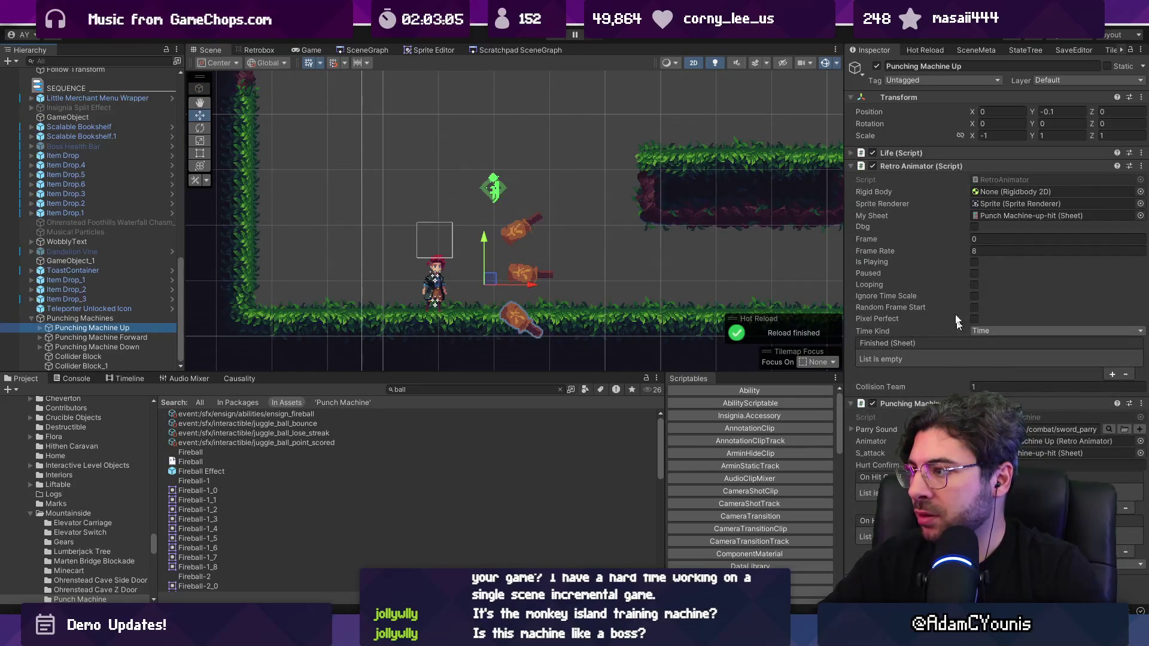
click(908, 165)
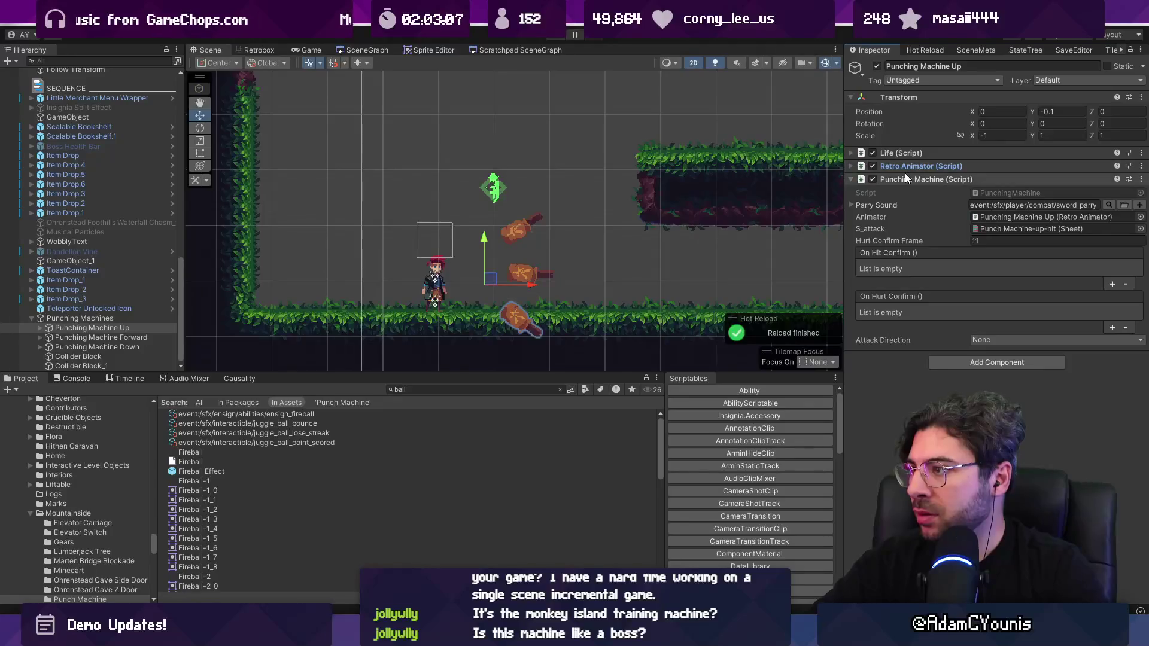
click(986, 340)
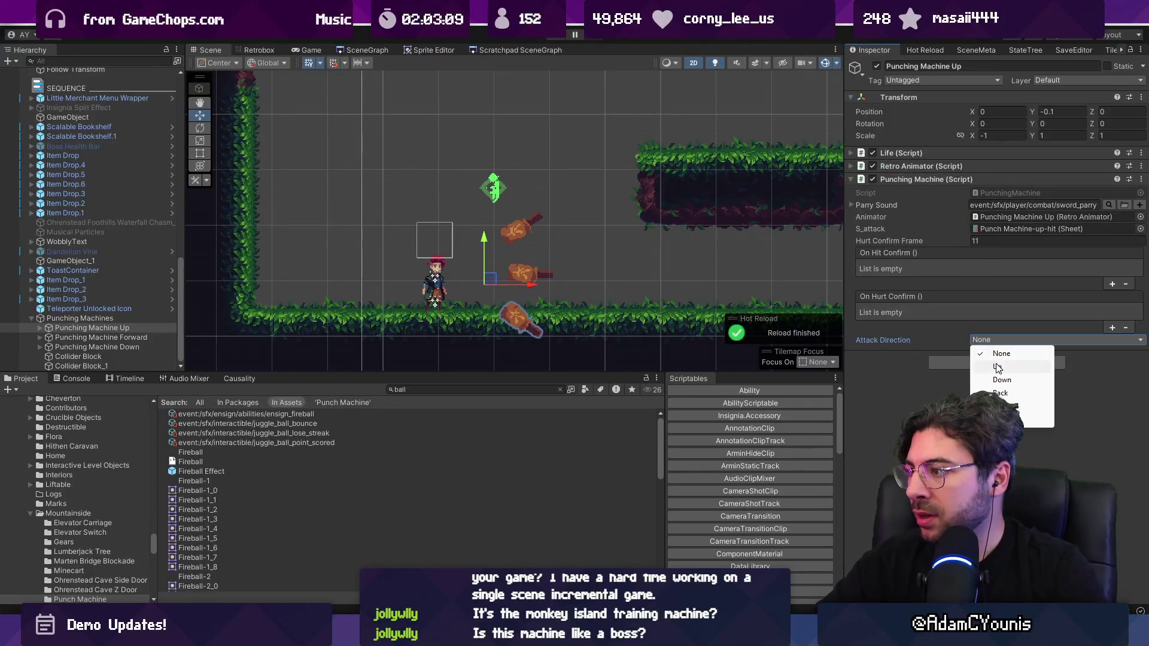
click(997, 368)
click(120, 347)
click(1006, 340)
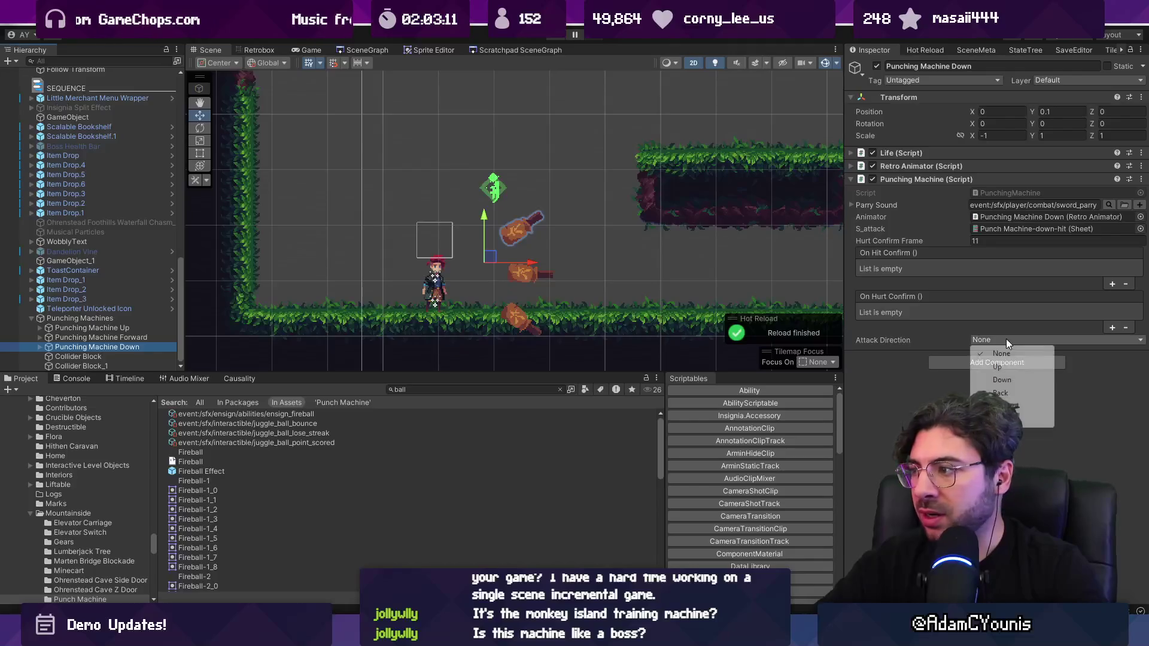
click(1001, 379)
click(101, 337)
click(1003, 340)
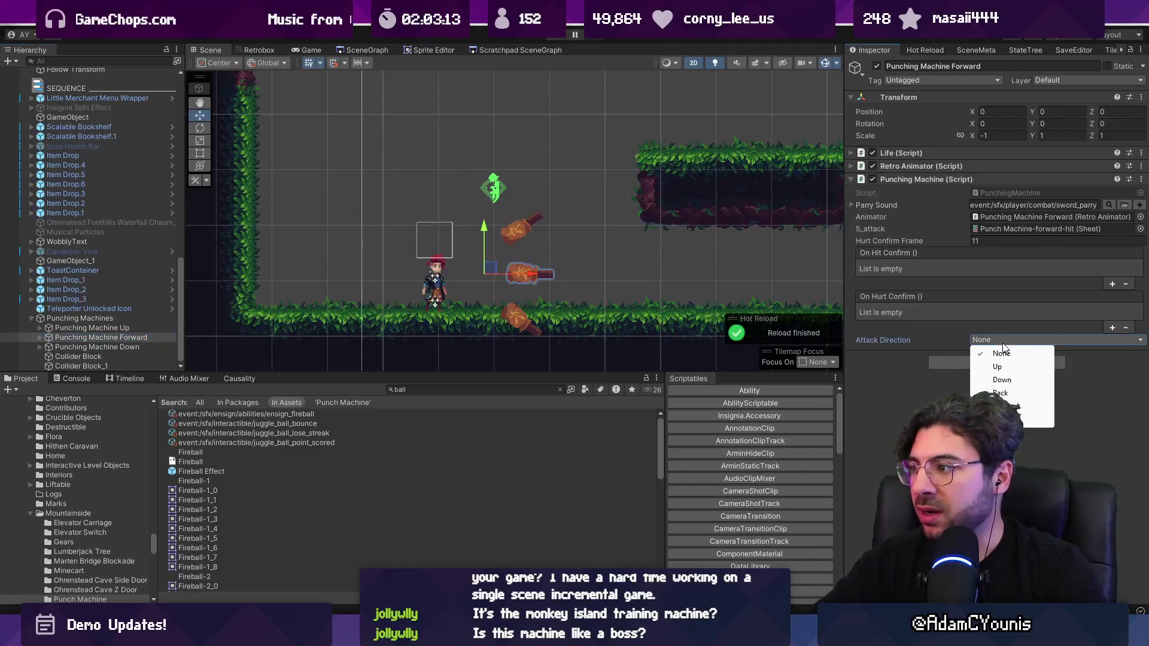
click(1000, 406)
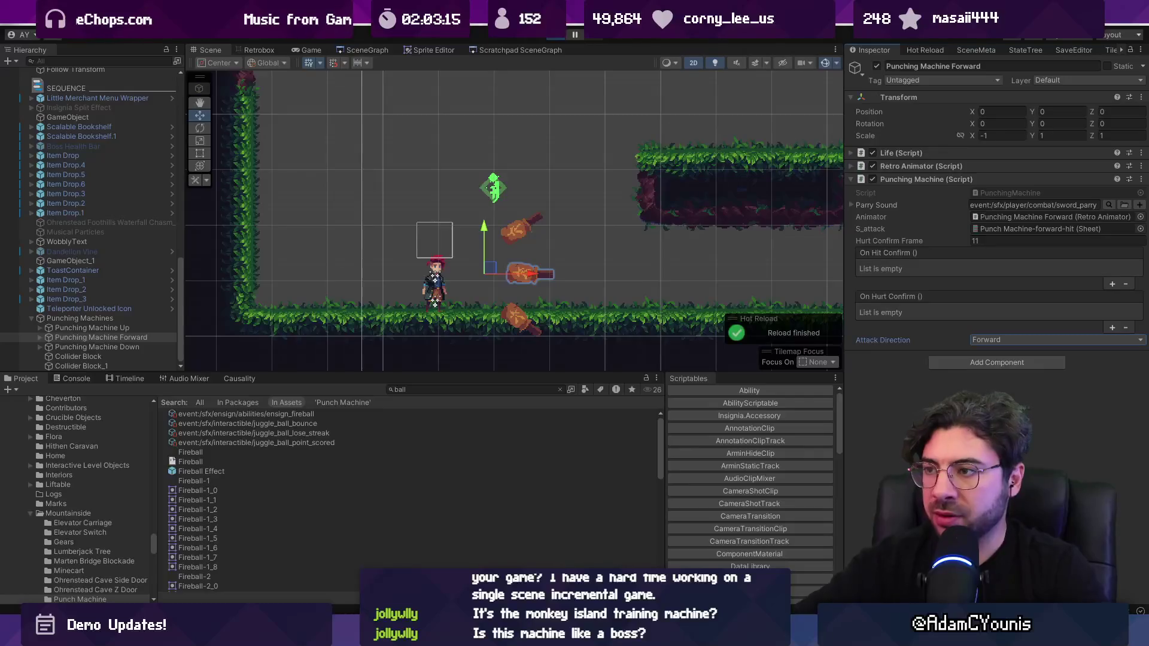
Playtest the level, swinging sword combos at the punching machine's logs.
key(ctrl+p)
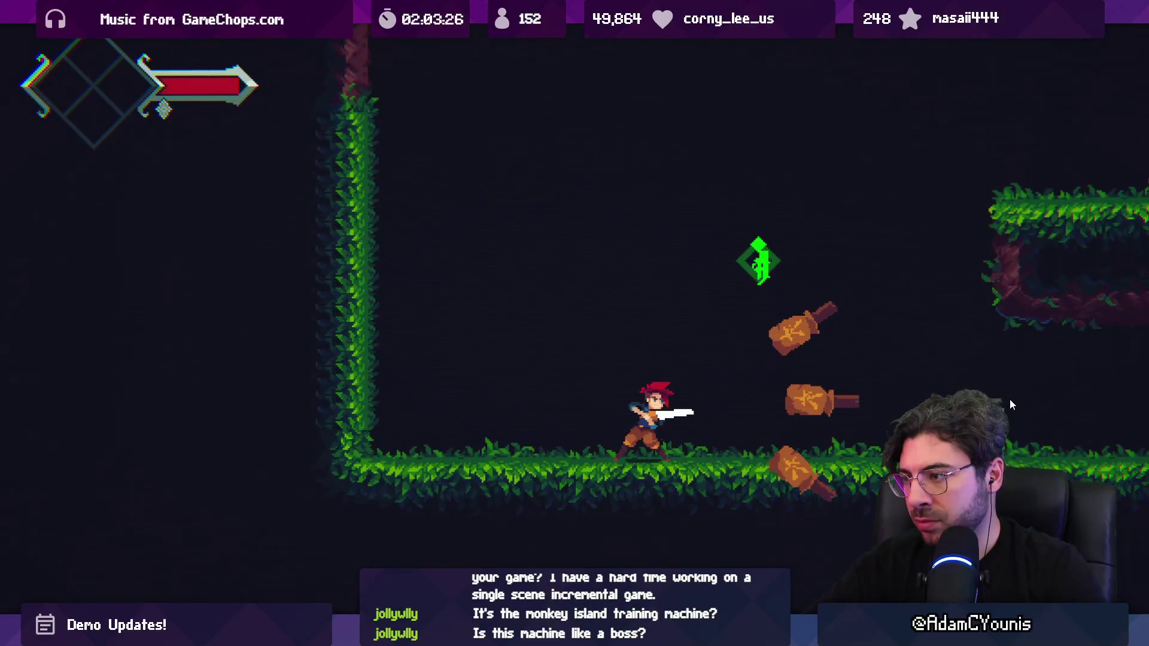
key(x)
key(x)
key(x)
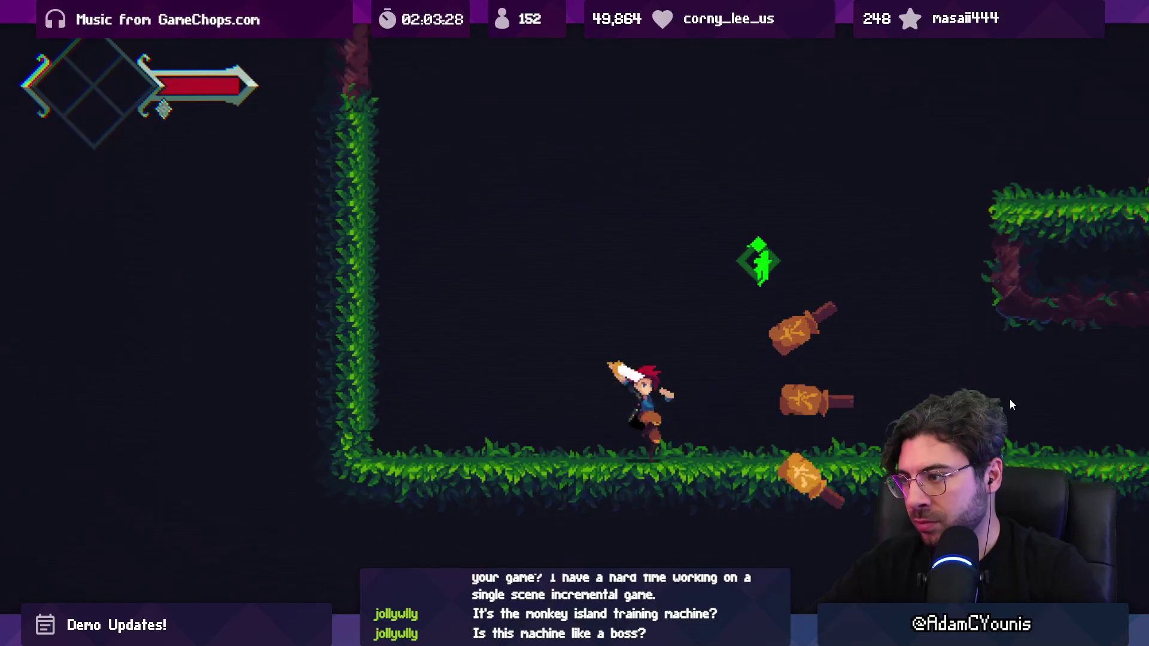
key(x)
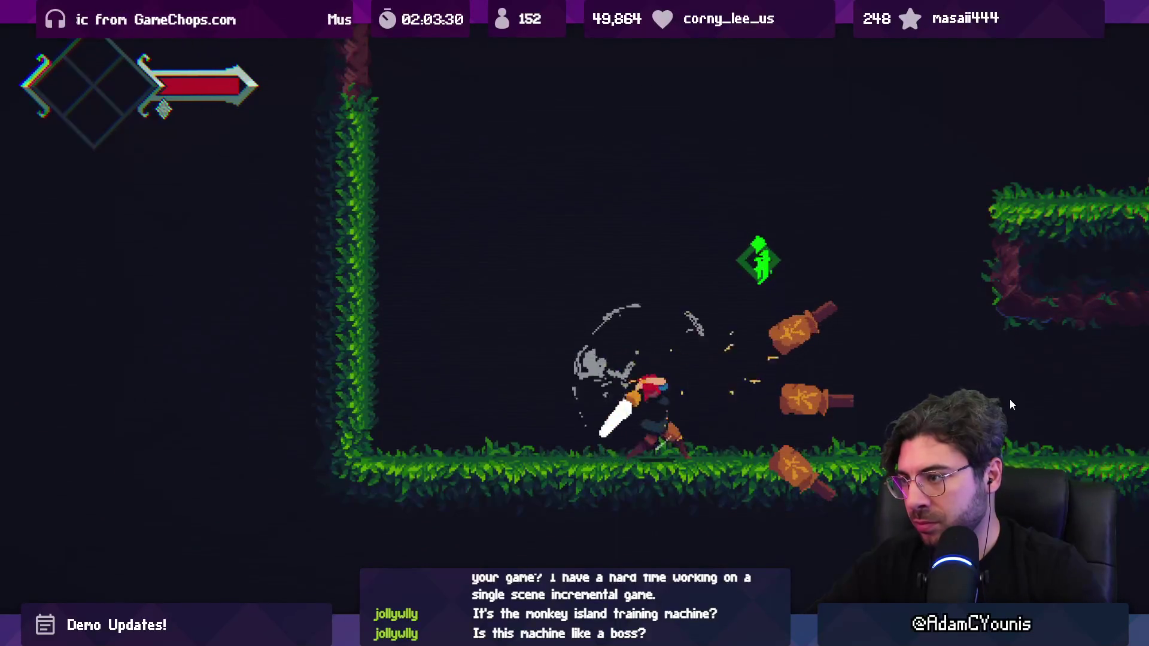
key(x)
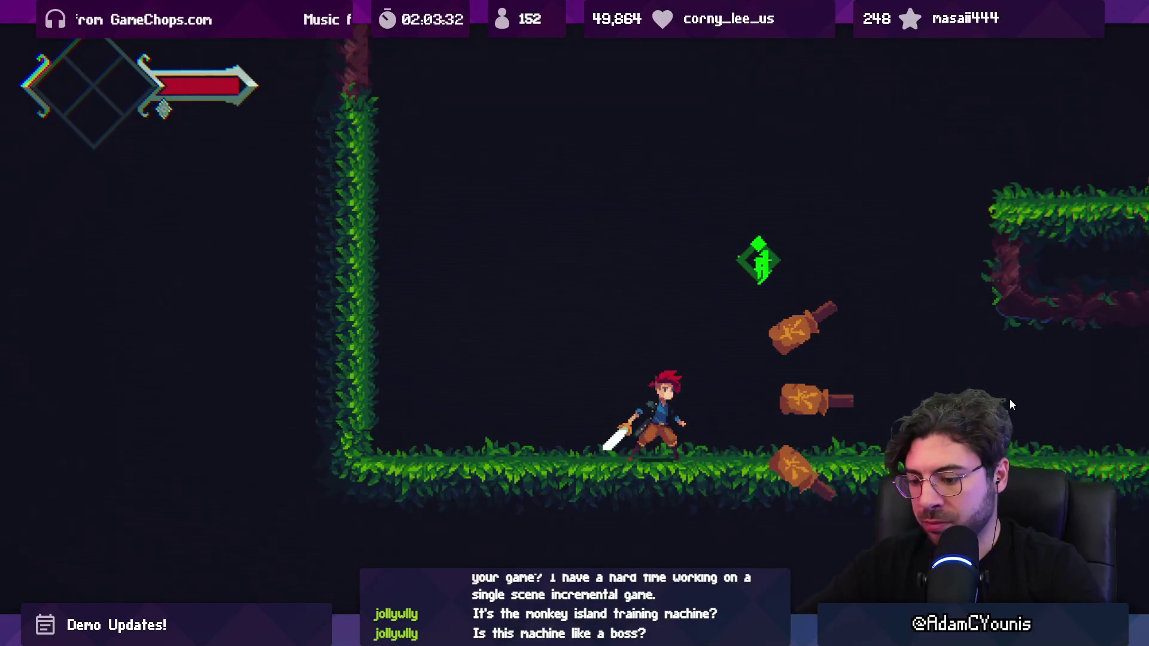
key(alt+Tab)
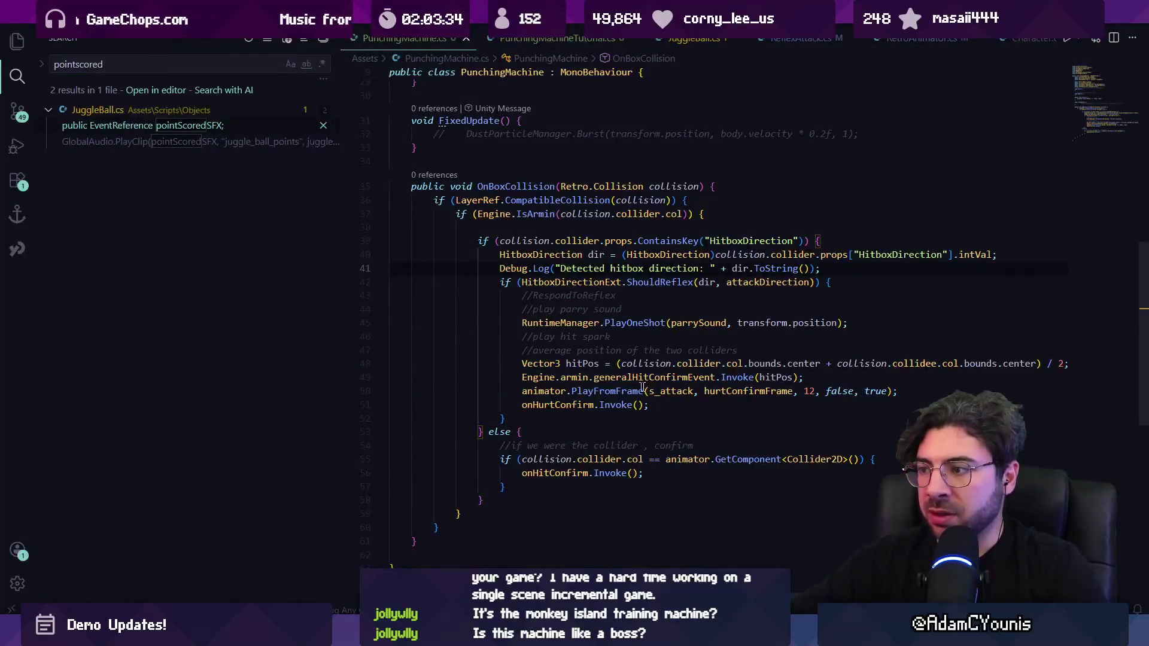
Comment out the RuntimeManager.PlayOneShot parry sound line in OnBoxCollision.
click(512, 391)
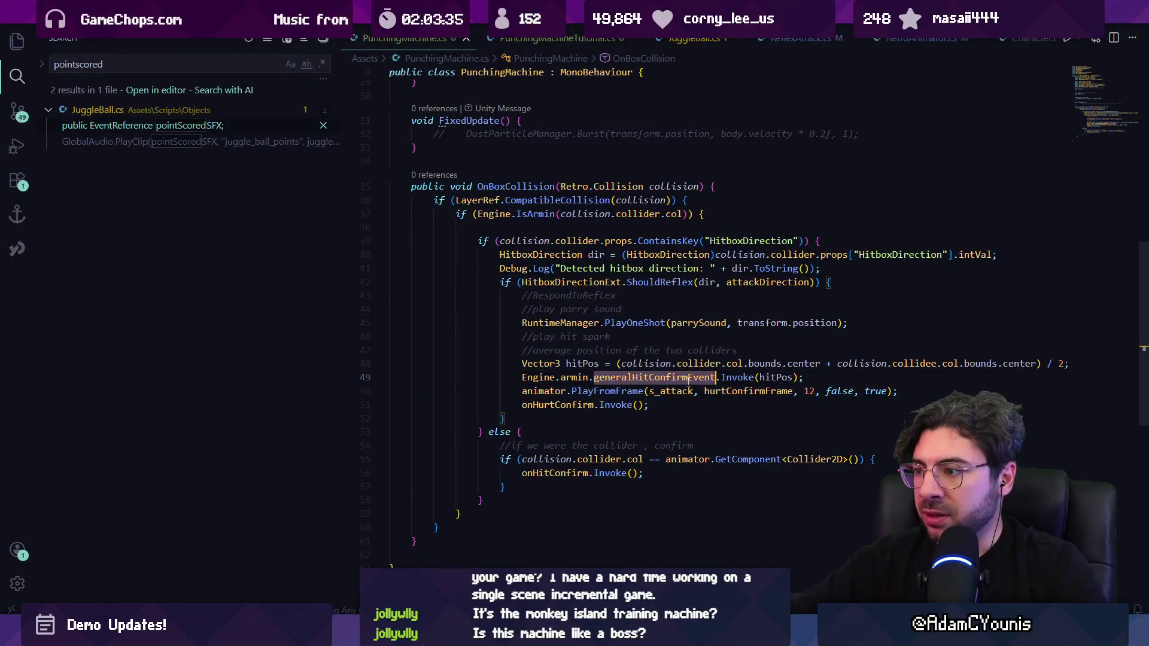
click(522, 324)
key(shift+Down)
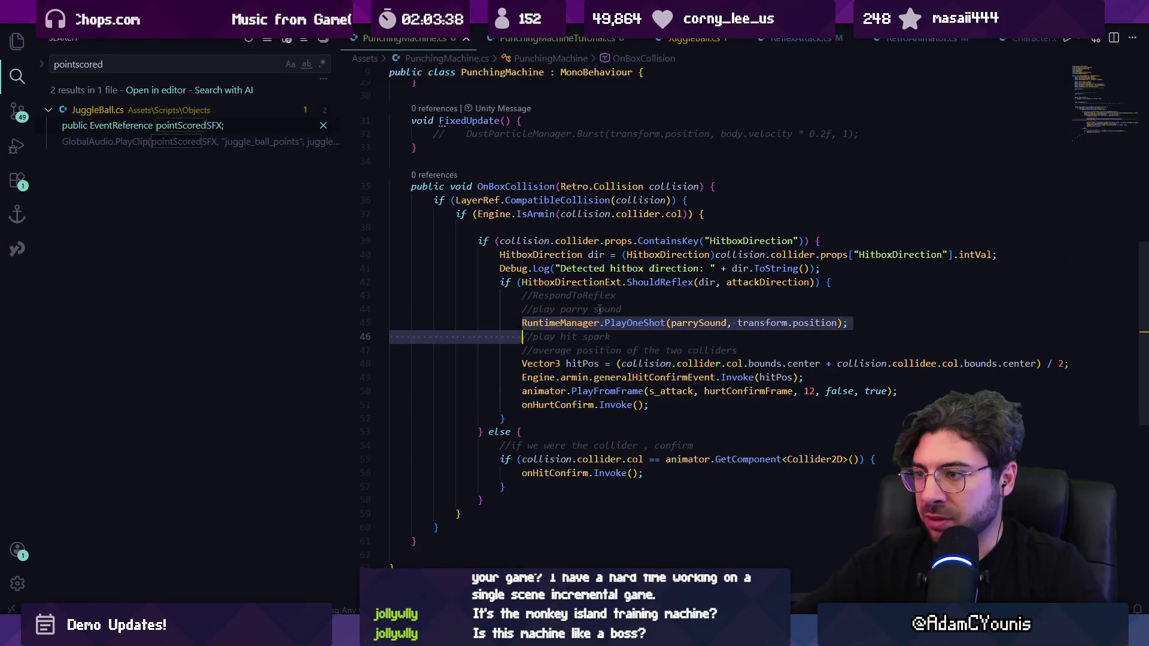
key(ctrl+slash)
Test slash and dash attacks on the dummy in the maximized Unity Game view.
key(alt+Tab)
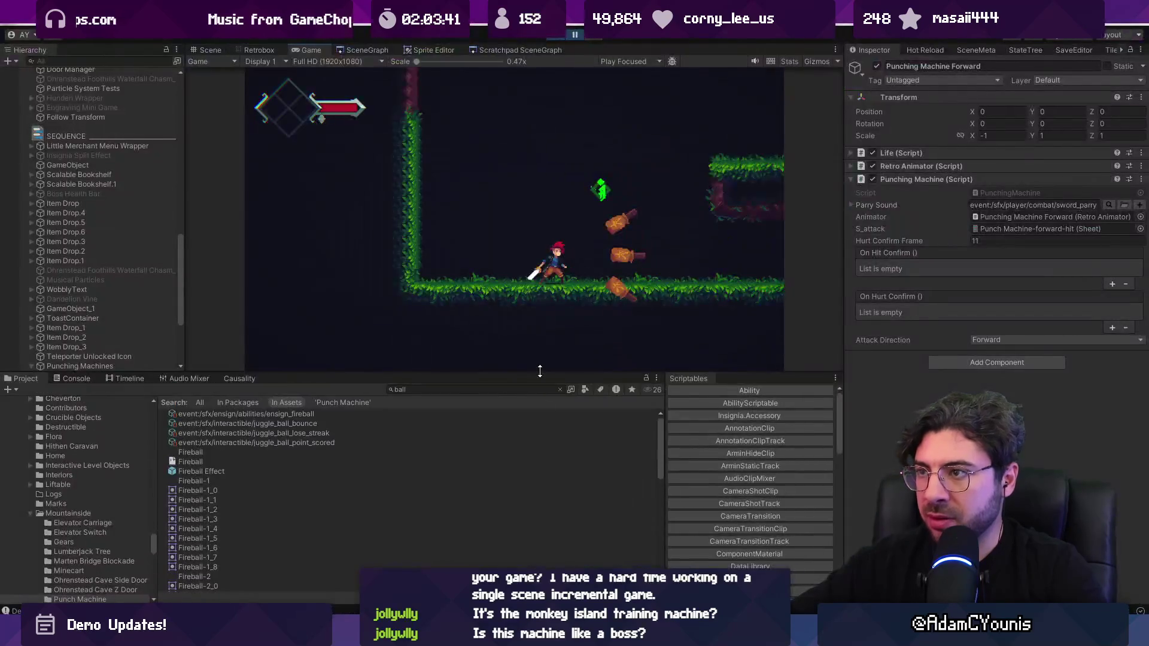
key(shift+space)
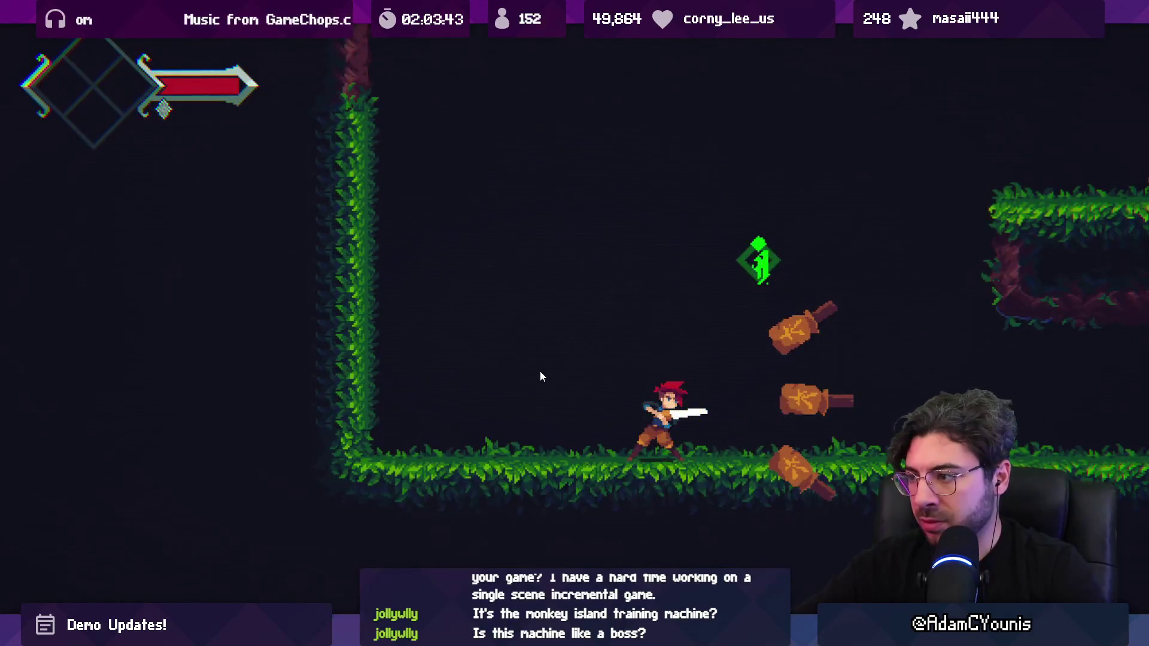
key(x)
key(x)
key(x)
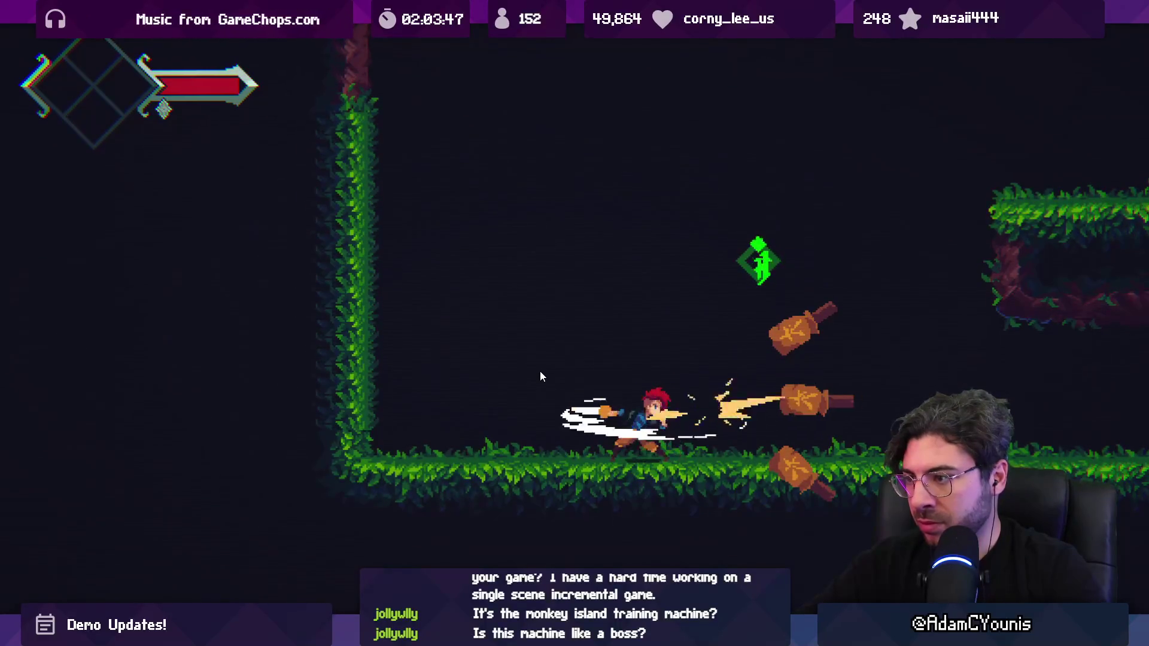
key(x)
key(x)
key(x)
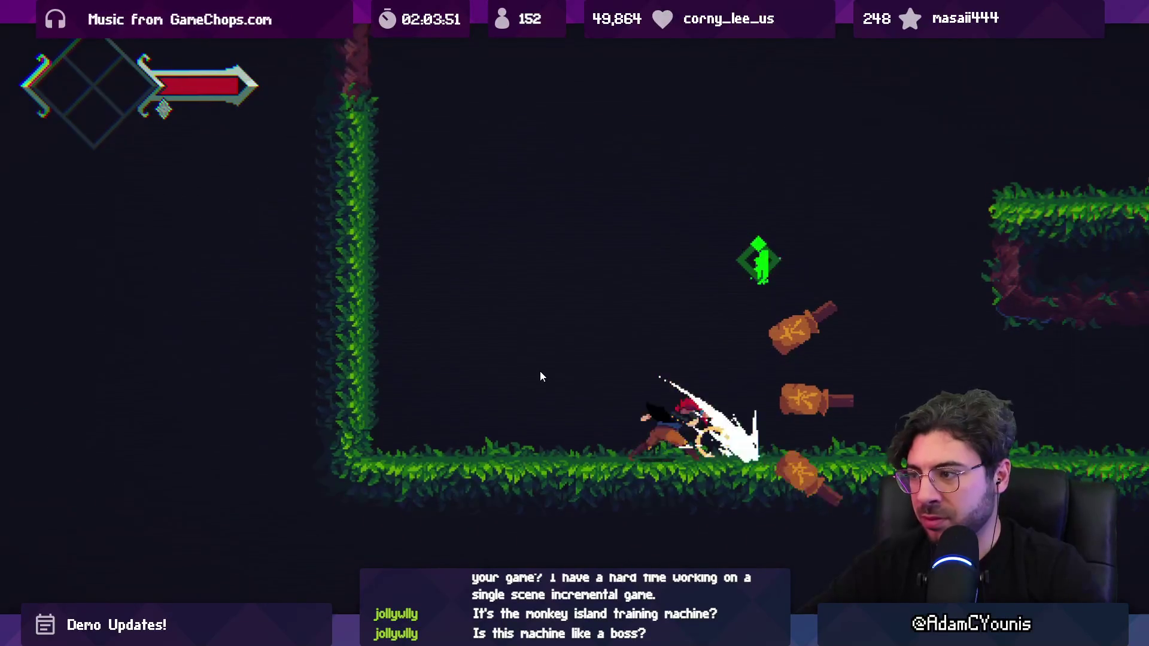
key(x)
key(shift+space)
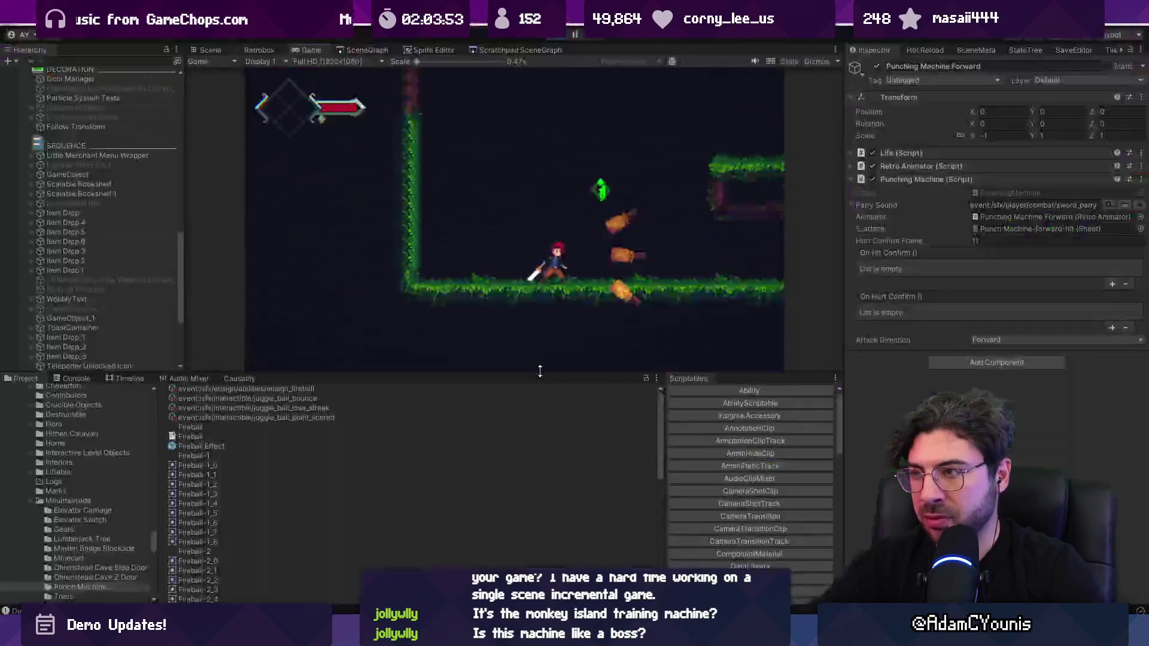
key(alt+Tab)
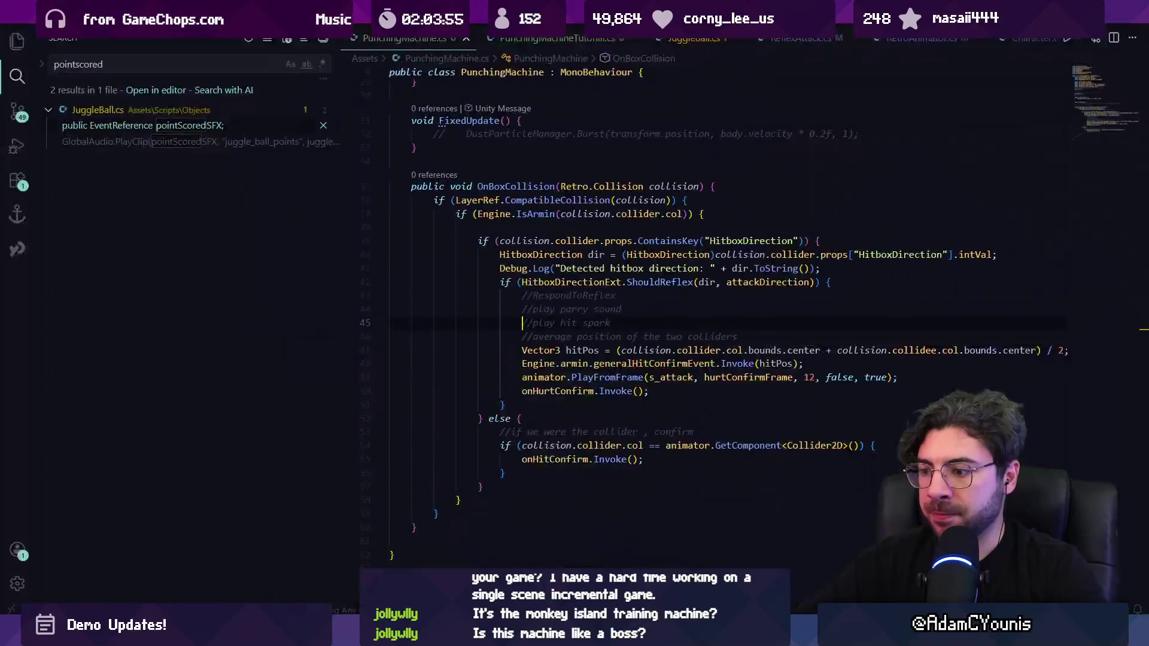
Try pasting the hit-position calculation into the else branch, then undo it.
scroll(604, 364, down, 2)
click(526, 385)
click(588, 371)
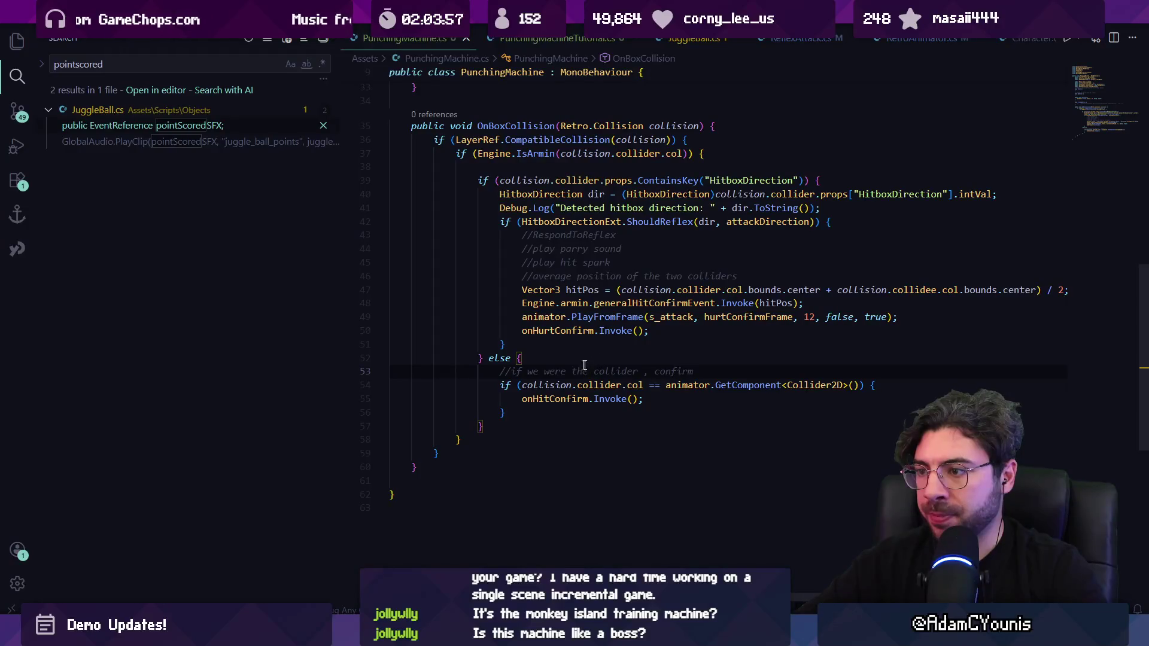
key(Down)
key(Home)
key(Home)
key(Return)
key(Return)
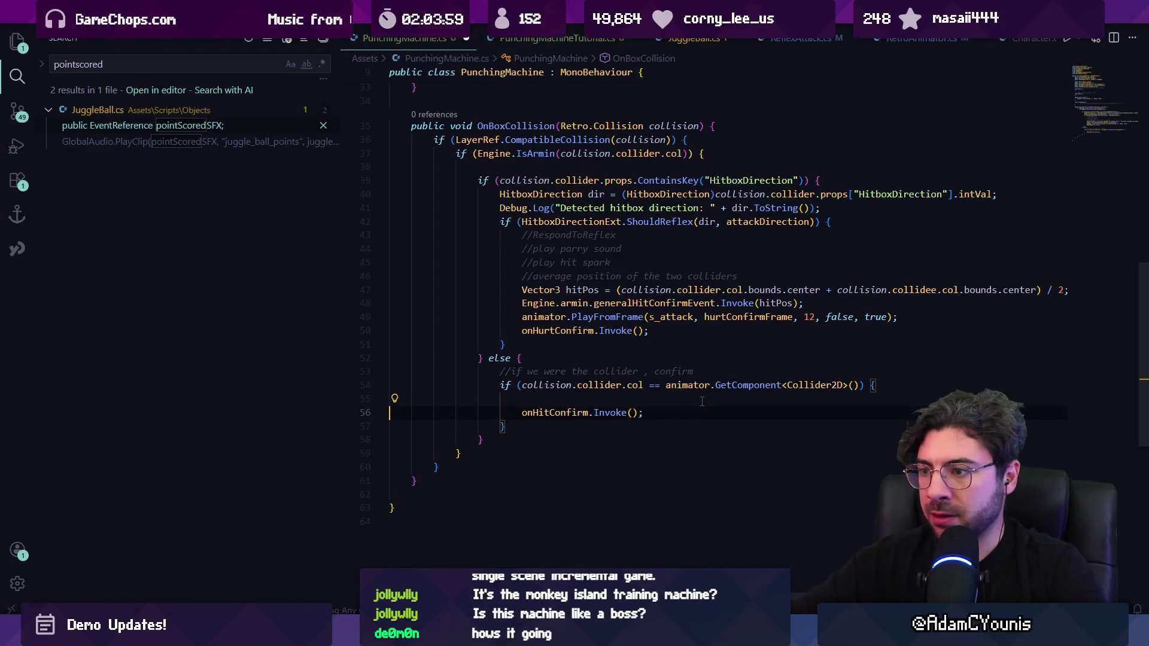
scroll(702, 402, up, 4)
key(ctrl+v)
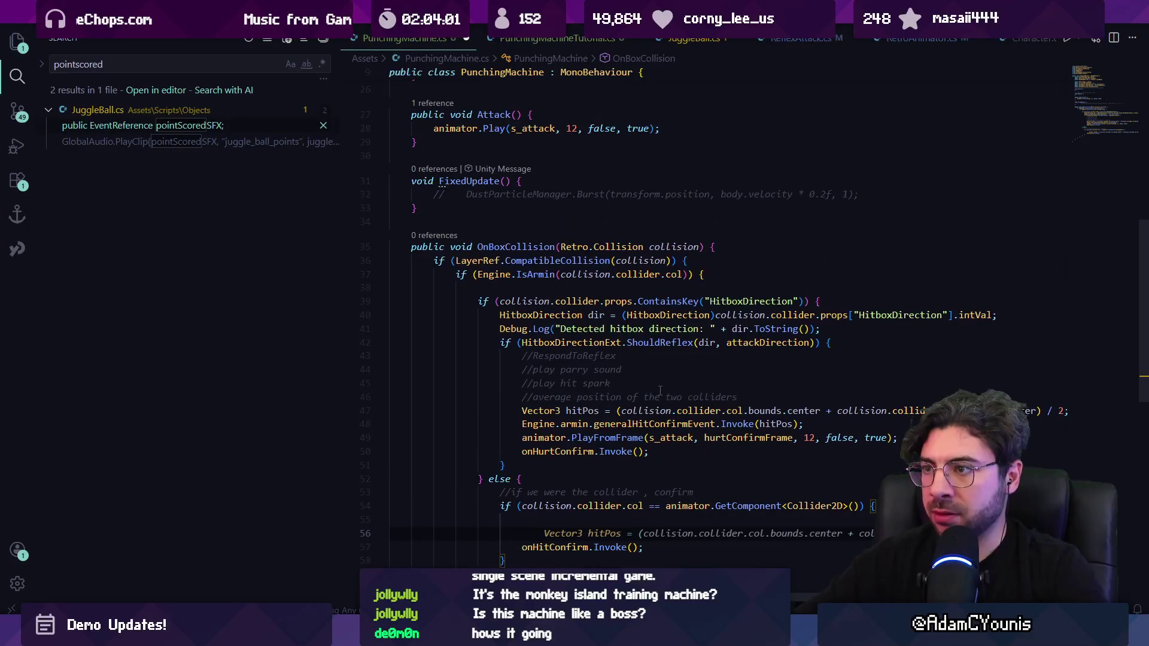
key(ctrl+z)
key(BackSpace)
key(BackSpace)
key(BackSpace)
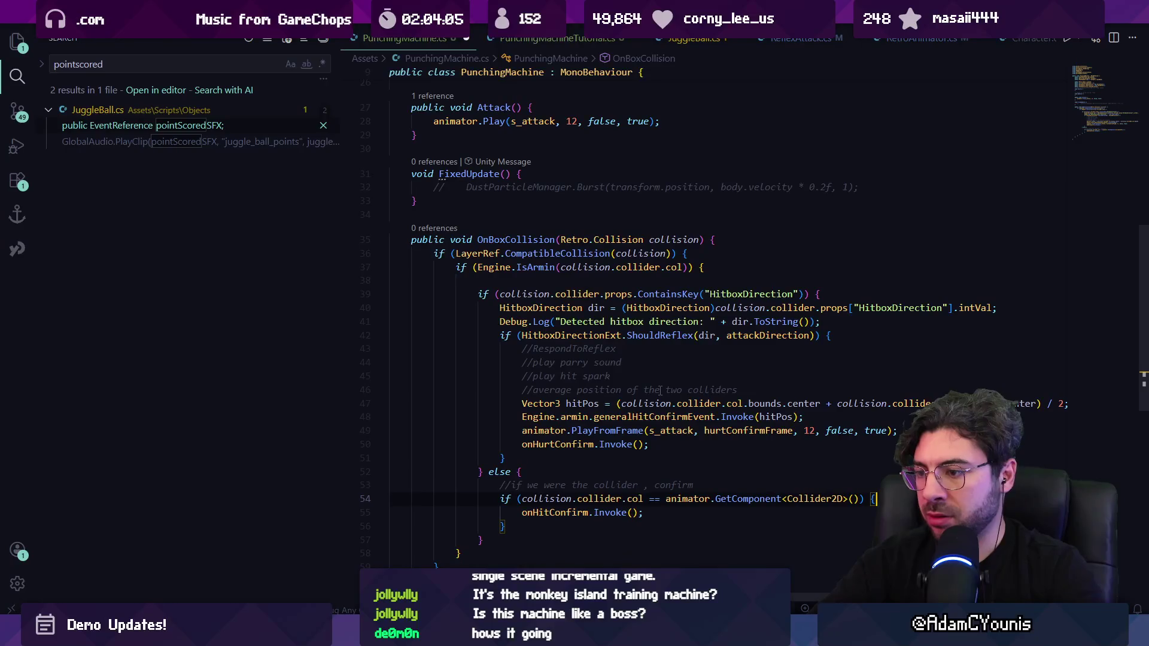
Remove the GetComponent collider check around onHitConfirm.Invoke().
key(Up)
key(ctrl+shift+k)
key(shift+Tab)
key(Down)
key(ctrl+shift+k)
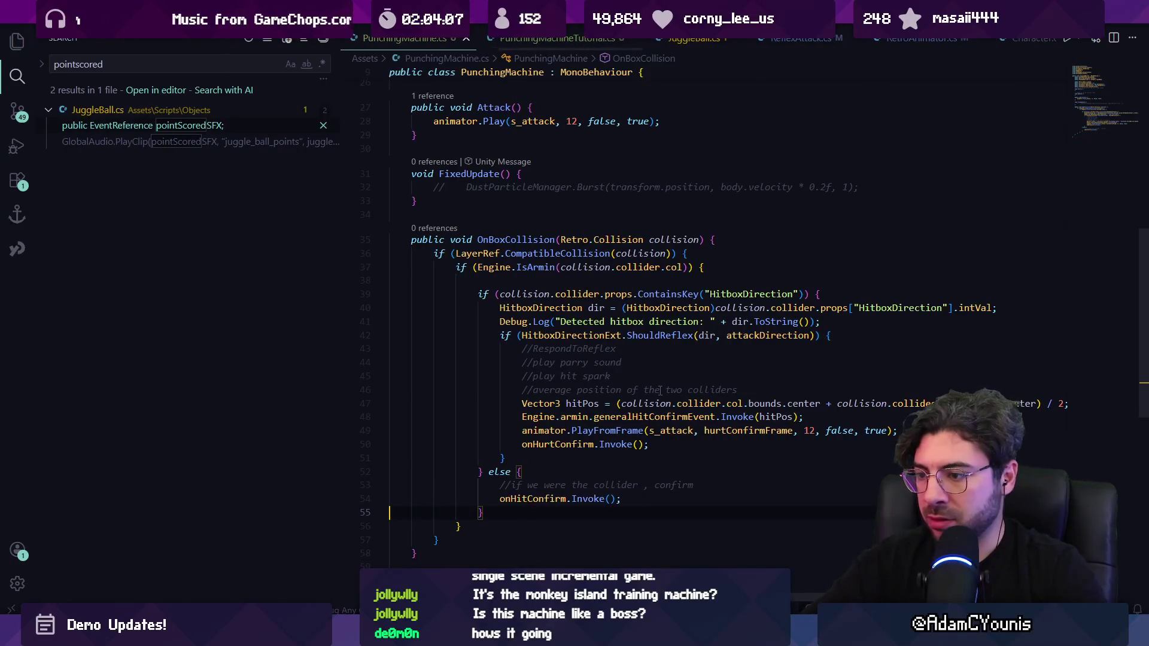
Delete the entire else block so only the reflex branch remains.
mouse_move(509, 583)
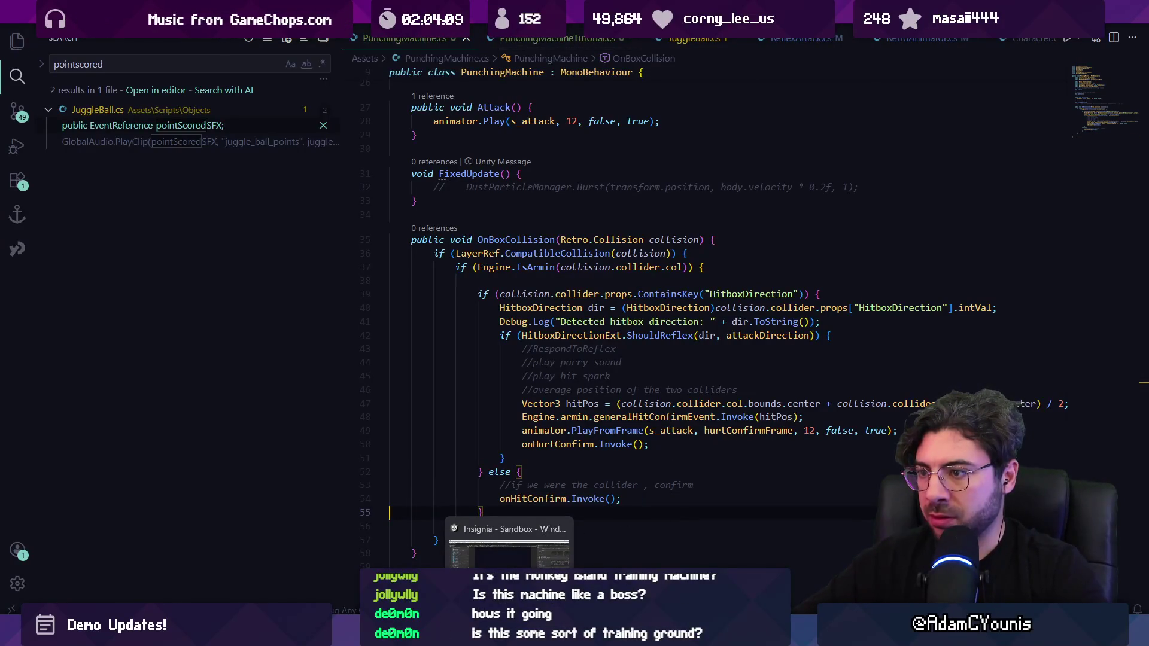
drag(482, 512, 488, 473)
key(BackSpace)
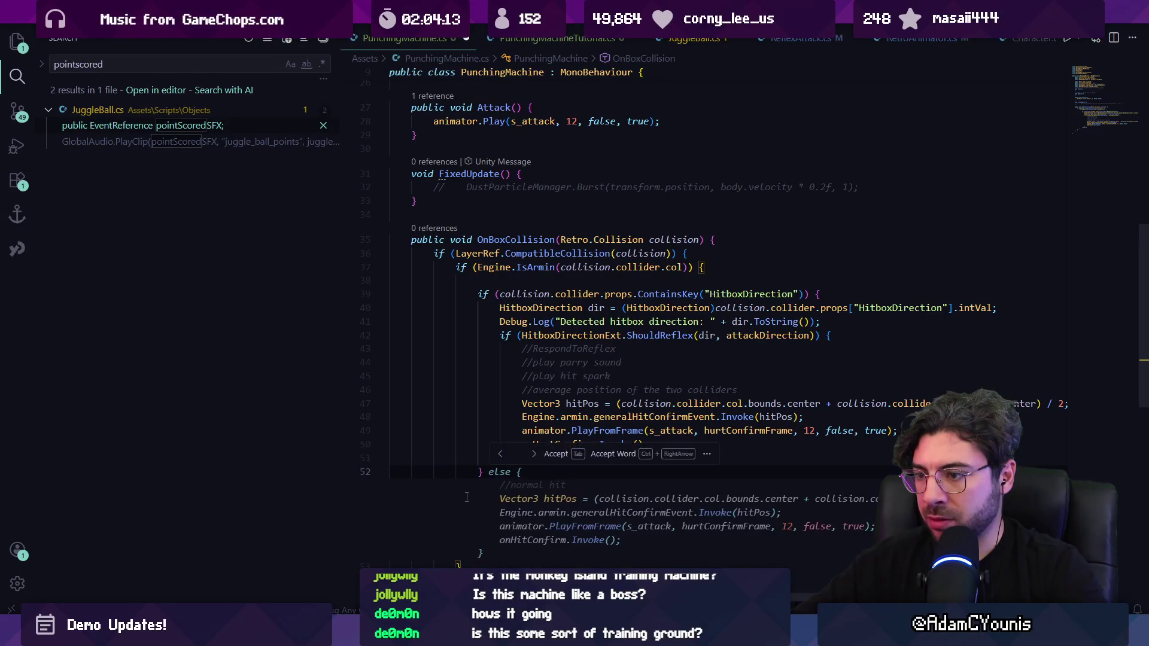
click(486, 486)
key(ctrl+v)
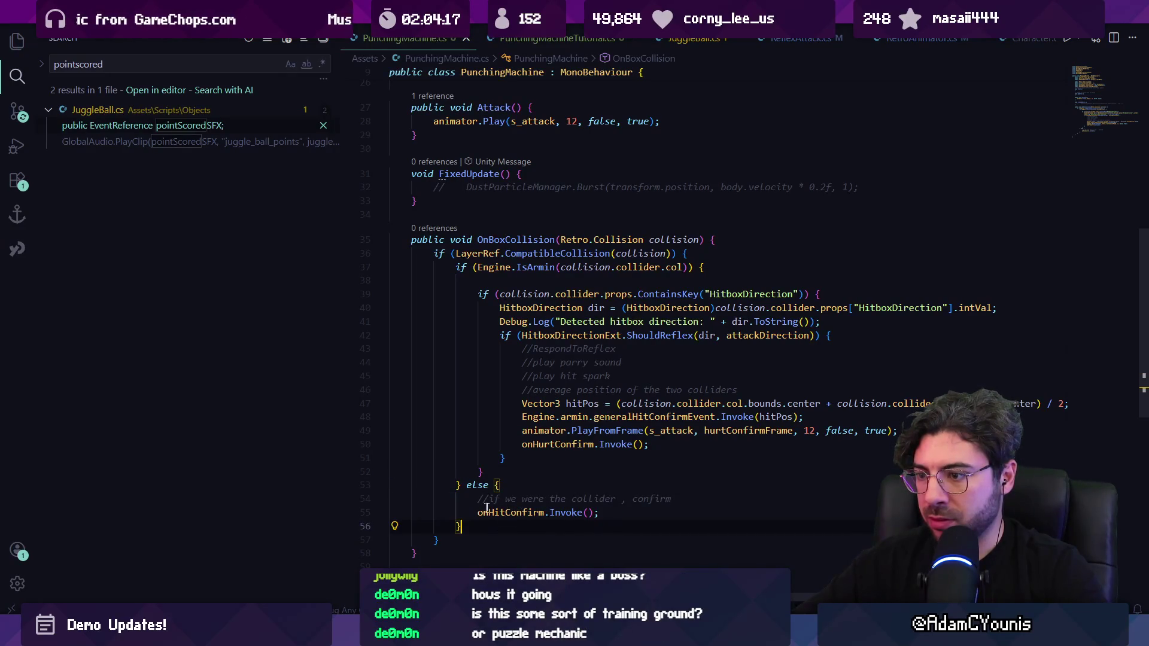
key(shift+Down)
key(shift+Down)
key(shift+Down)
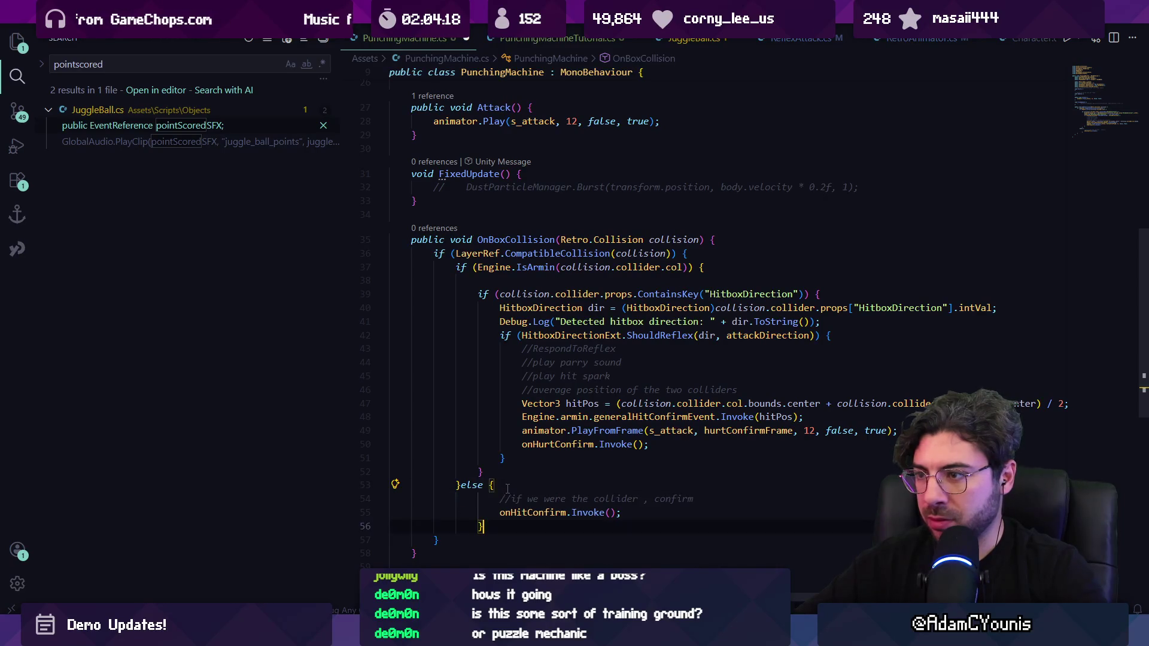
key(alt+Up)
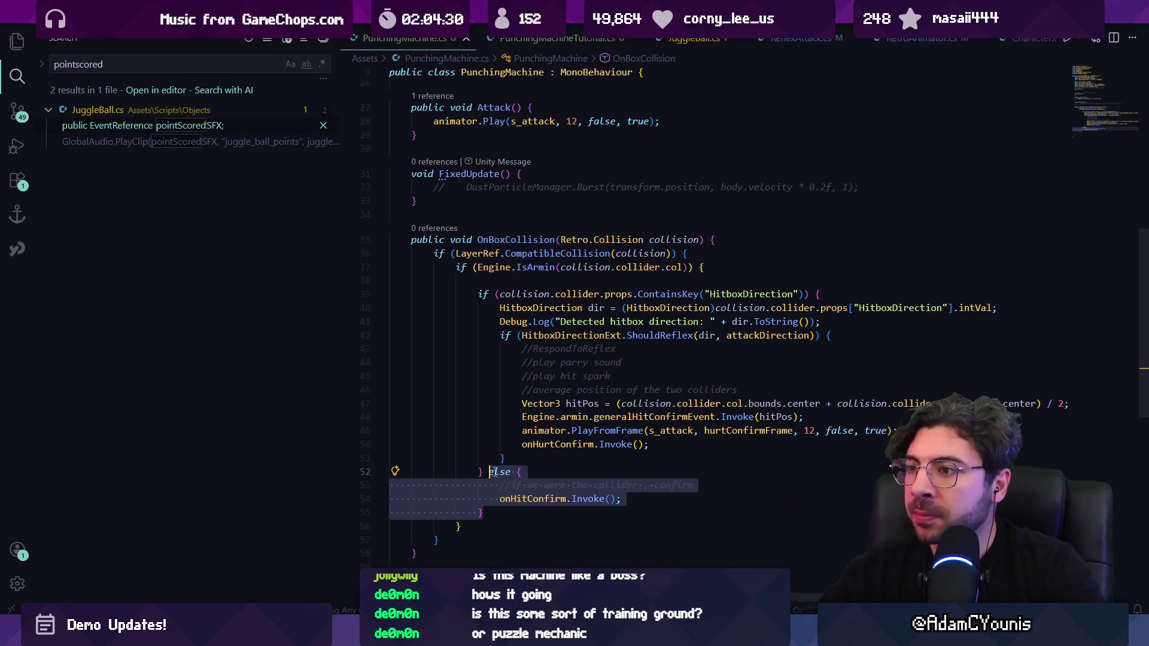
click(491, 472)
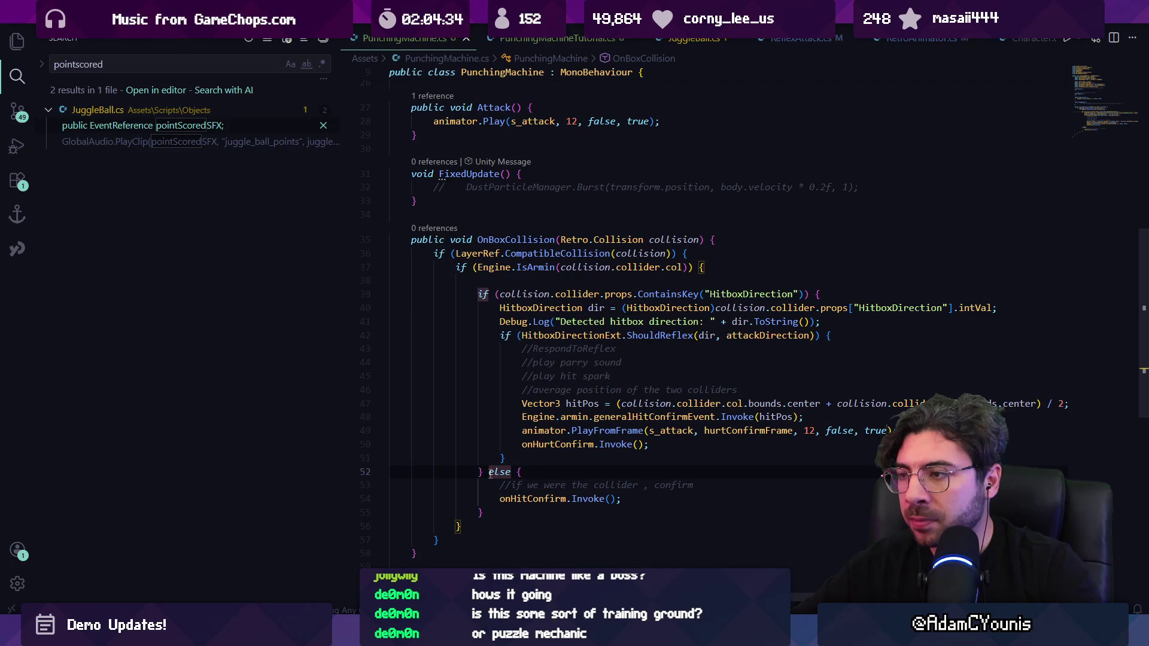
click(478, 239)
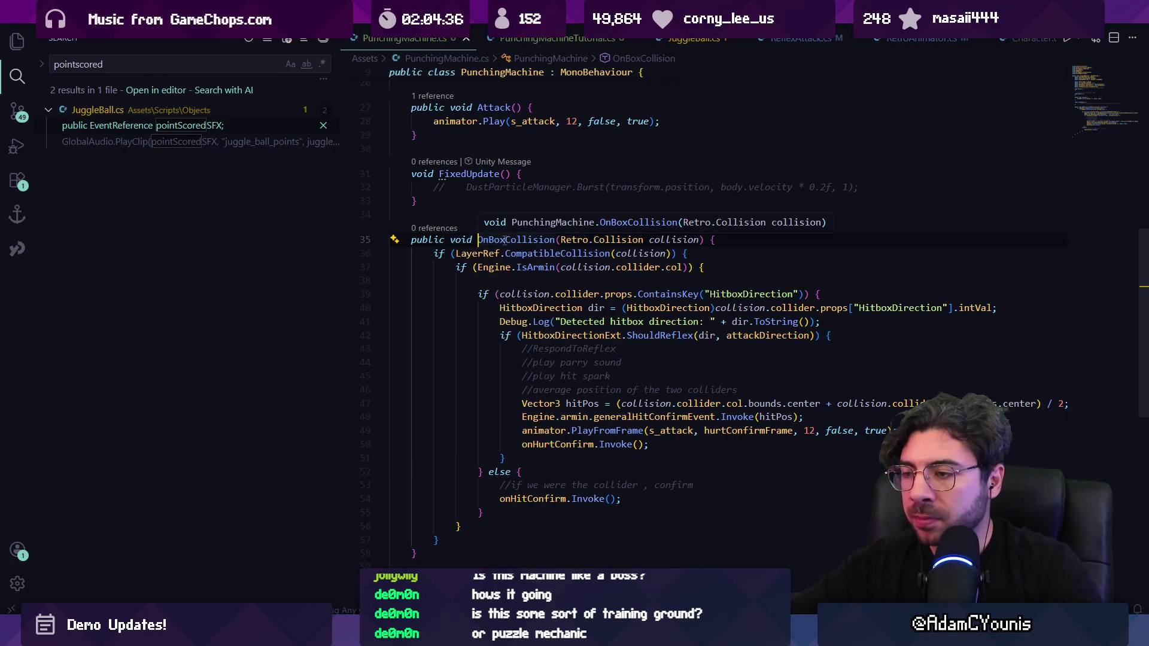
key(alt+Left)
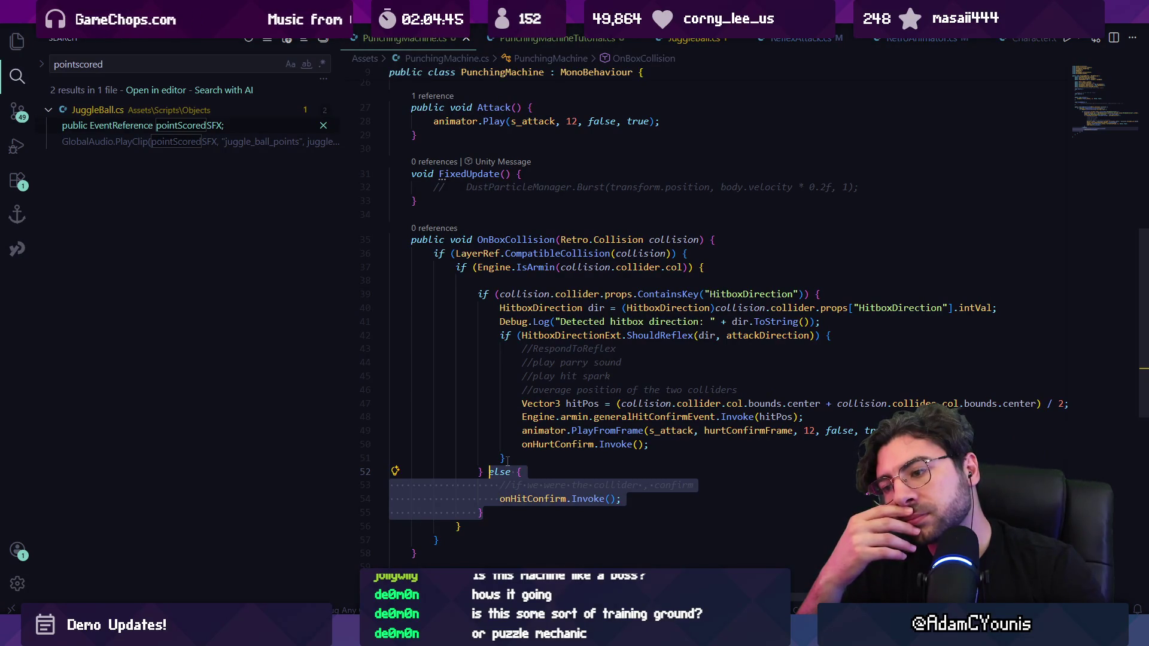
key(BackSpace)
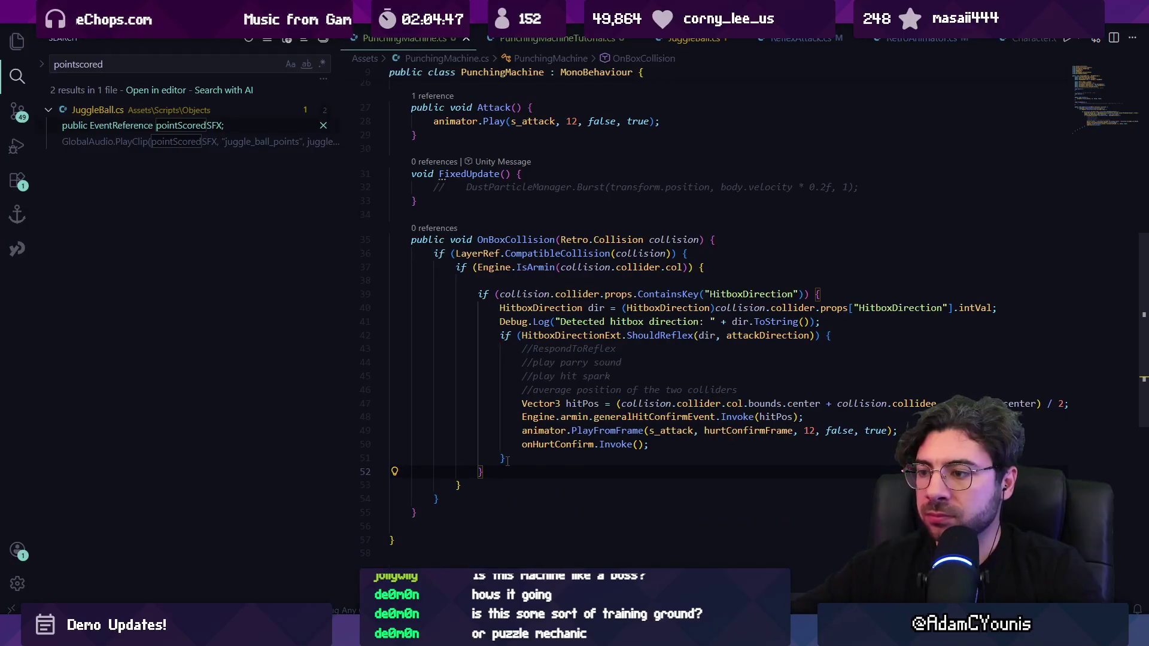
scroll(520, 407, up, 10)
scroll(635, 275, down, 4)
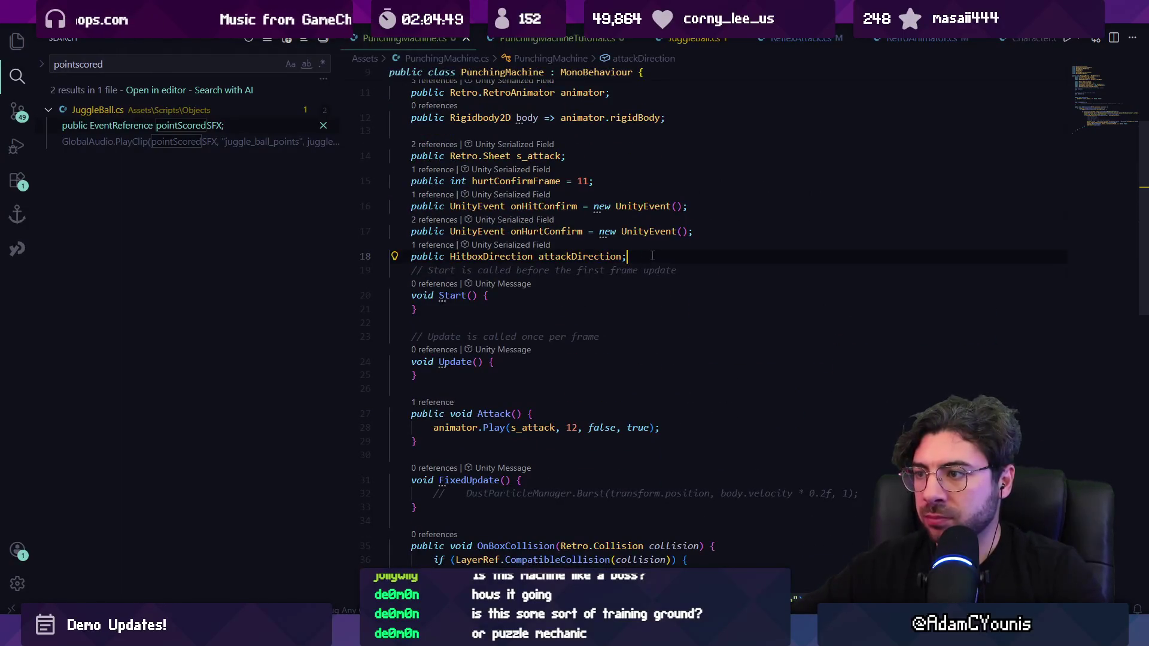
Add a 'bool punching = false;' field and set punching = true at the end of Attack, saving.
key(Return)
text(bool punching )
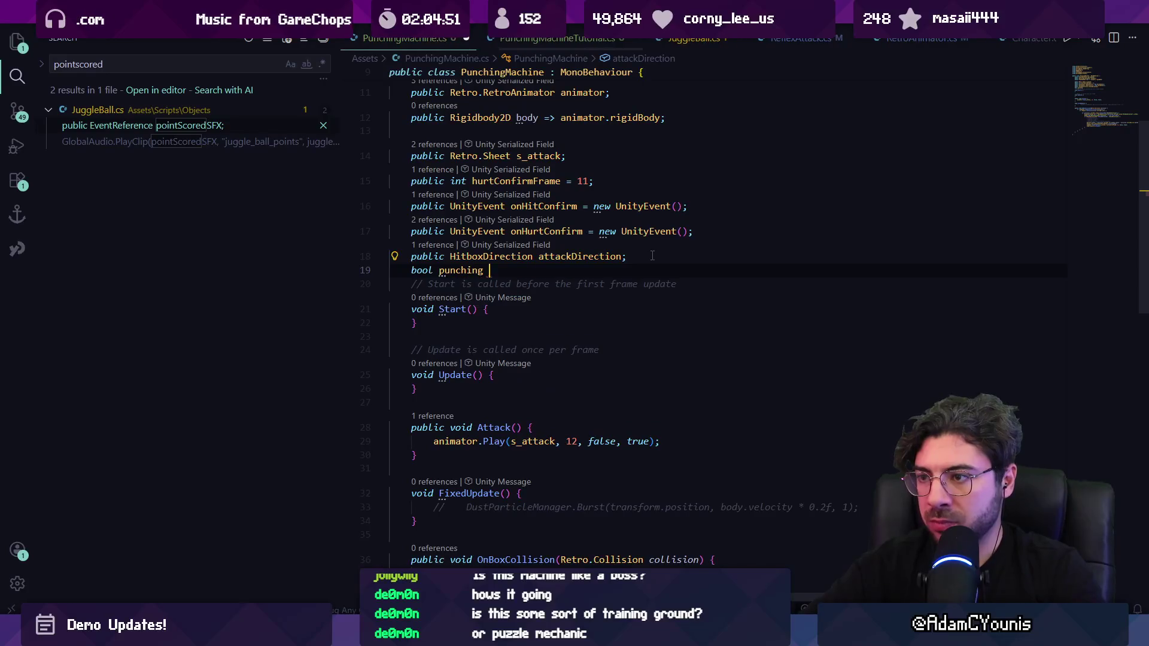
text(= false;)
key(ctrl+s)
scroll(545, 336, down, 4)
click(679, 312)
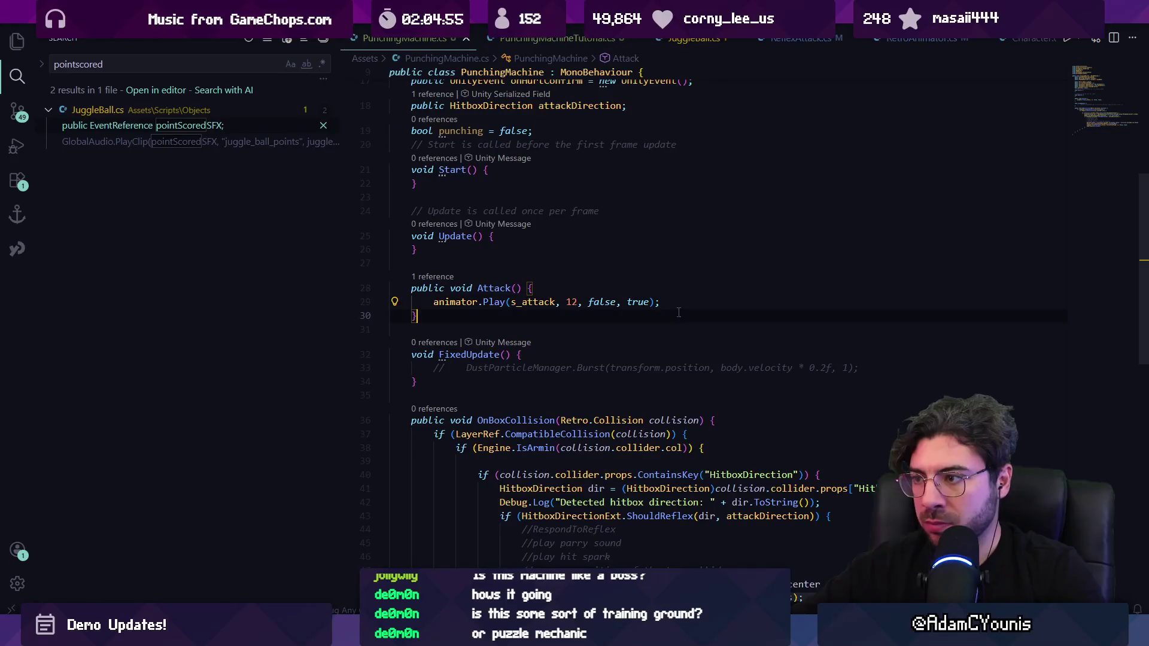
key(Return)
text(punching = true;)
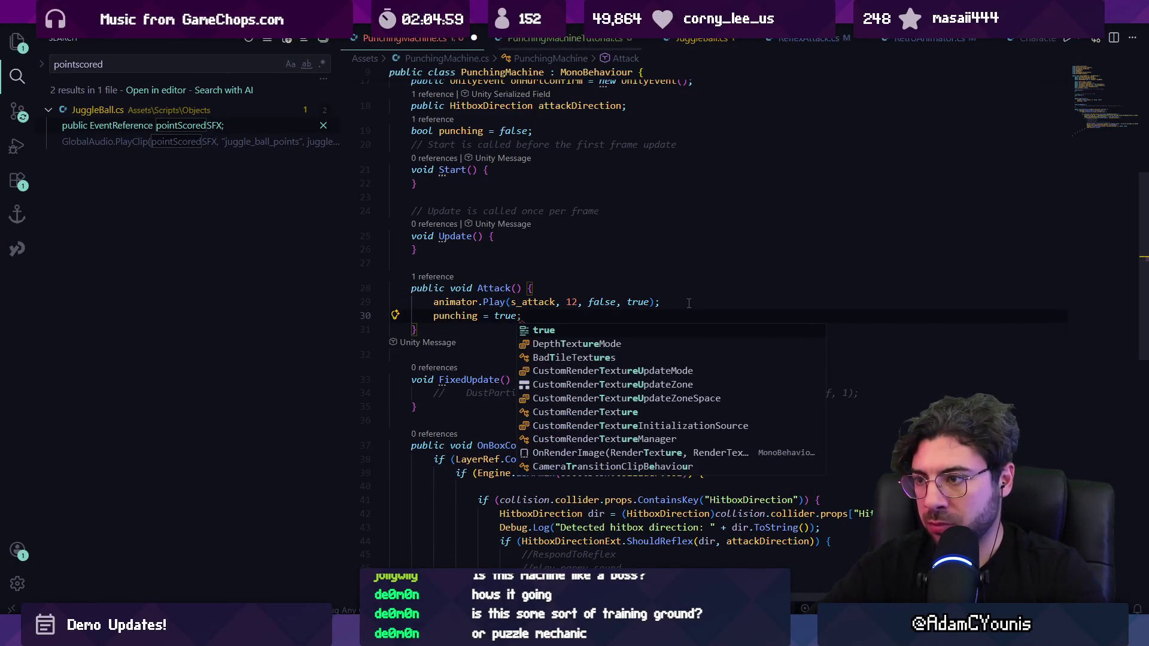
key(Tab)
key(ctrl+s)
Rename the punching field to parried and make Attack reset it to false.
scroll(658, 293, down, 2)
scroll(522, 228, up, 4)
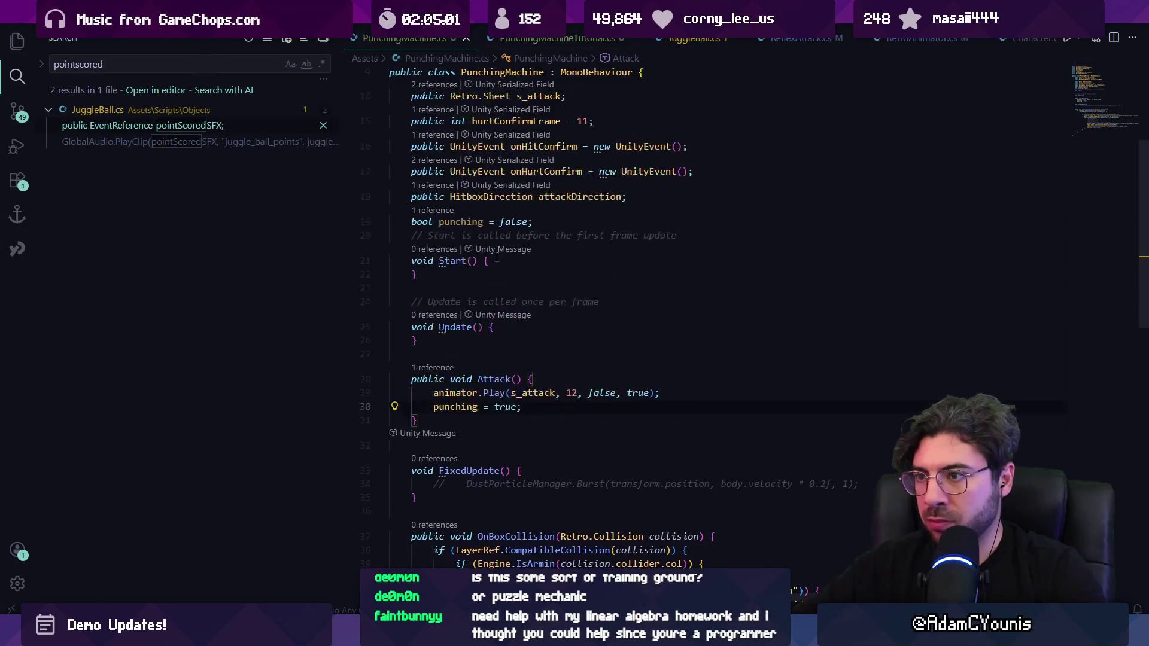
click(461, 221)
key(F2)
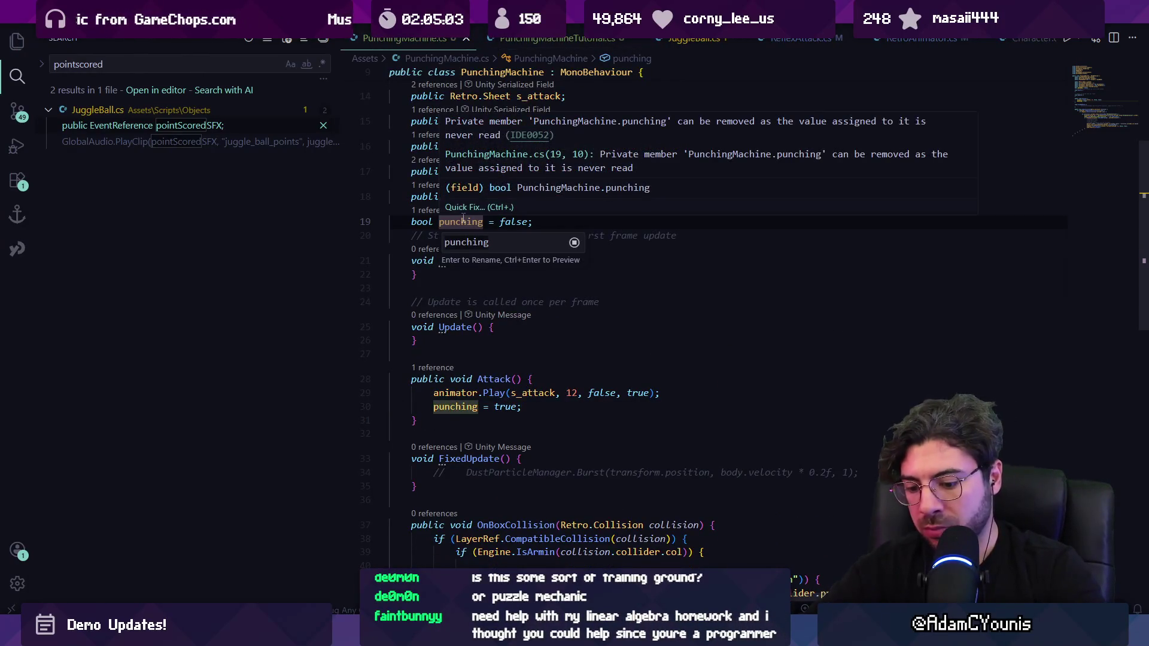
text(arried)
key(Return)
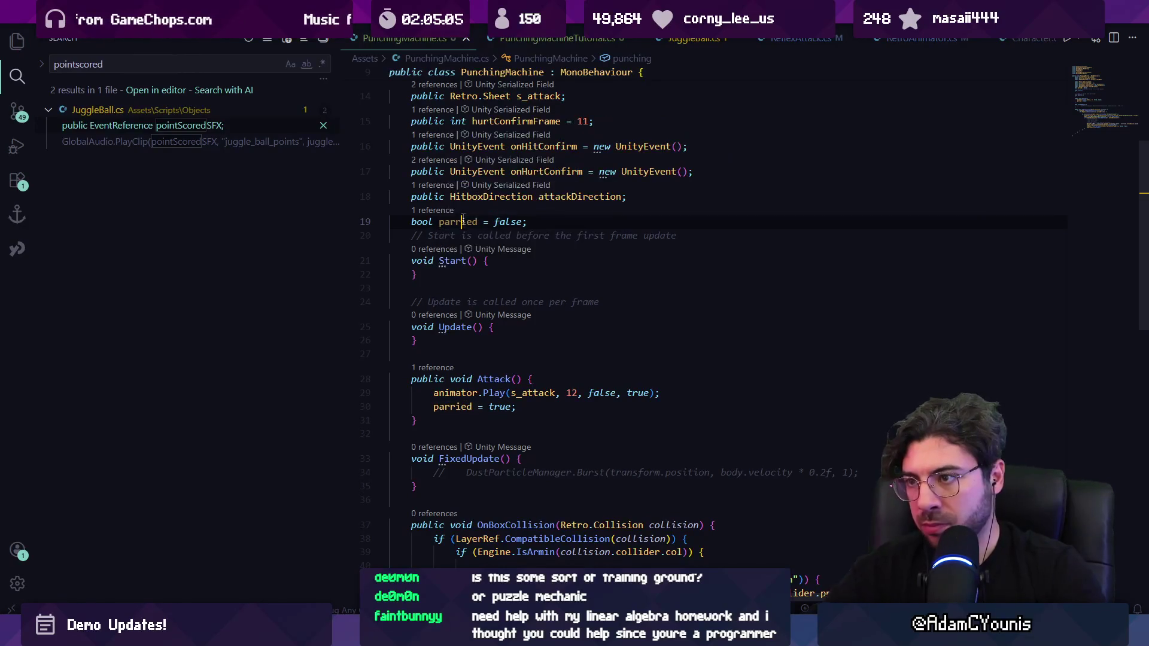
double_click(500, 406)
text(false)
key(Escape)
Add 'parried = true;' after the onHurtConfirm.Invoke() call and save.
scroll(618, 445, down, 5)
key(Return)
text(parried = true;)
key(ctrl+s)
scroll(536, 348, up, 3)
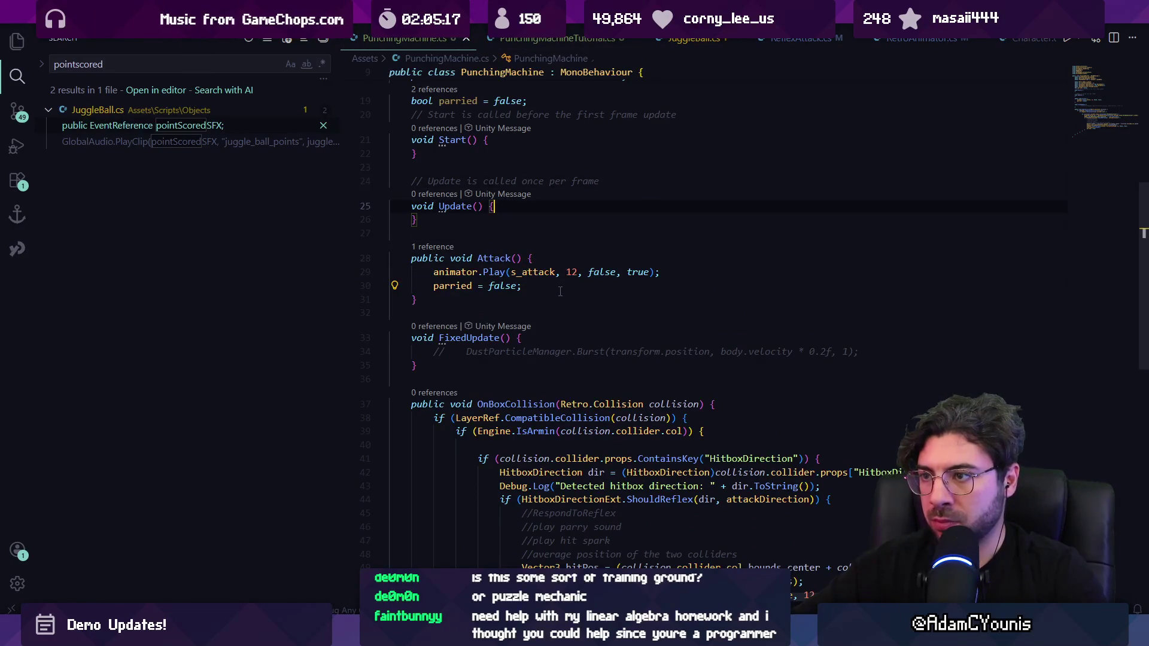
In Update, write an if (!animator.isPlaying && !parried) check, accepting the suggested block.
key(Return)
text(if(a)
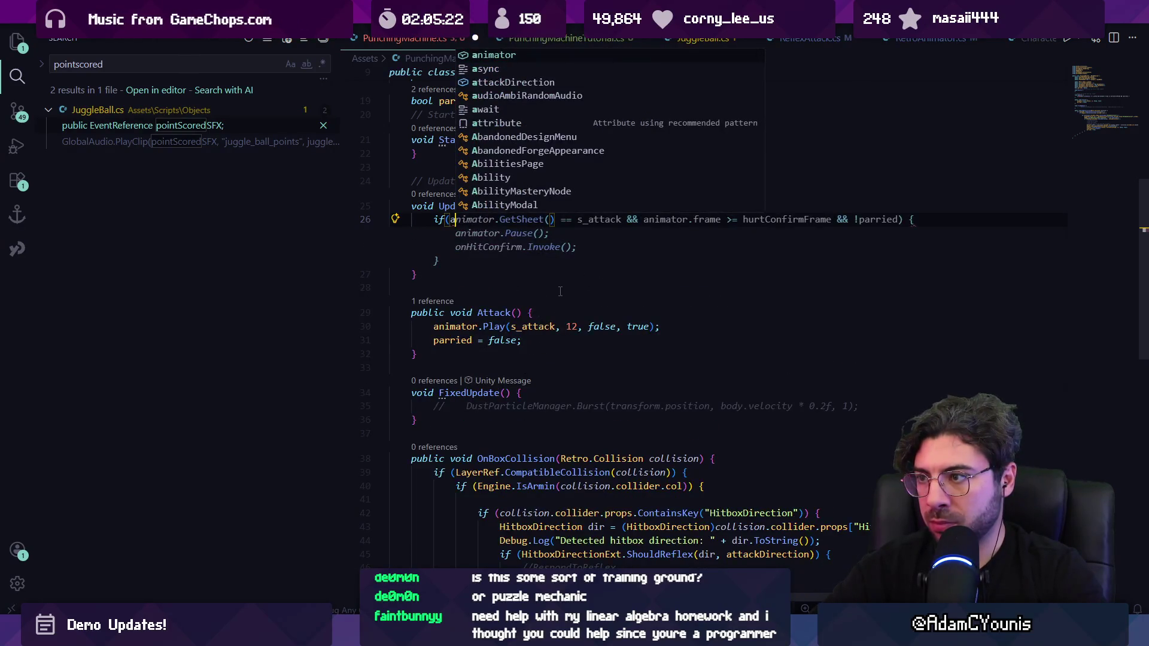
text(nimator.playing)
key(Tab)
key(ctrl+Left)
key(ctrl+Left)
text(!)
key(End)
text(&&)
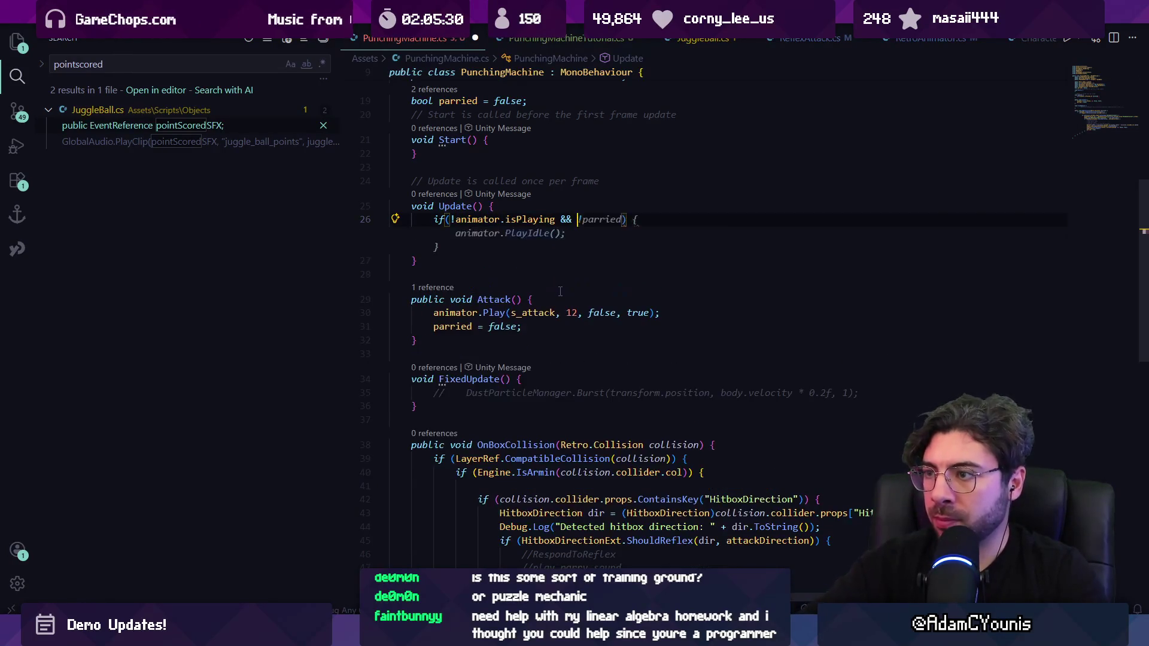
key(Tab)
Replace the suggested PlayIdle call with onHitConfirm.Invoke().
key(shift+Home)
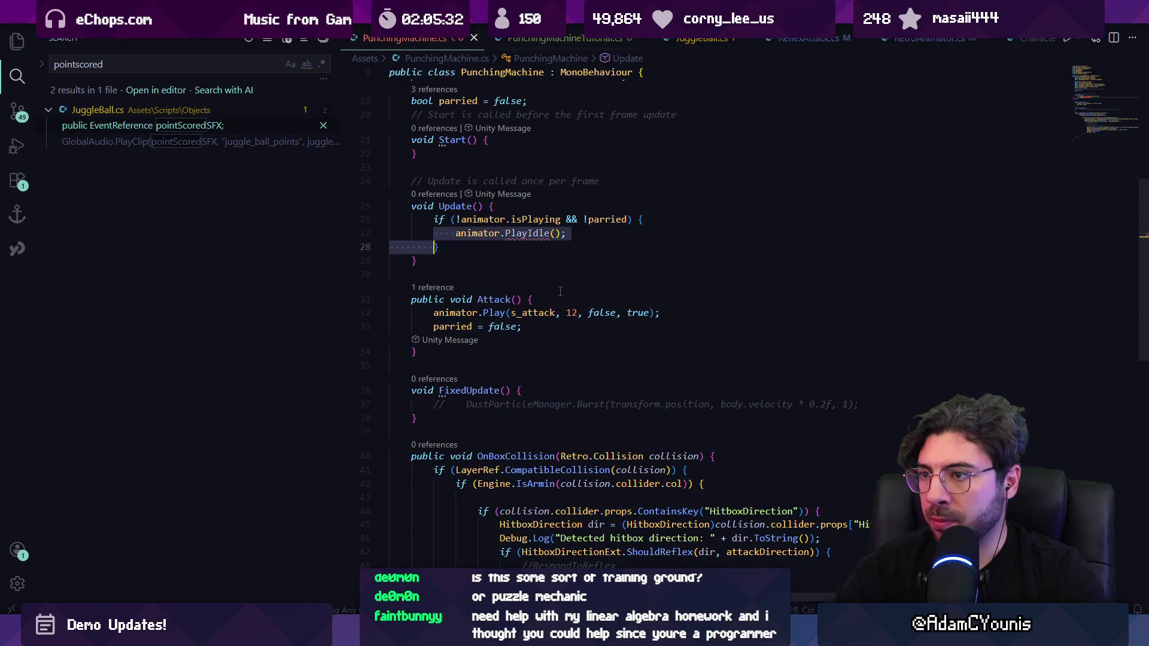
key(BackSpace)
text(onHitConfirm())
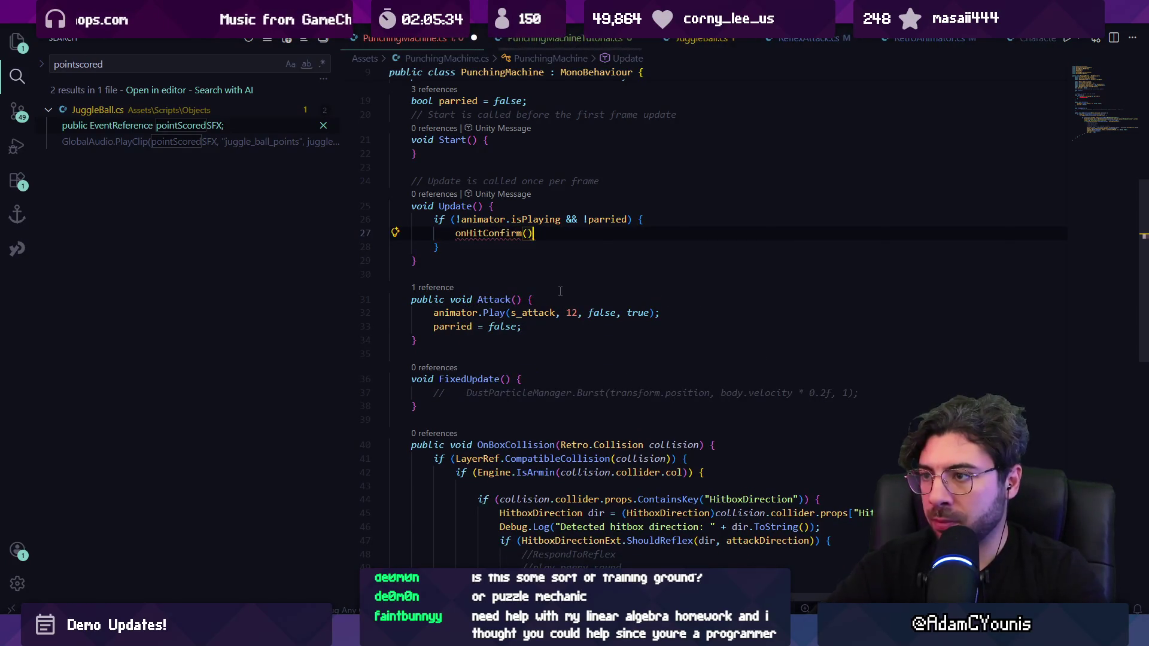
key(Left)
key(Left)
text(.Invoke)
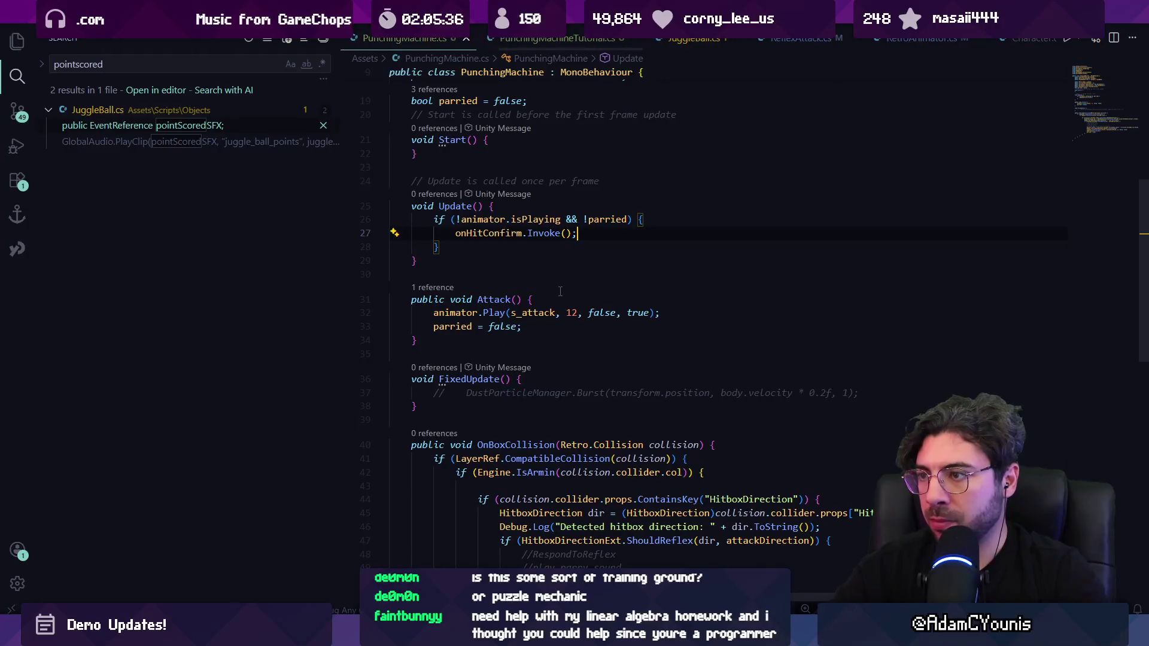
key(Return)
Drop the extra parried = true line and begin an animator event line in Start.
text(parri)
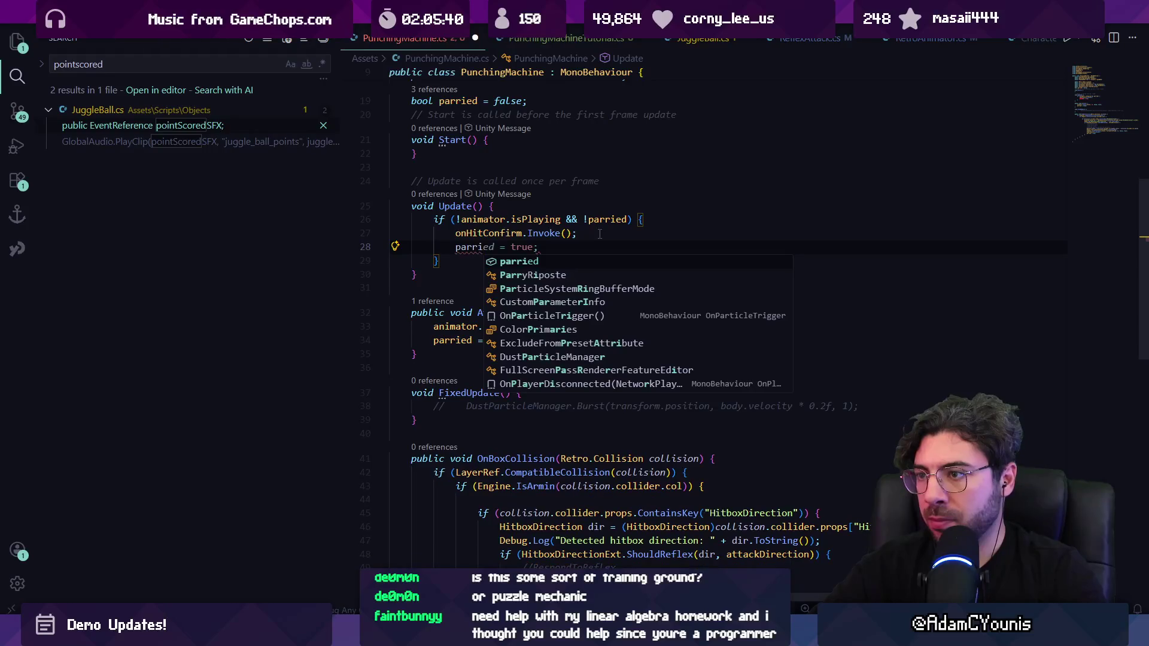
key(Tab)
scroll(592, 239, up, 2)
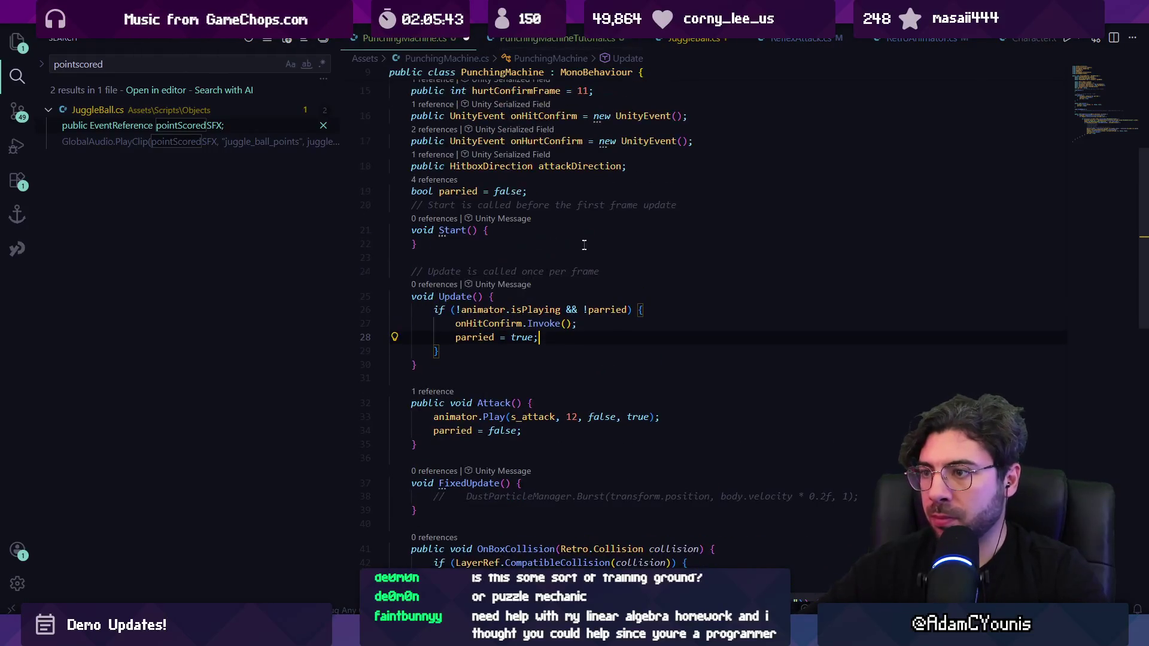
triple_click(548, 337)
key(Return)
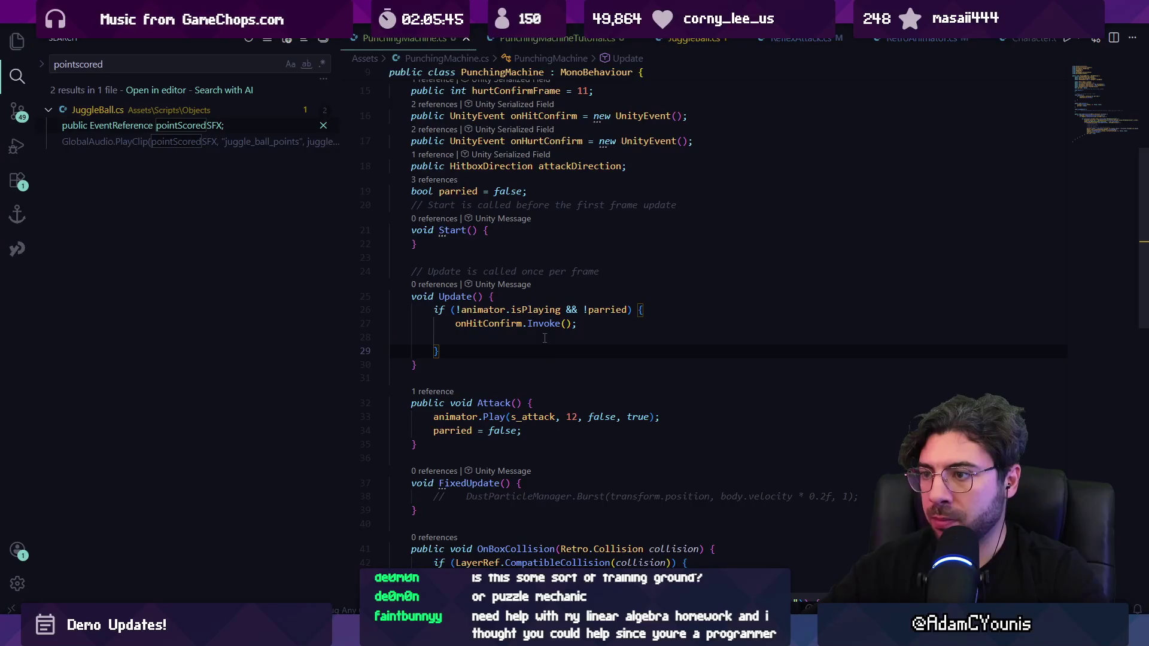
key(BackSpace)
key(Return)
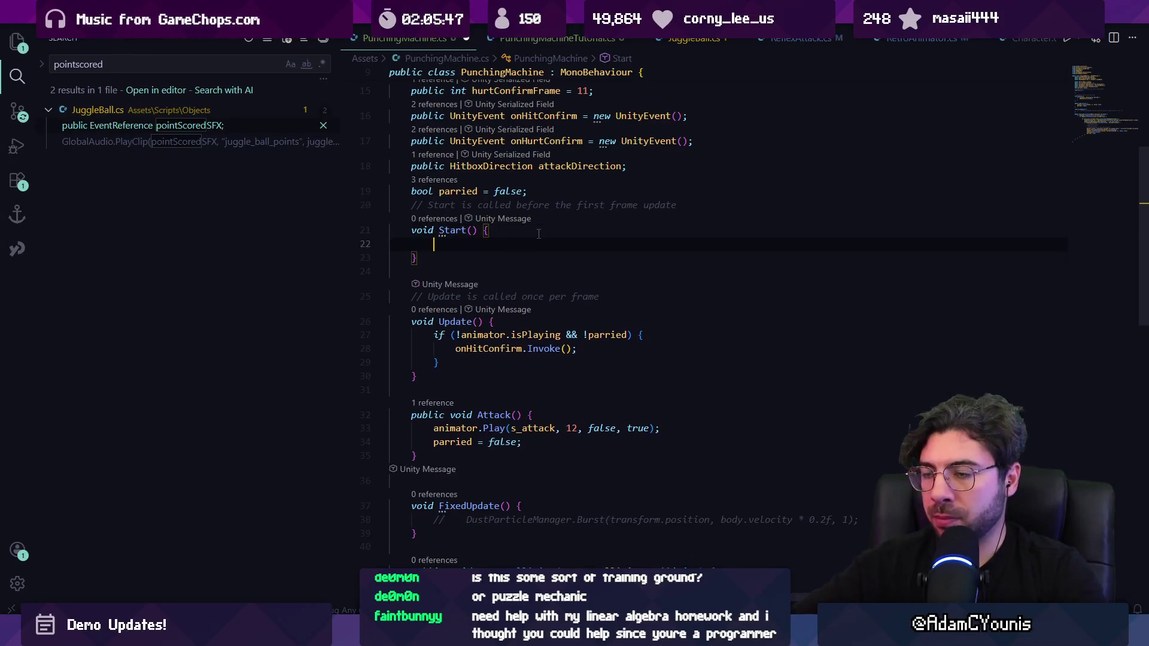
text(AudioClipMixer)
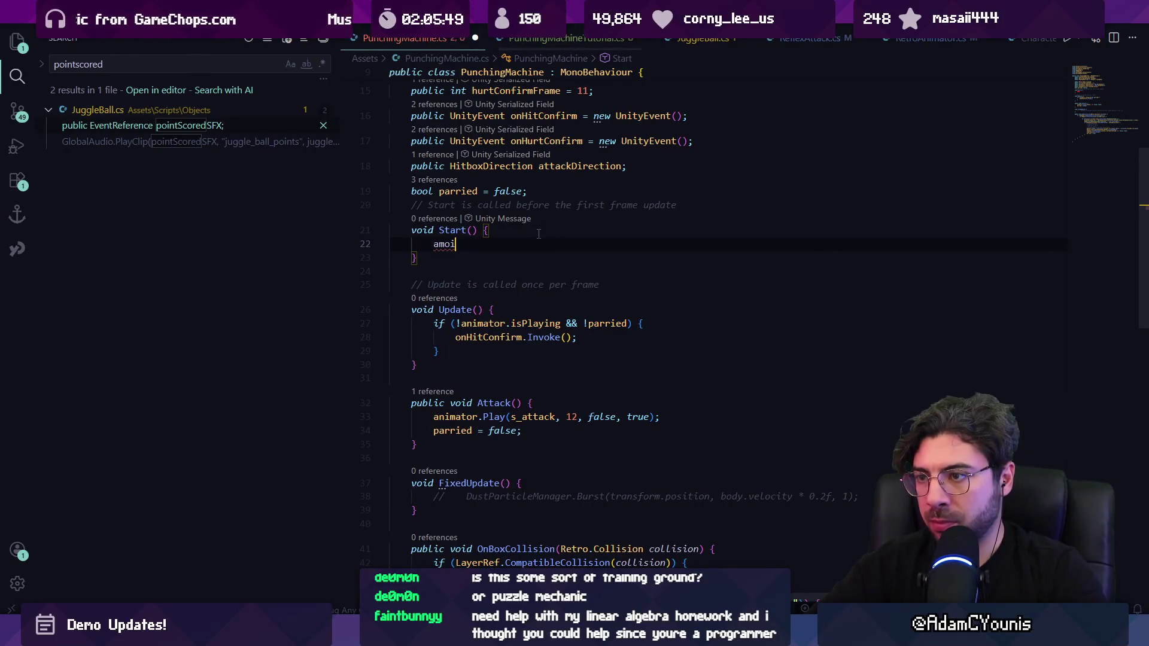
text(oi)
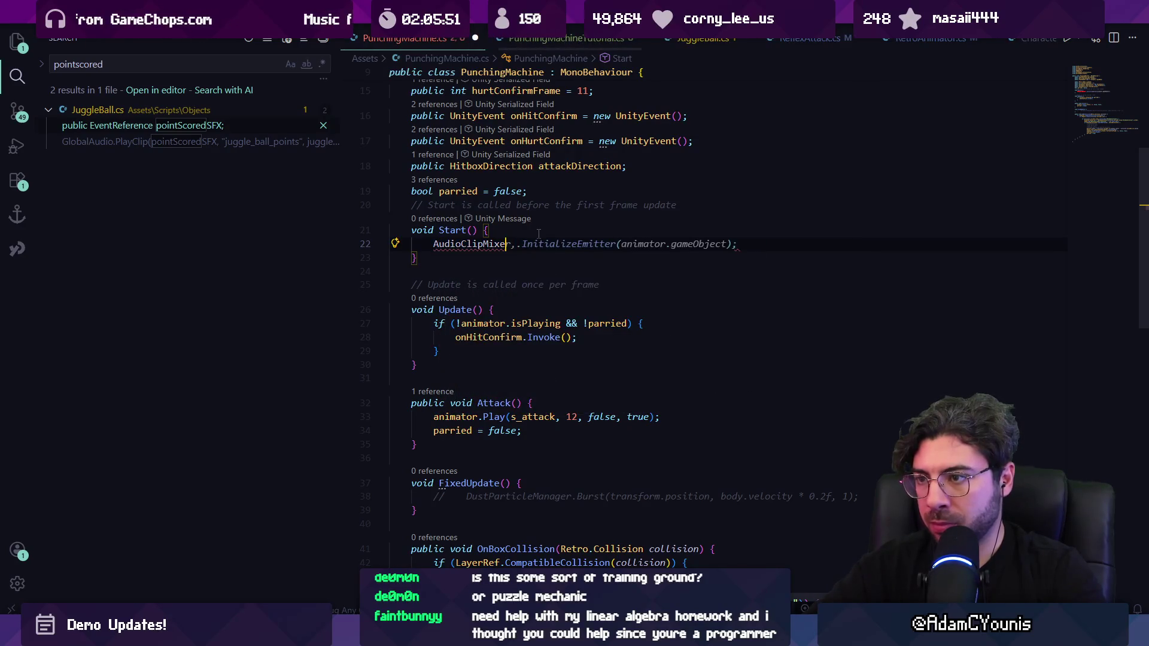
text(imator.on)
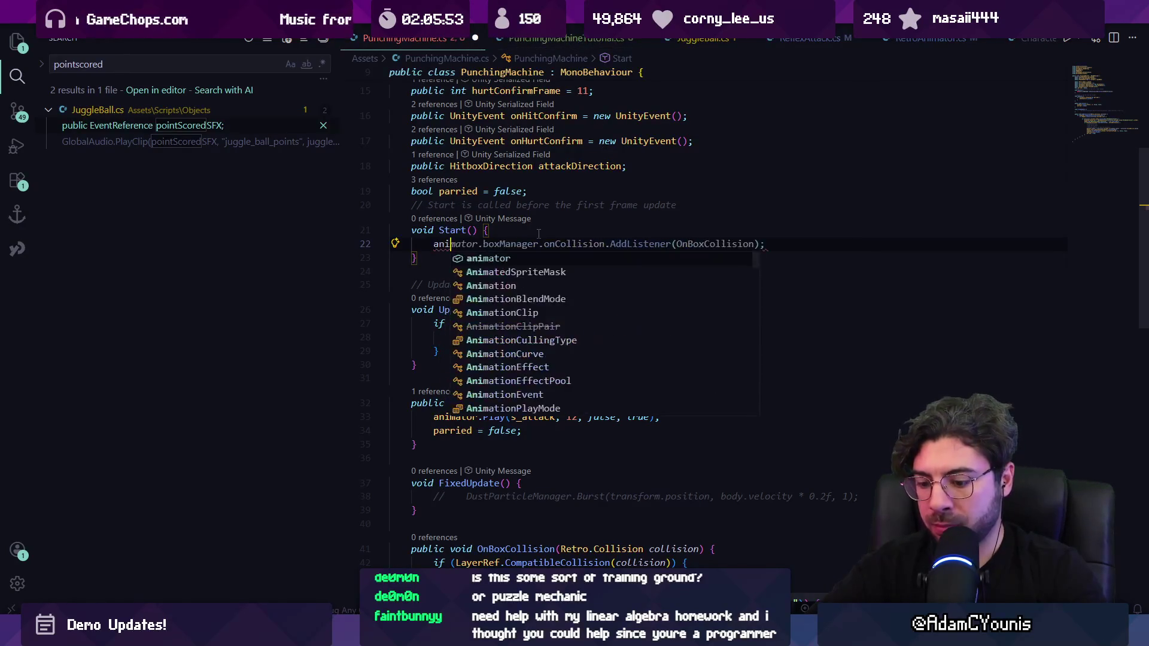
Register animator.finished.AddListener(OnFinished); in Start and save.
key(BackSpace)
key(BackSpace)
text(finished.Ad)
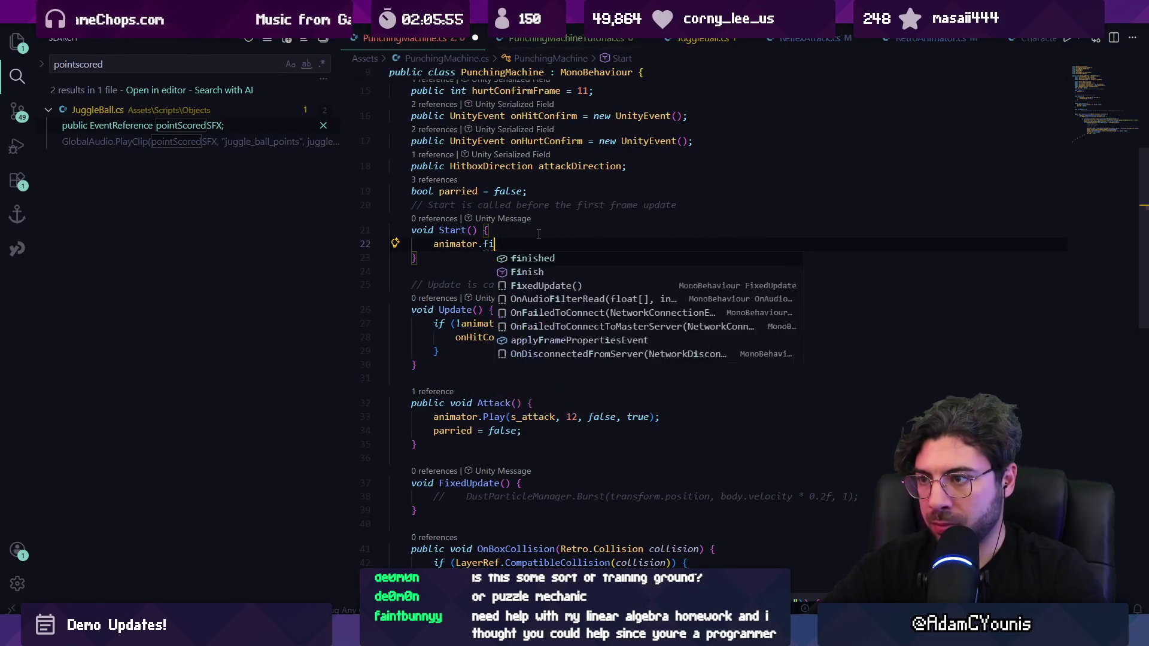
key(Tab)
text((OnFi)
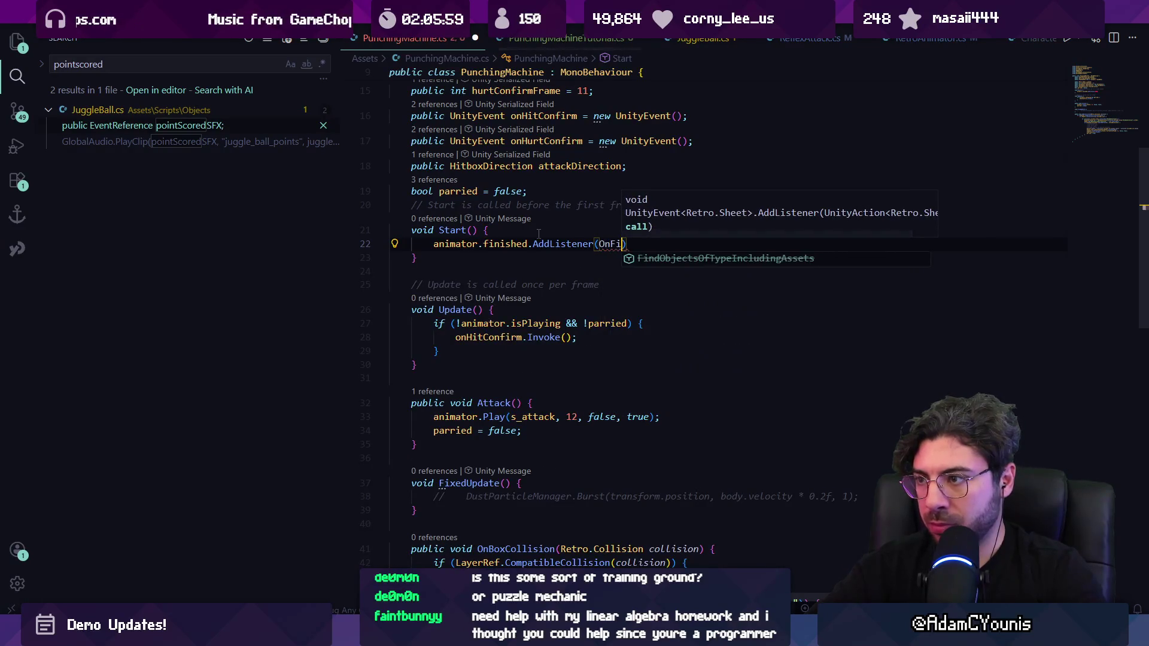
text(nished))
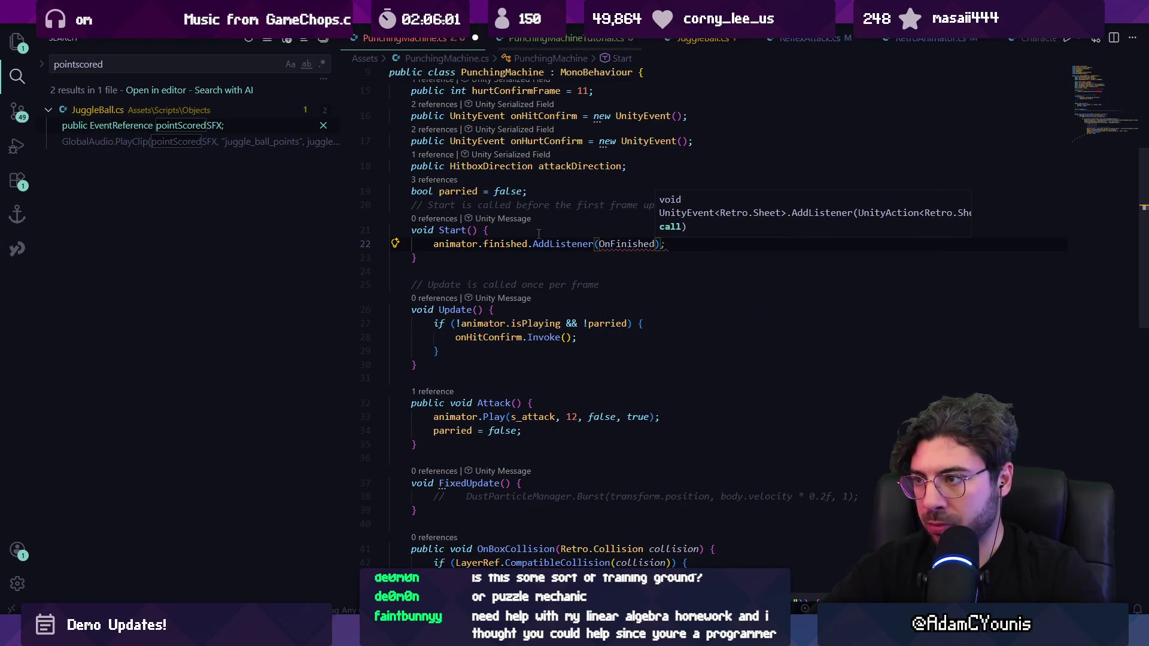
text(;)
key(ctrl+s)
Remove the if block from Update and make room for a new method.
drag(439, 351, 429, 324)
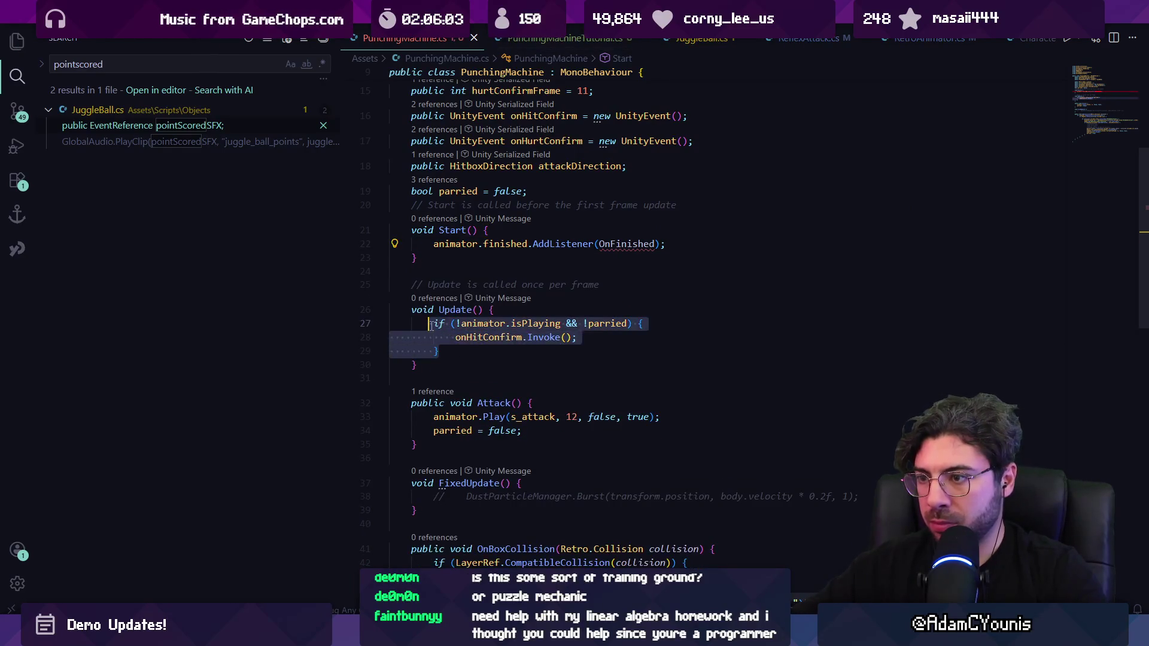
key(BackSpace)
key(Return)
key(Return)
text(public)
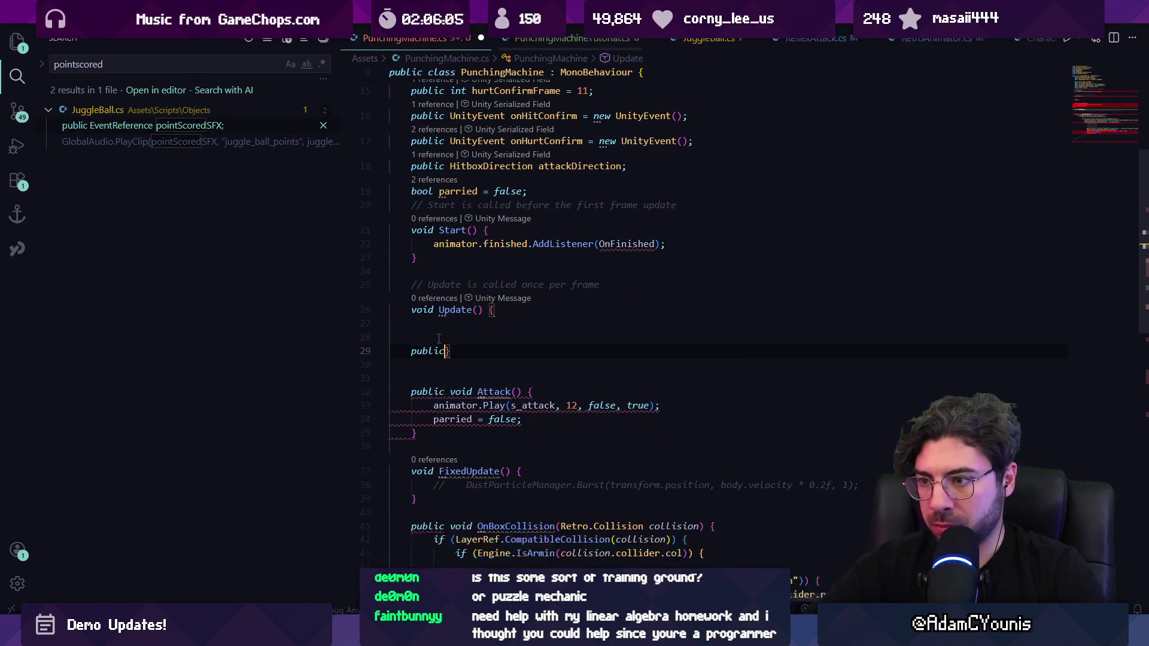
key(ctrl+BackSpace)
key(Down)
Create an OnFinished method from the suggested body and save.
text(publiv )
text( voi)
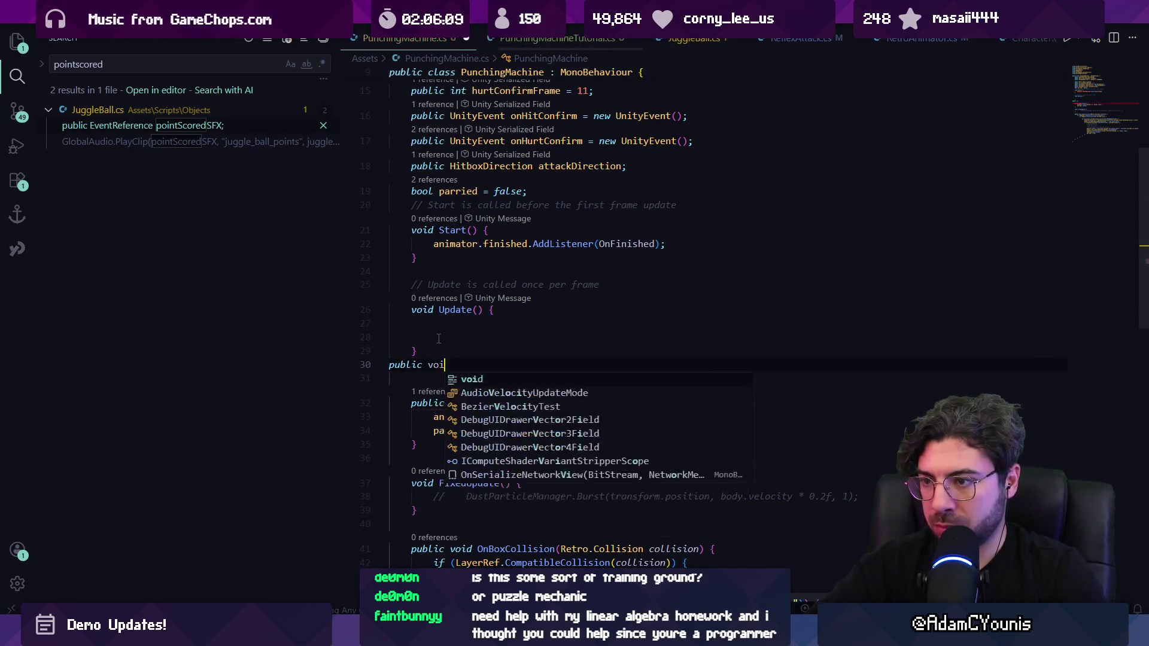
text(d Onfinishewd)
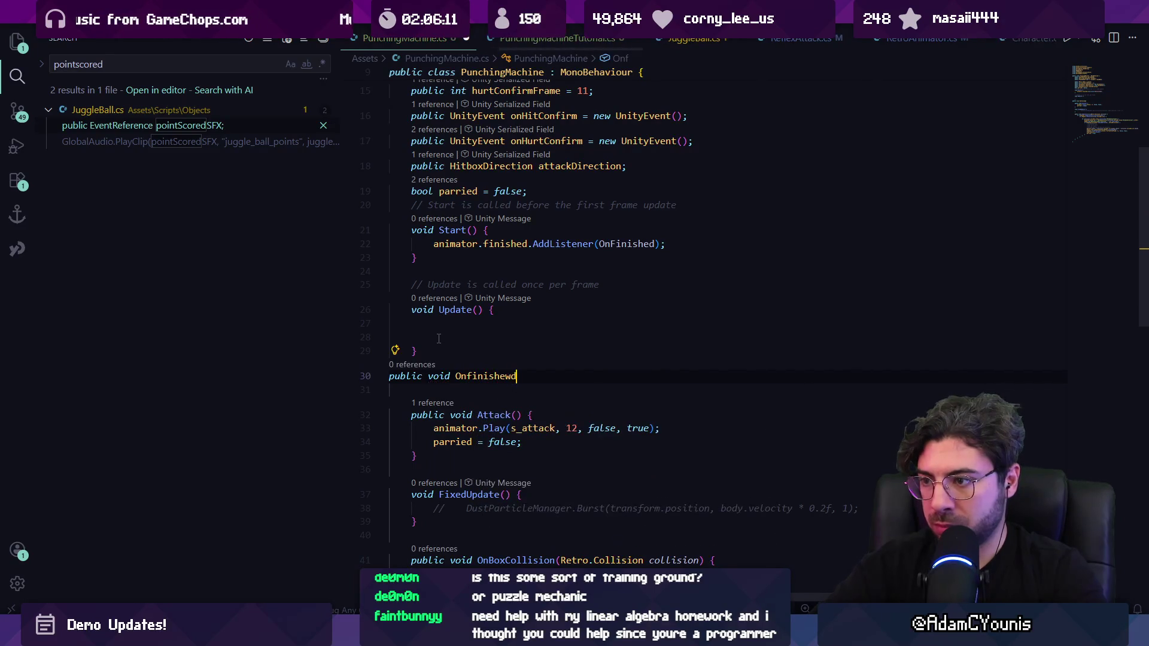
key(ctrl+BackSpace)
text(OnFinished)
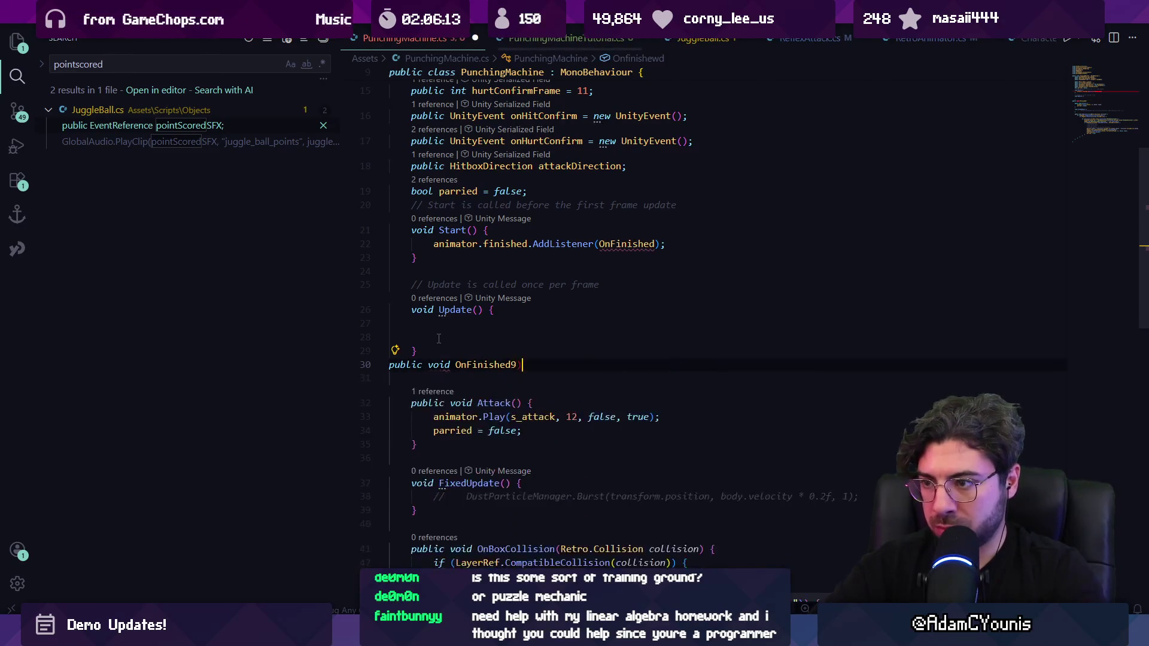
key(Tab)
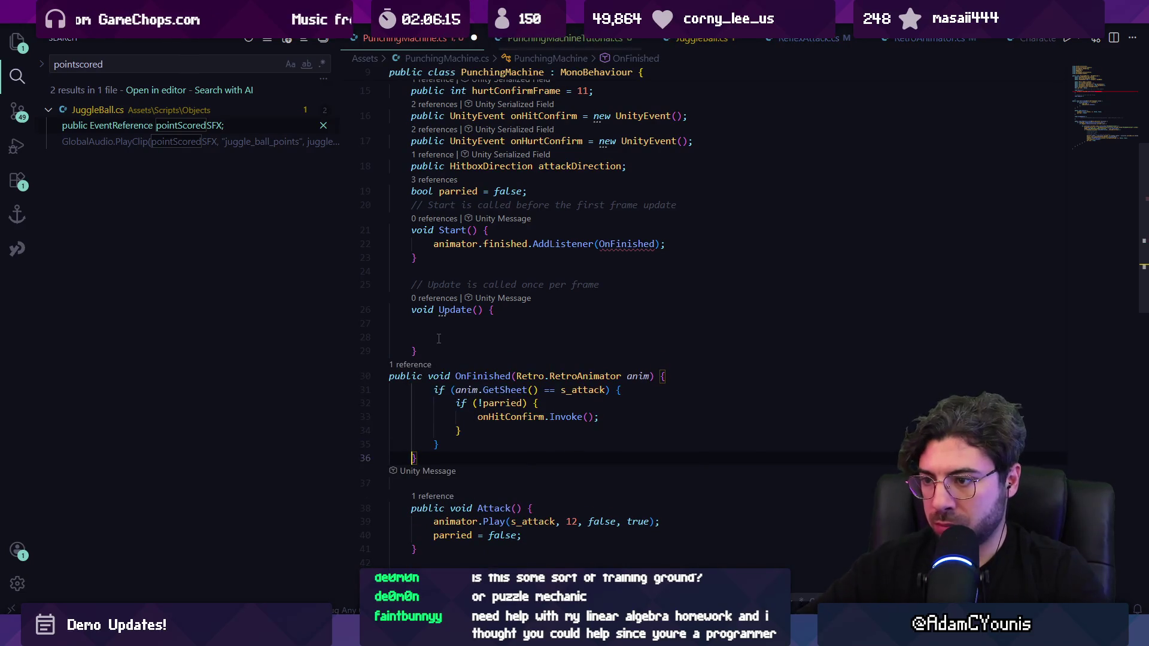
key(Up)
key(End)
key(ctrl+s)
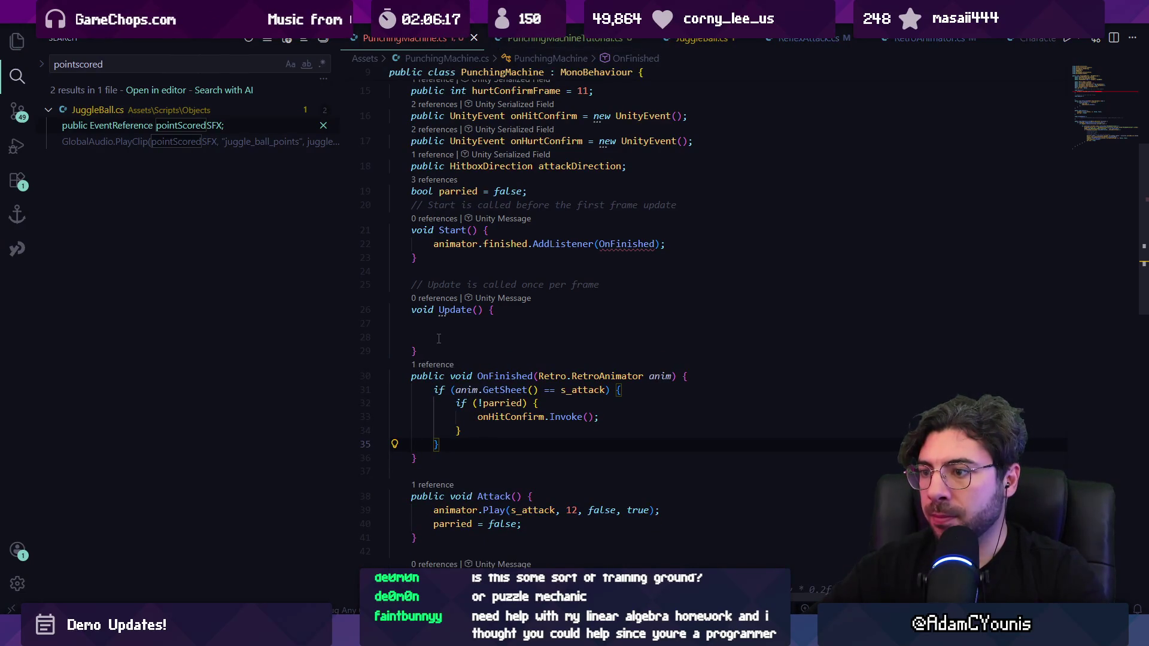
Delete the sheet-check if line and stray closing brace from OnFinished, then save.
key(Up)
key(Up)
key(ctrl+shift+k)
key(Down)
key(Down)
key(Down)
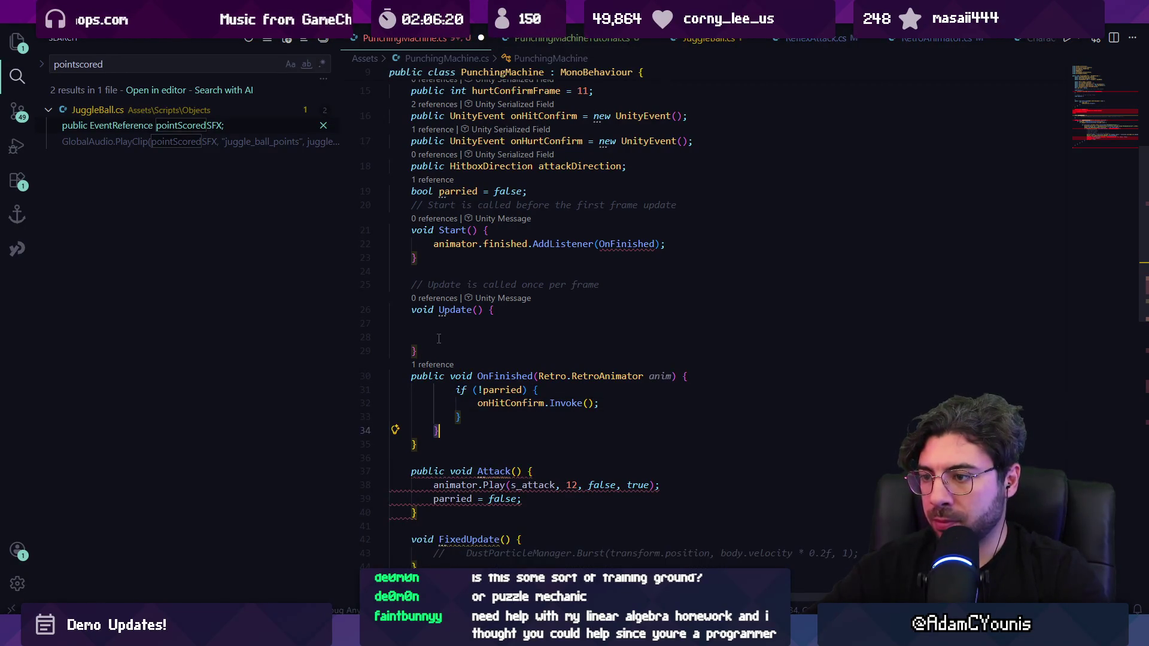
key(BackSpace)
key(BackSpace)
key(BackSpace)
key(ctrl+s)
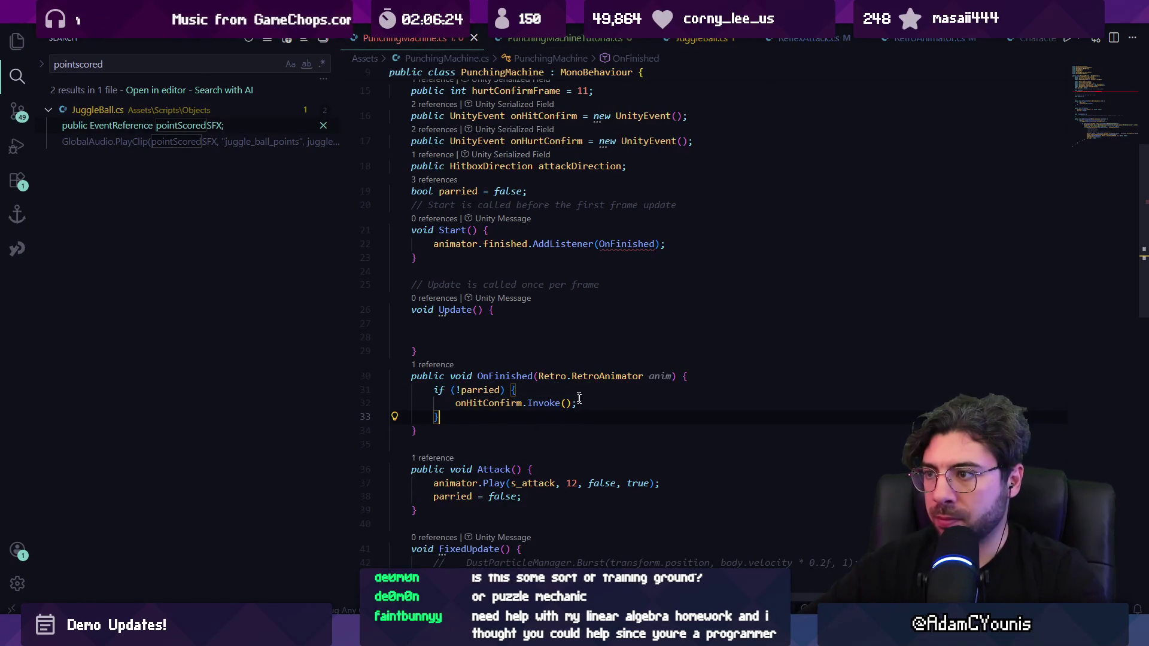
Change the OnFinished parameter to 'Sheet sheet' and switch over to Unity.
click(539, 376)
key(ctrl+shift+Right)
key(ctrl+shift+Right)
key(ctrl+shift+Right)
key(BackSpace)
click(621, 244)
key(ctrl+shift+Left)
key(ctrl+shift+Left)
text(Sheet sheet)
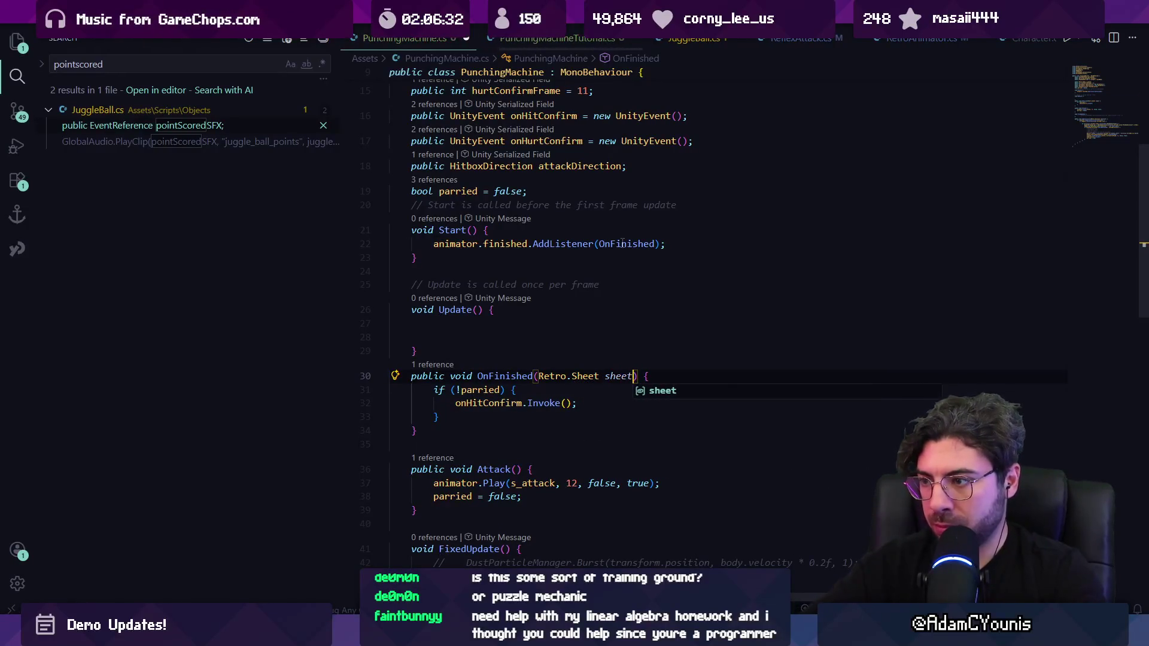
key(Escape)
key(alt+Tab)
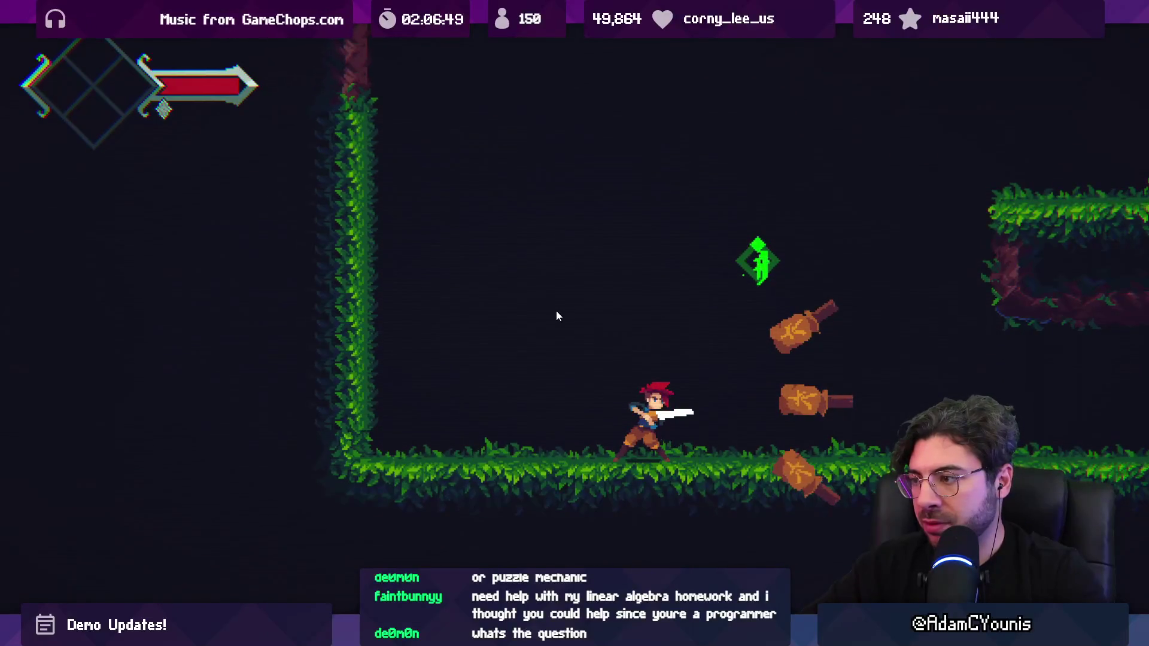
Playtest by swinging the sword with X and stepping left beside the punching machines.
key(x)
key(x)
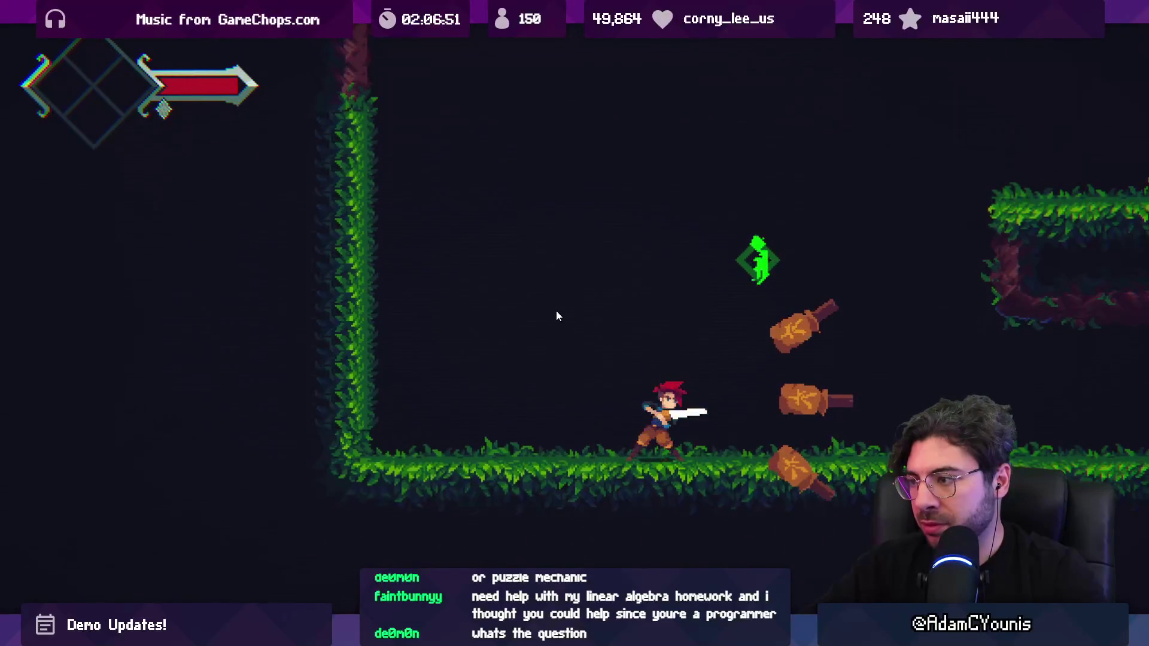
key(x)
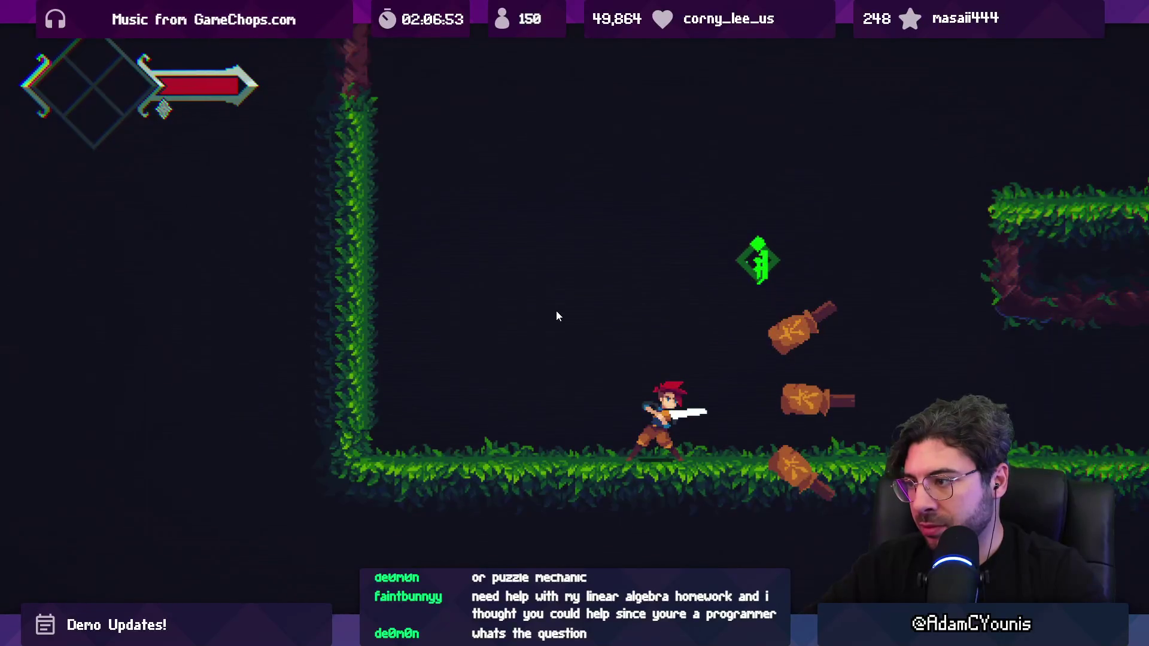
key(Left)
key(x)
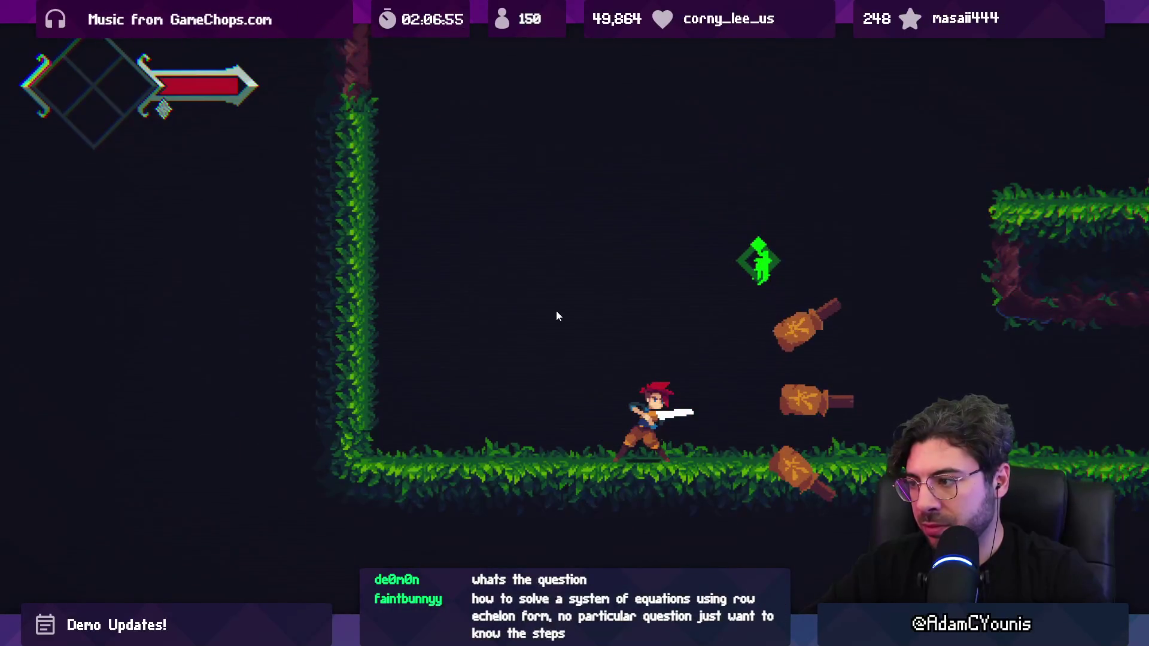
key(Left)
key(x)
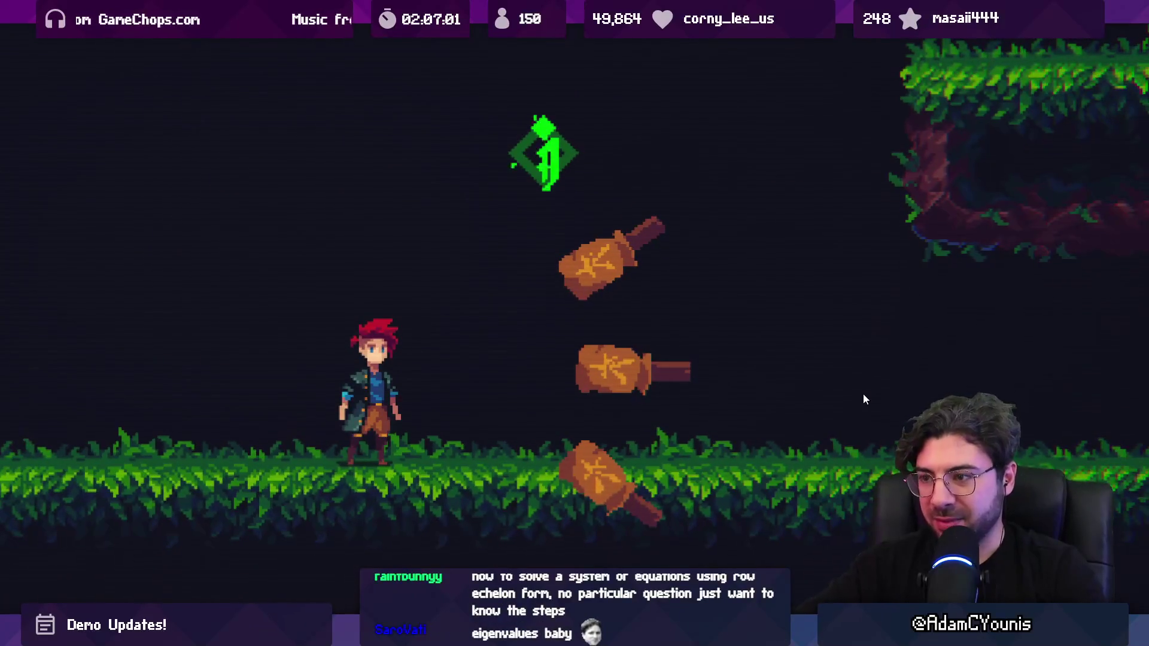
Run, turn and dash-slash repeatedly at the punching machines with the arrow keys and X.
key(x)
key(Right)
key(Left)
key(x)
key(Right)
key(x)
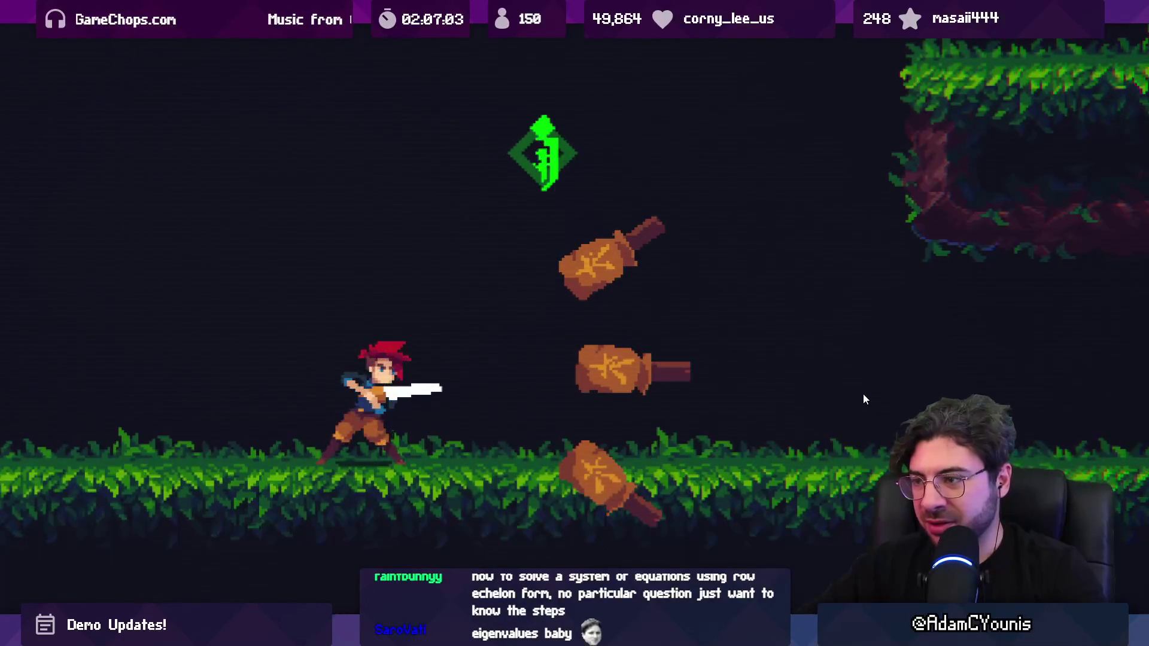
key(Right)
key(Left)
key(x)
key(Right)
key(x)
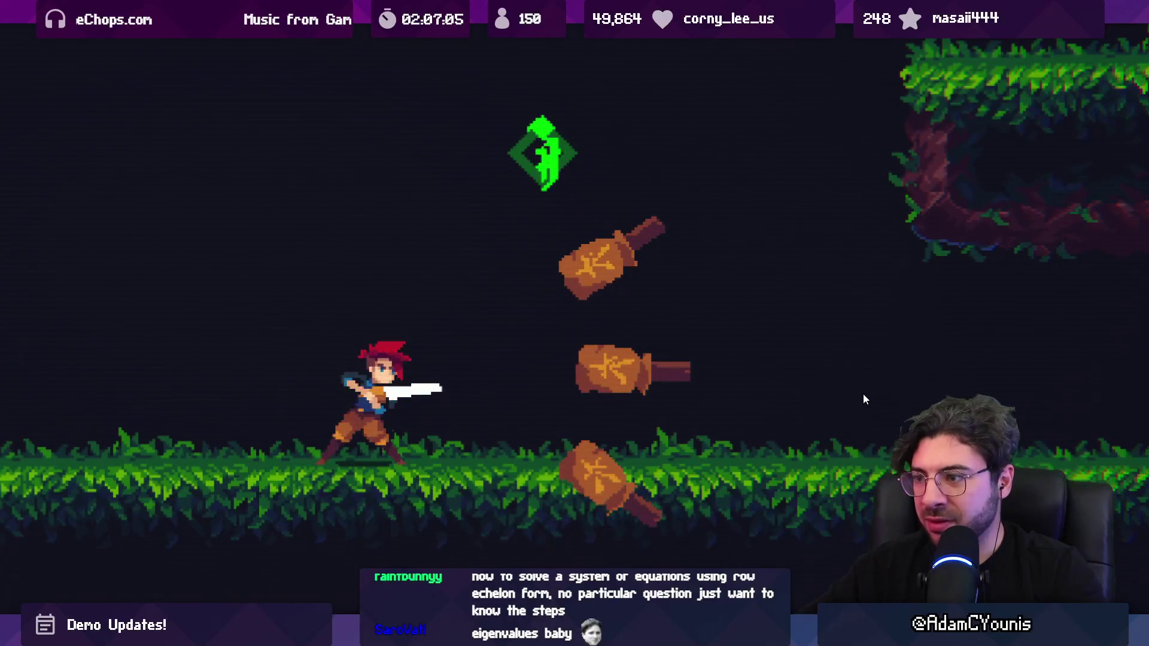
key(x)
key(Right)
key(x)
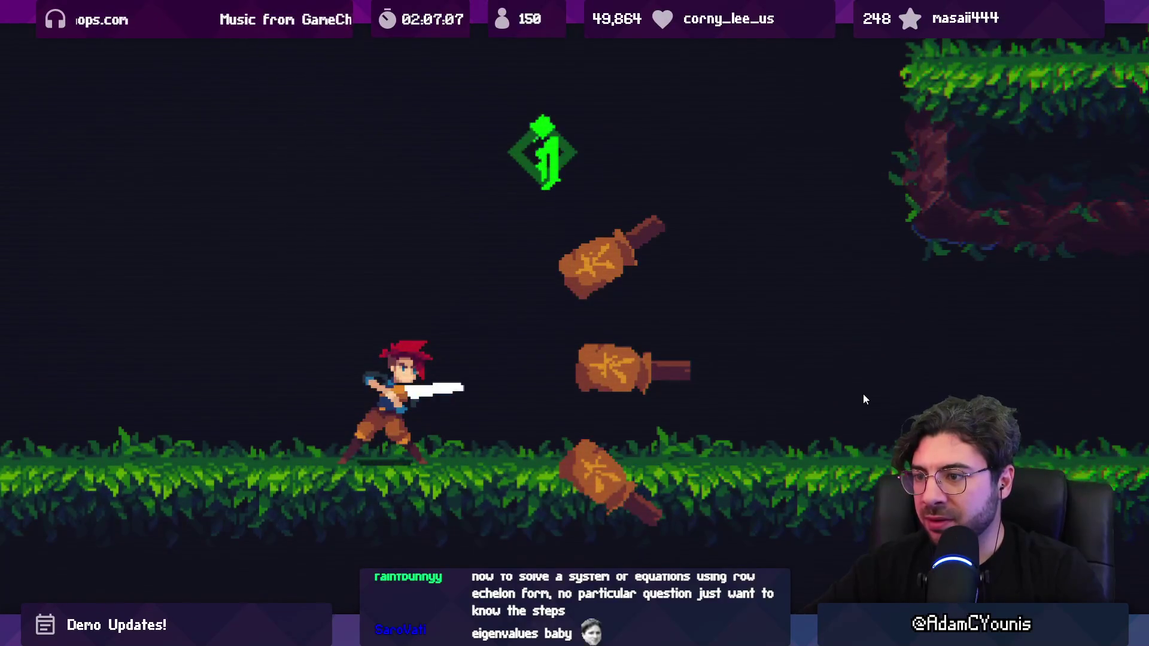
key(x)
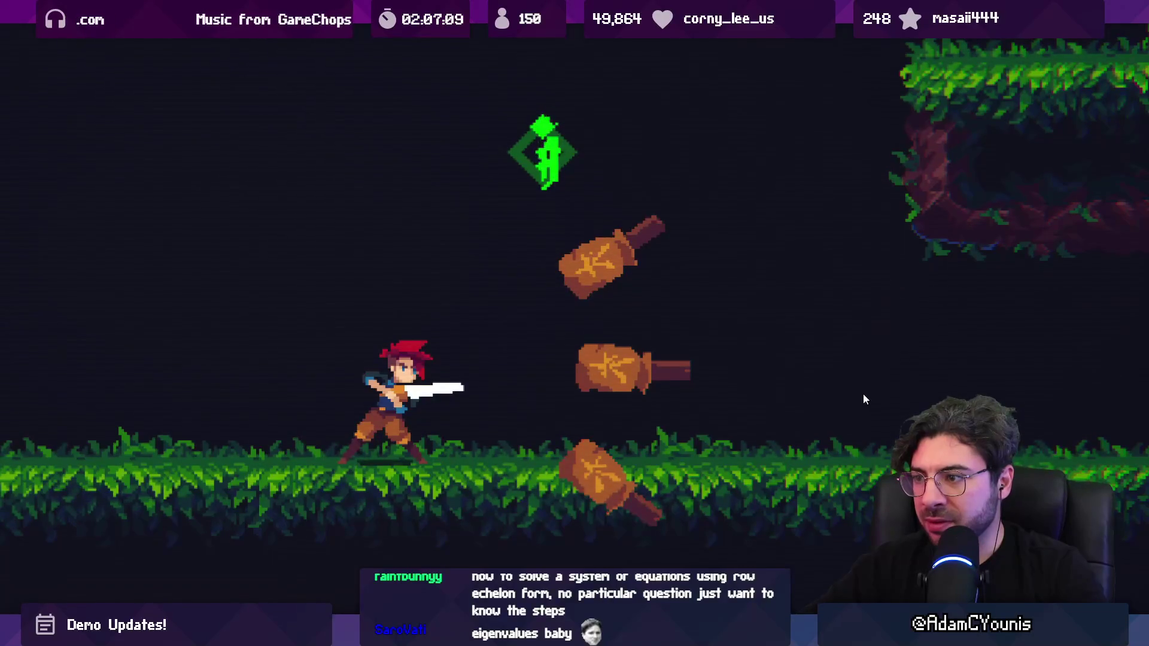
key(Right)
key(x)
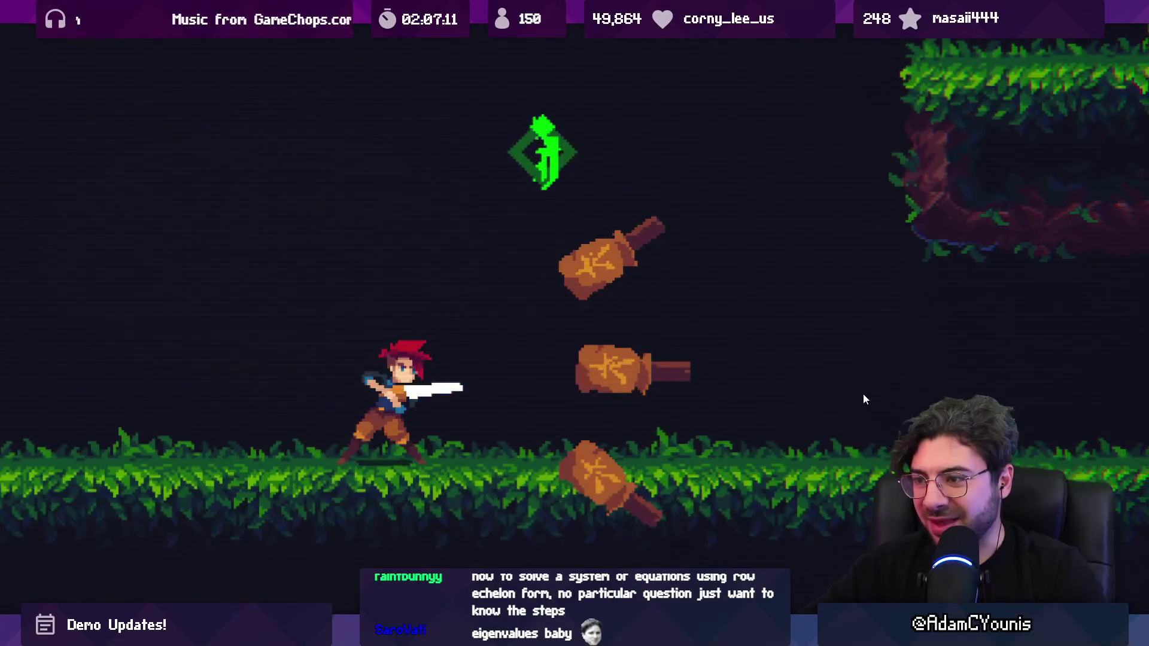
key(x)
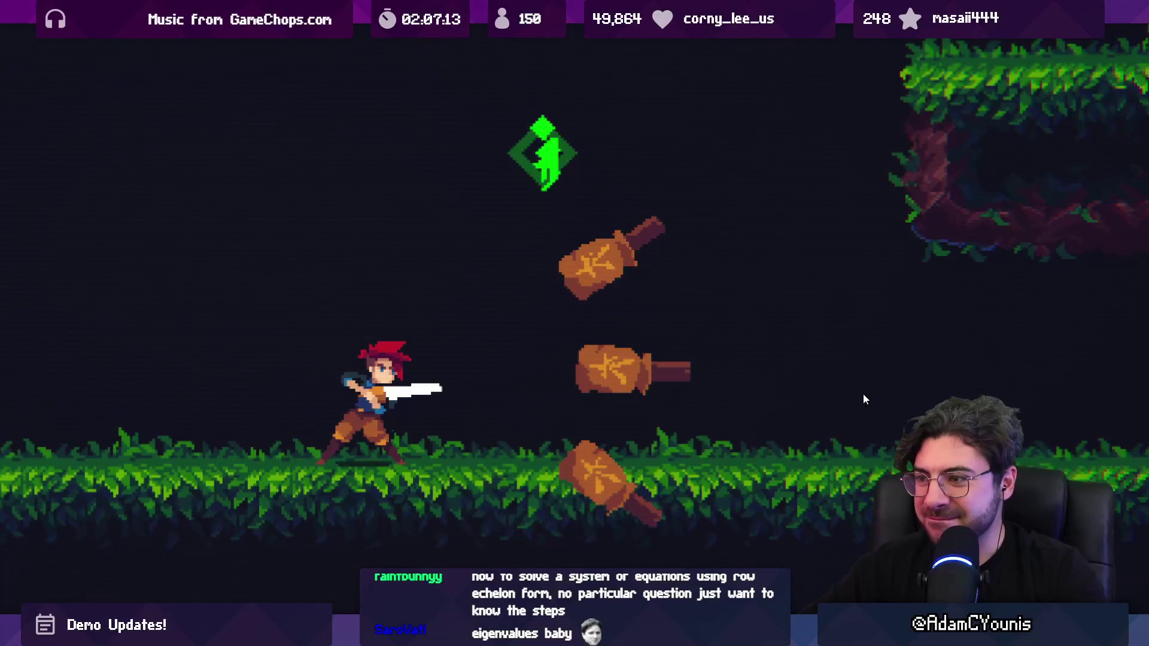
key(x)
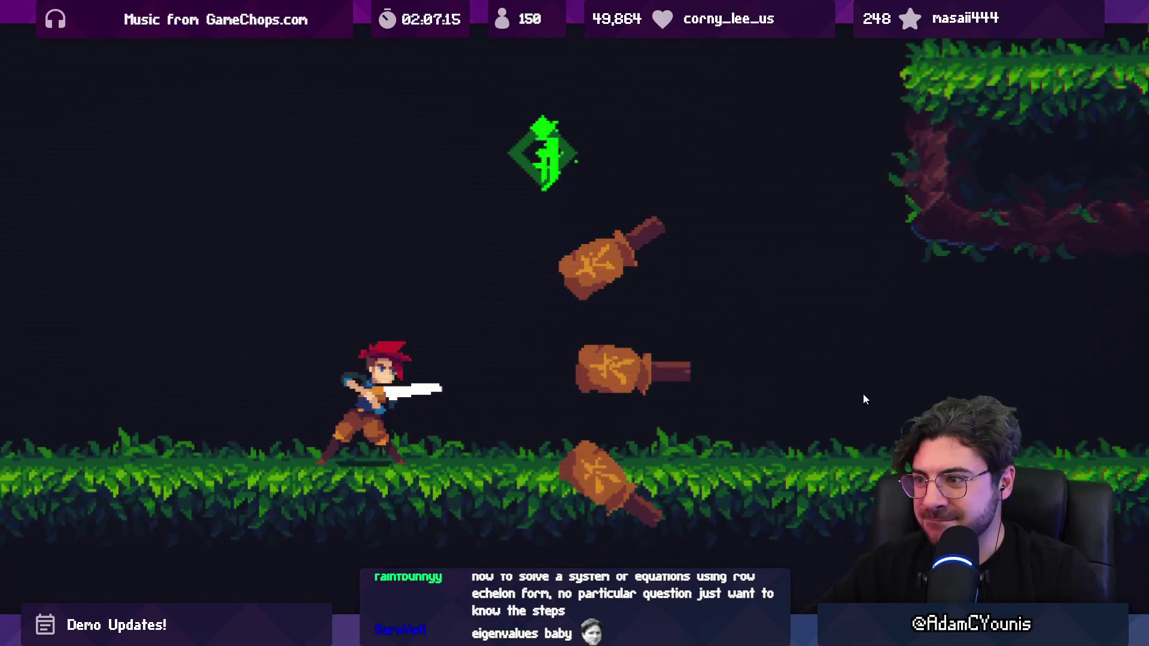
key(x)
key(x)
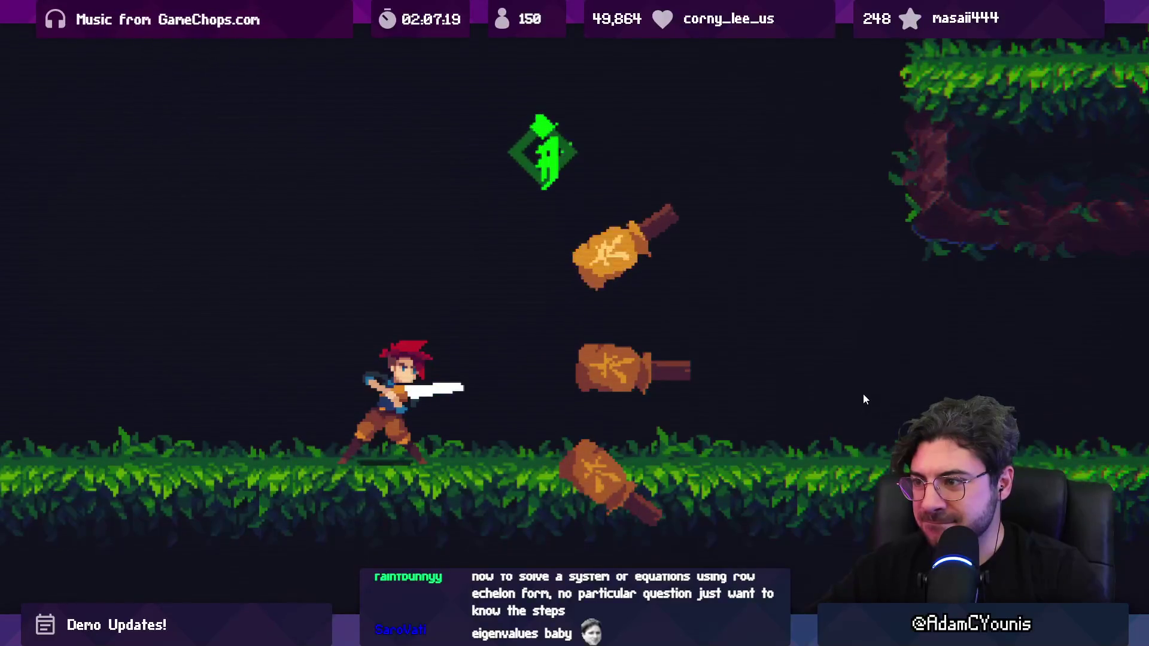
key(x)
key(x)
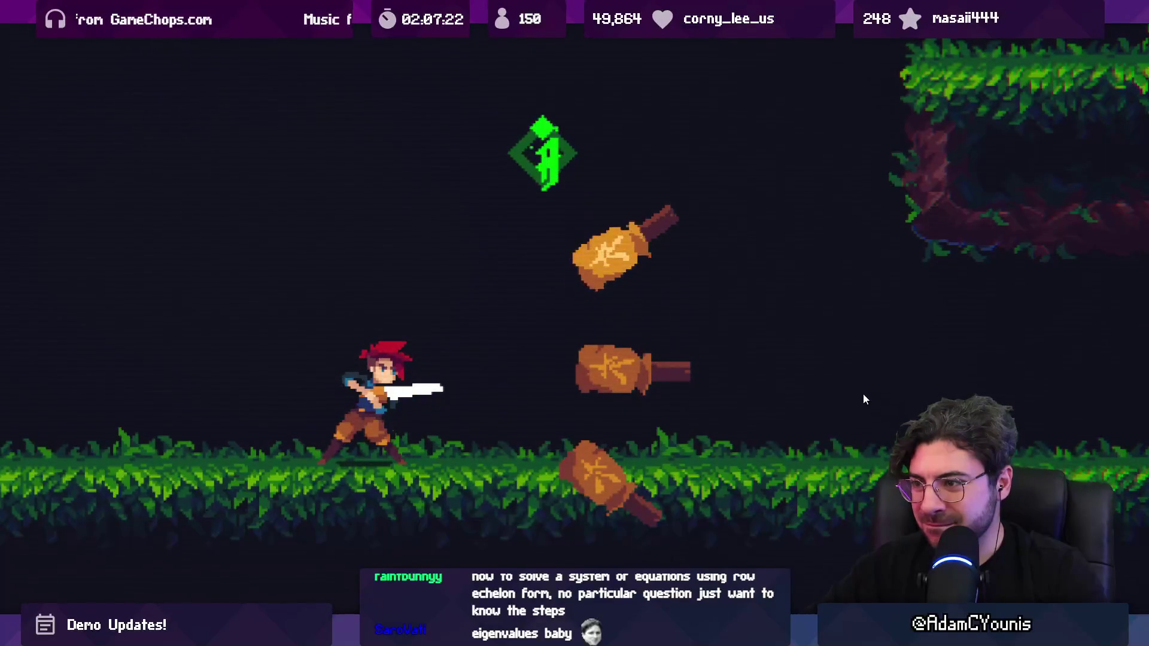
key(x)
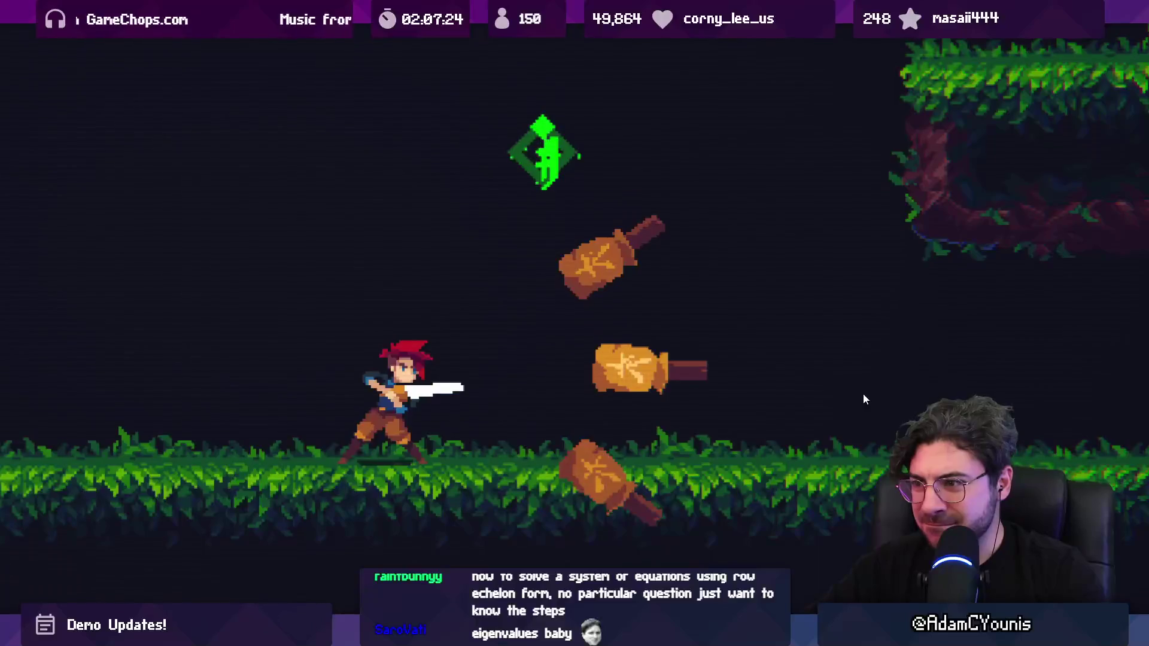
key(x)
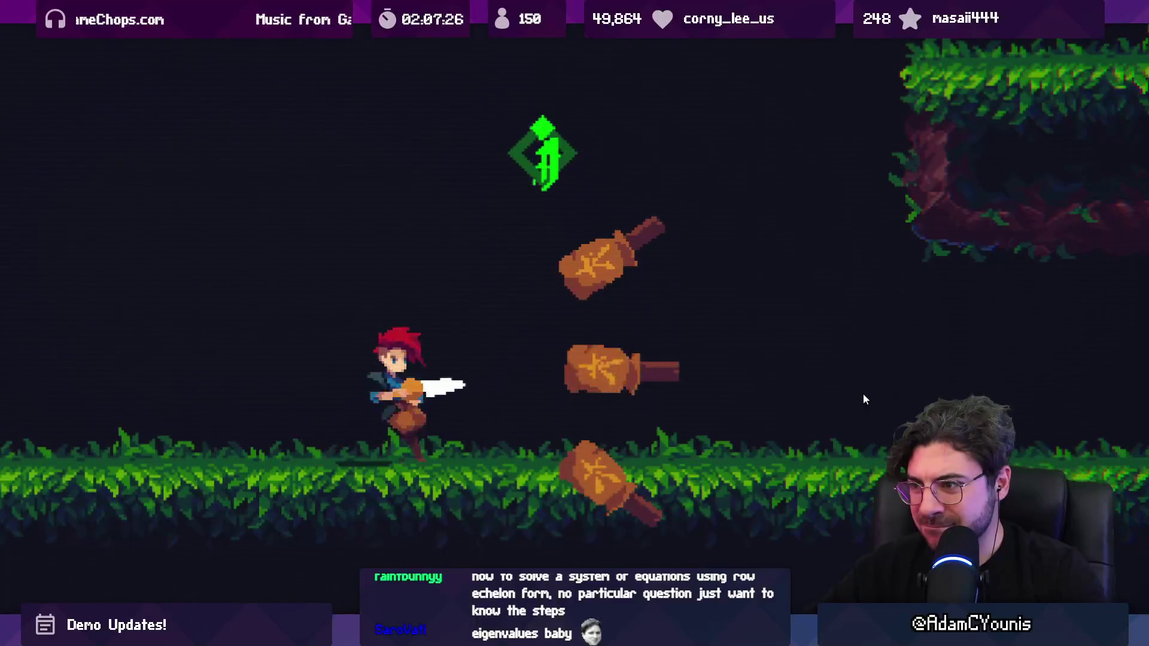
Chain thrusts and spinning slashes at the middle machine, then restore the full editor layout.
key(Left)
key(x)
key(x)
key(Left)
key(x)
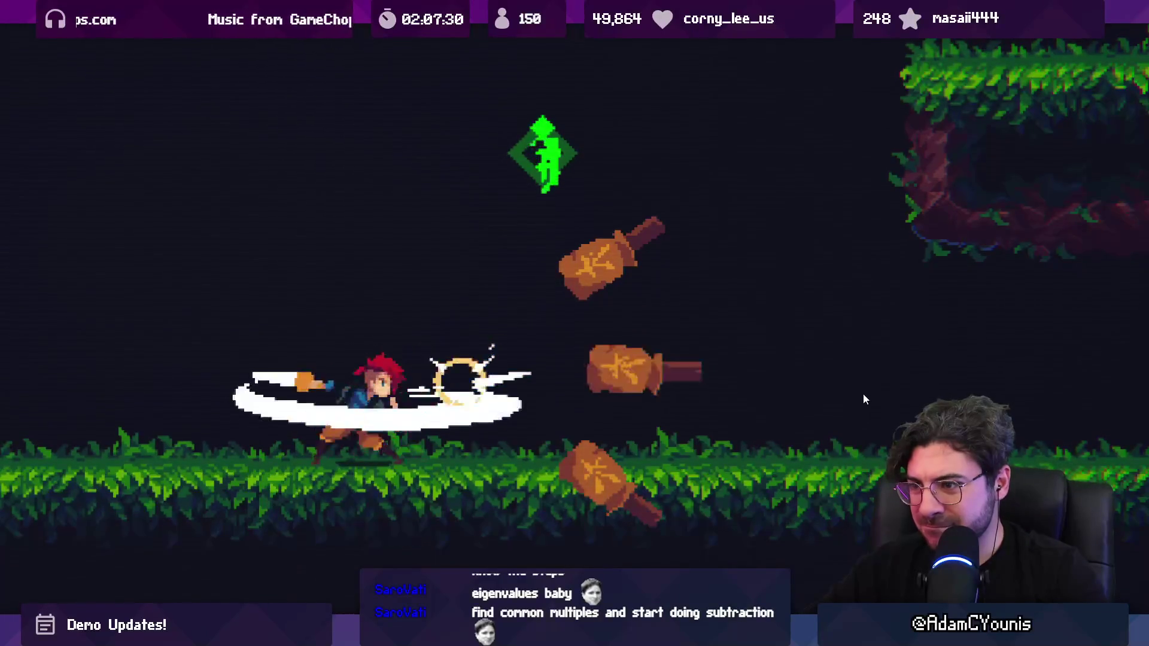
key(Left)
key(x)
key(Right)
key(x)
key(Left)
key(x)
key(Right)
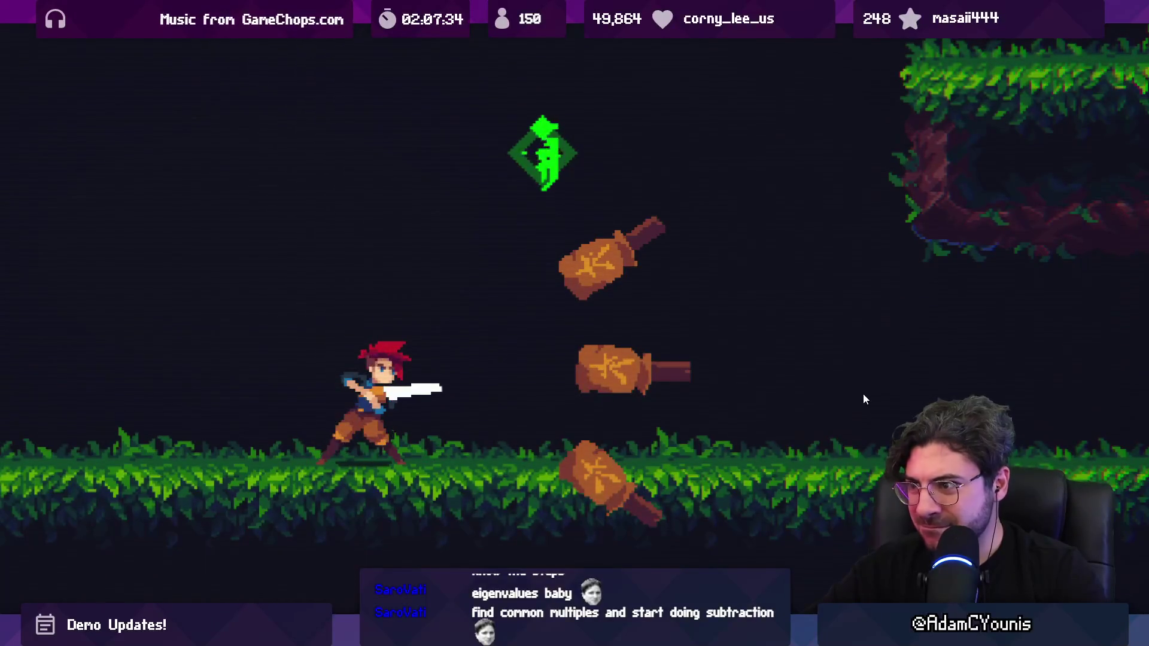
key(x)
key(Left)
key(x)
key(Right)
key(x)
key(Left)
key(x)
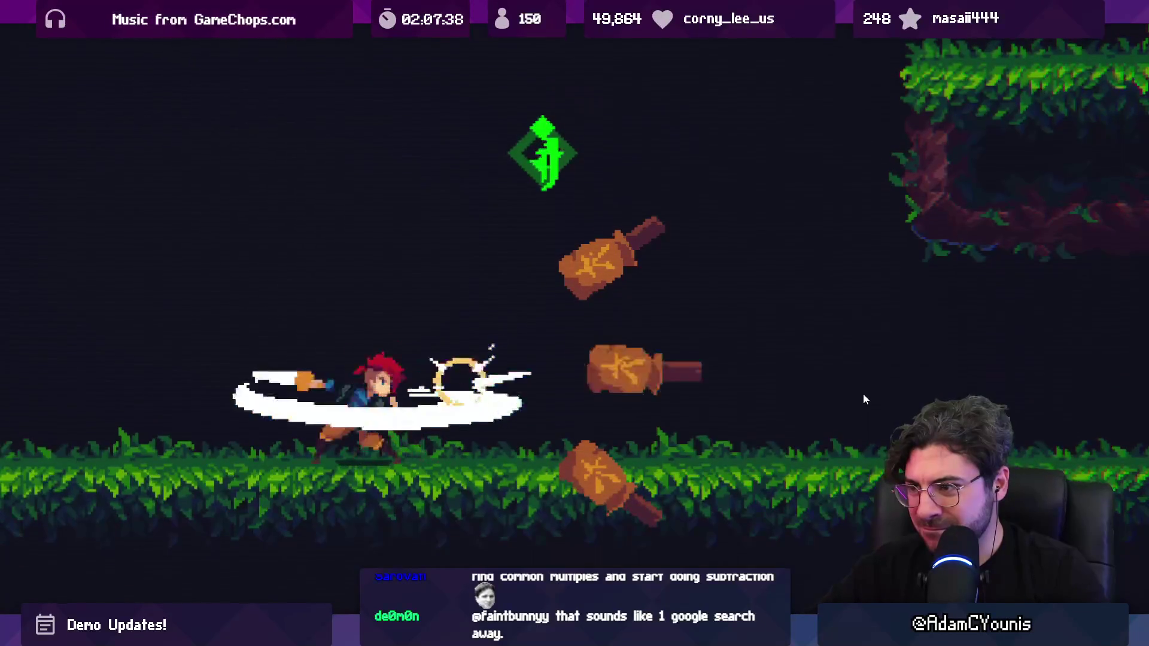
key(Right)
key(x)
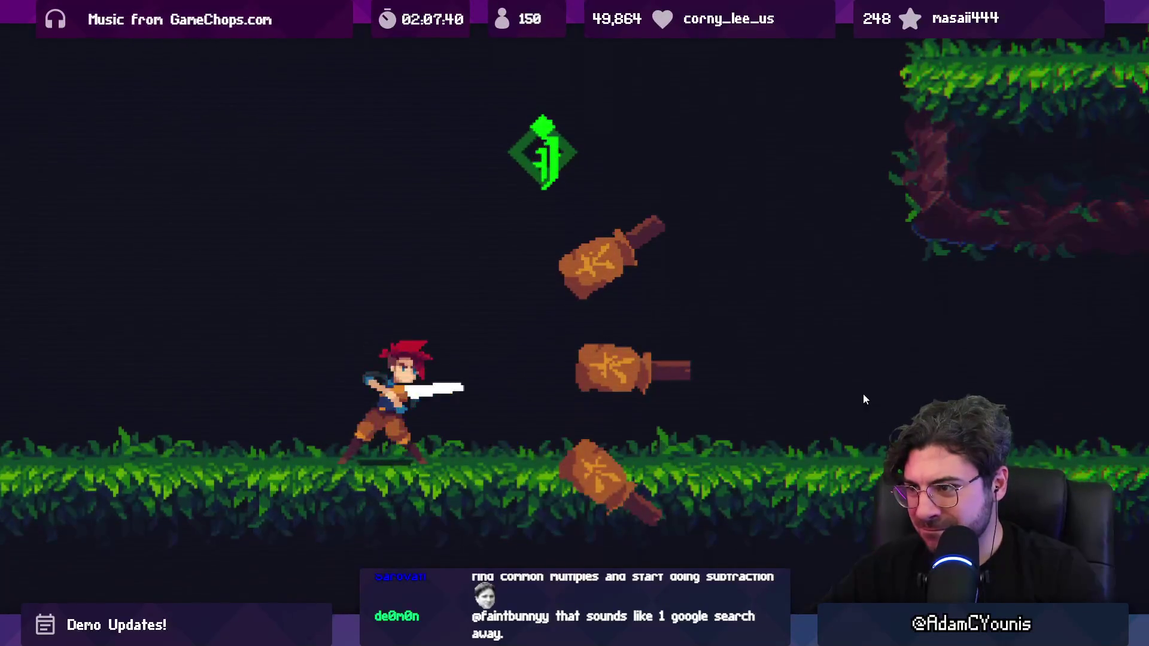
key(x)
key(Left)
key(x)
key(Right)
key(x)
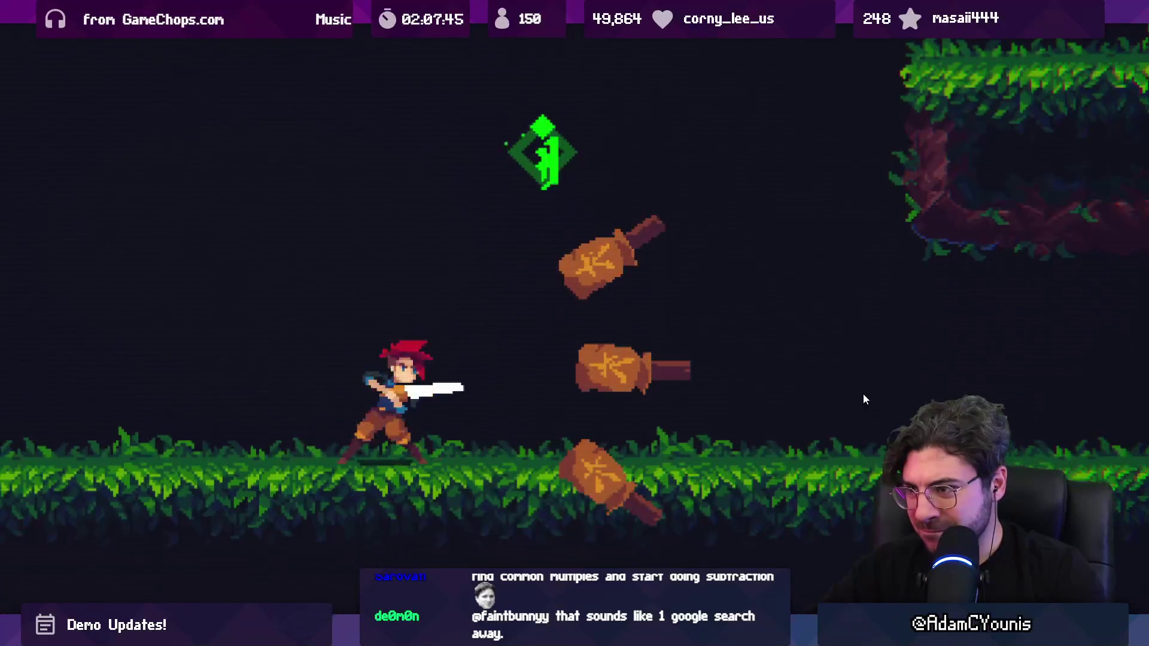
key(Left)
key(x)
key(Right)
key(x)
key(x)
key(x)
key(Right)
key(x)
key(Left)
key(x)
key(Right)
key(x)
key(Left)
key(x)
key(Right)
key(x)
key(x)
key(Left)
key(x)
key(x)
key(Right)
key(x)
key(x)
key(x)
key(x)
key(x)
key(x)
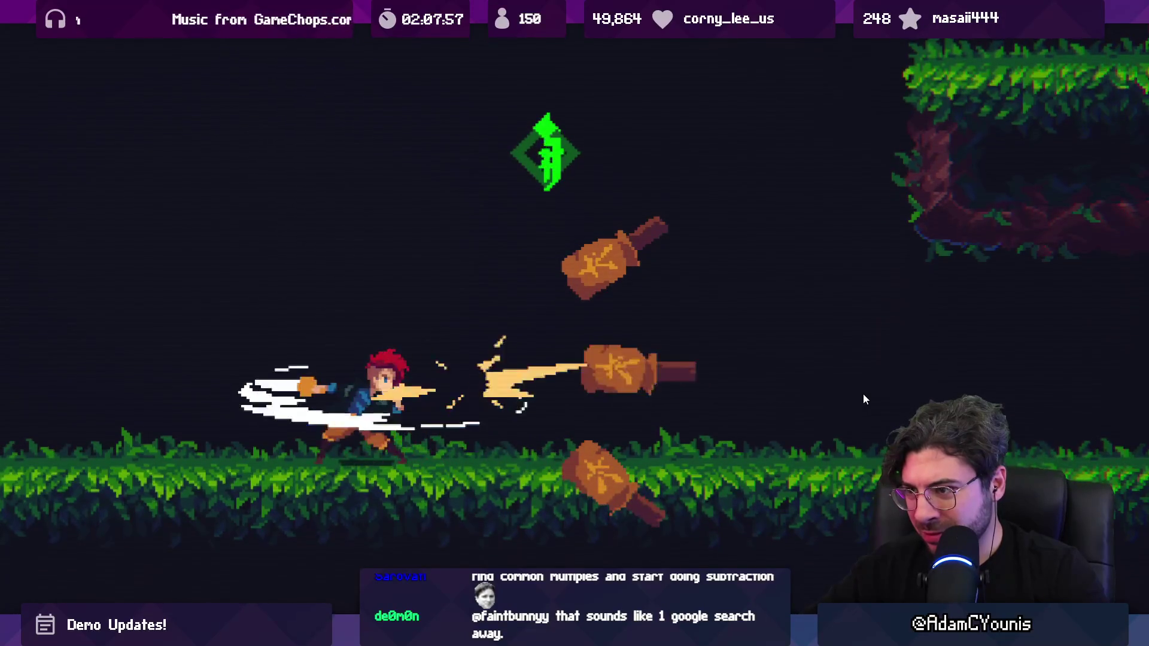
key(Left)
key(x)
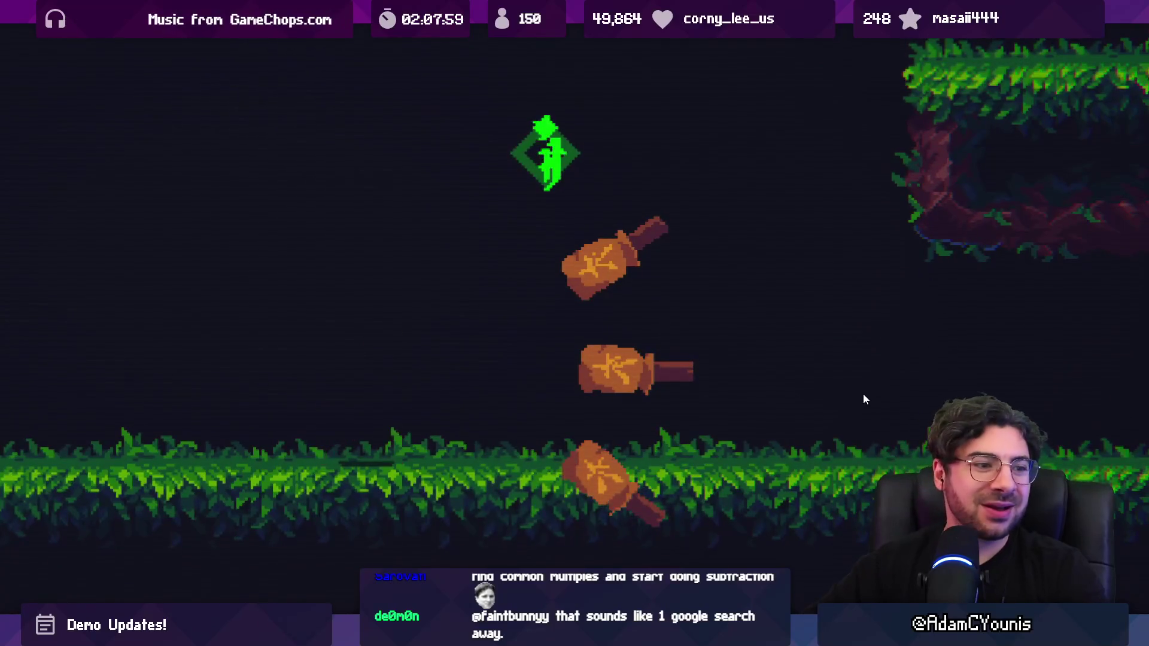
key(shift+space)
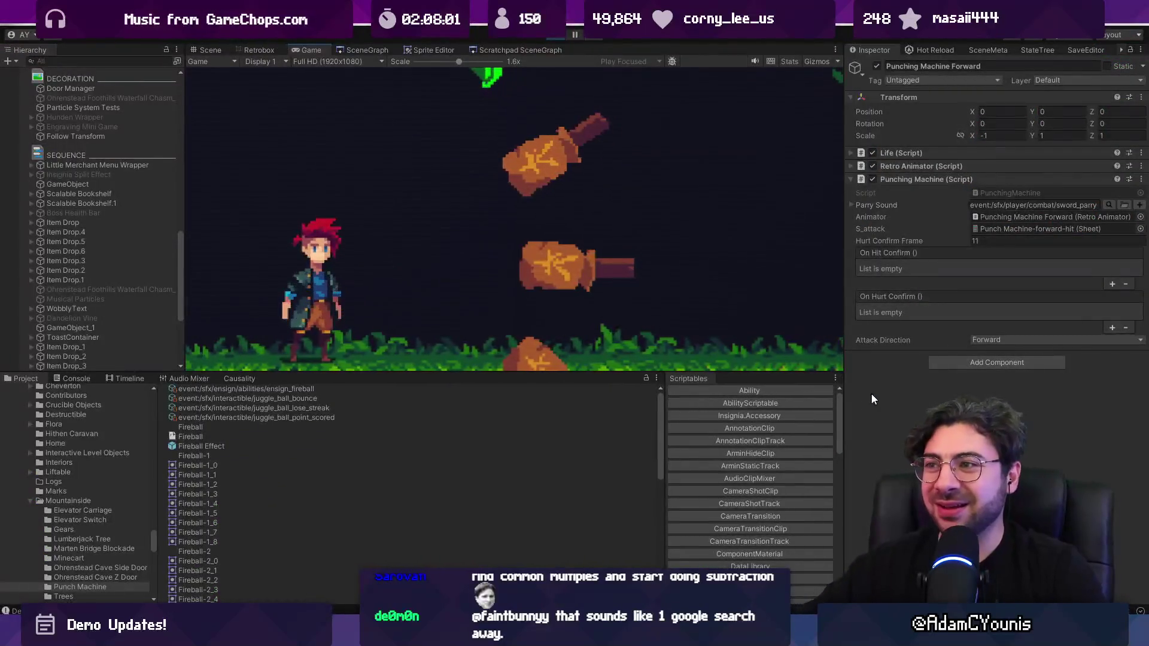
Stop Play mode and review PunchingMachine.cs and PunchingMachineTutorial.cs in VS Code.
click(557, 36)
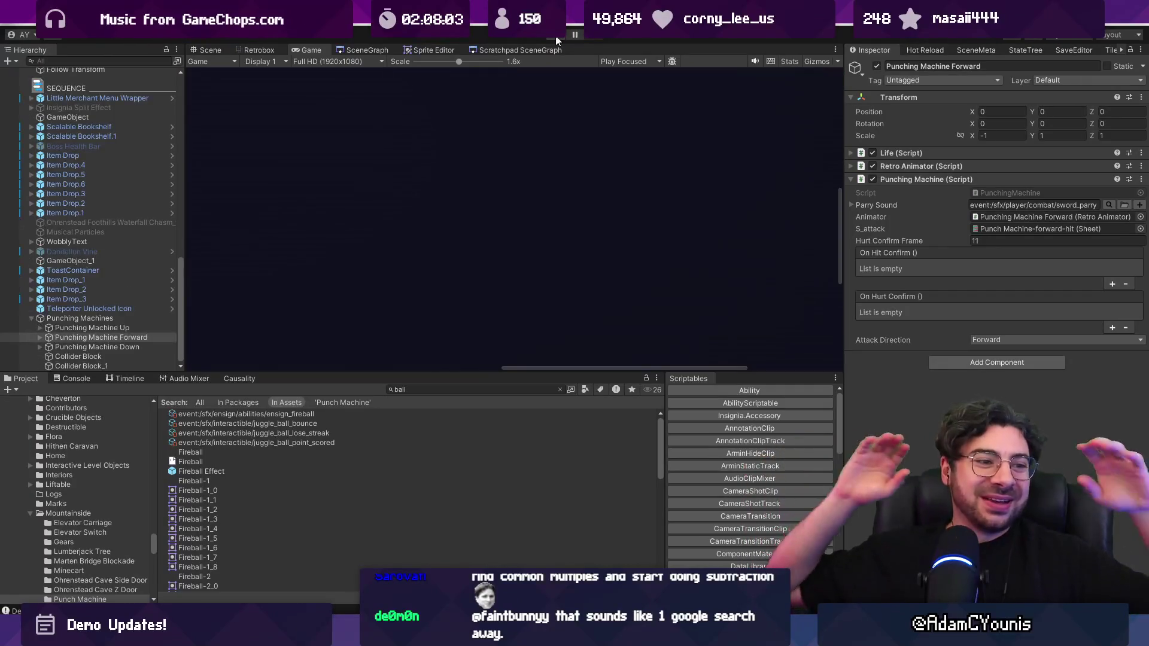
key(alt+Tab)
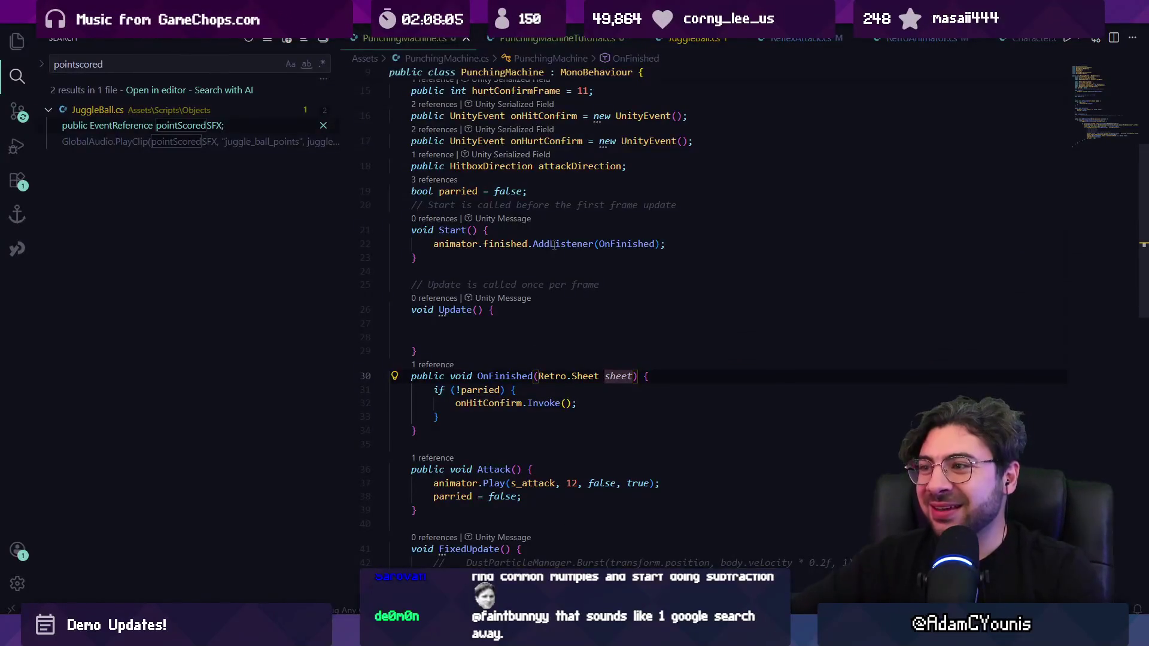
scroll(553, 245, up, 5)
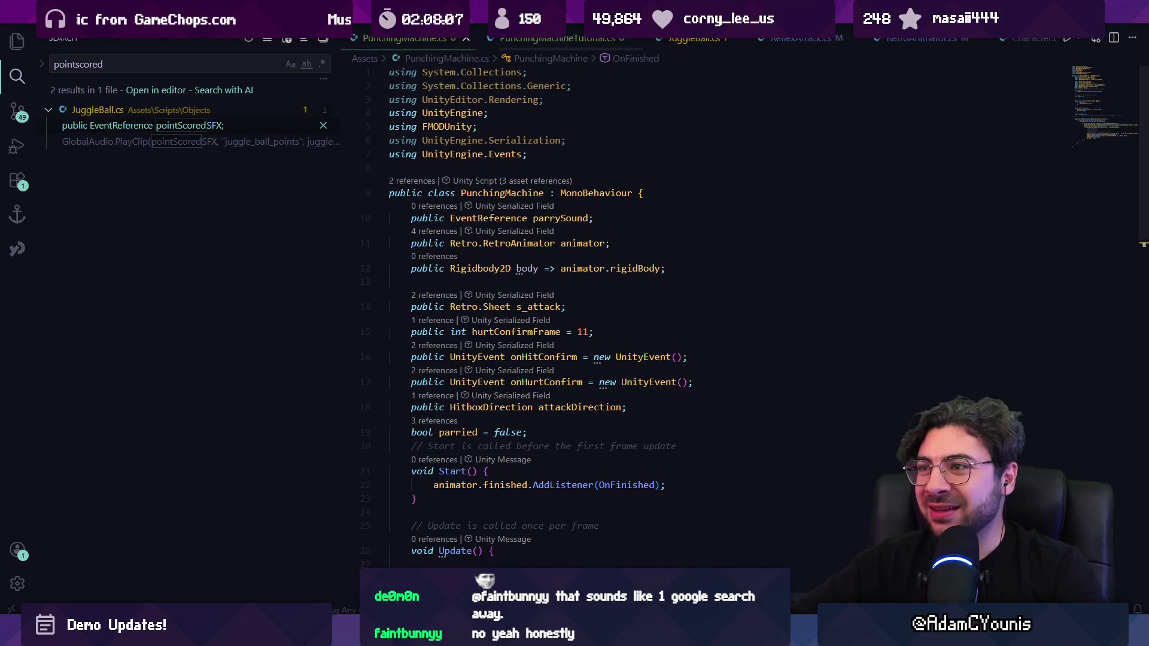
click(534, 40)
scroll(711, 202, up, 5)
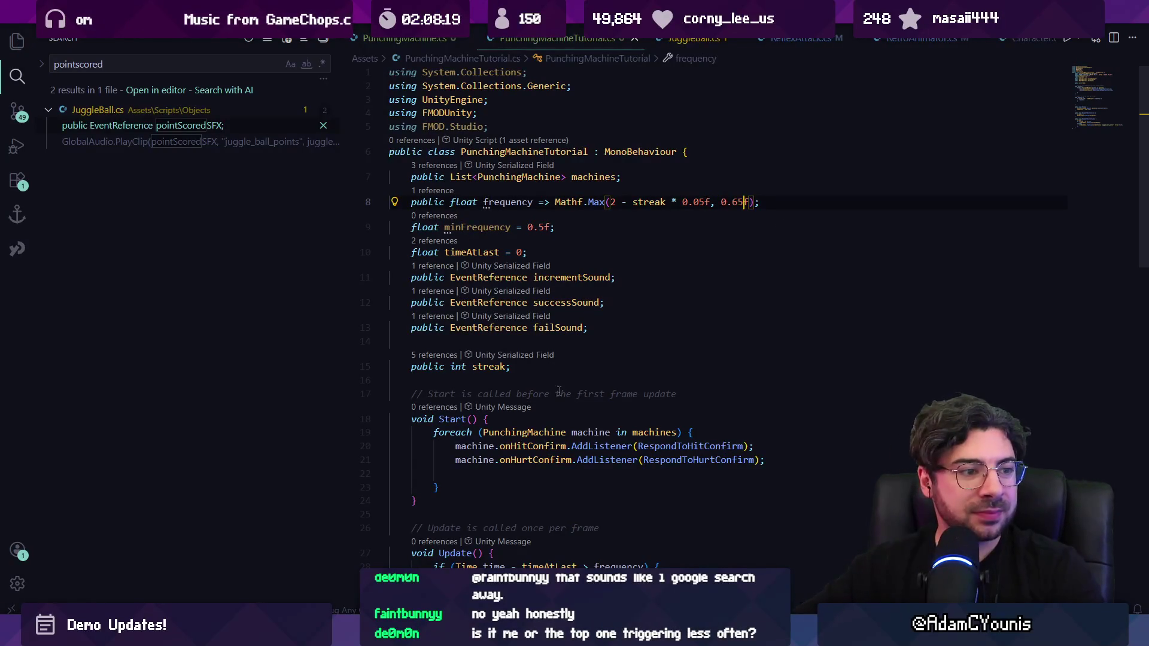
Return to Unity and start another playtest of the punching machines with Ctrl+P.
key(Left)
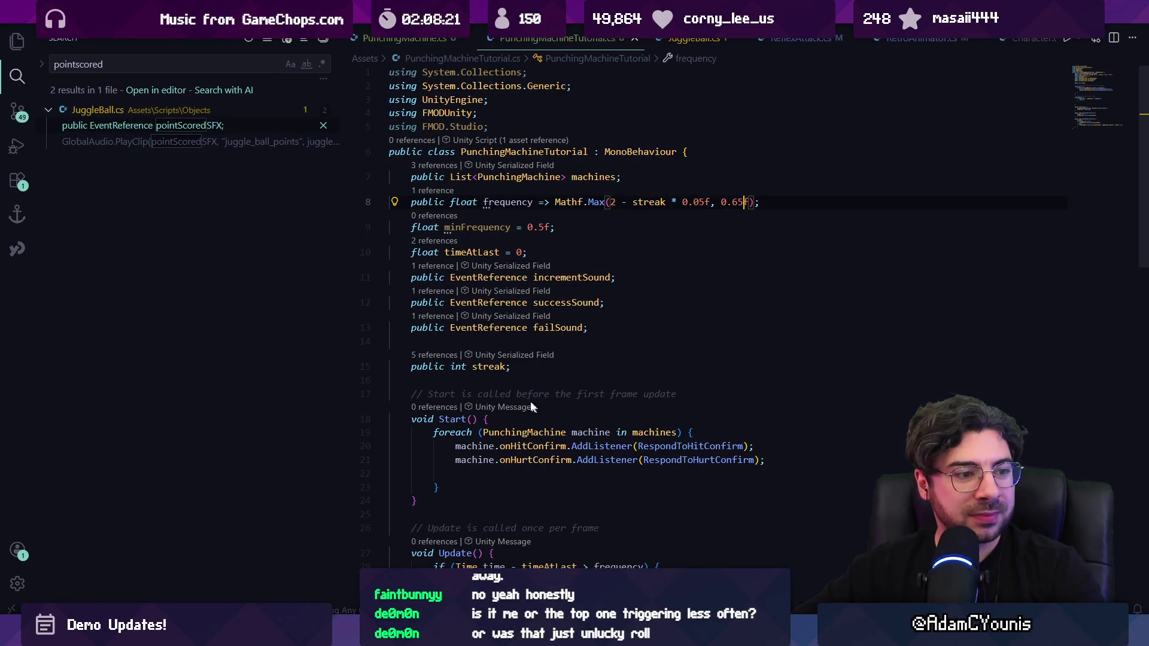
key(alt+Tab)
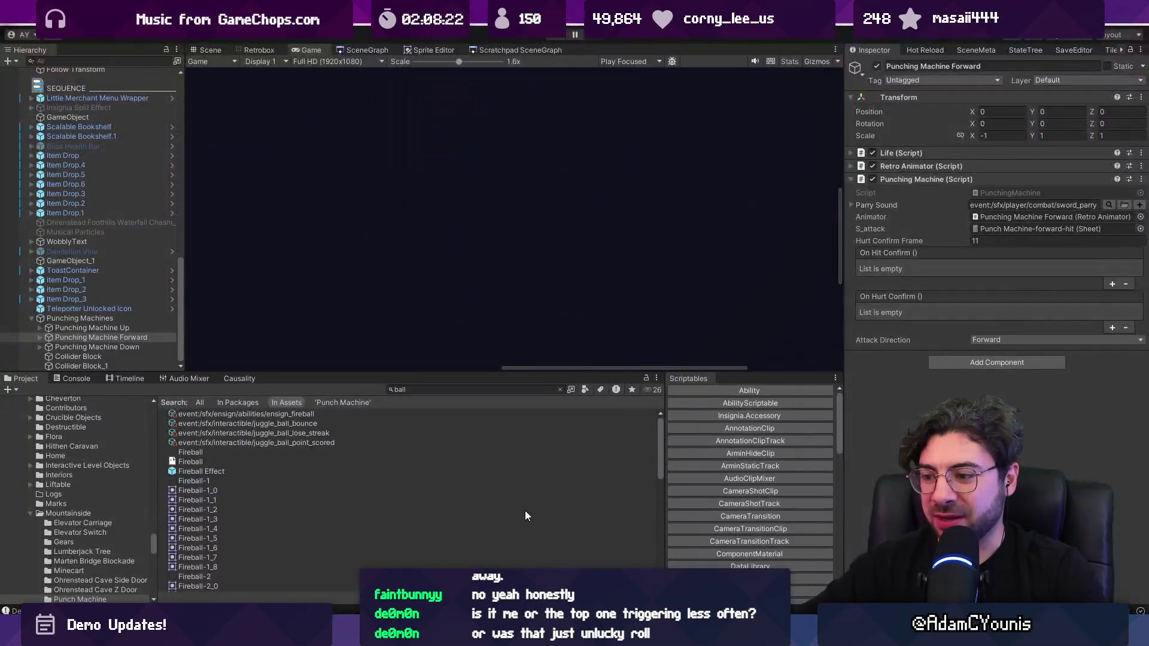
key(ctrl+p)
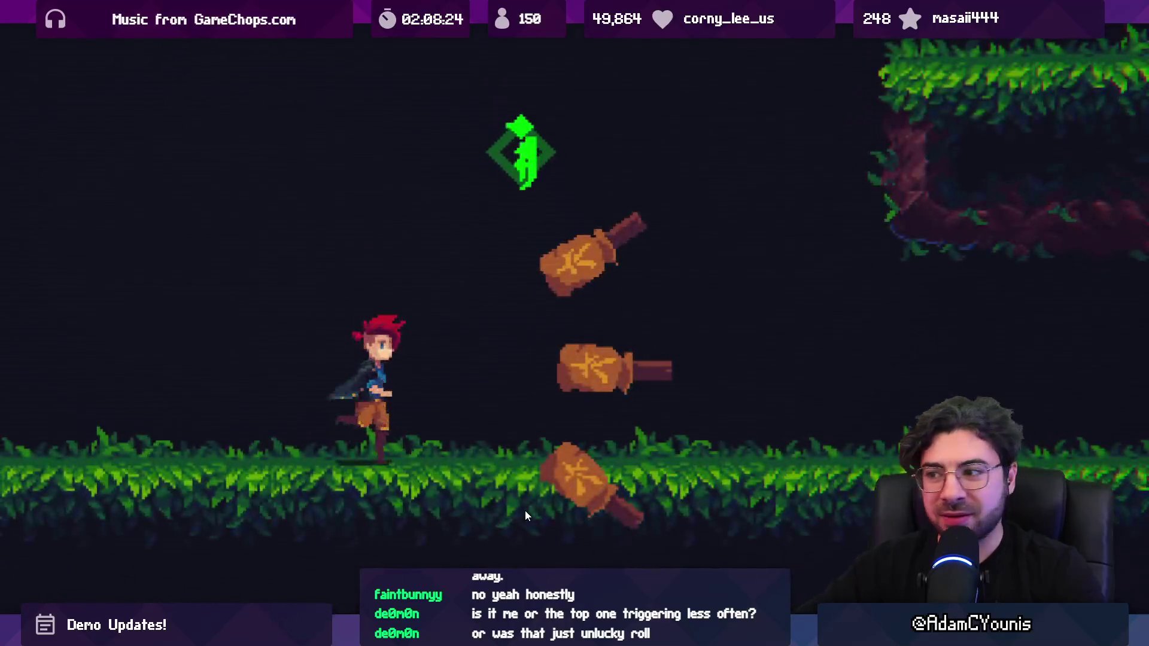
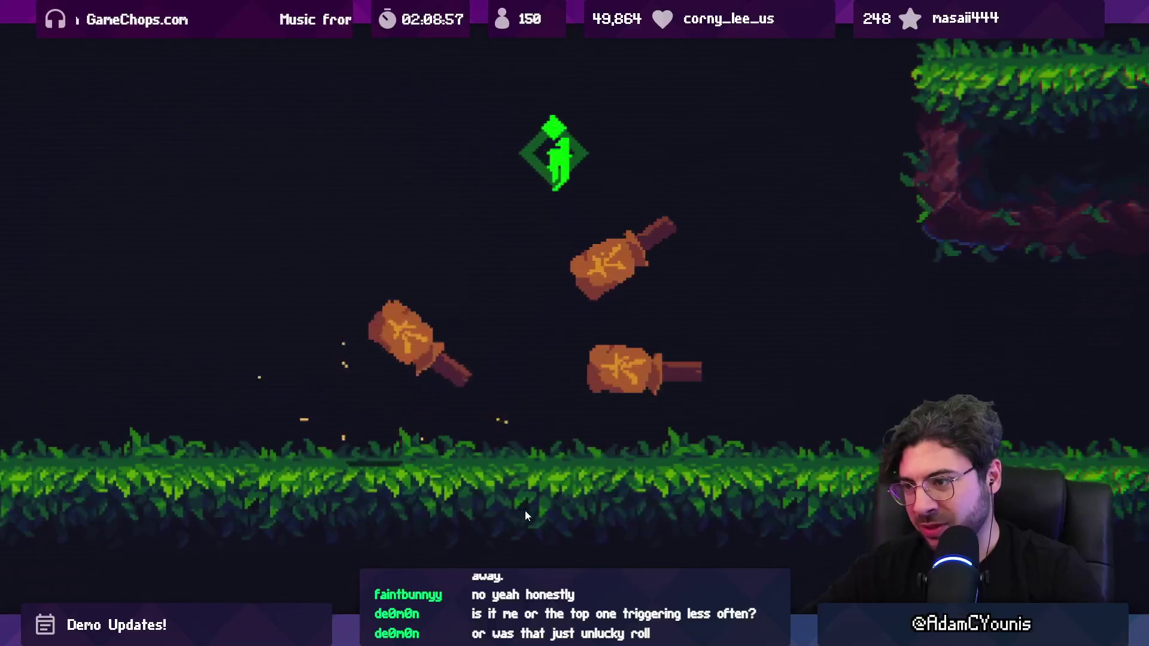
Leave the full-screen Game view and select the streak term in the frequency formula in VS Code.
key(shift+space)
key(alt+Tab)
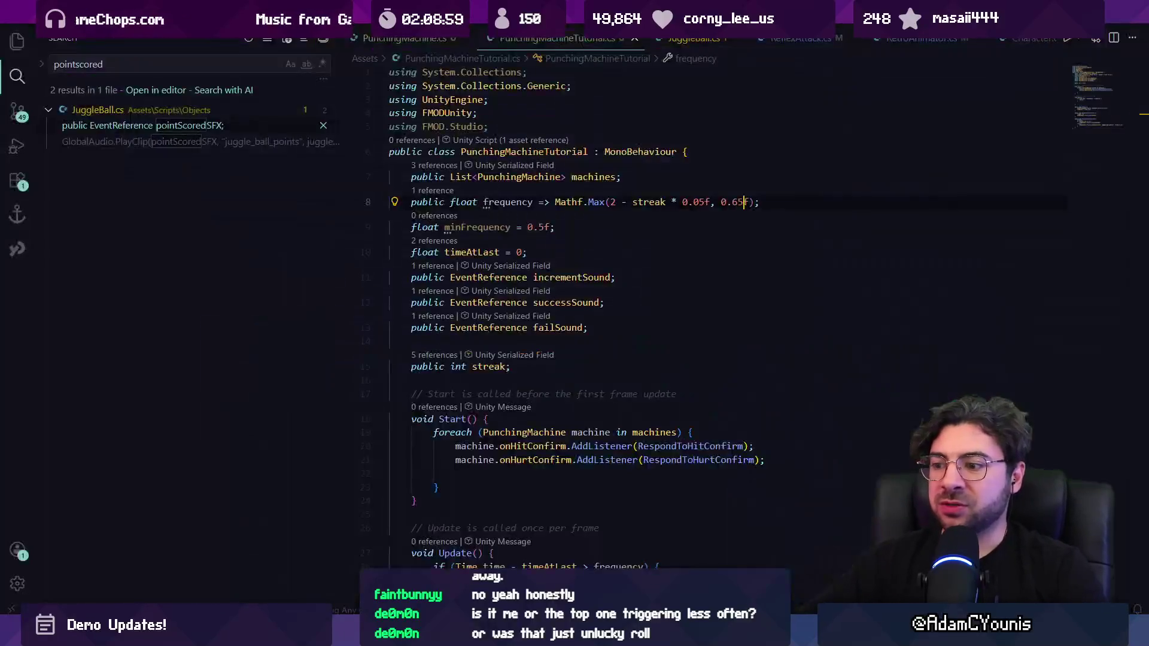
drag(610, 202, 706, 203)
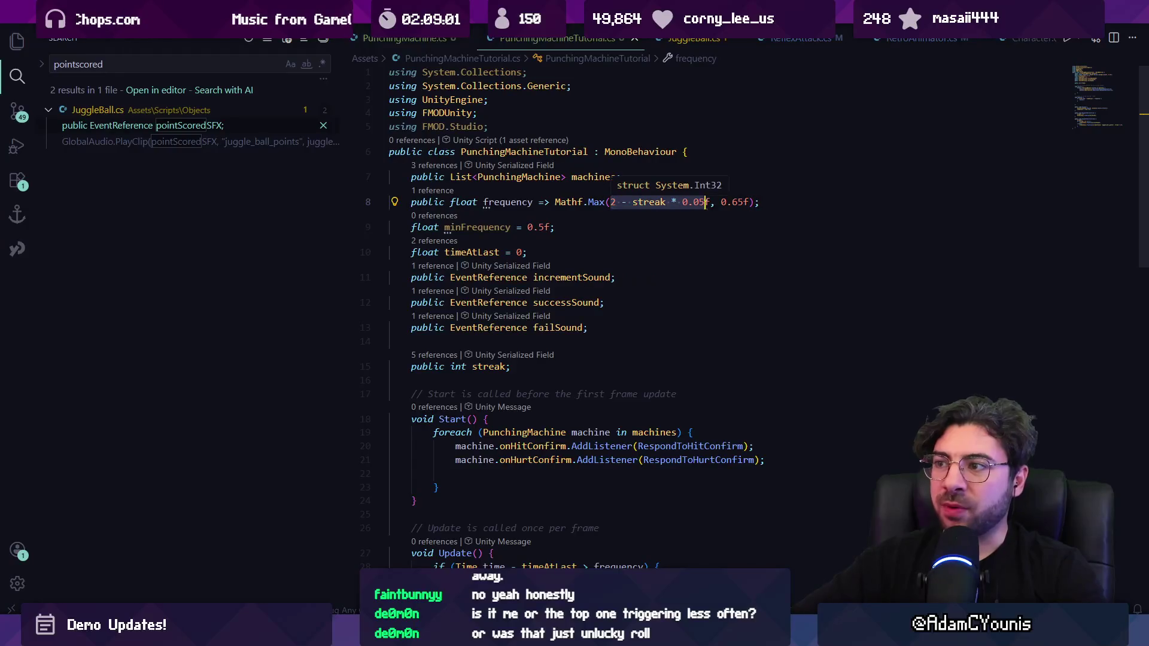
key(alt+Tab)
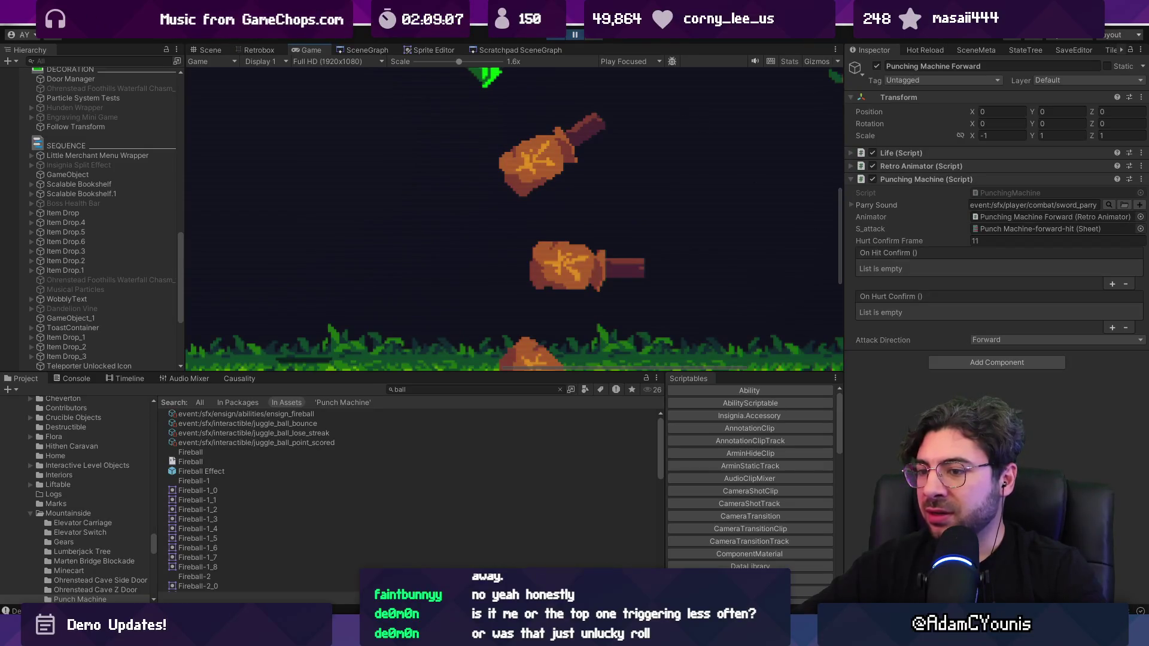
Search PunchingMachine.cs for 'strea', then return to the tutorial script and Unity.
key(alt+Tab)
click(413, 39)
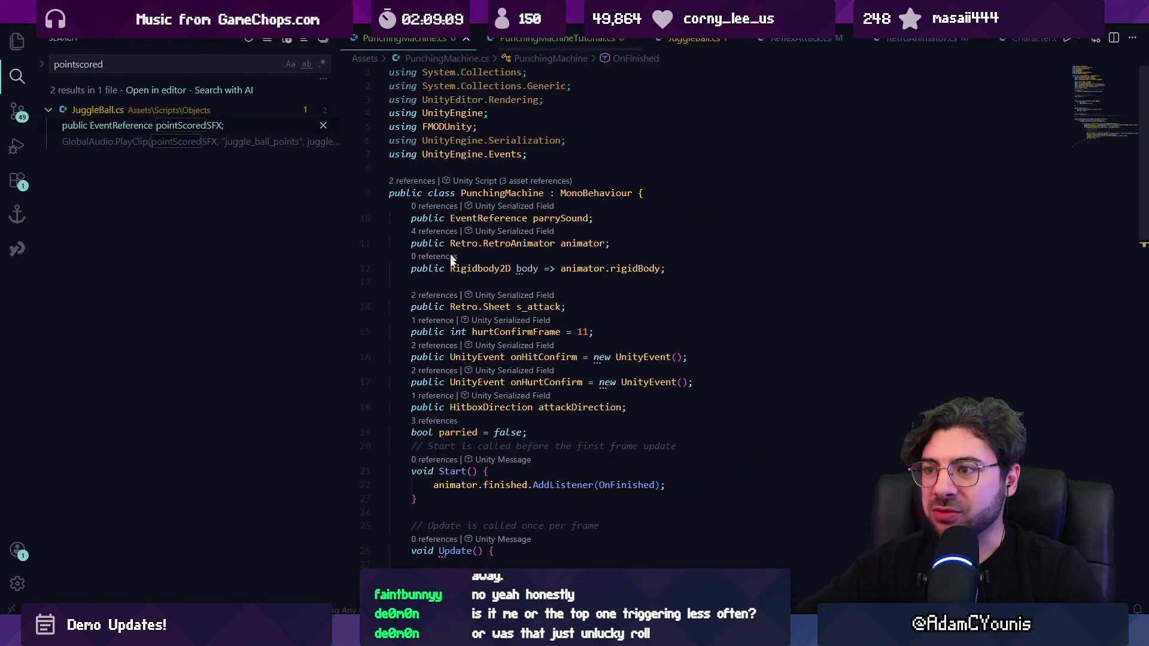
key(ctrl+f)
text(strea)
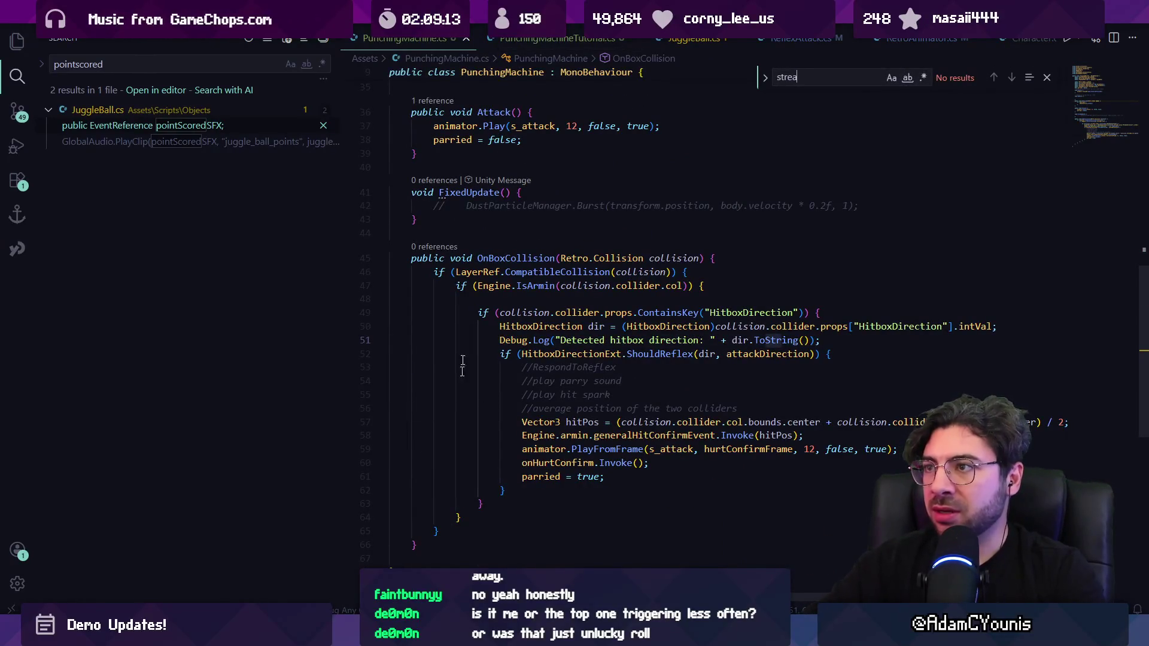
click(536, 43)
key(Escape)
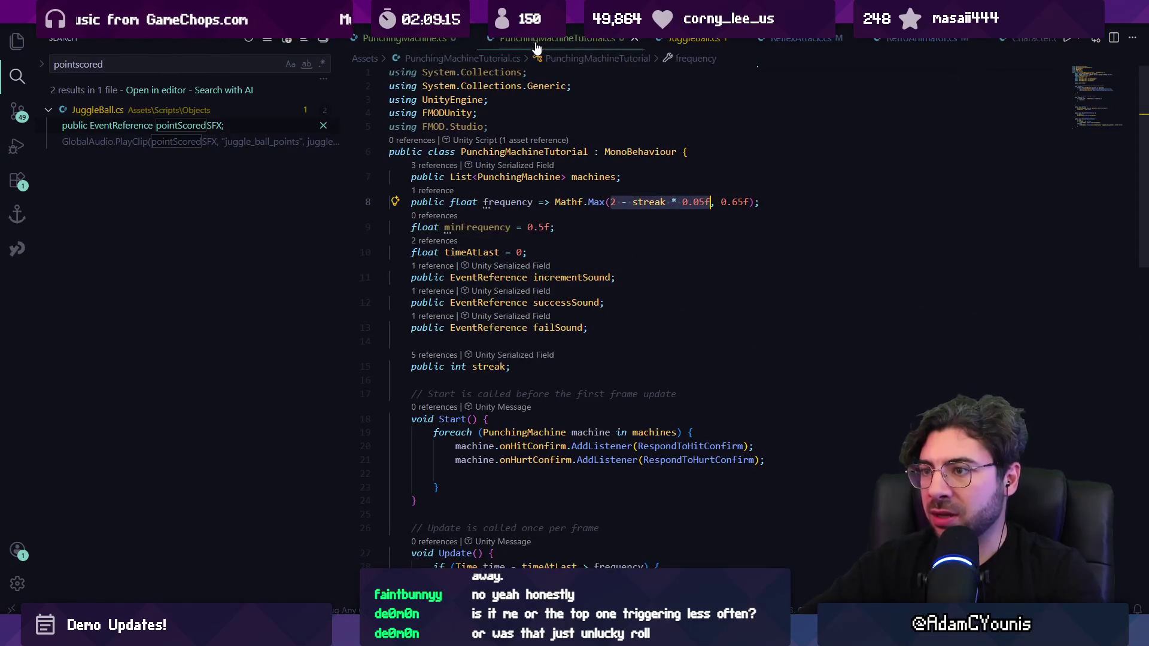
key(alt+Tab)
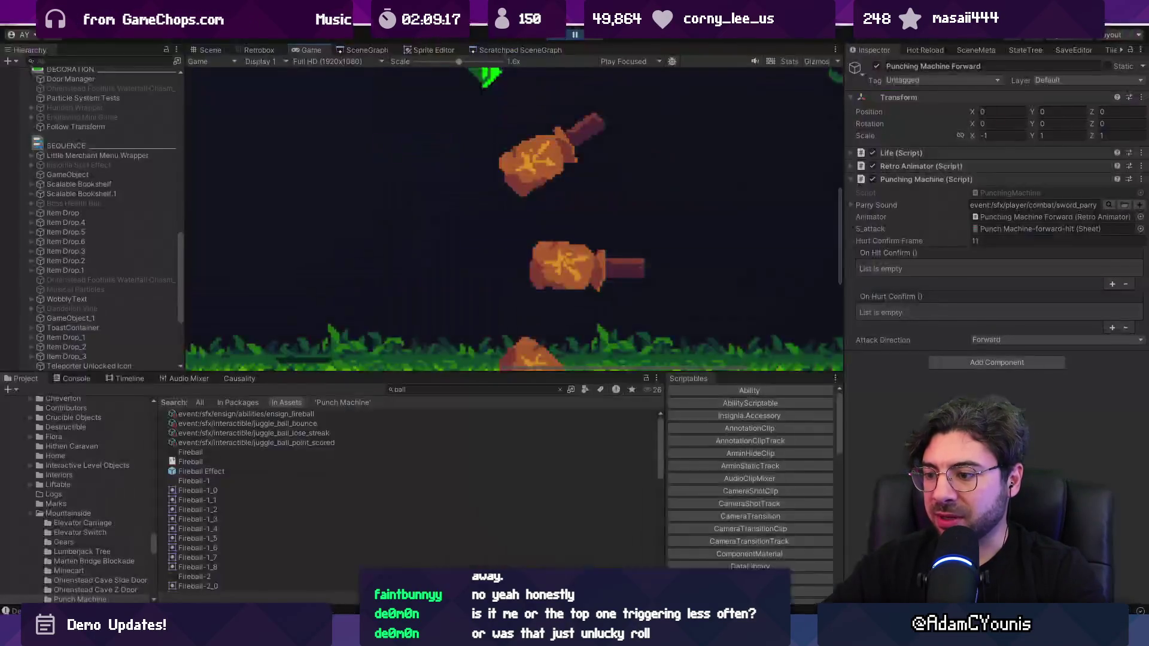
Select Punching Machines to watch its Streak, then attack the machines, raising the streak to 6.
scroll(95, 263, down, 5)
click(83, 233)
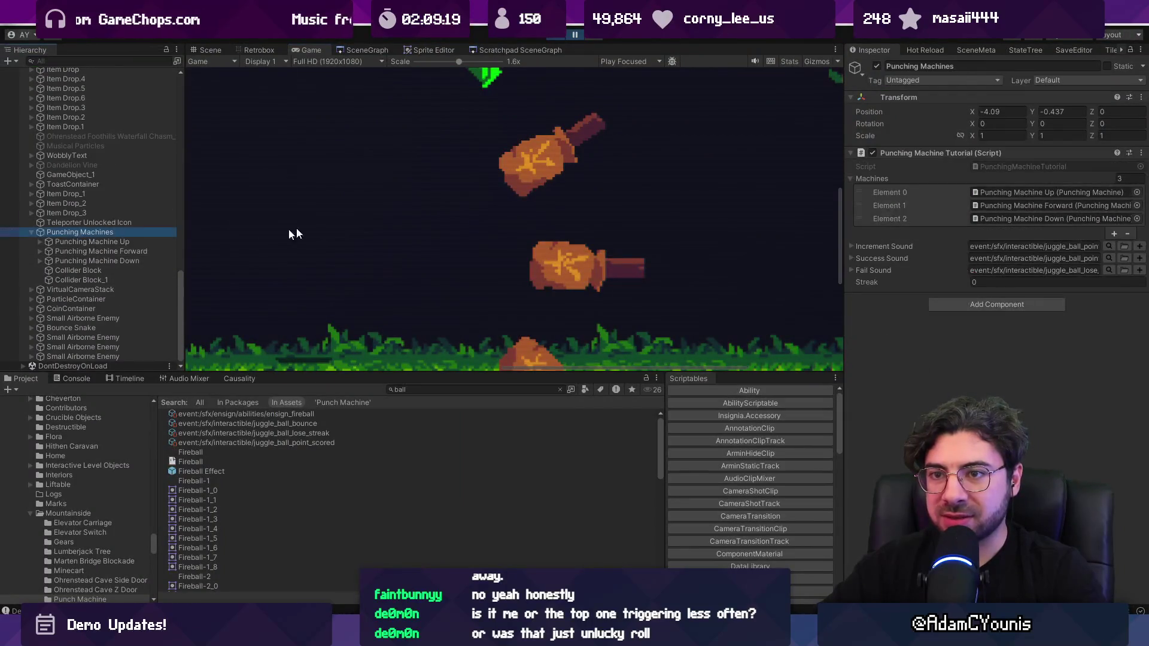
click(579, 97)
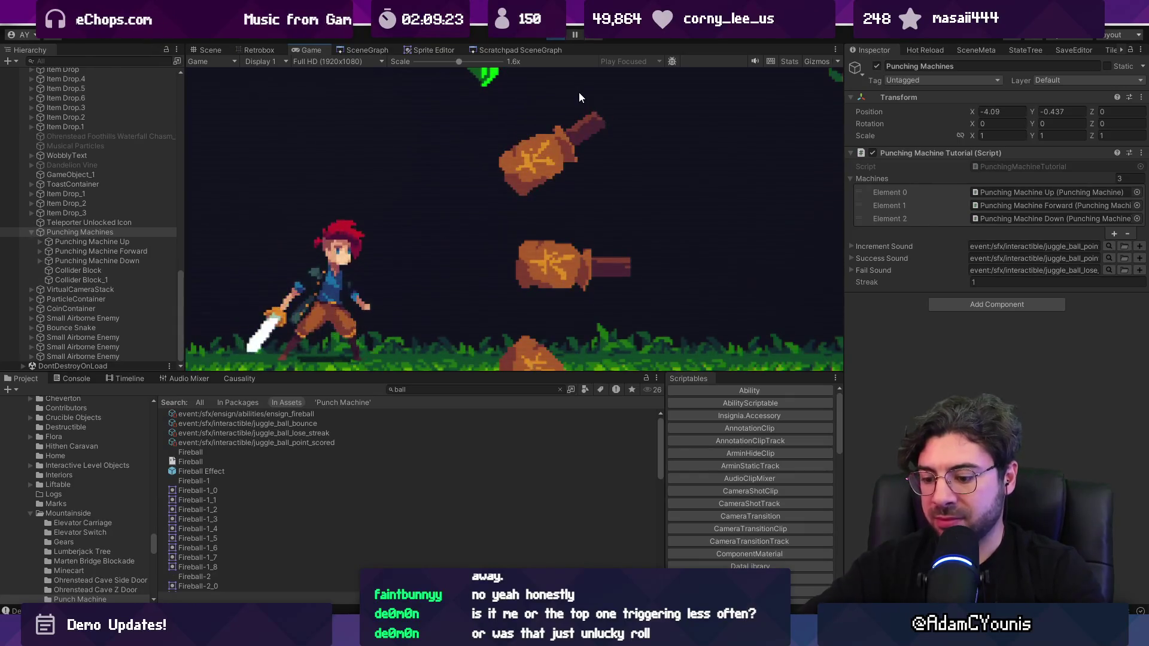
key(shift+space)
key(shift+space)
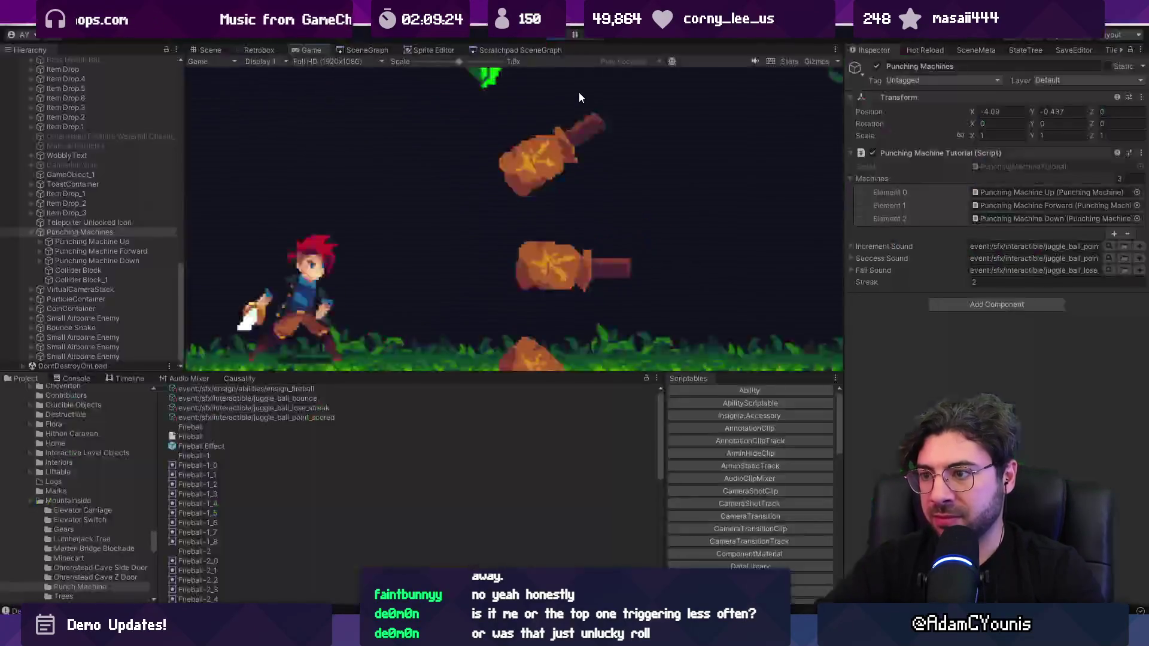
key(x)
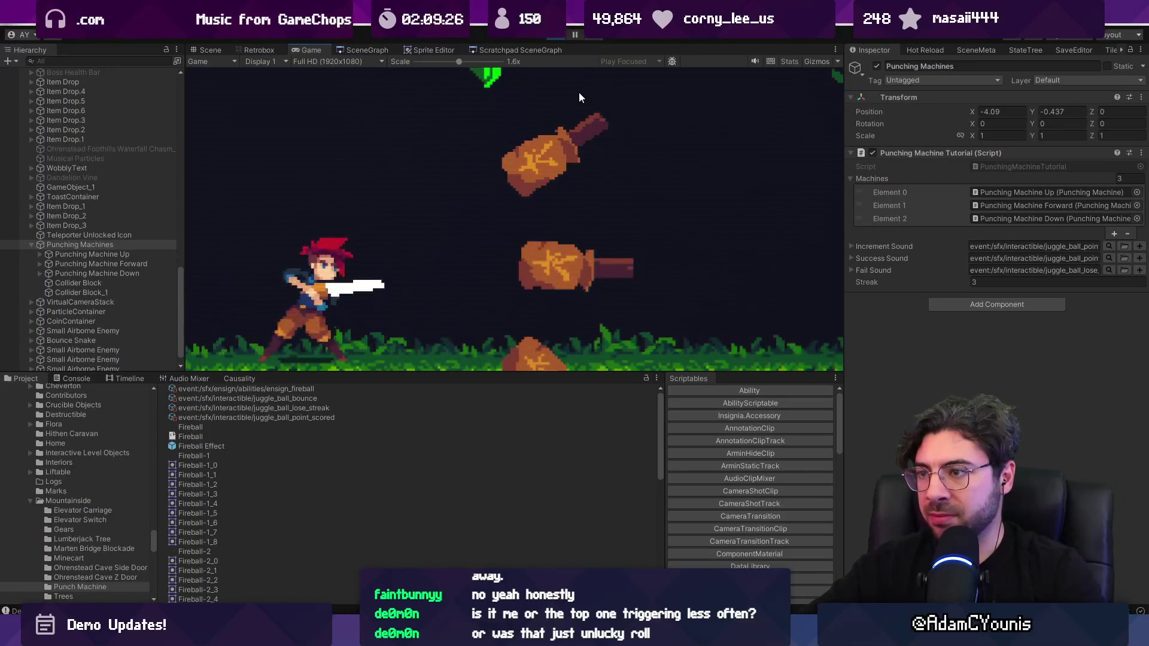
key(x)
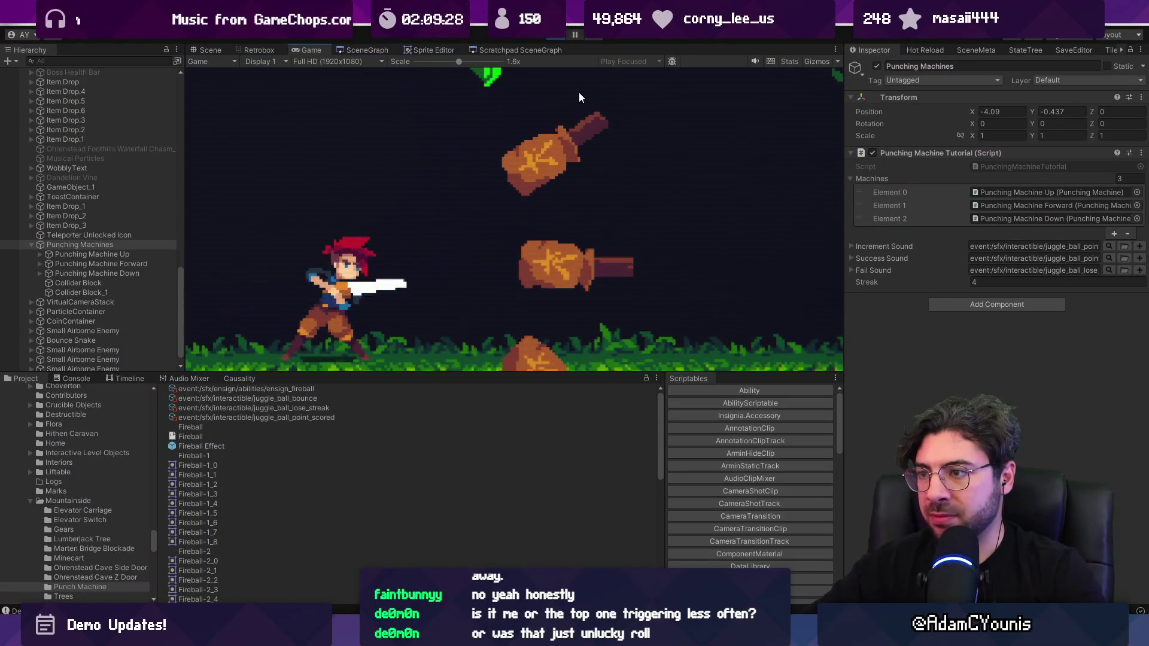
key(x)
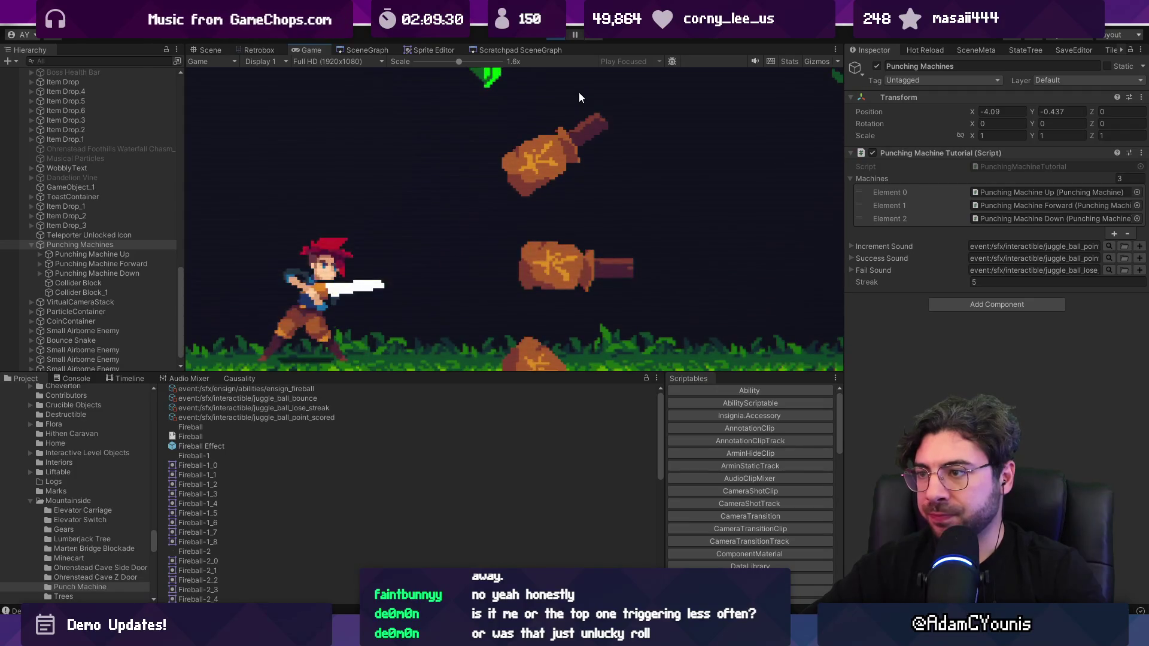
key(x)
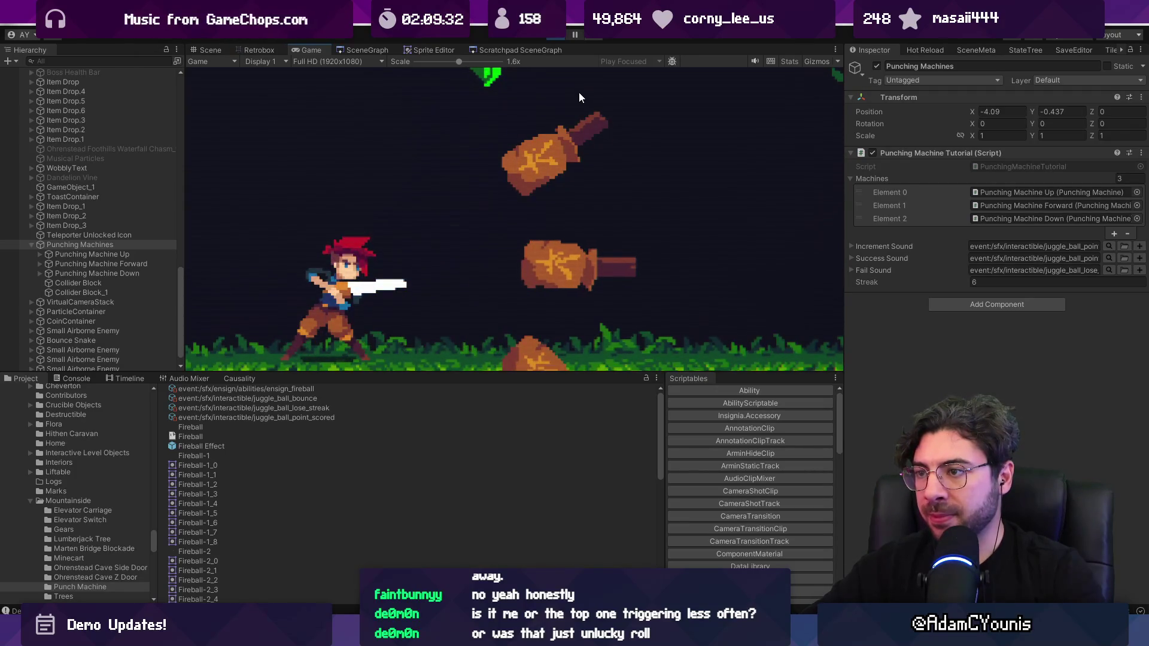
Keep slashing the top and middle punching machines to push the streak up to 28.
key(x)
key(x)
key(x)
key(x)
key(x)
key(x)
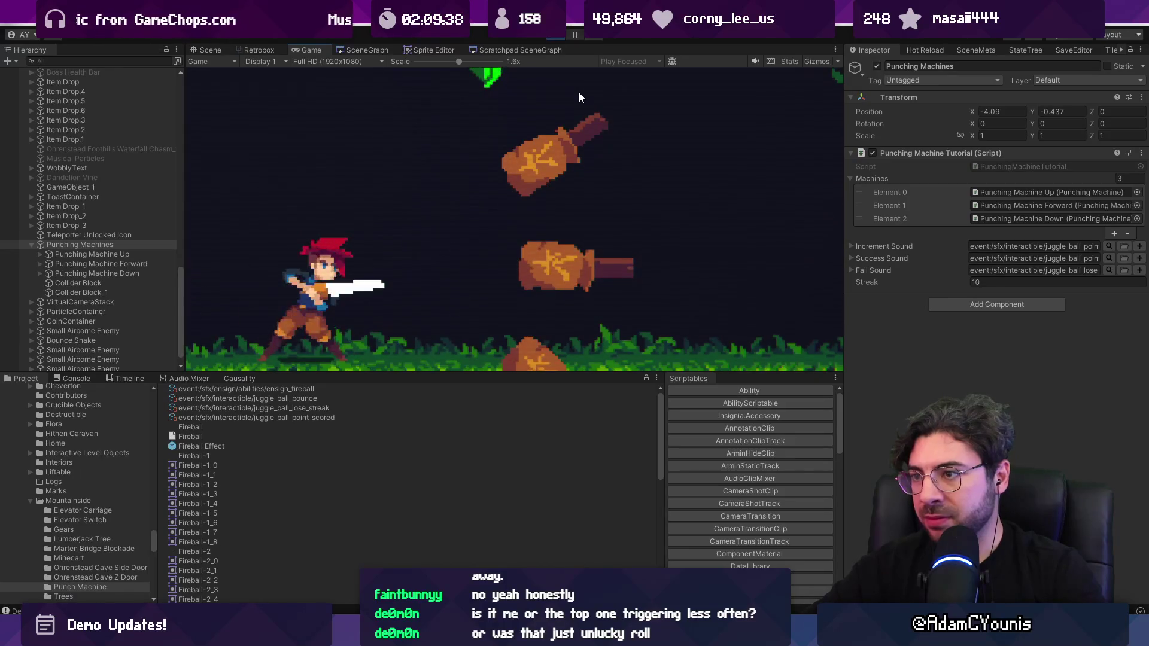
key(x)
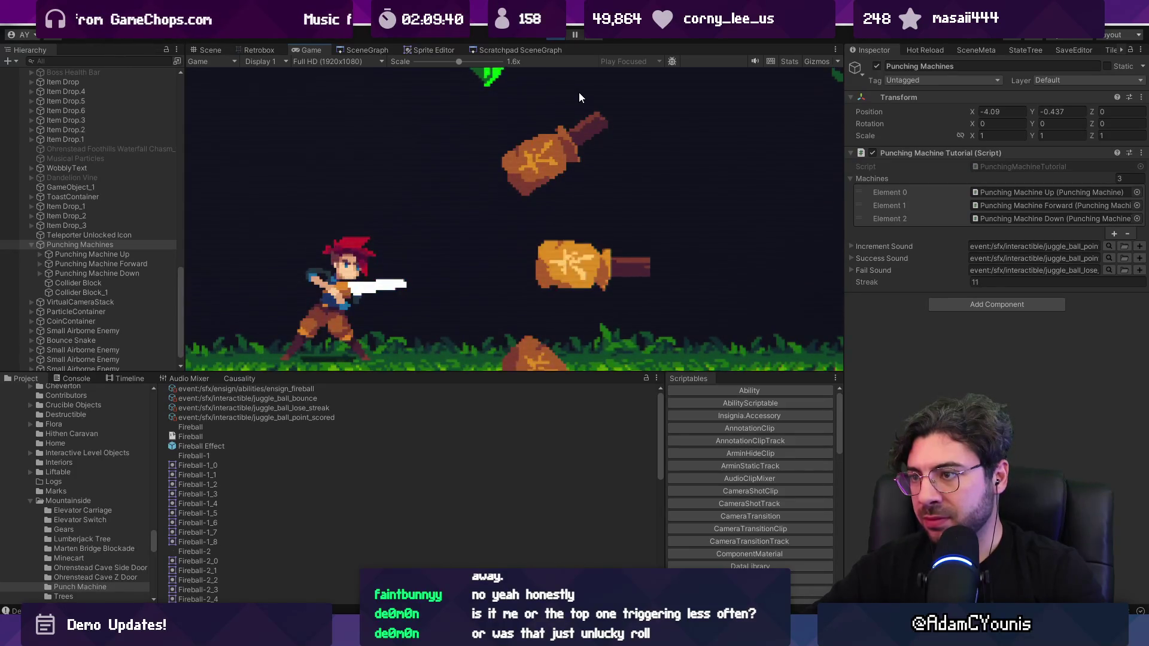
key(x)
key(x)
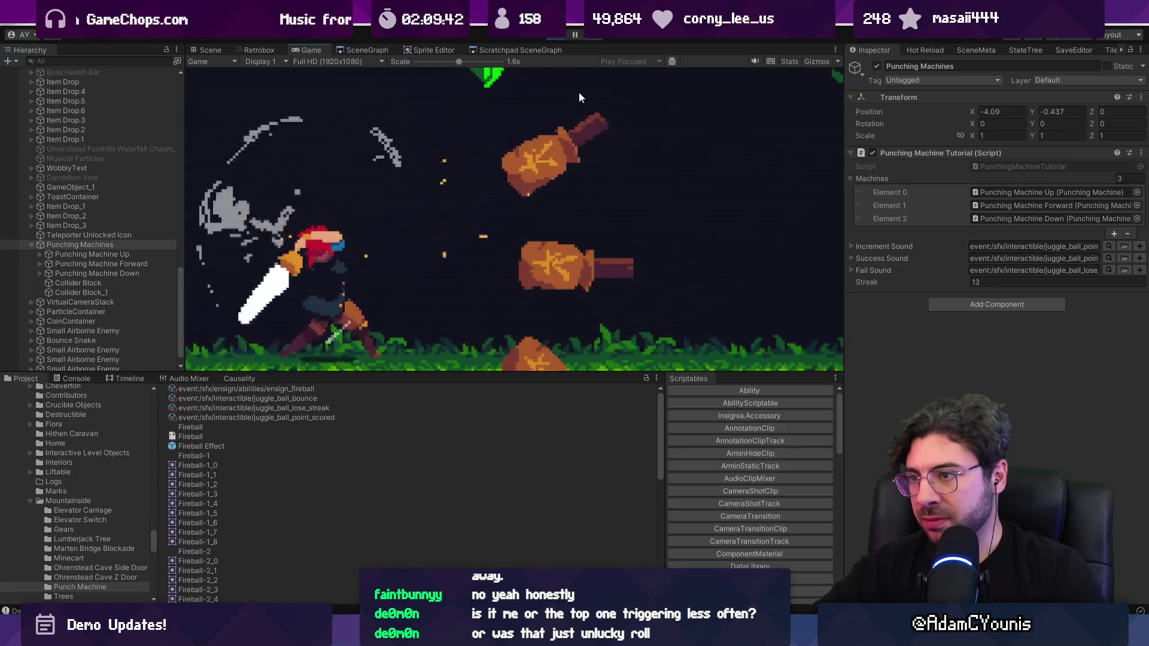
key(x)
key(x)
key(x)
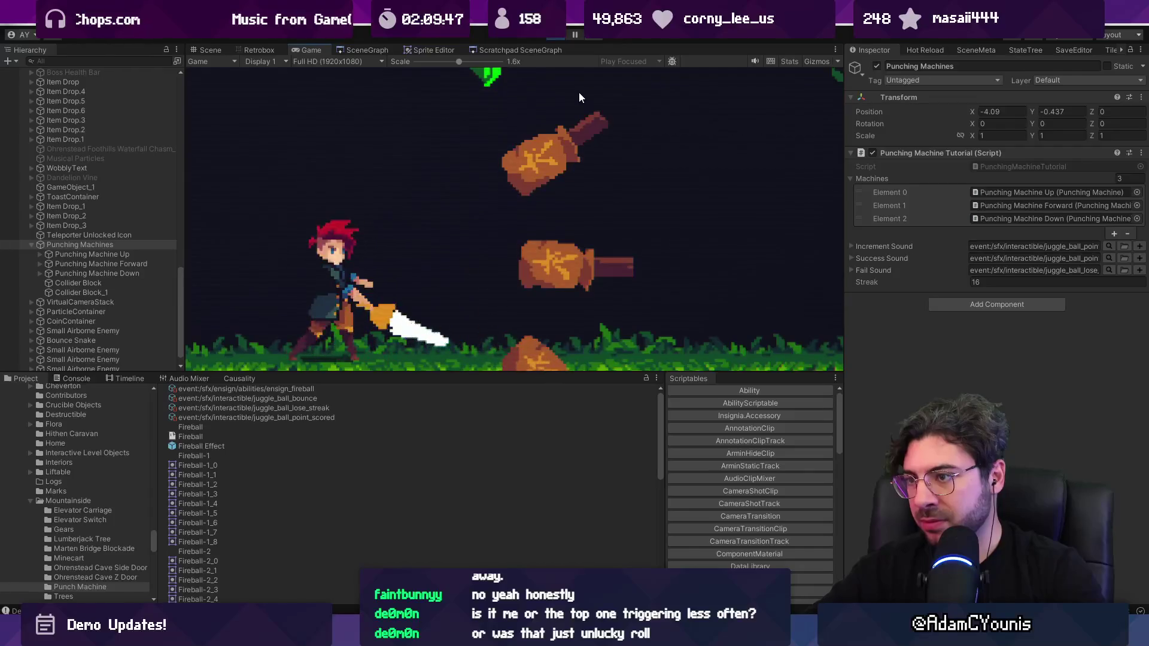
key(x)
key(x)
key(x)
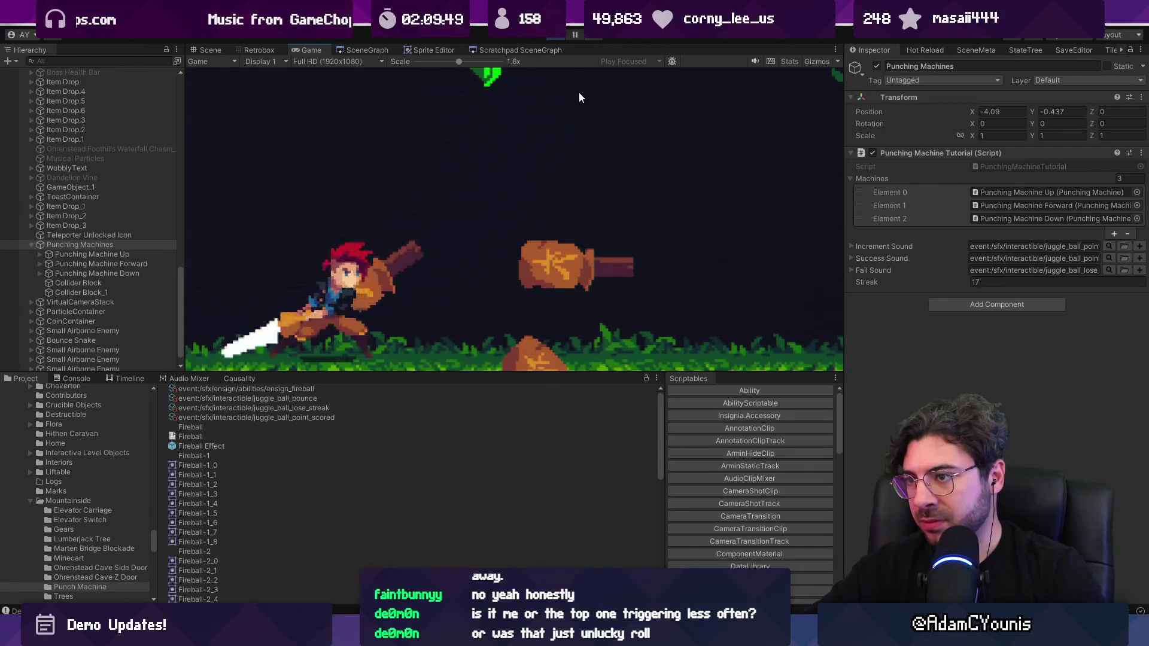
key(x)
key(x)
key(x)
key(x)
key(x)
key(x)
key(x)
key(x)
key(x)
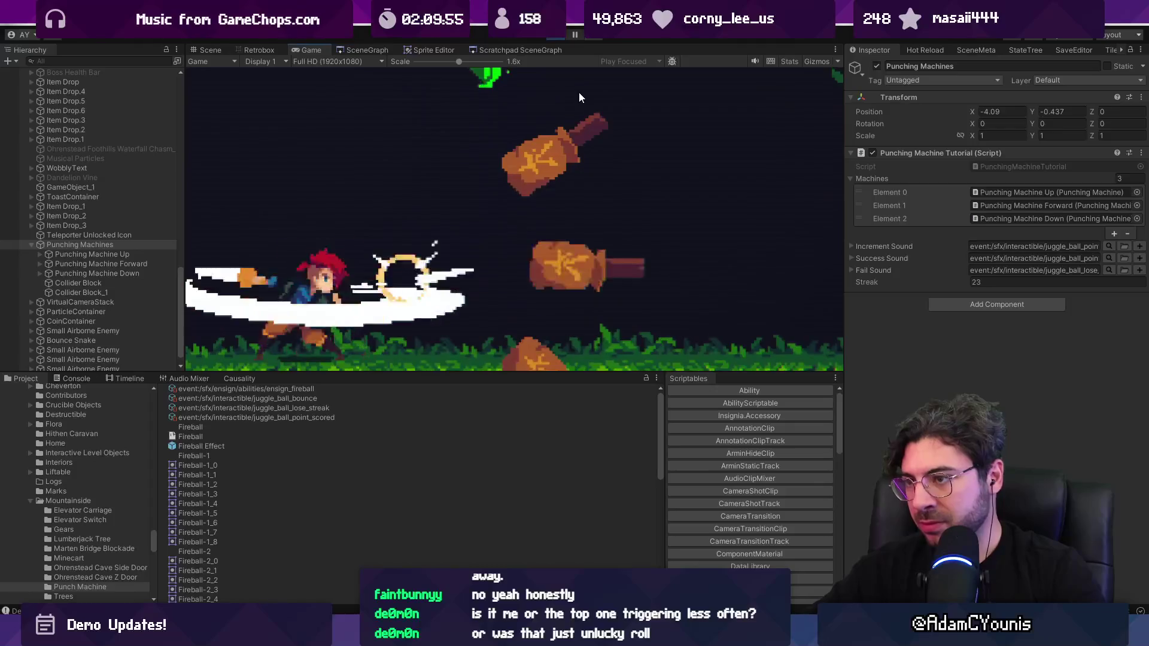
key(x)
key(x)
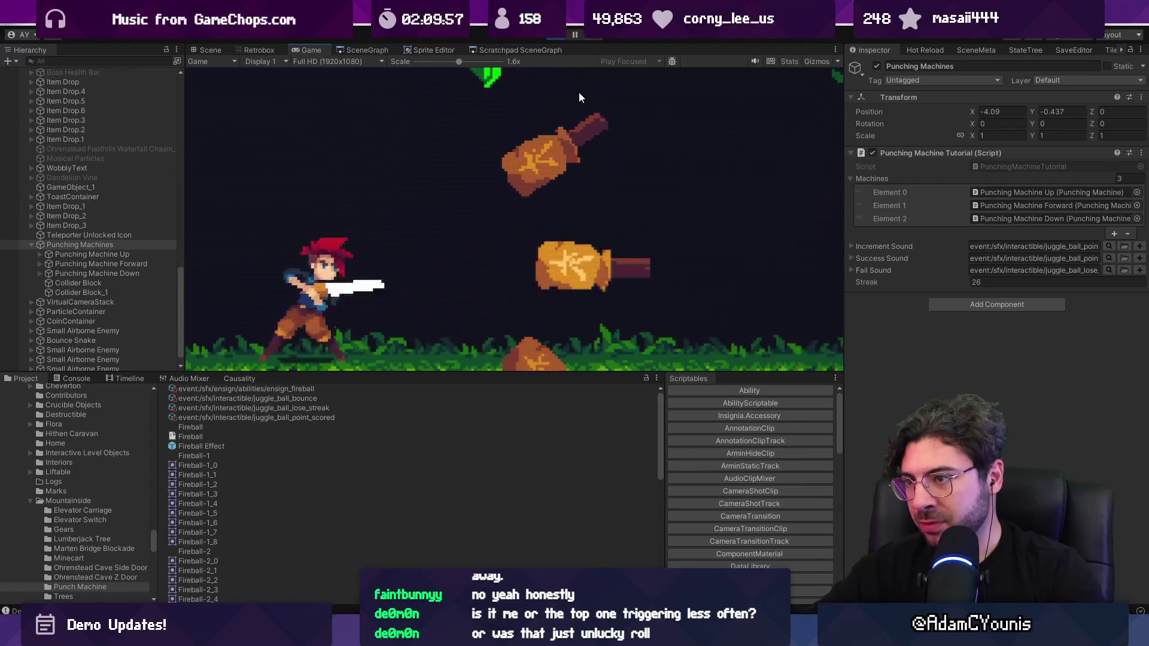
key(x)
key(x)
key(x)
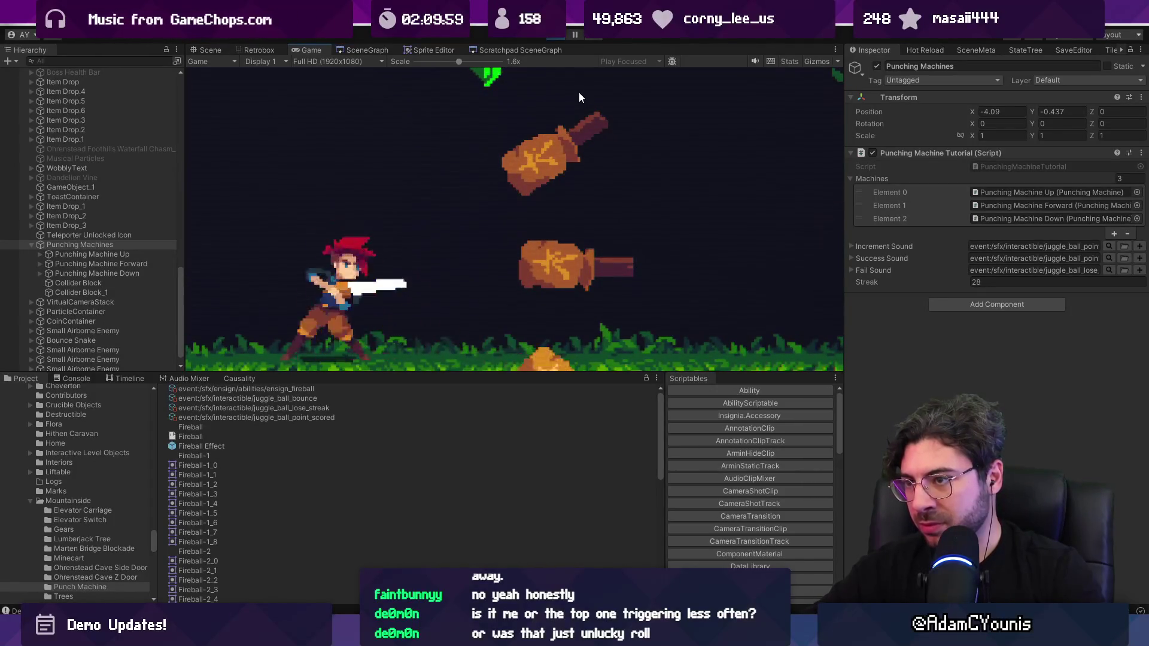
key(x)
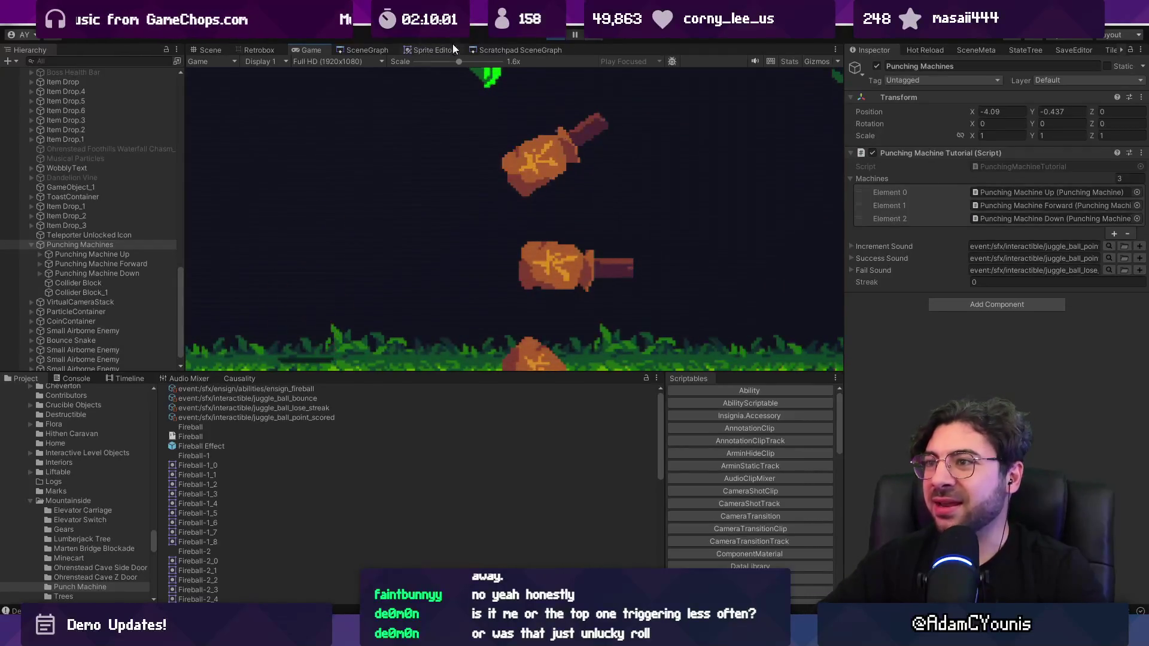
Stop play mode and give the upper editor panels more room.
click(552, 36)
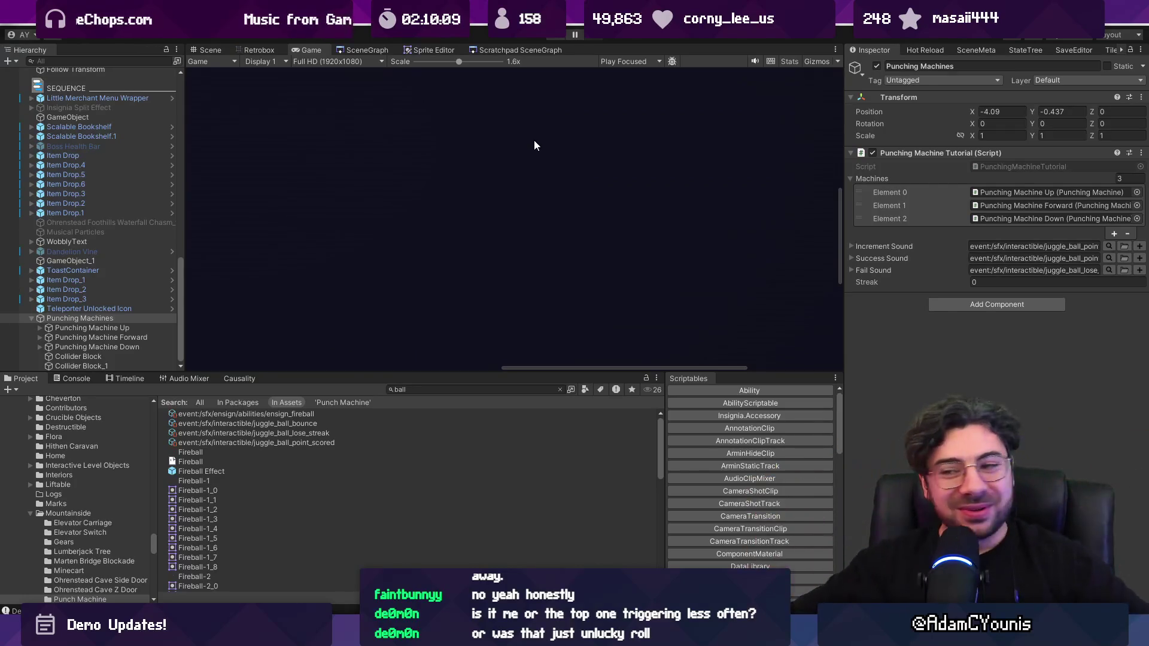
drag(394, 373, 401, 452)
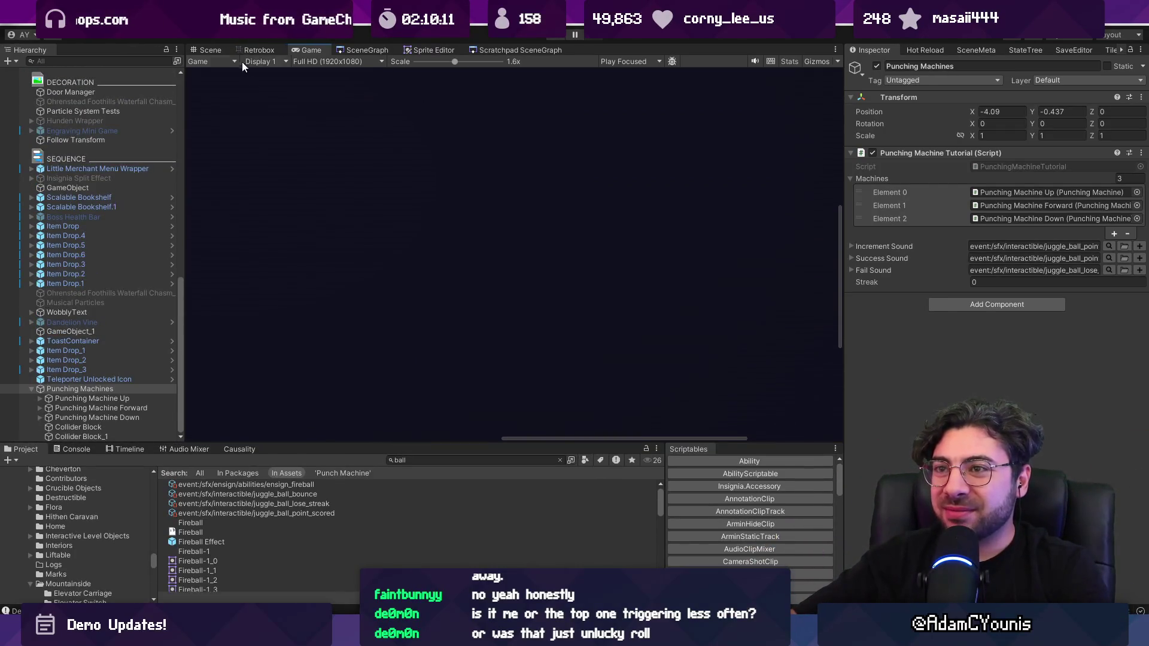
click(207, 49)
key(alt+Tab)
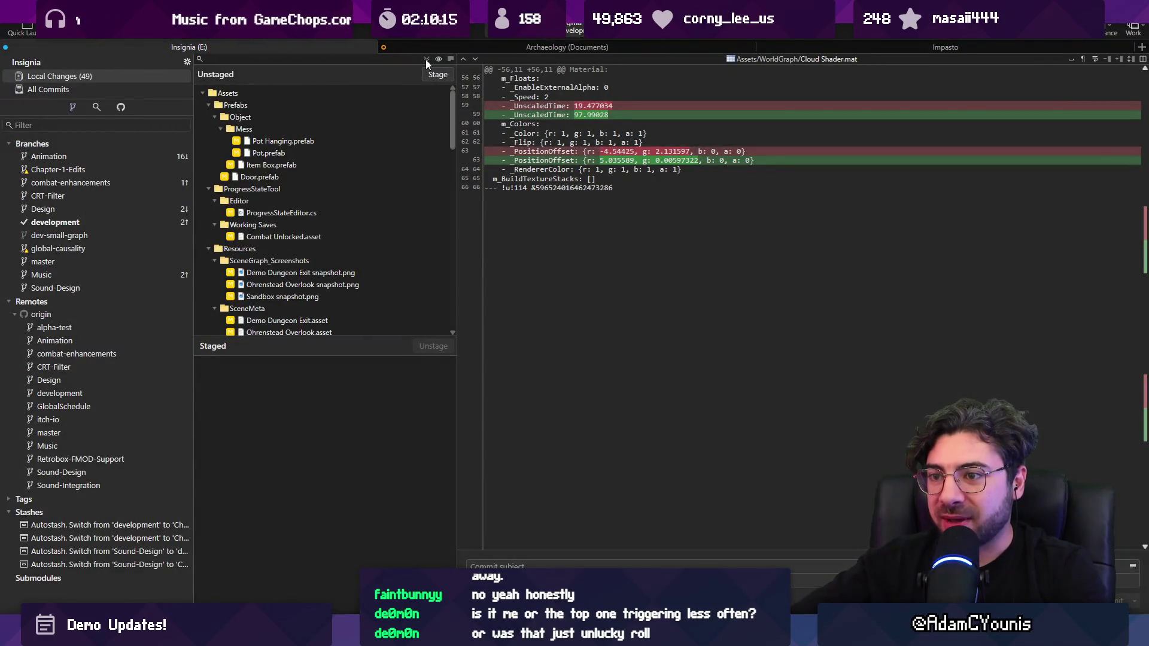
Discard the changes to the render texture files, including Torrent Water Texture.
scroll(371, 196, down, 10)
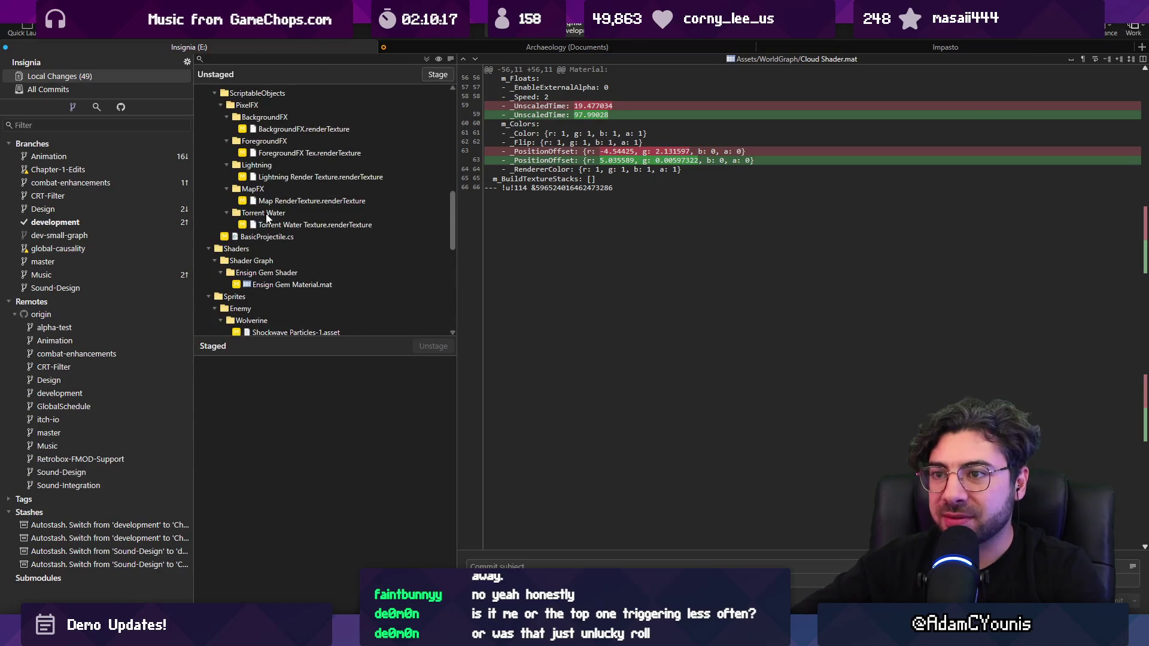
click(331, 225)
scroll(305, 216, up, 2)
shift+click(278, 204)
right_click(278, 203)
click(335, 295)
key(Return)
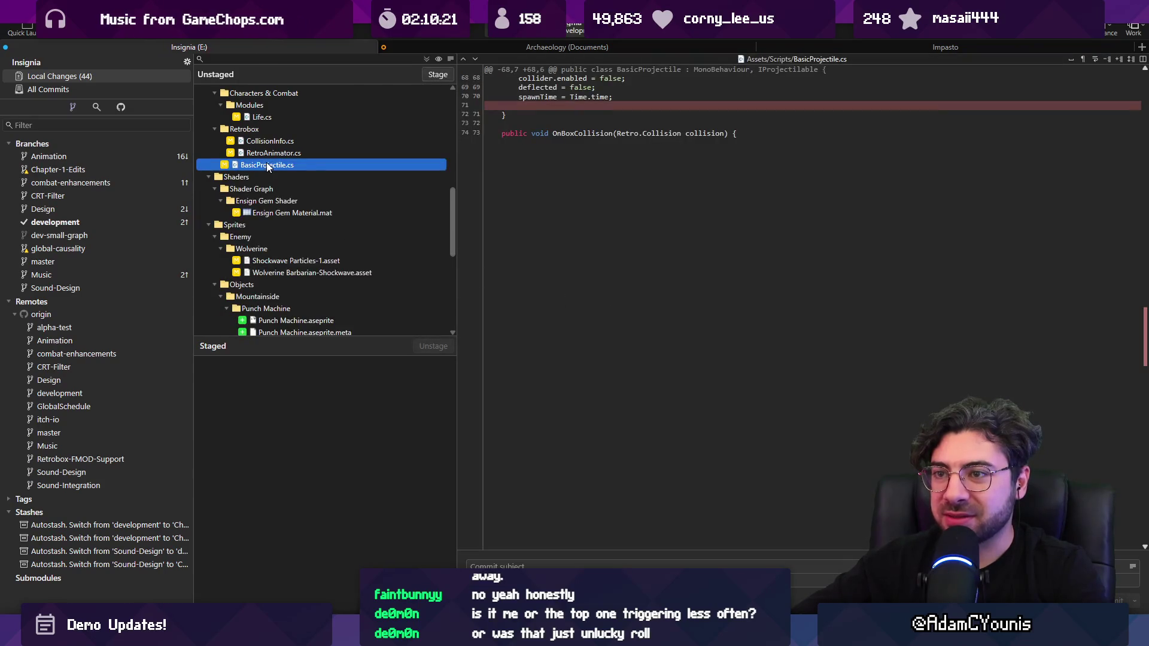
Start discarding the Cloud Shader.mat change but cancel, keeping it.
scroll(304, 220, down, 5)
right_click(292, 259)
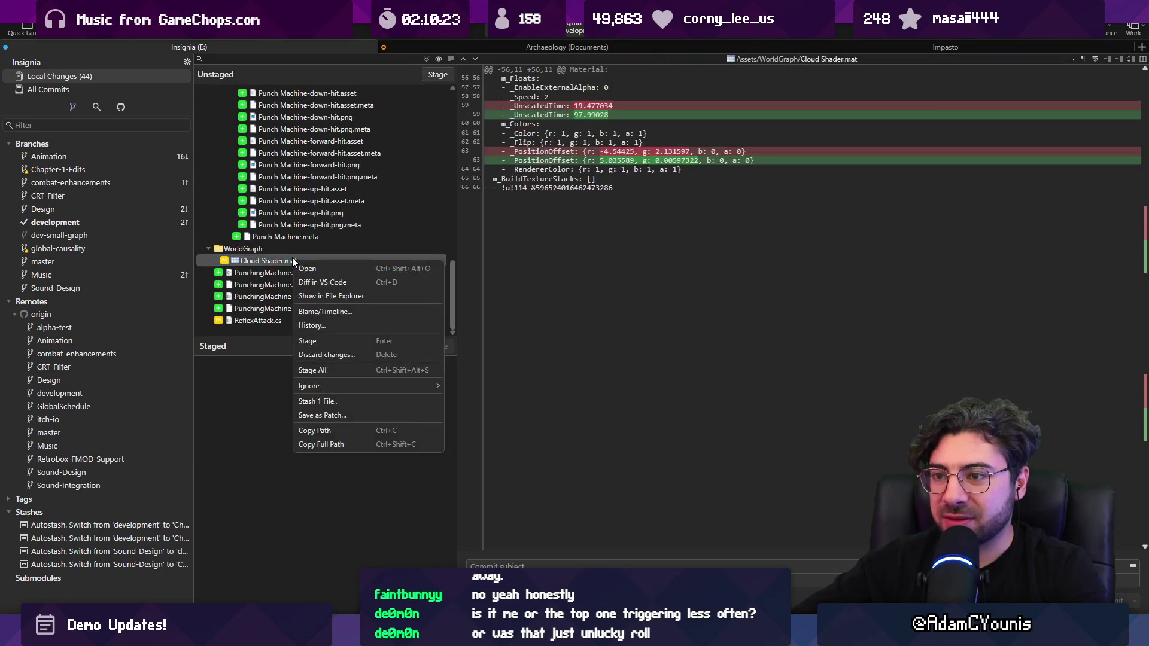
click(347, 350)
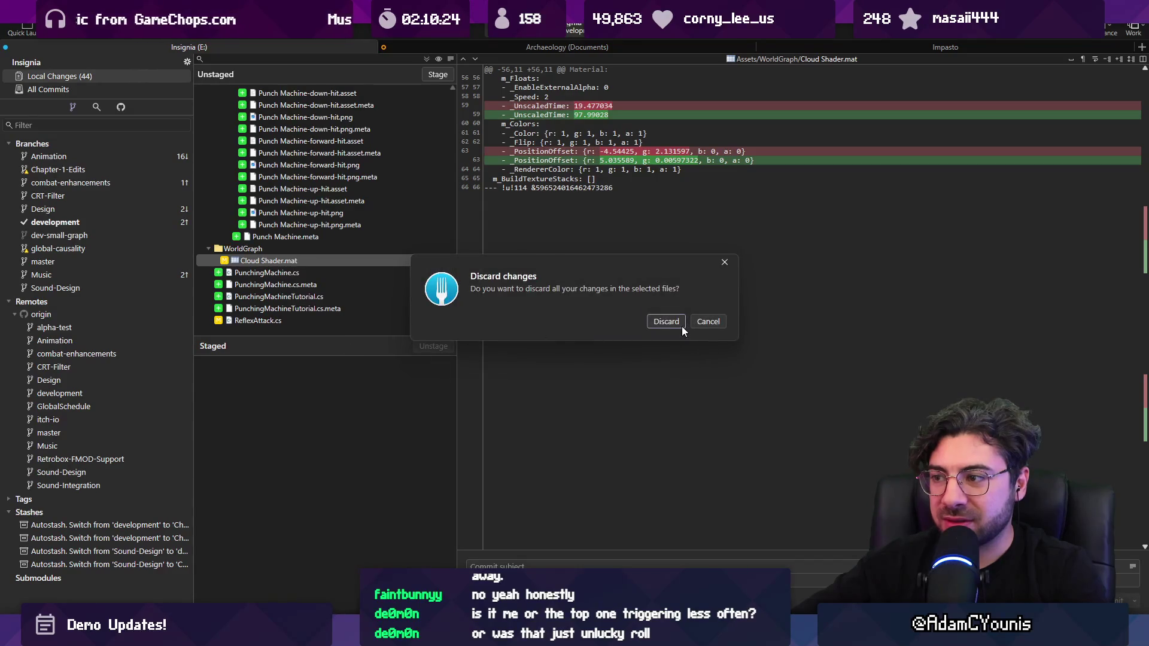
click(713, 321)
Stage all 38 changes and enter the commit subject 'Adds punching machine prototype to scratchpad scene'.
click(435, 76)
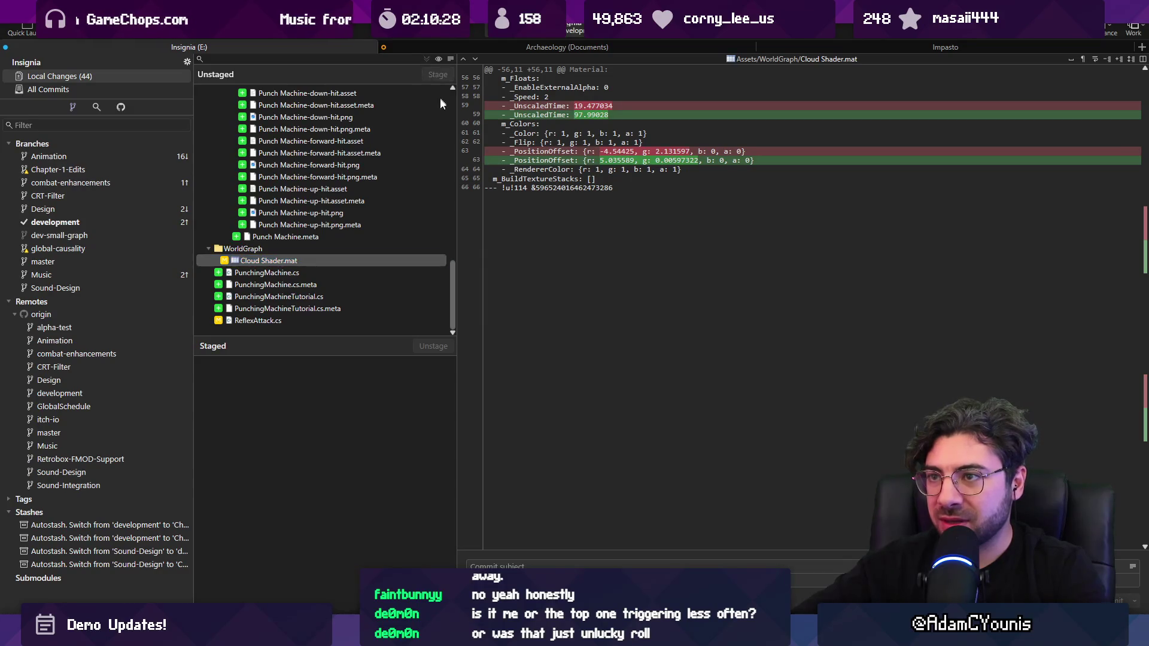
click(562, 563)
text(Adds)
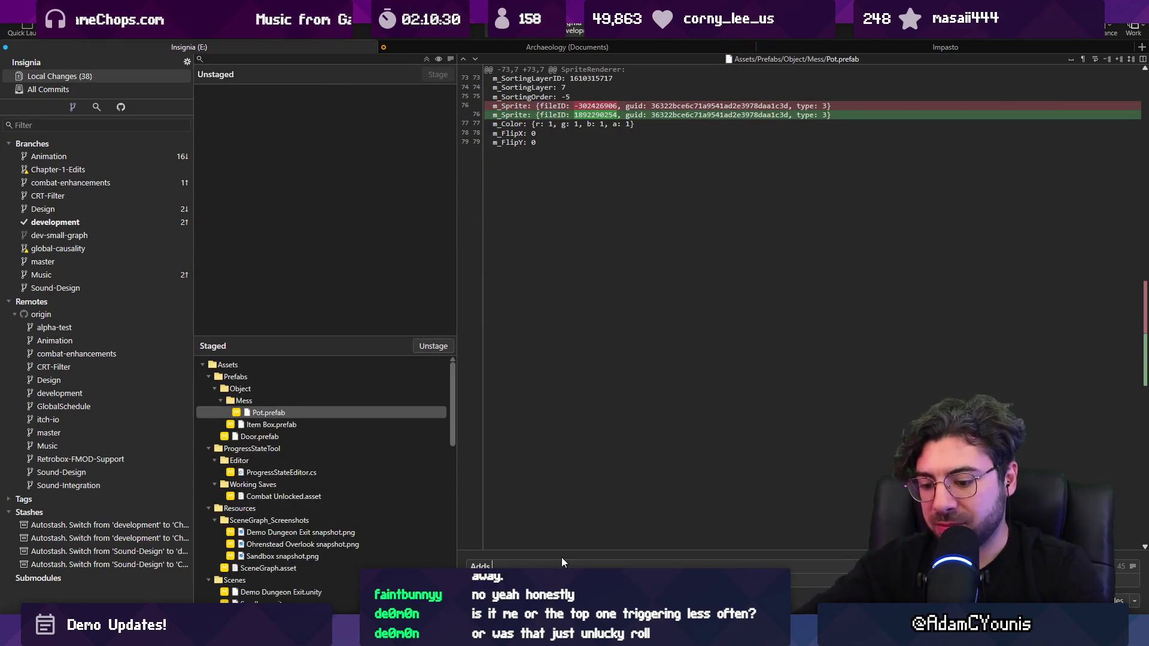
text( punching ambo)
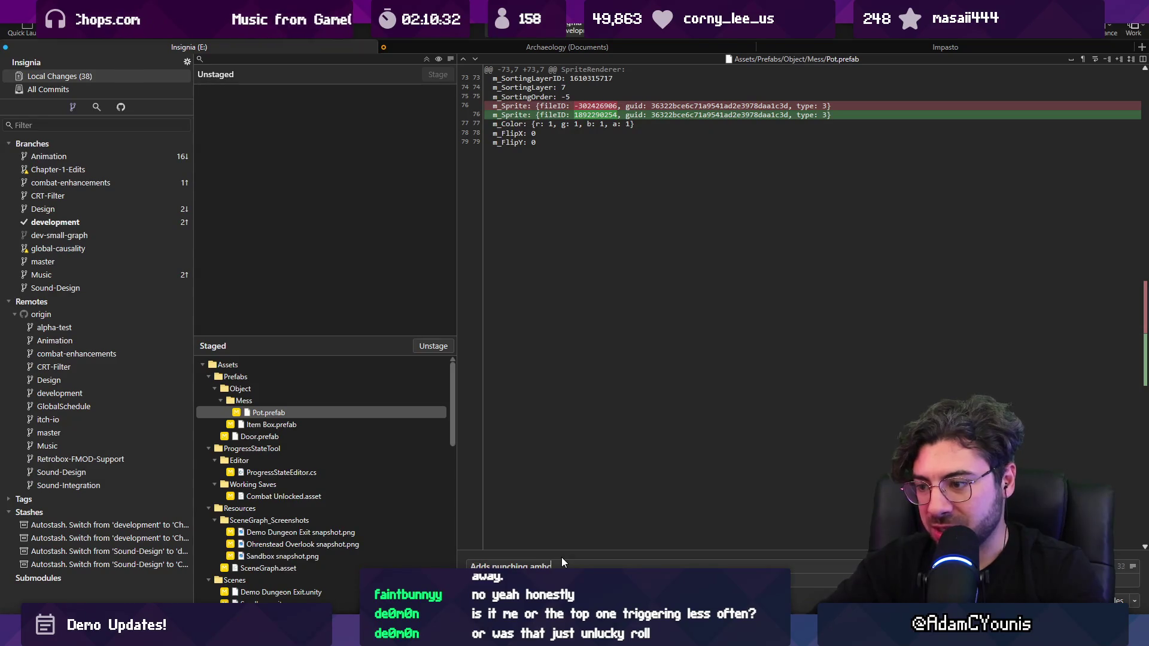
text( to scratchpad scene)
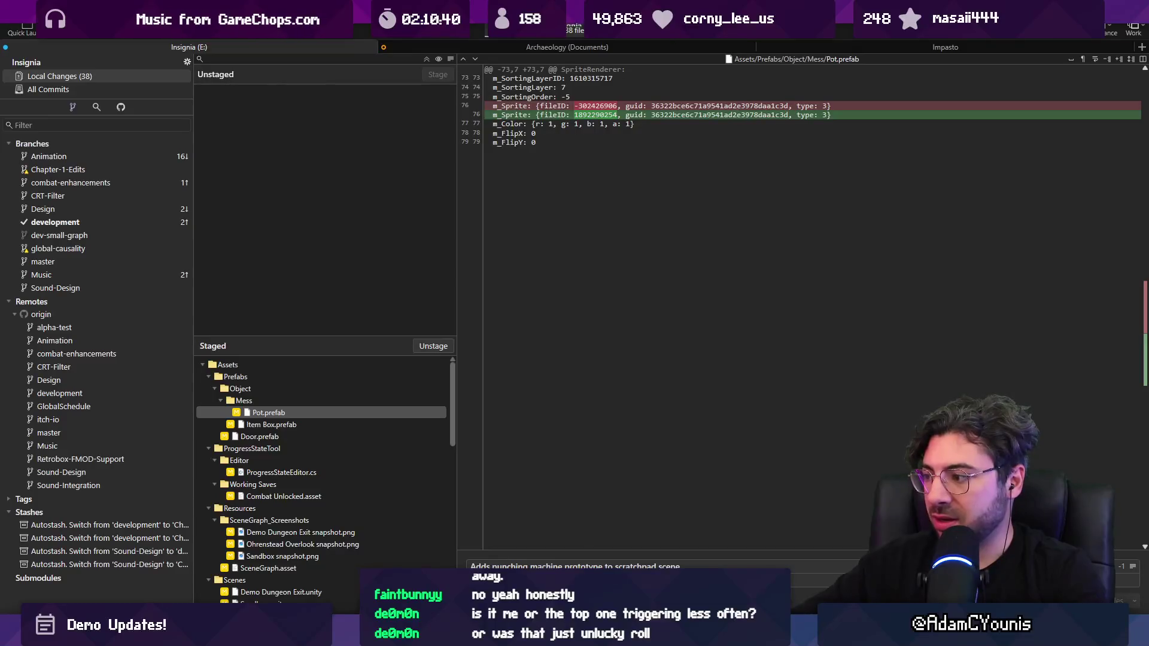